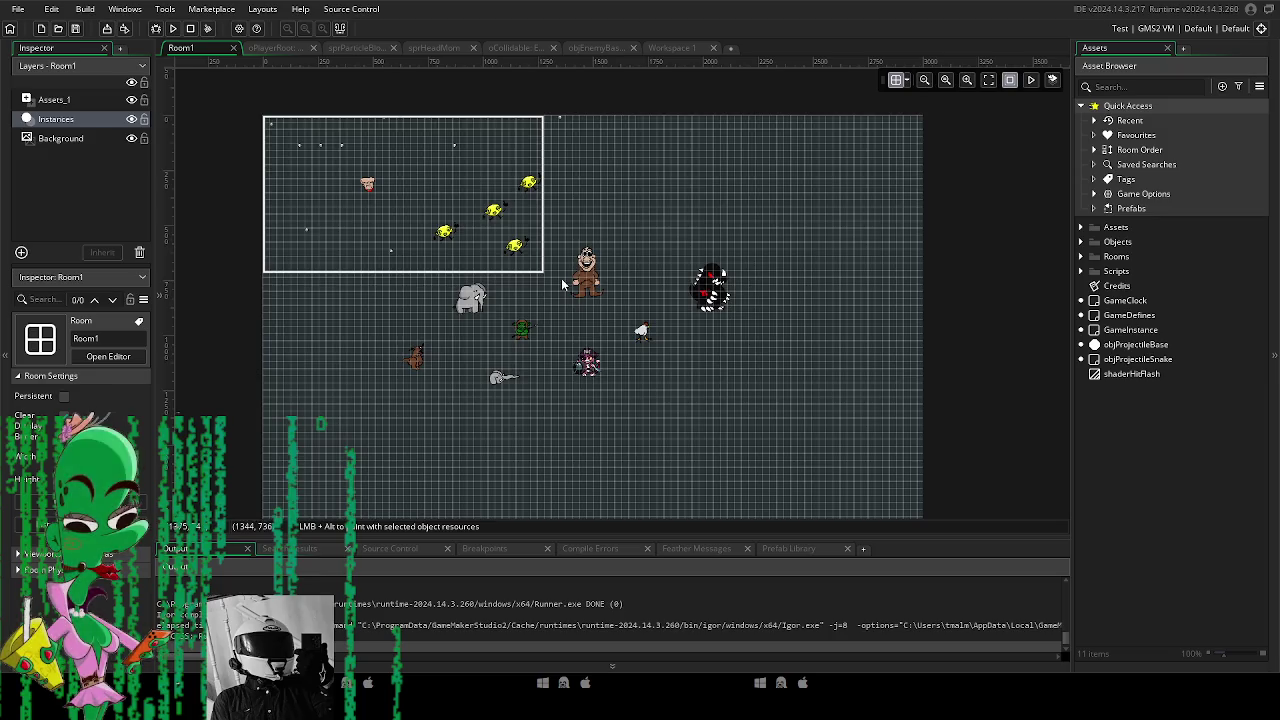
# Turn off the room grid and open the oPlayerRoot object from the Objects folder.
pyautogui.click(895, 80)
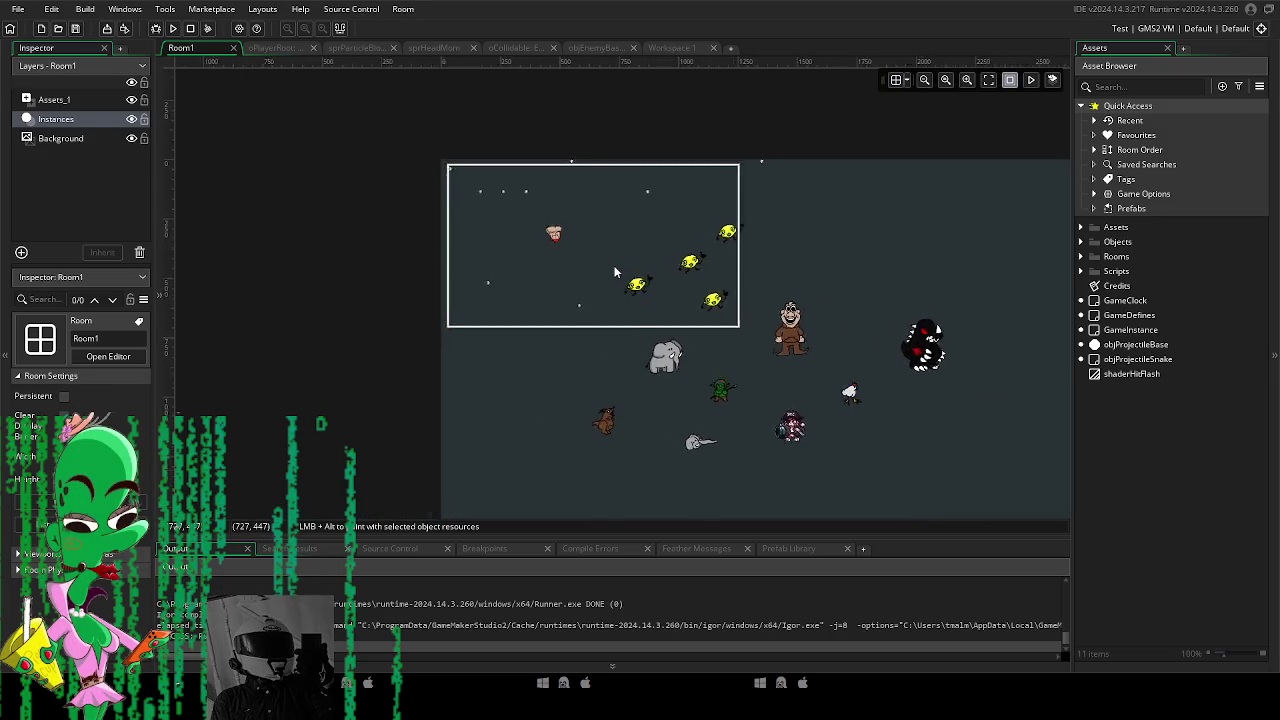
pyautogui.scroll(3, 617, 270)
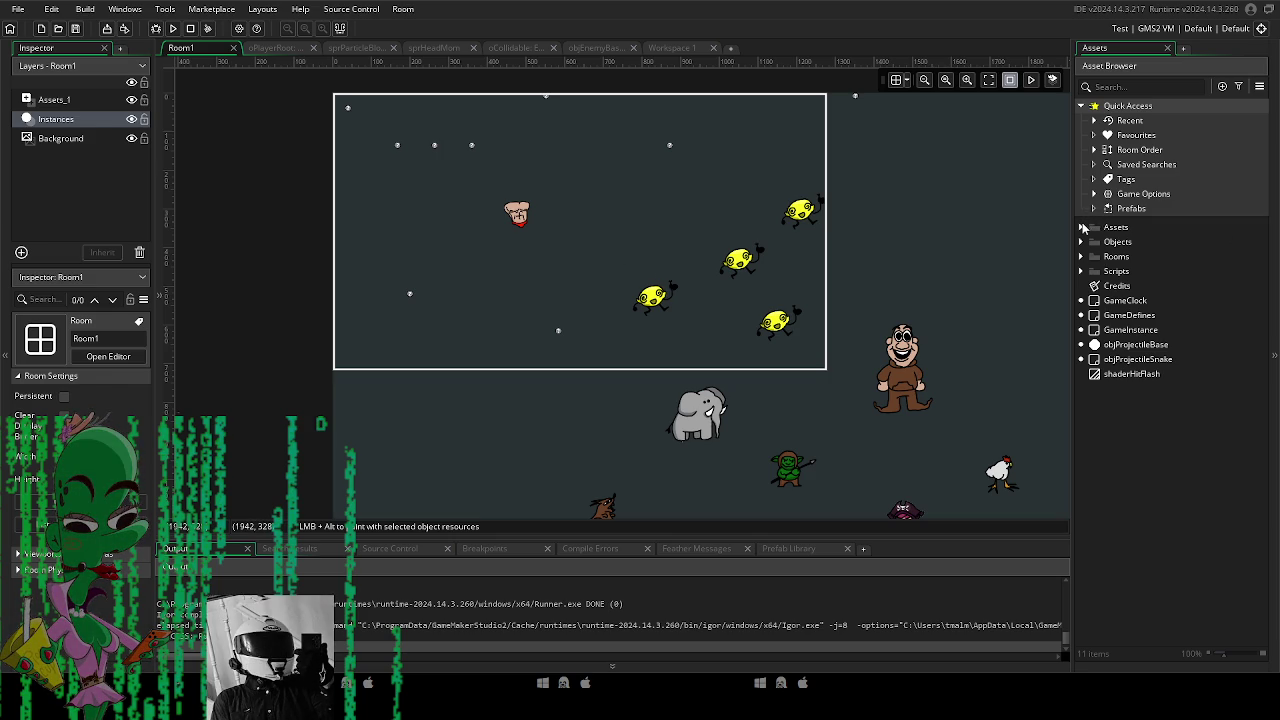
pyautogui.moveTo(982, 228); pyautogui.dragTo(887, 216)
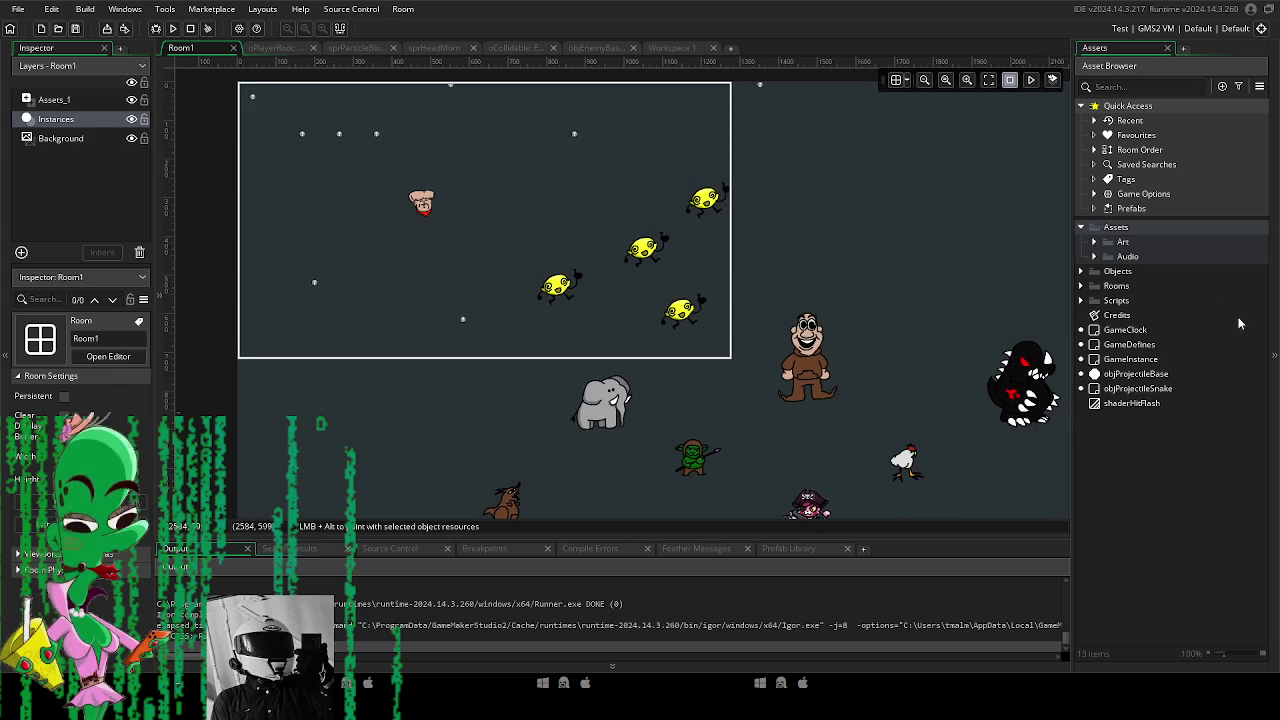
pyautogui.click(1081, 271)
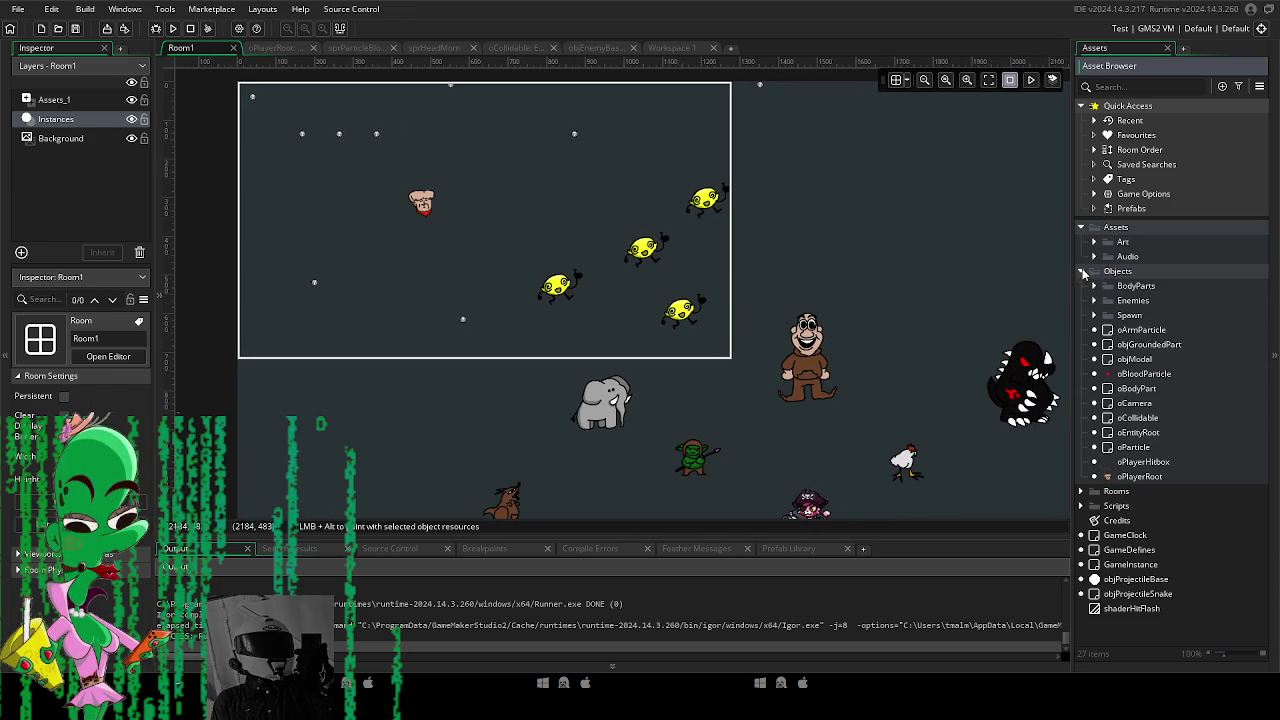
pyautogui.doubleClick(1170, 478)
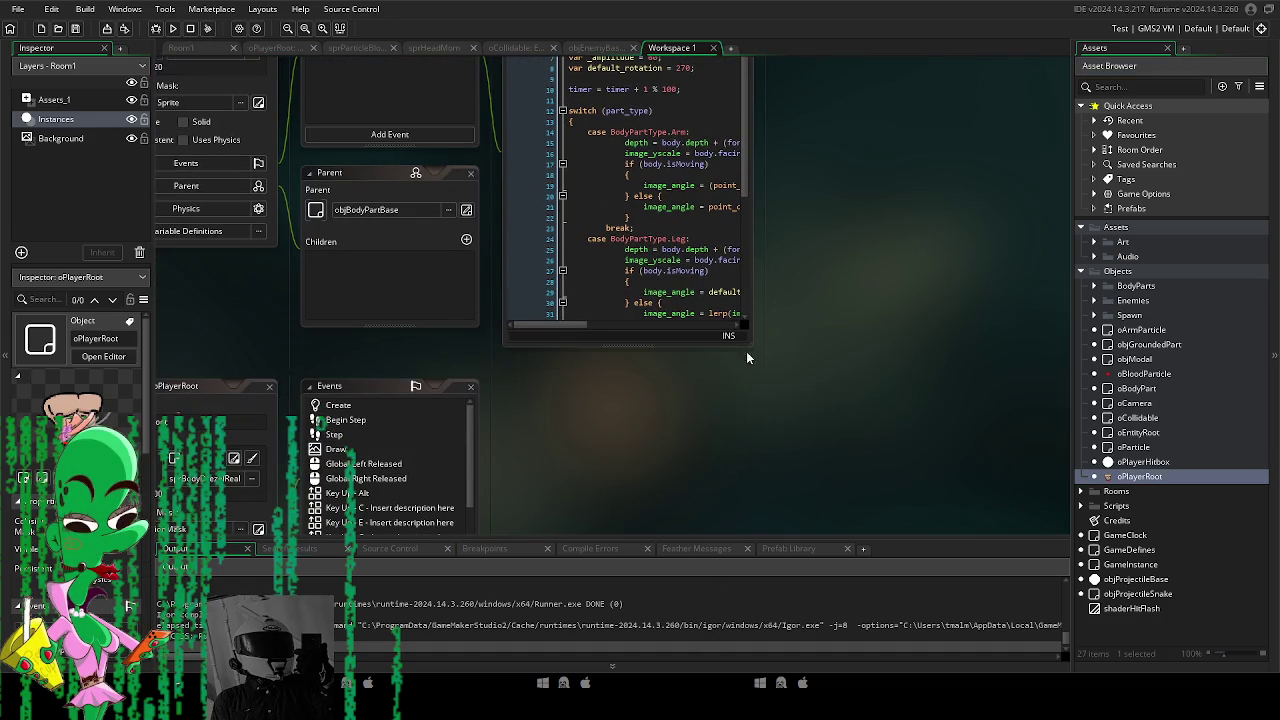
# Enlarge the code window and open the Key Up - E event's code.
pyautogui.moveTo(756, 348)
pyautogui.mouseDown()
pyautogui.moveTo(756, 414)
pyautogui.moveTo(1034, 489)
pyautogui.mouseUp()
pyautogui.scroll(4, 230, 428)
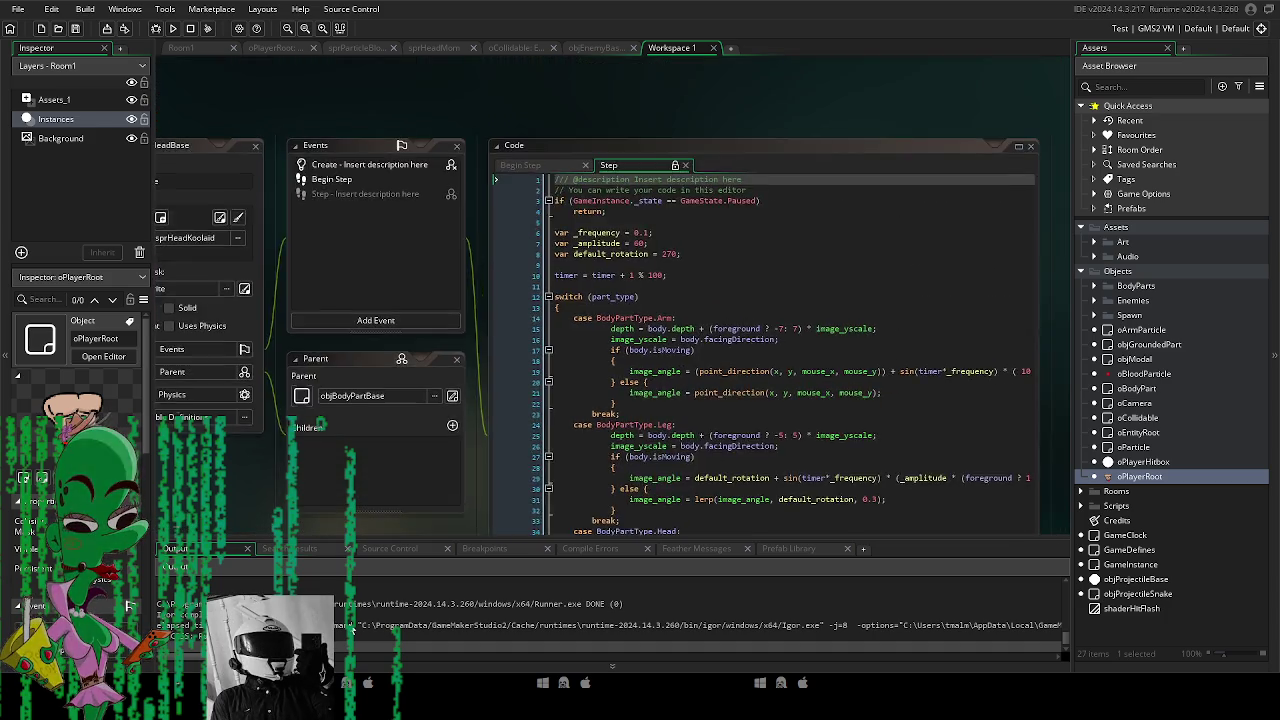
pyautogui.moveTo(404, 621)
pyautogui.mouseDown()
pyautogui.moveTo(511, 572)
pyautogui.moveTo(447, 180)
pyautogui.moveTo(428, 160)
pyautogui.mouseUp()
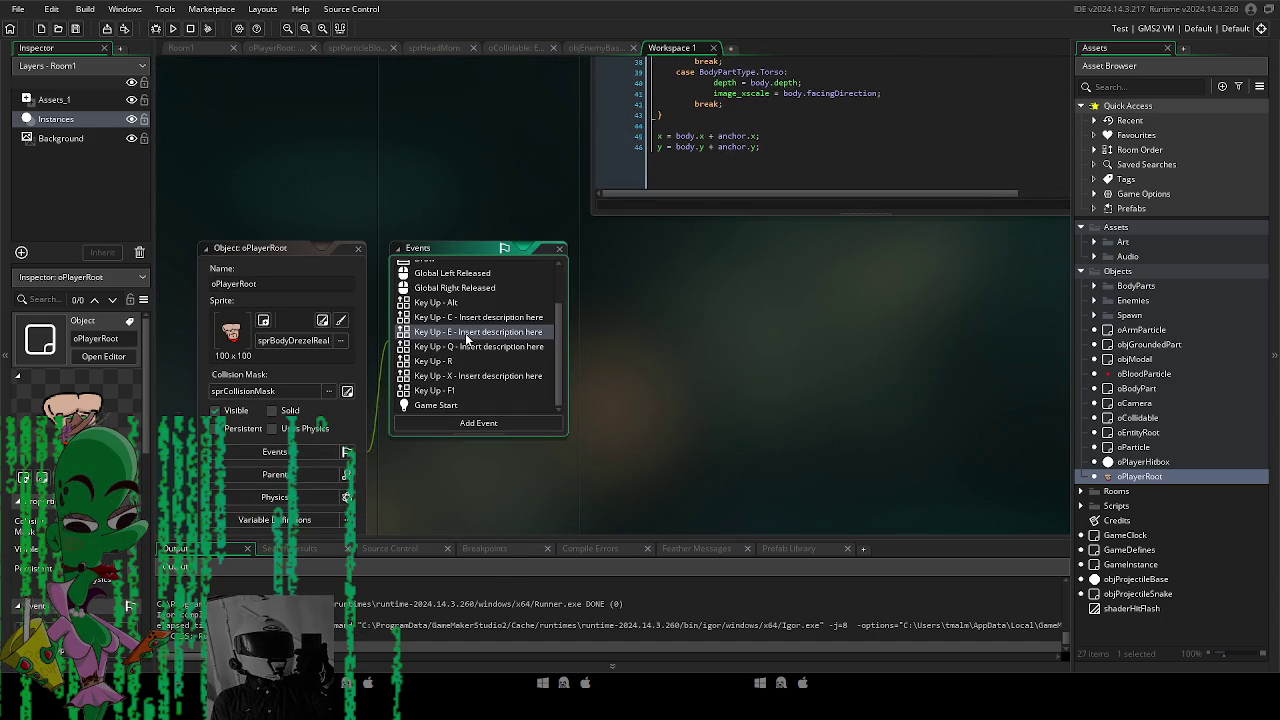
pyautogui.click(466, 337)
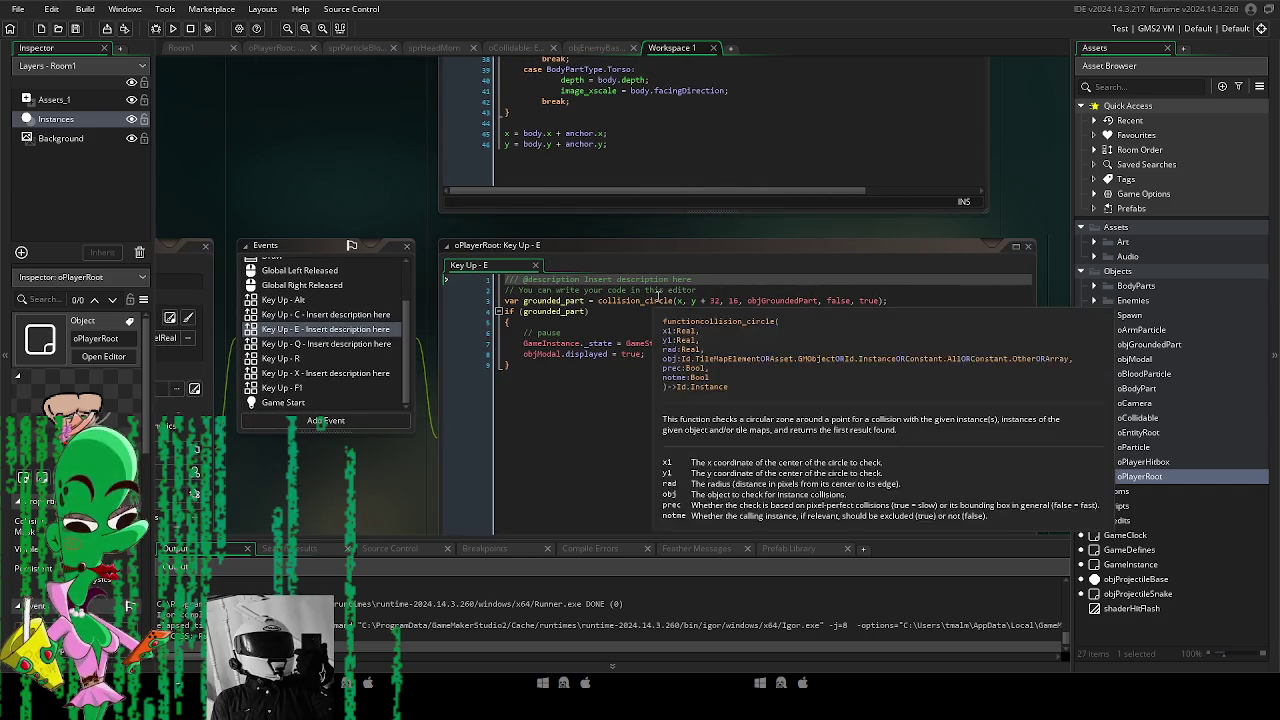
# Change collision_circle to use hitbox.x, hitbox.y + 32, then run with F5.
pyautogui.click(676, 300)
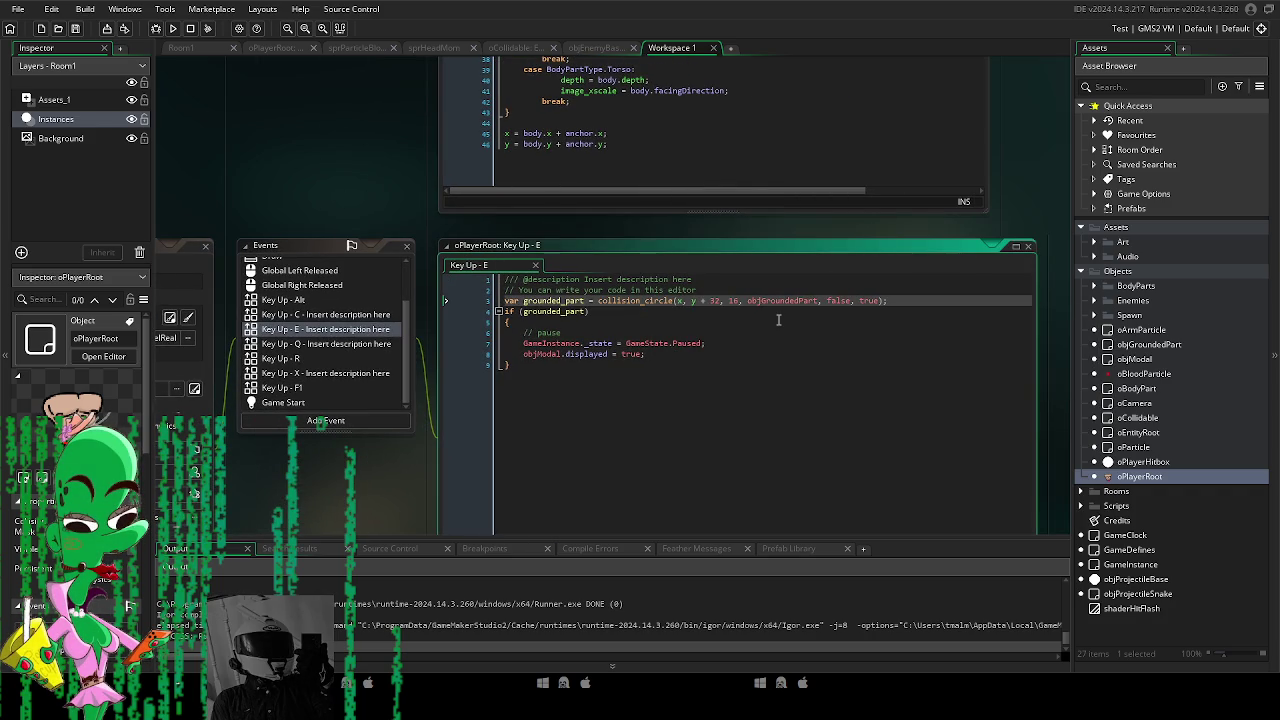
pyautogui.write('hit.')
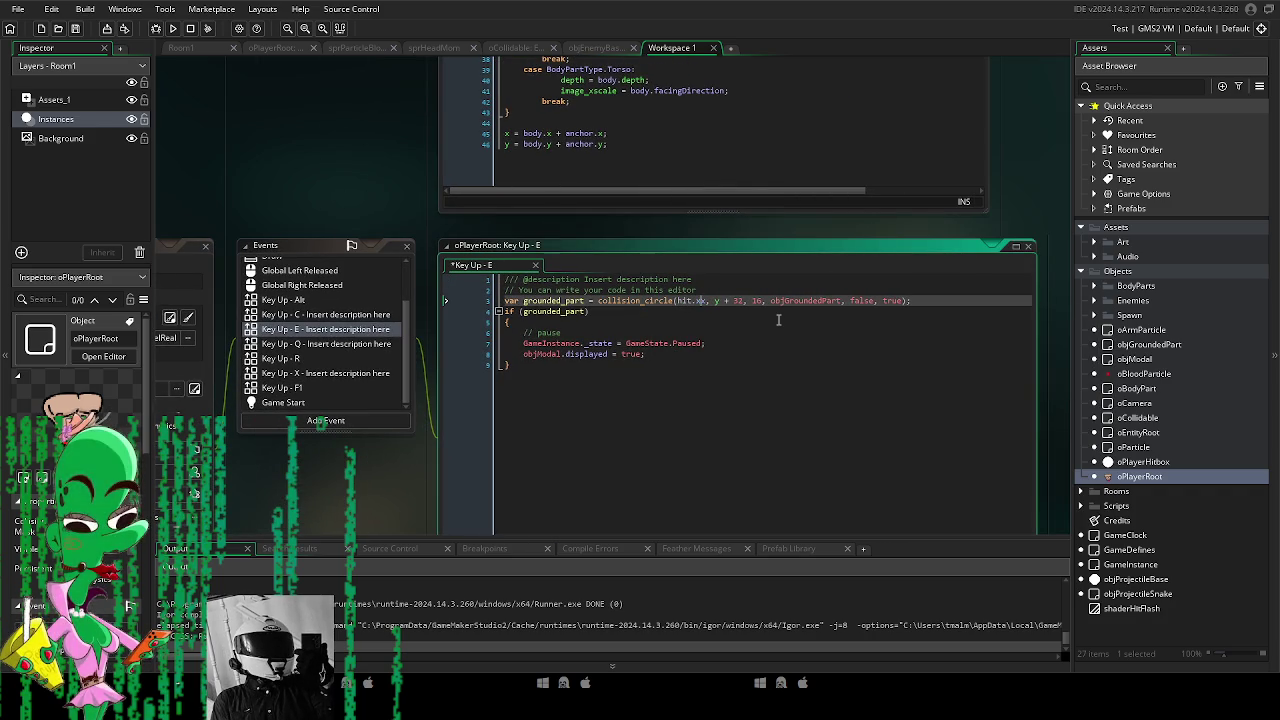
pyautogui.press('Right')
pyautogui.press('Right')
pyautogui.press('Right')
pyautogui.write('it.')
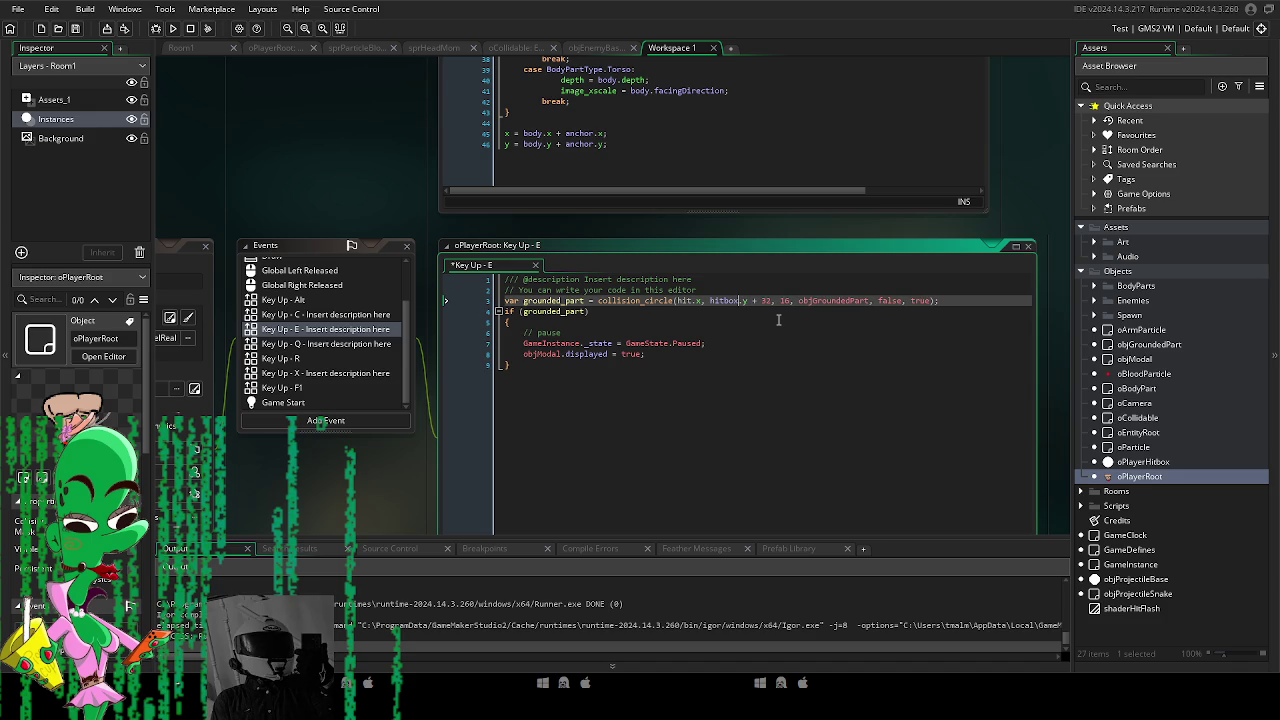
pyautogui.press('Left')
pyautogui.press('Left')
pyautogui.press('Left')
pyautogui.write('box')
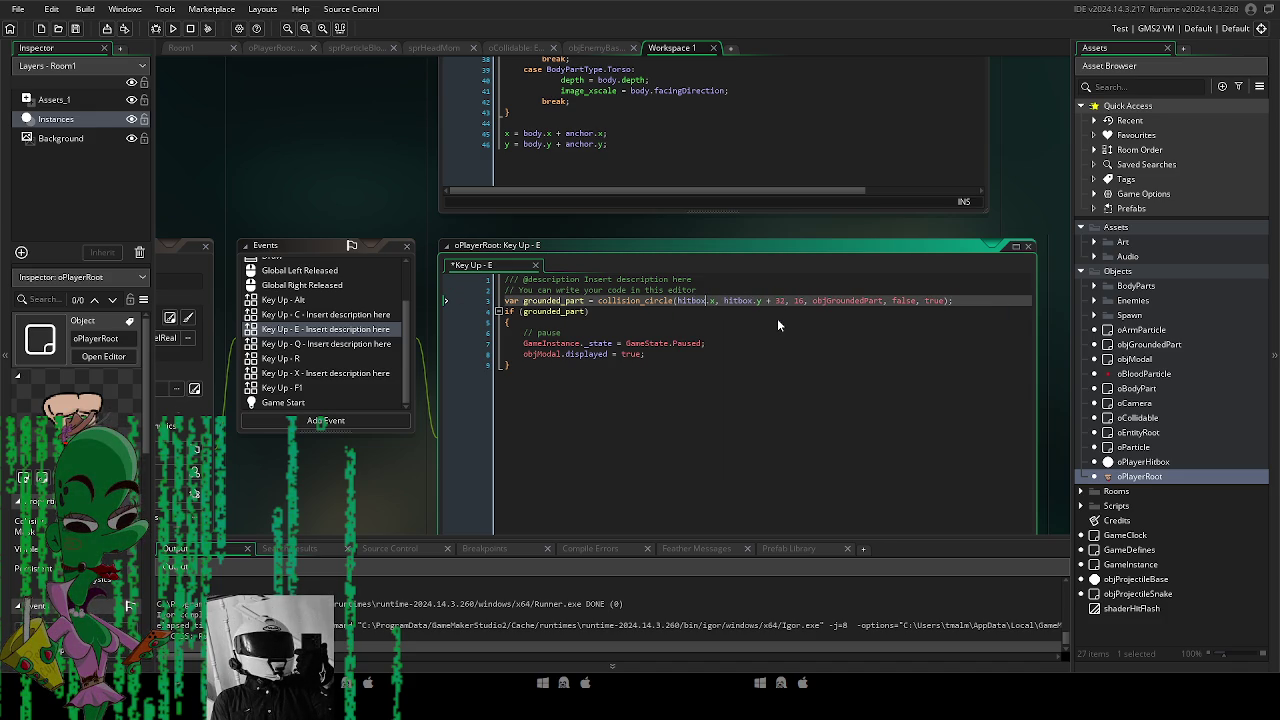
pyautogui.click(776, 410)
pyautogui.press('F5')
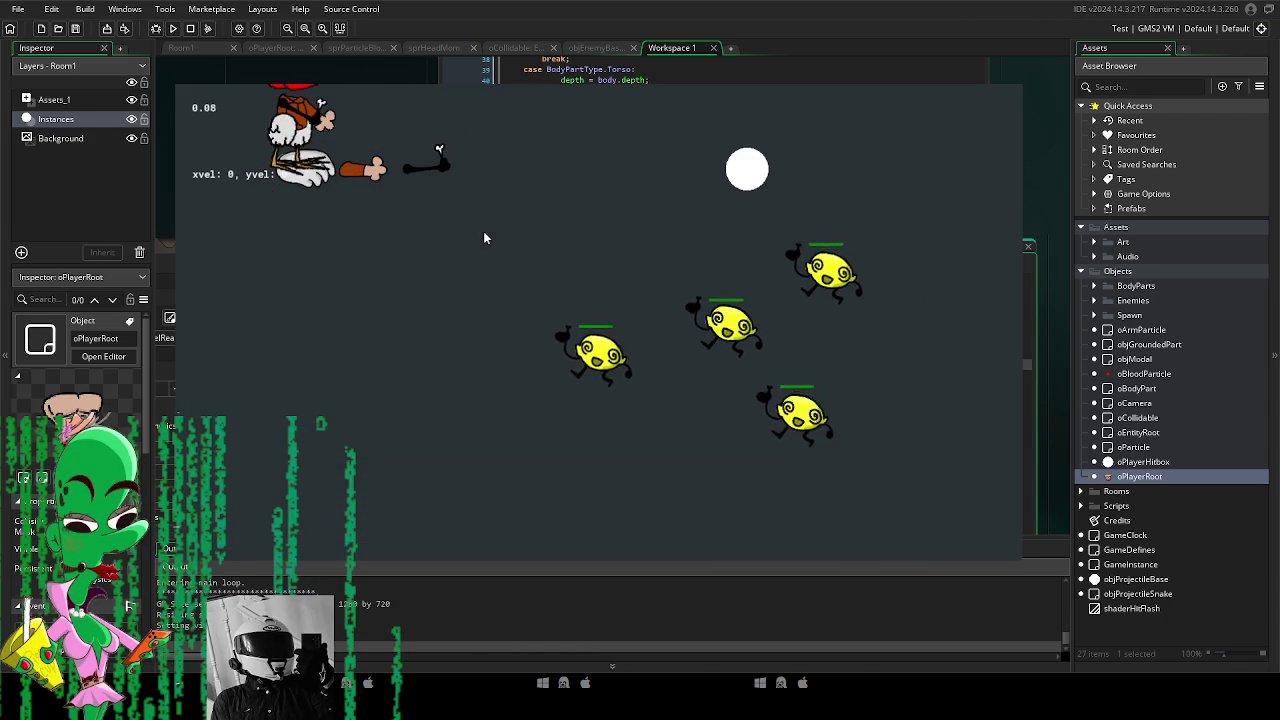
# Bring up the in-game pause box, choose Right, then close the game.
pyautogui.click(492, 240)
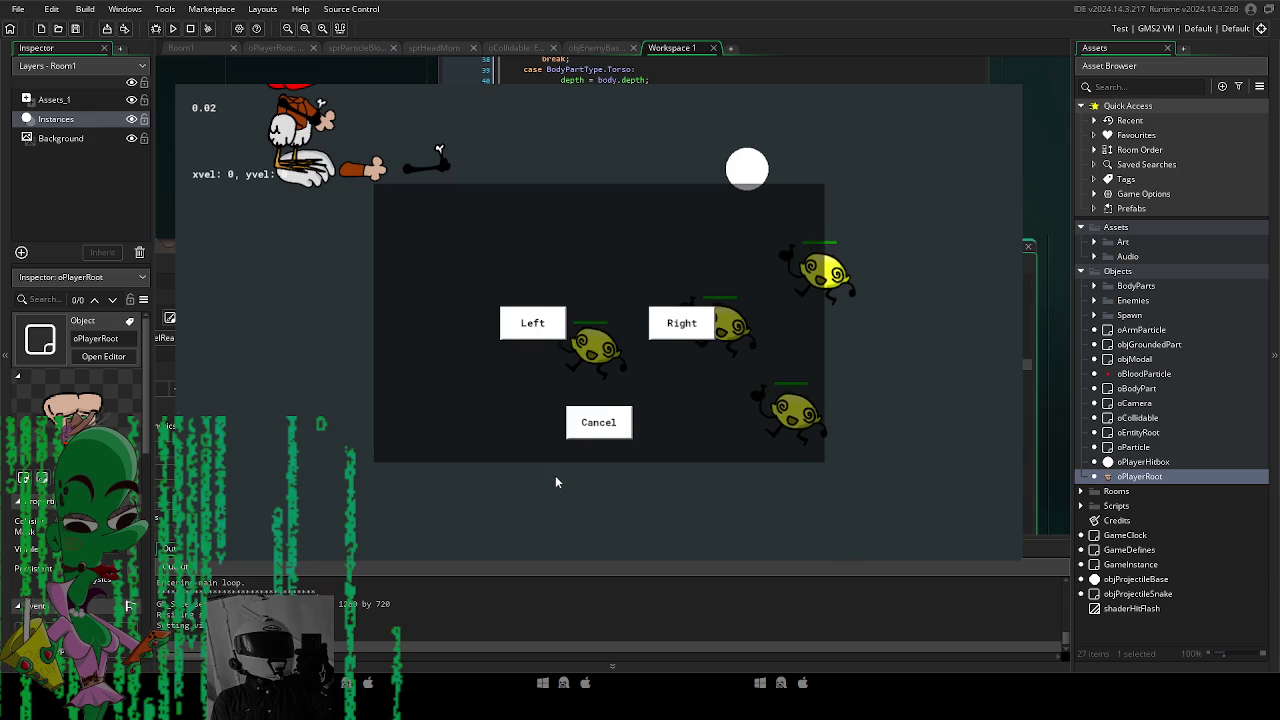
pyautogui.click(661, 331)
pyautogui.press('Escape')
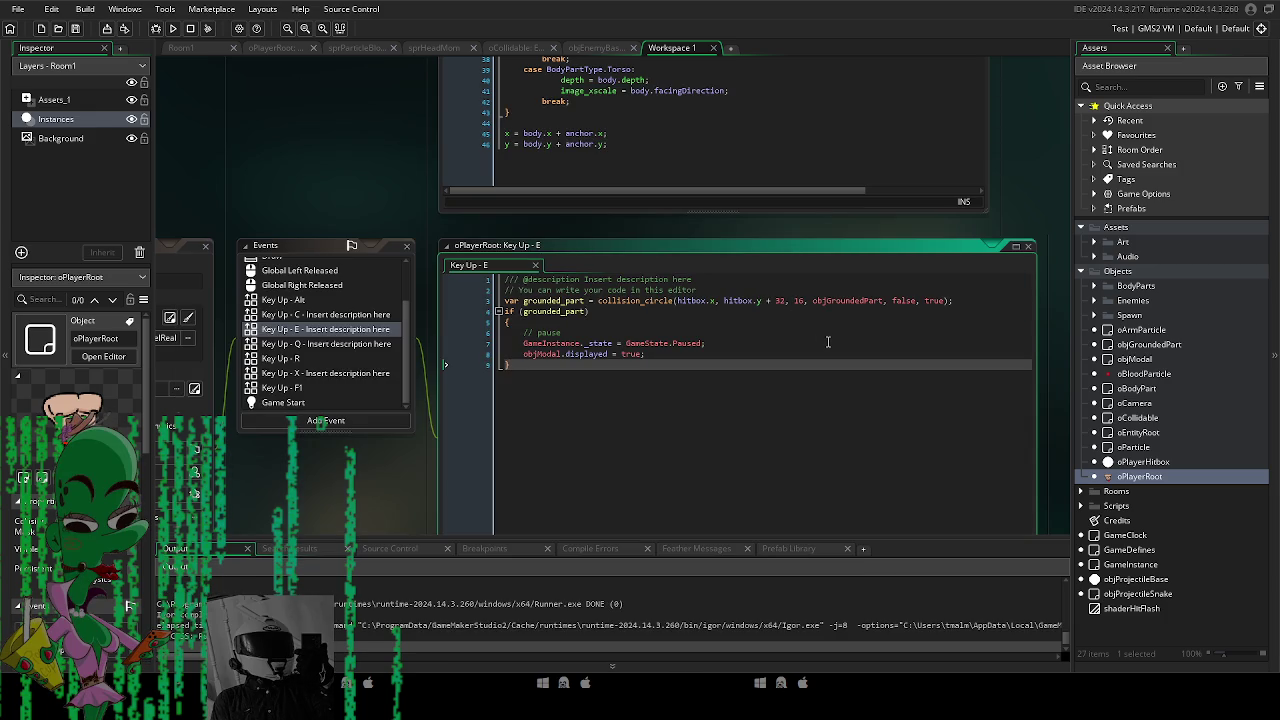
# Delete the + 32 offset, rerun with F5, and press E to pause.
pyautogui.doubleClick(778, 300)
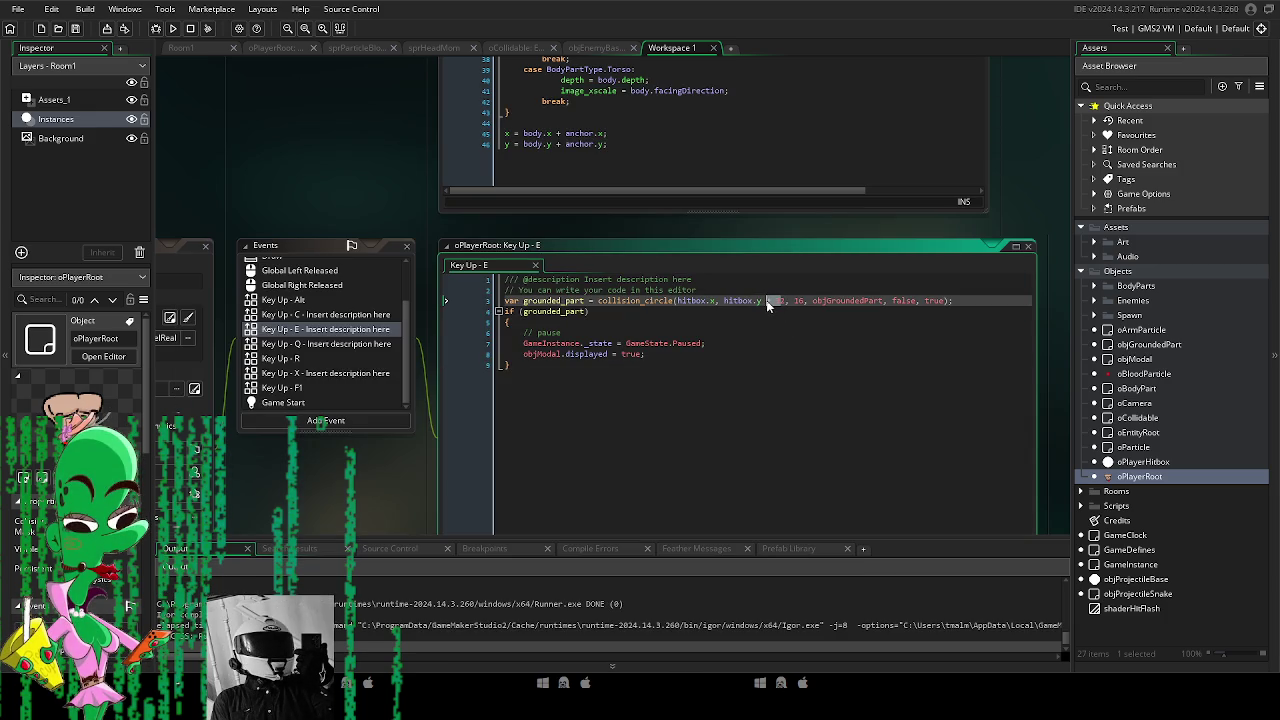
pyautogui.press('BackSpace')
pyautogui.press('BackSpace')
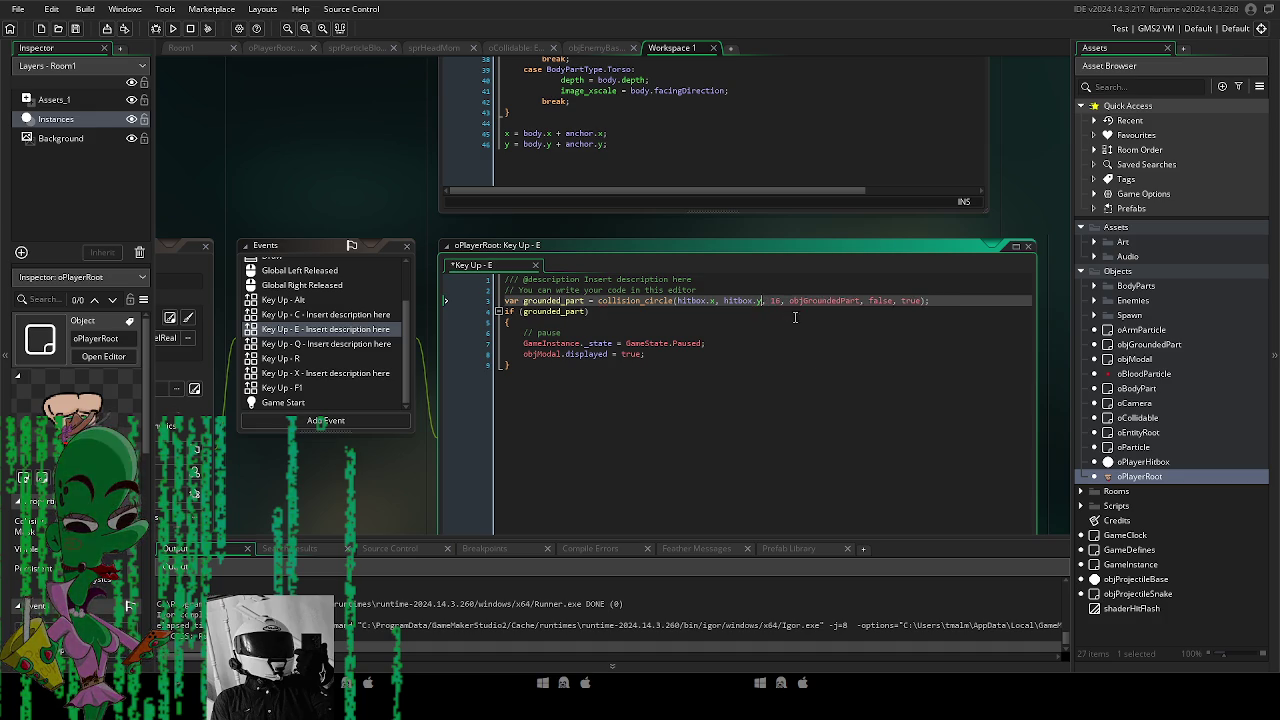
pyautogui.click(769, 379)
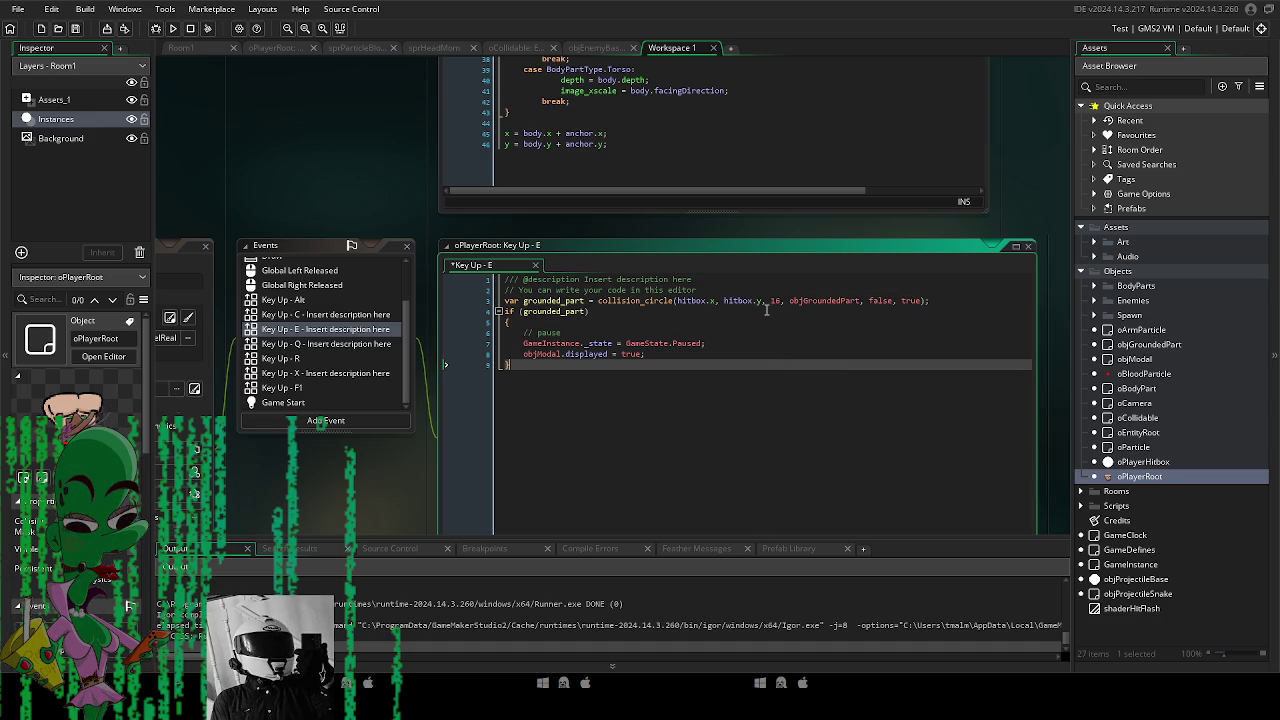
pyautogui.press('F5')
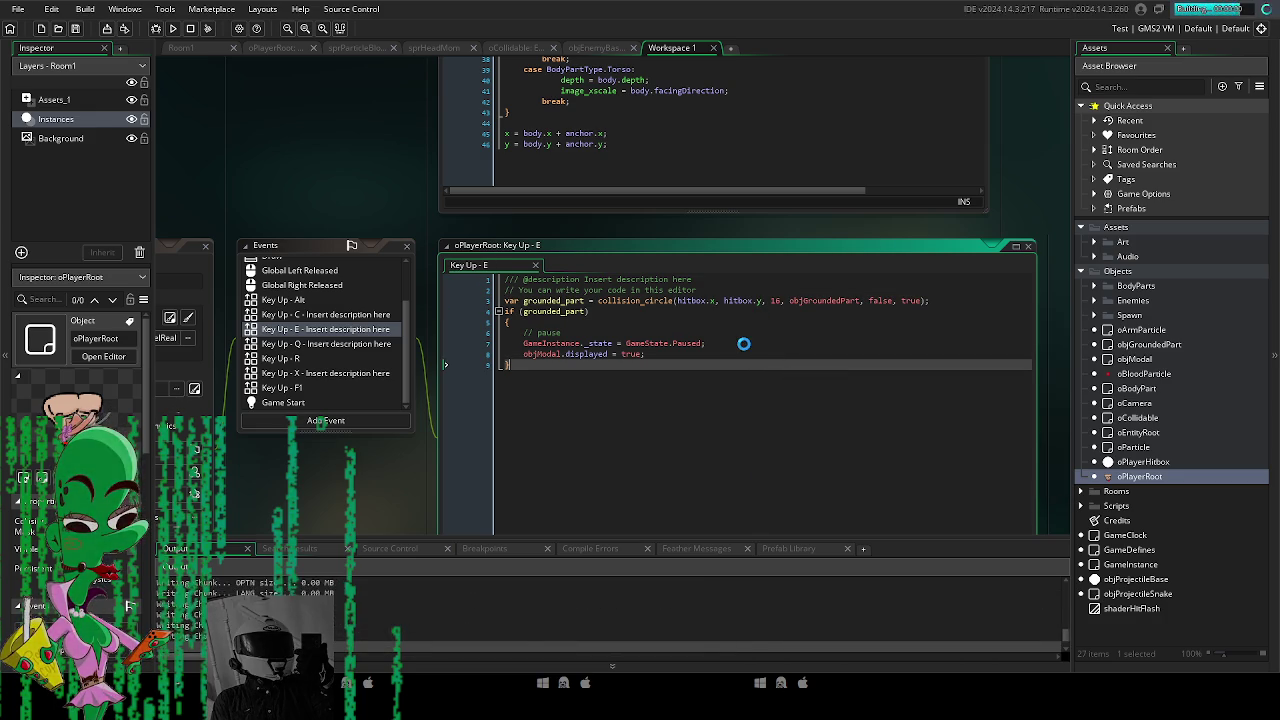
pyautogui.press('e')
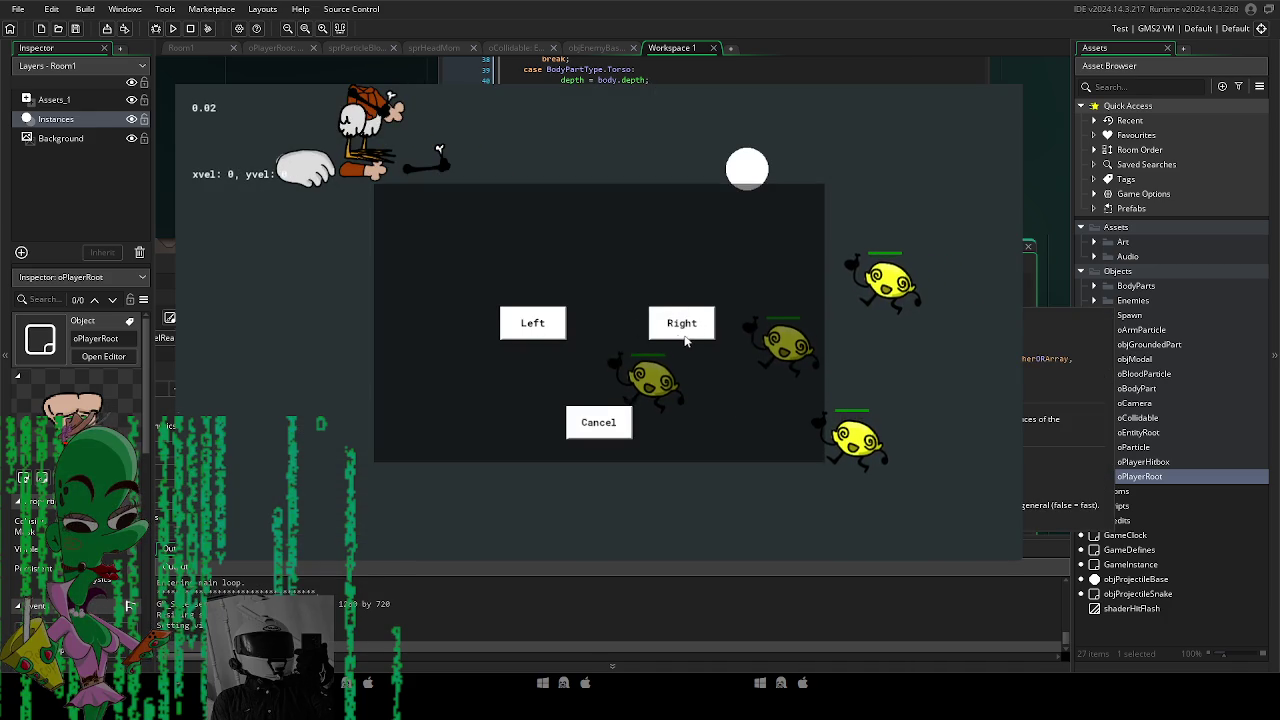
# Try the pause box's Left, Right and Cancel choices several times, then close the game.
pyautogui.click(606, 424)
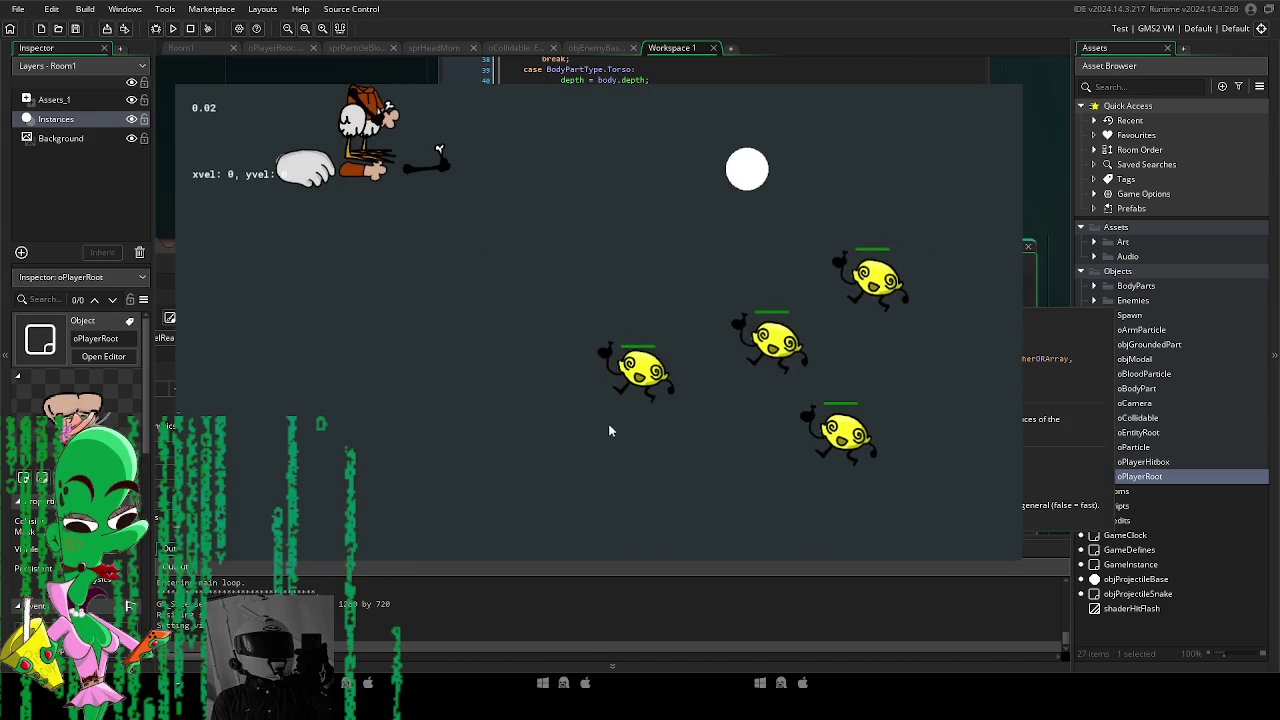
pyautogui.click(560, 345)
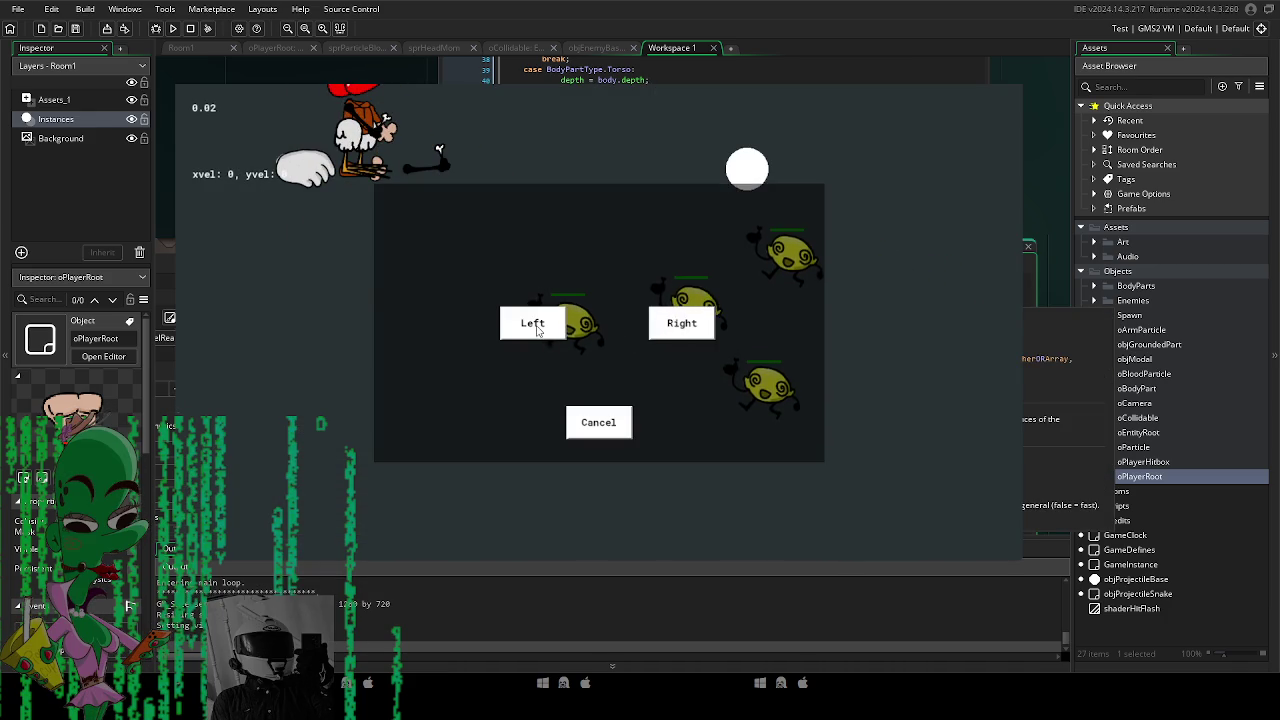
pyautogui.click(600, 425)
pyautogui.click(635, 365)
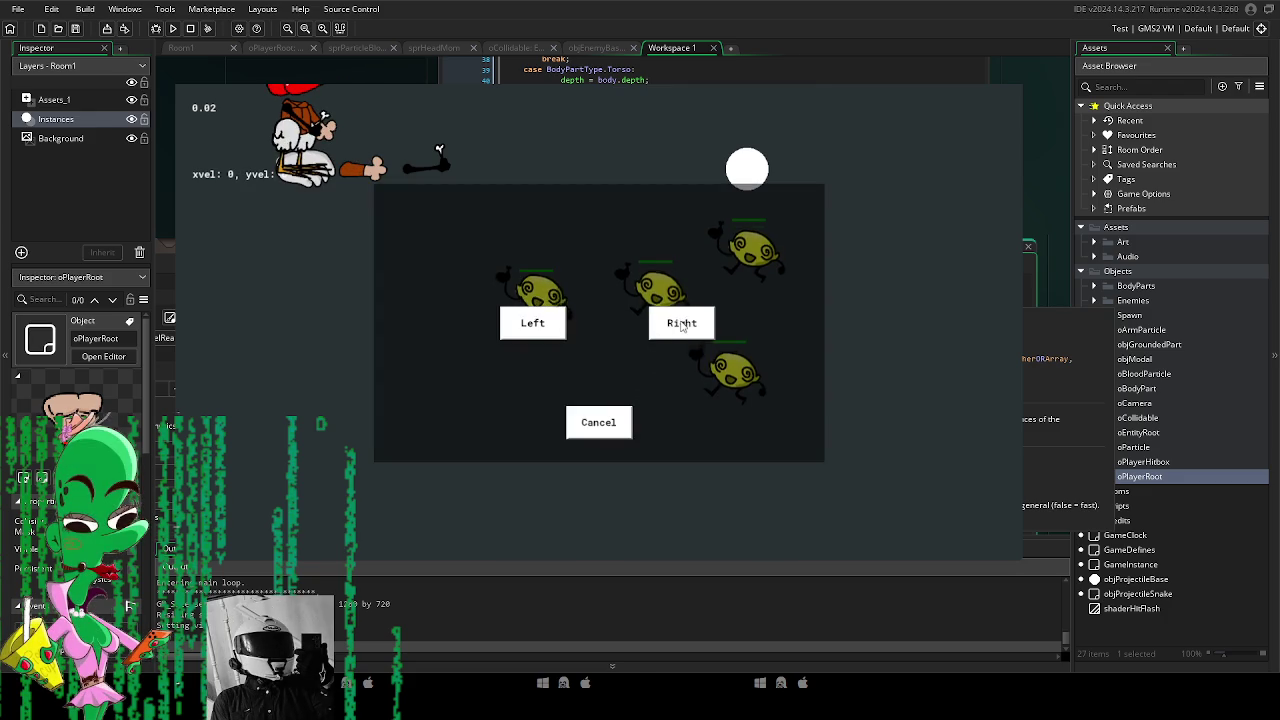
pyautogui.click(610, 424)
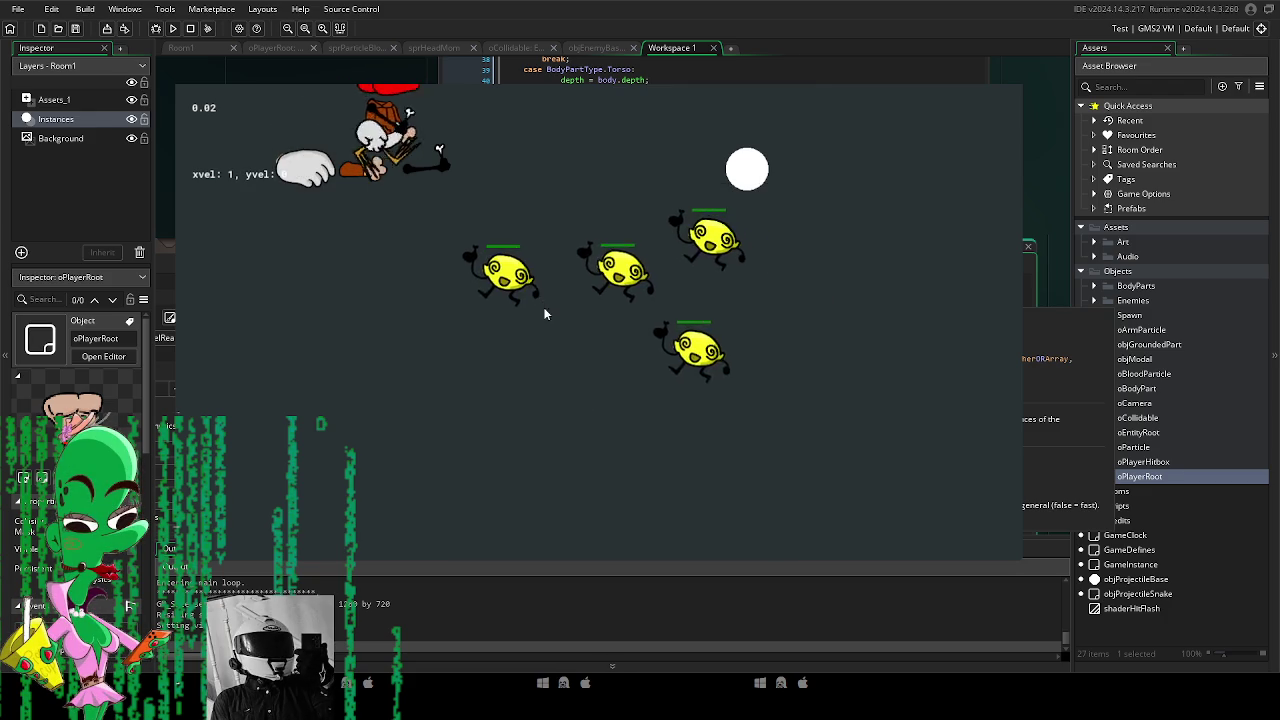
pyautogui.click(544, 306)
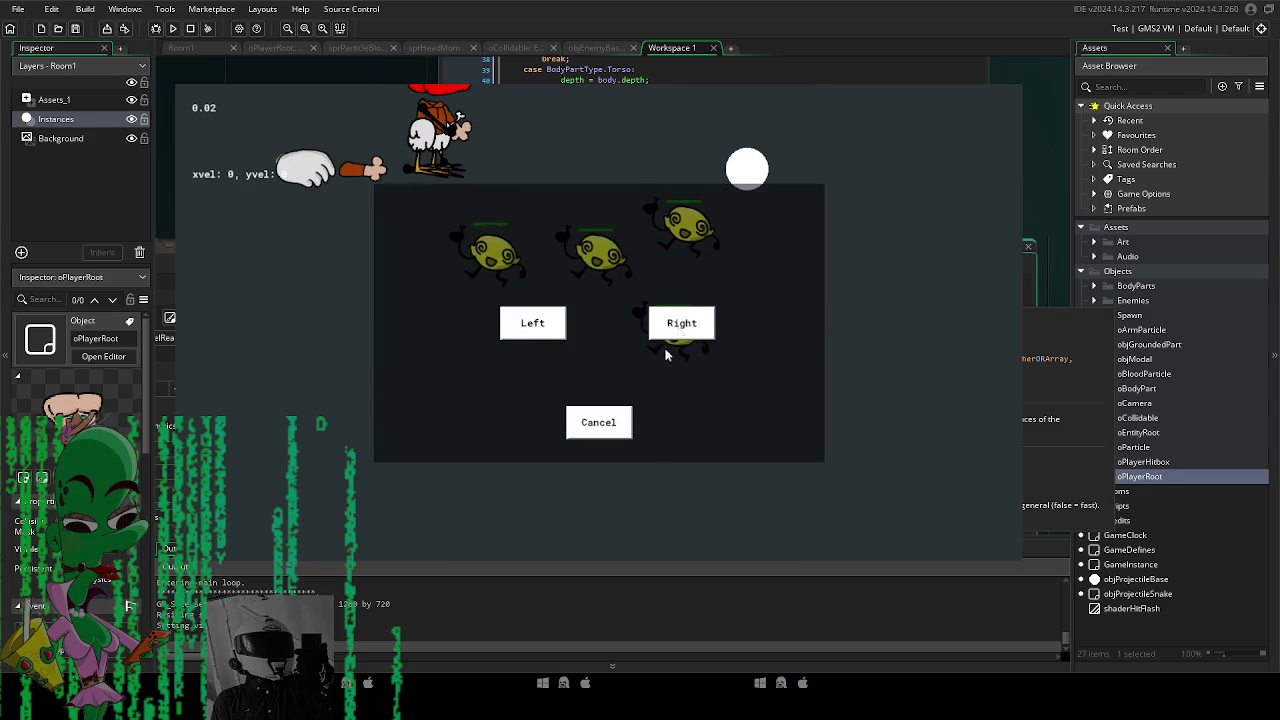
pyautogui.click(592, 421)
pyautogui.click(640, 310)
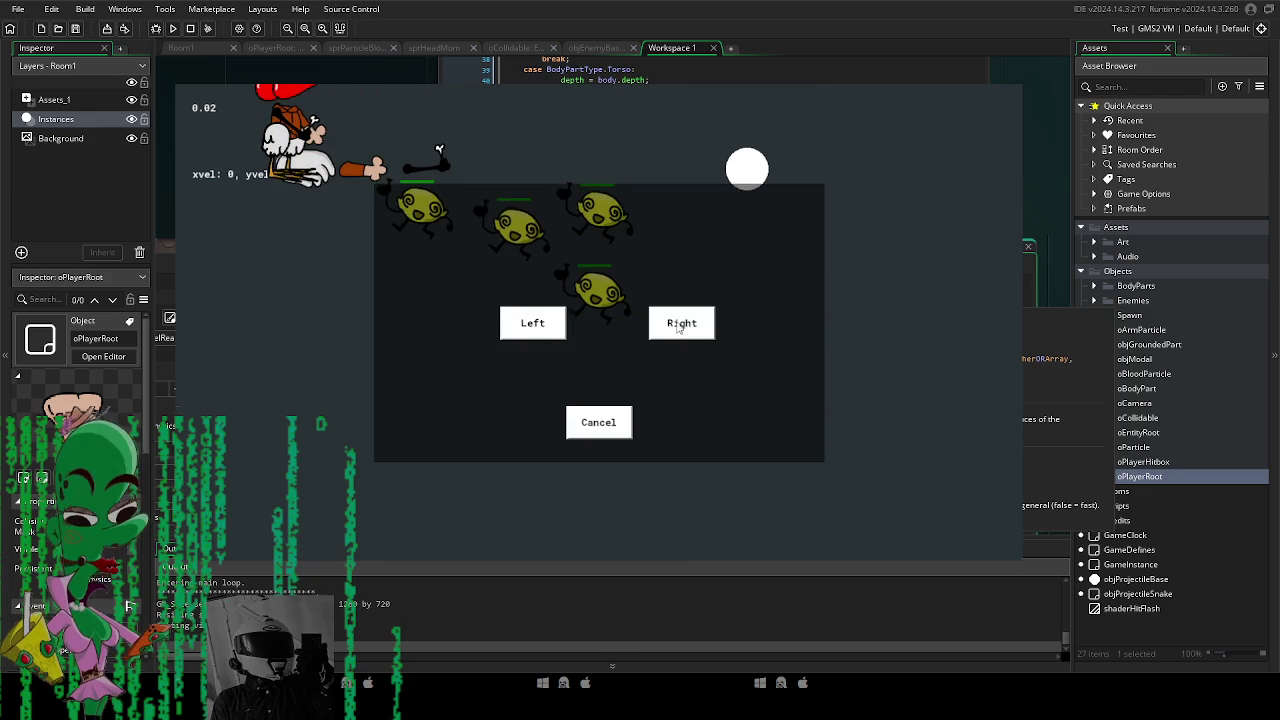
pyautogui.click(592, 424)
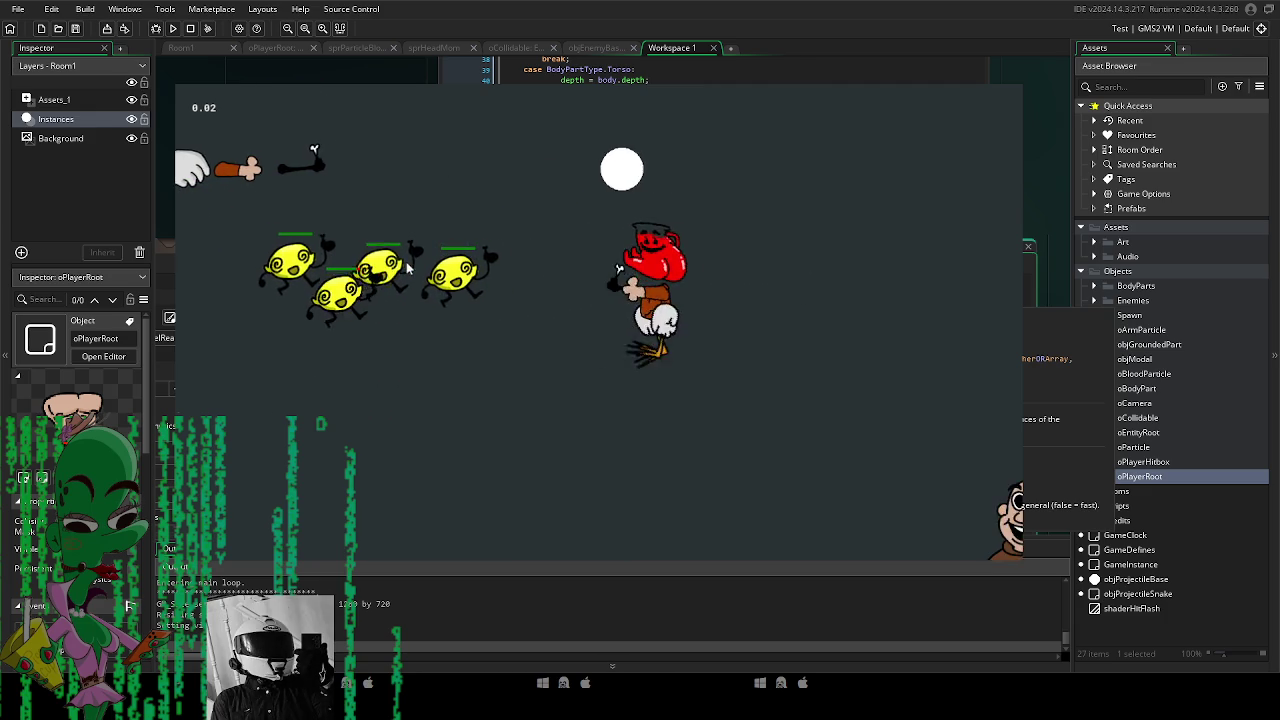
pyautogui.press('Escape')
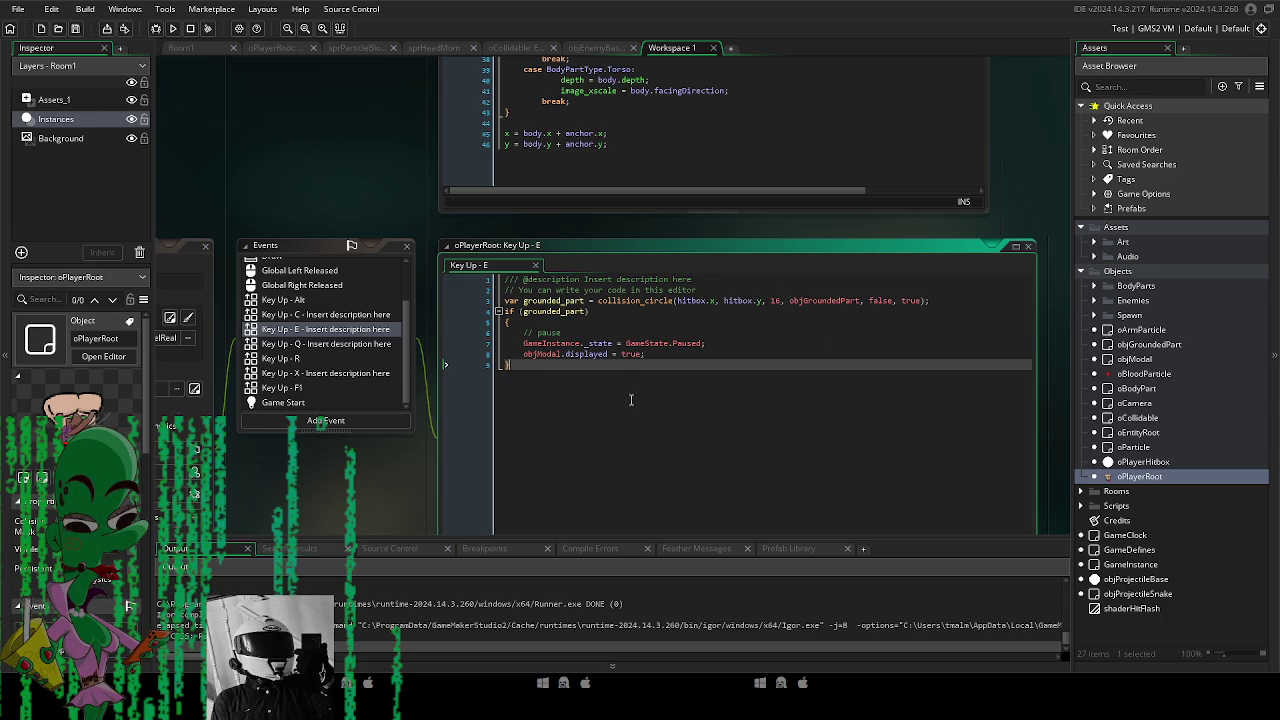
# Open objModal's Draw GUI event code, then build and run the game.
pyautogui.moveTo(380, 485); pyautogui.dragTo(414, 457)
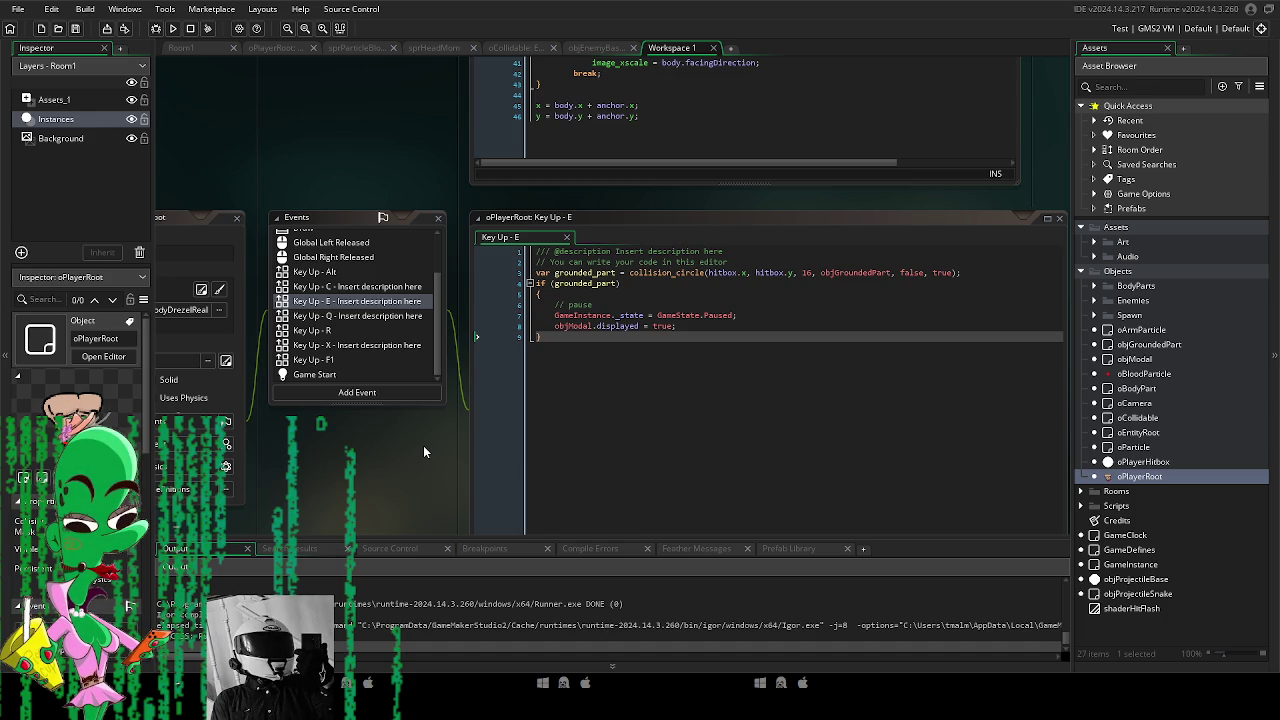
pyautogui.hscroll(-2, 466, 481)
pyautogui.scroll(-1, 466, 474)
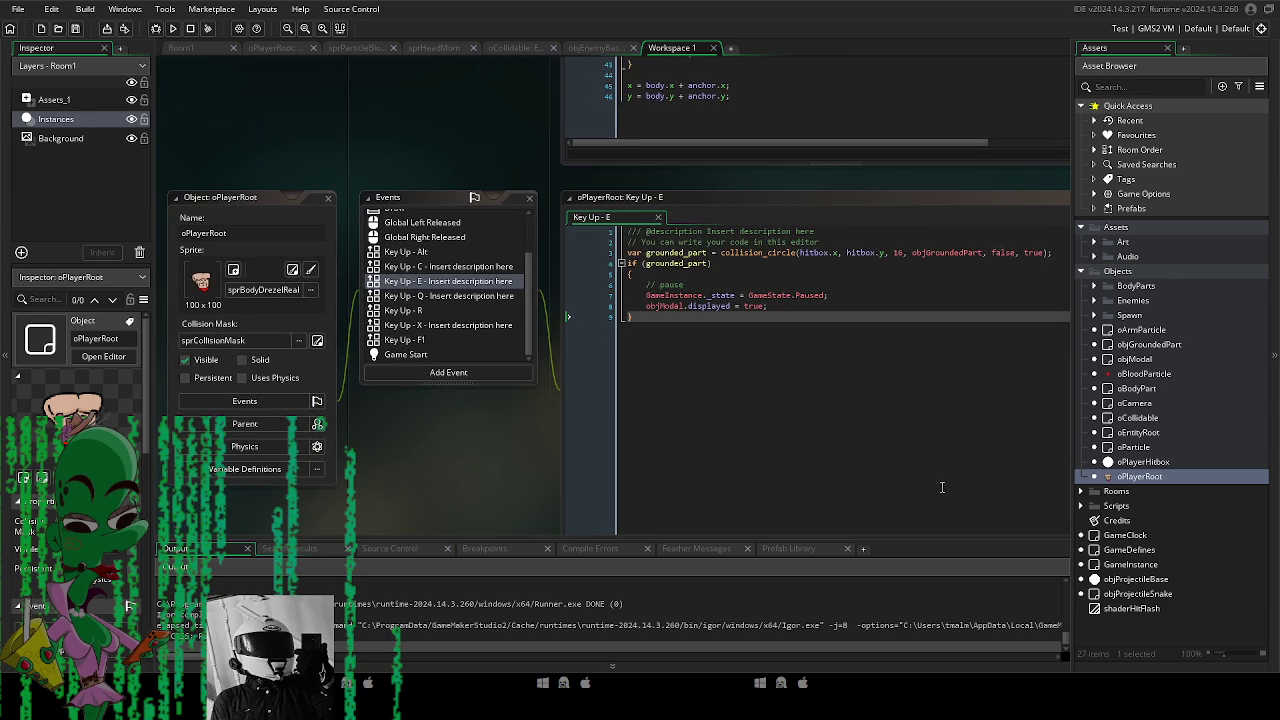
pyautogui.doubleClick(1149, 358)
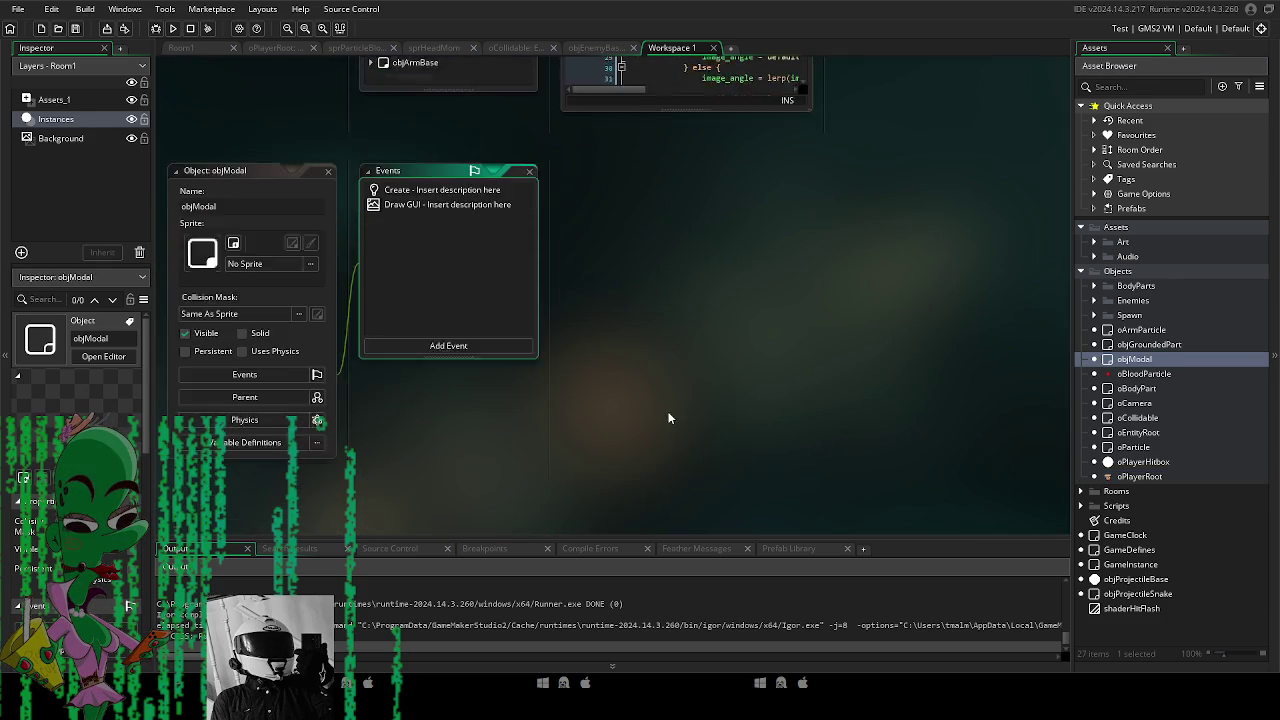
pyautogui.doubleClick(375, 208)
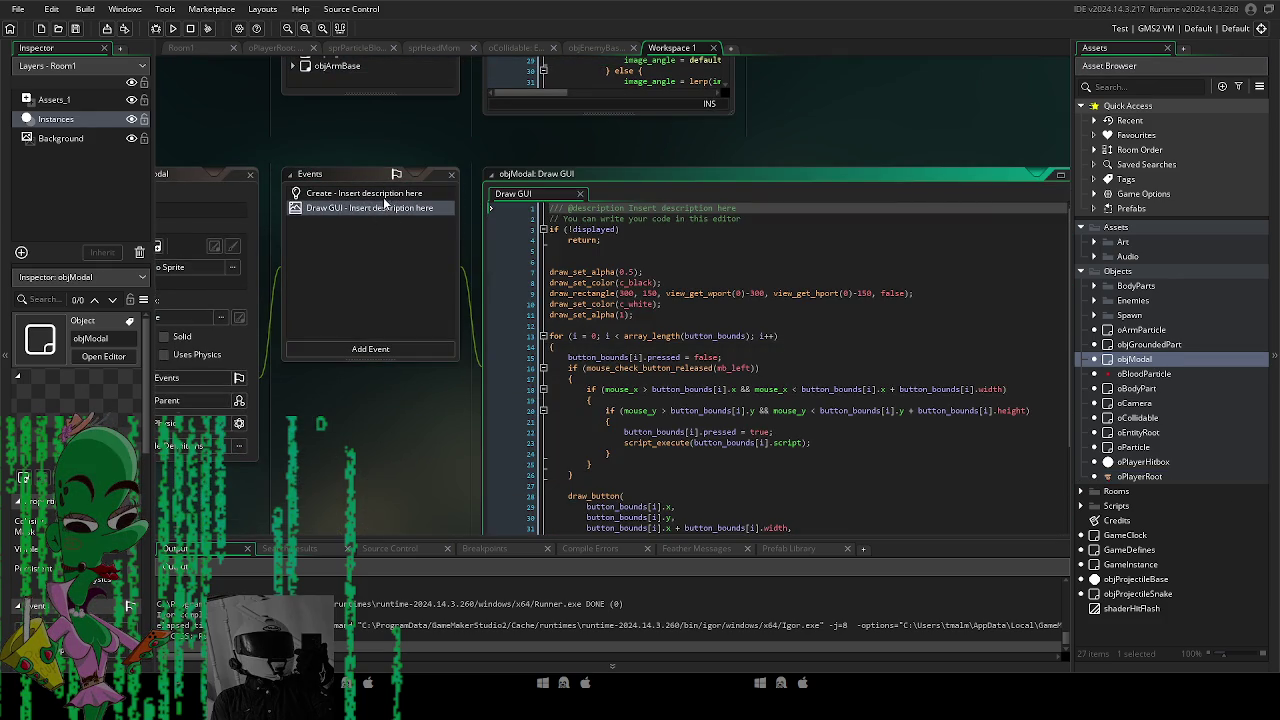
pyautogui.scroll(-4, 600, 350)
pyautogui.click(172, 28)
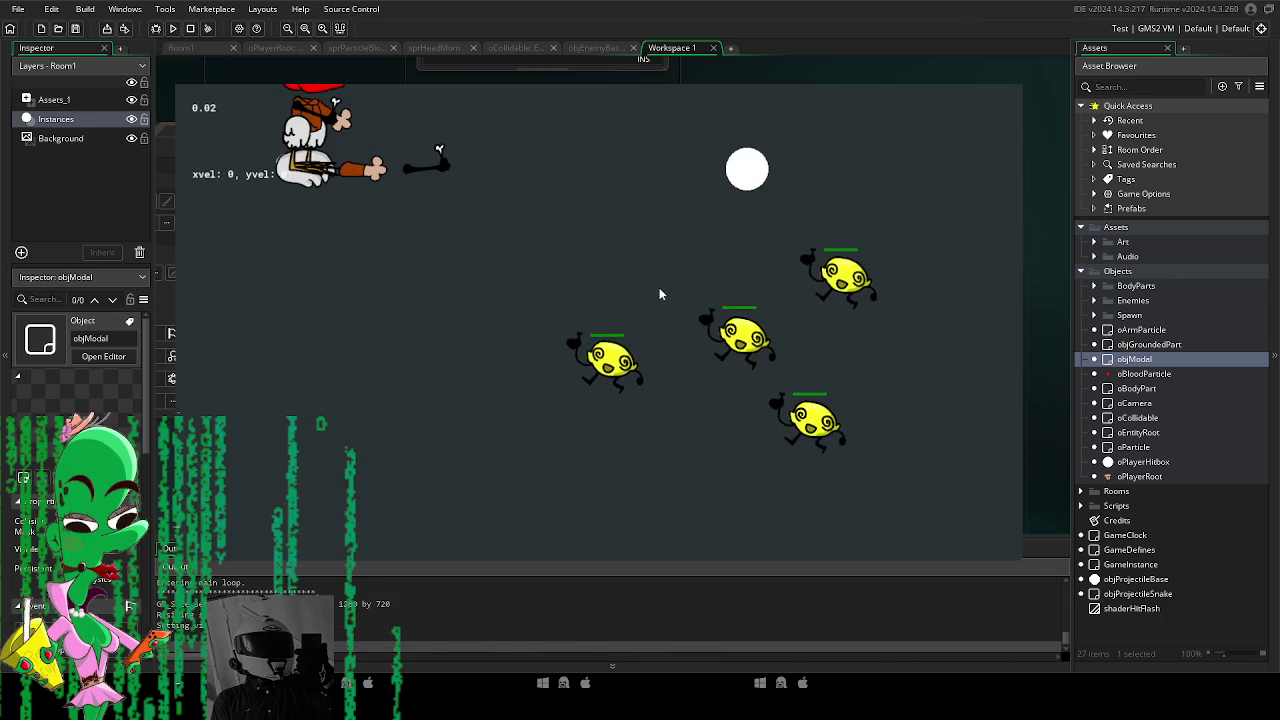
# Cancel the dialog and choose Right, then send the player left and resume play.
pyautogui.click(598, 421)
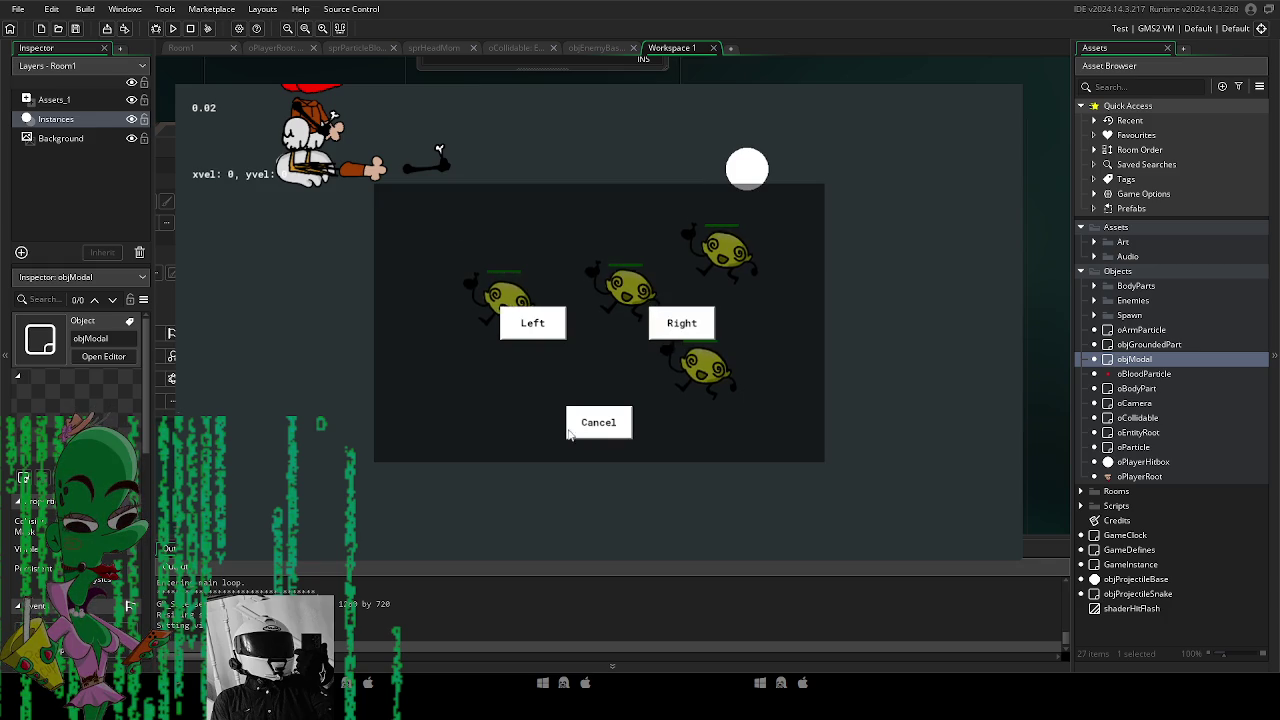
pyautogui.click(590, 424)
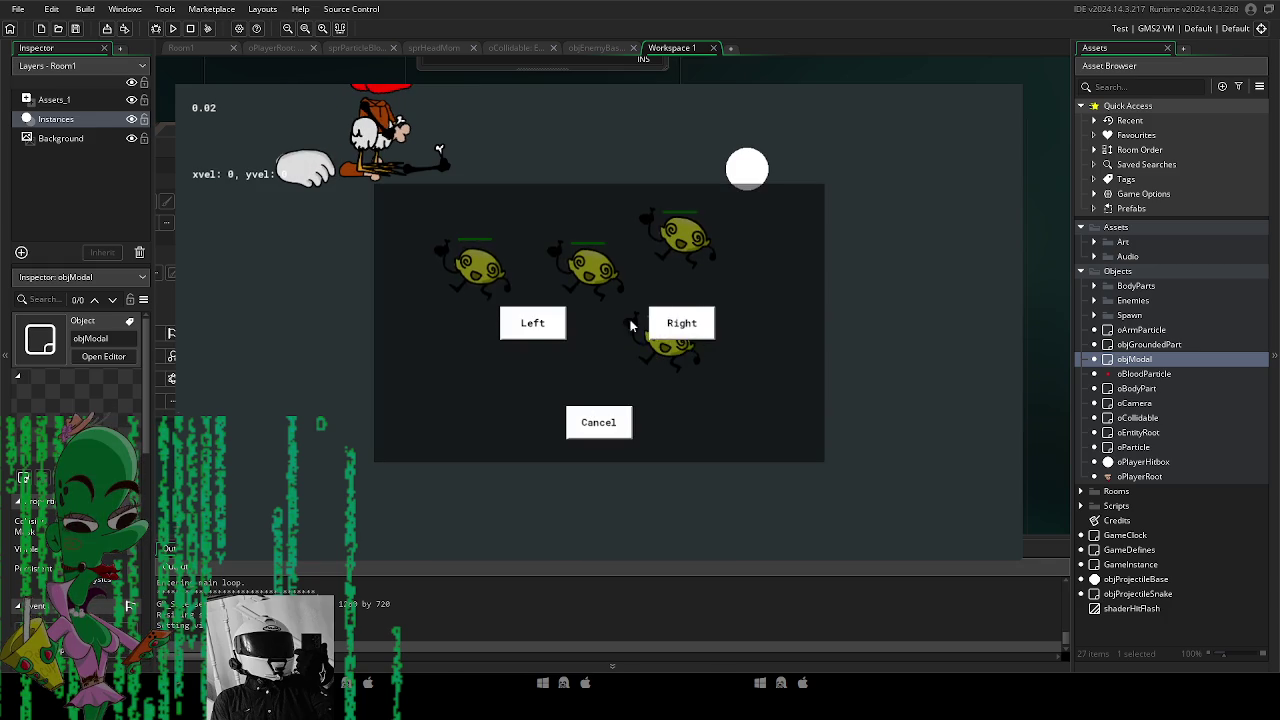
pyautogui.click(602, 422)
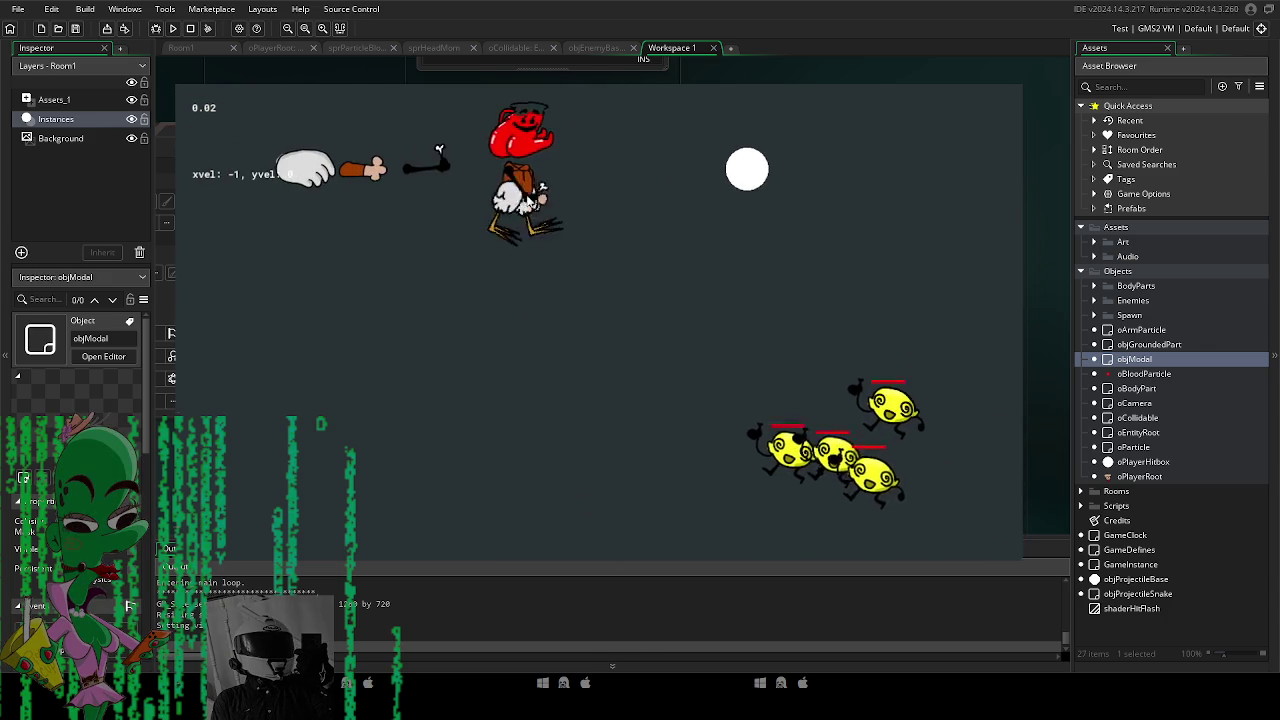
pyautogui.click(532, 316)
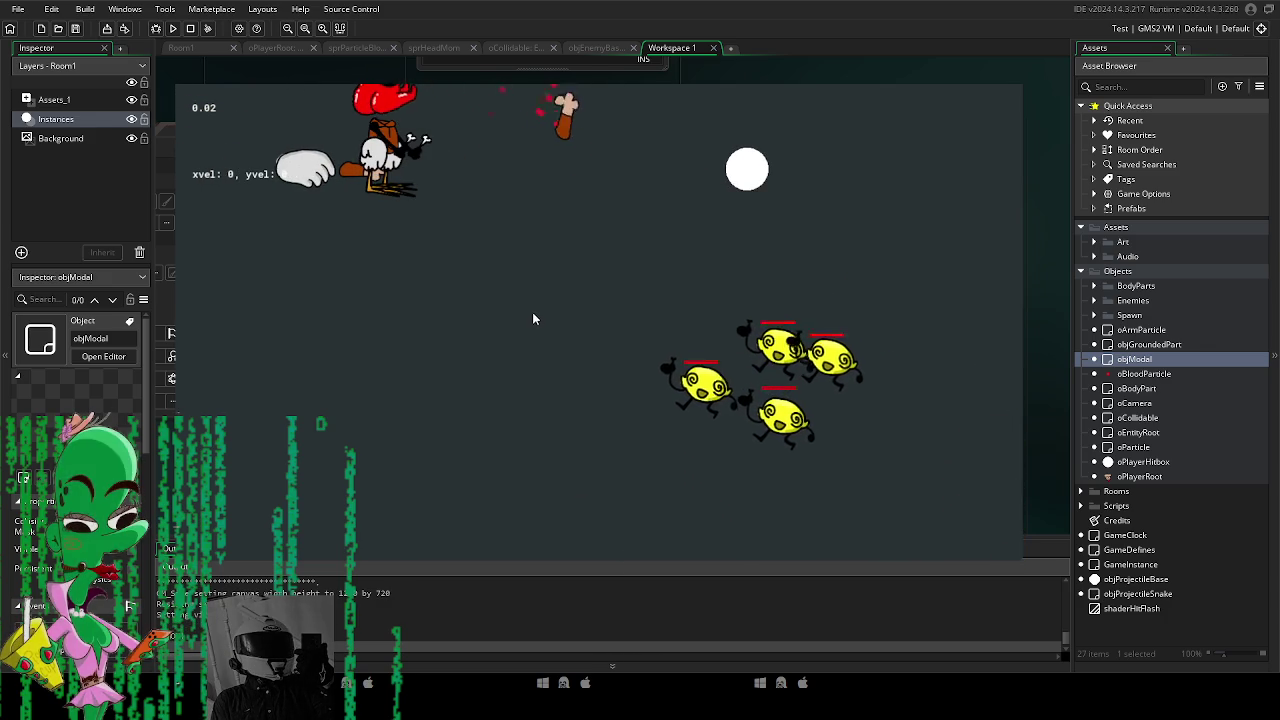
pyautogui.click(516, 328)
pyautogui.click(537, 334)
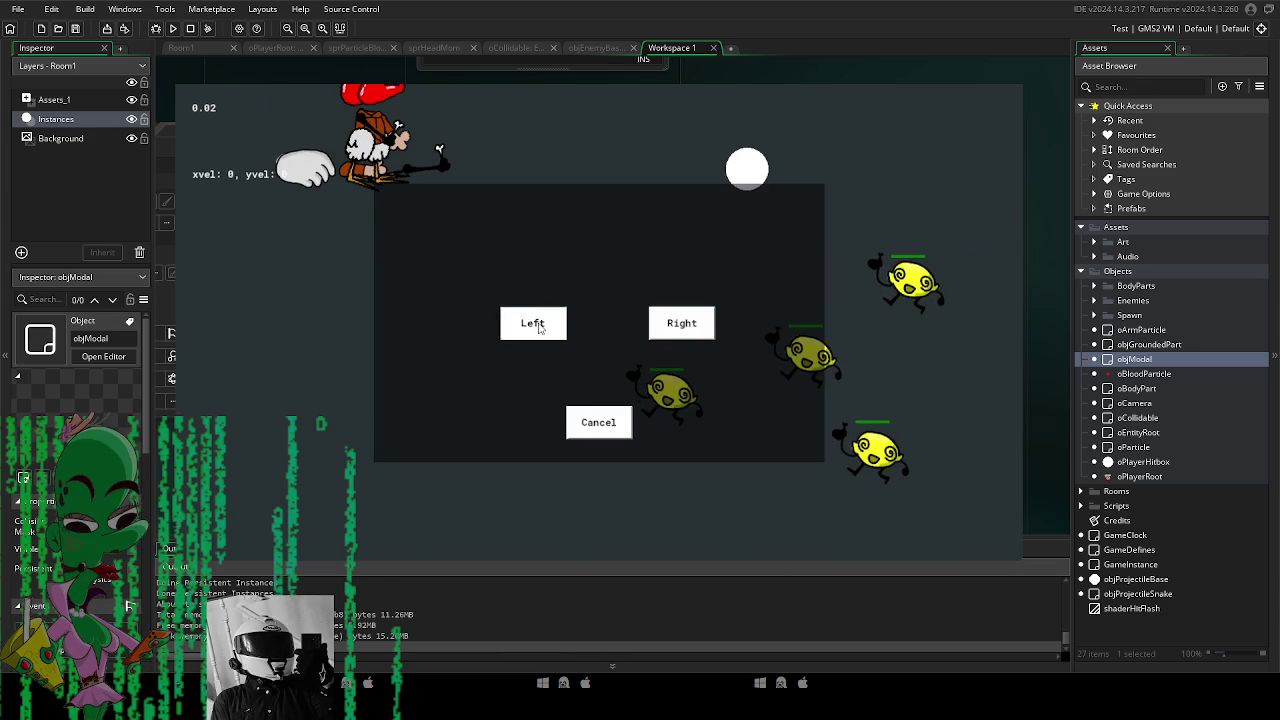
# Alternate Left and Right choices to move the player back and forth.
pyautogui.click(665, 332)
pyautogui.click(532, 328)
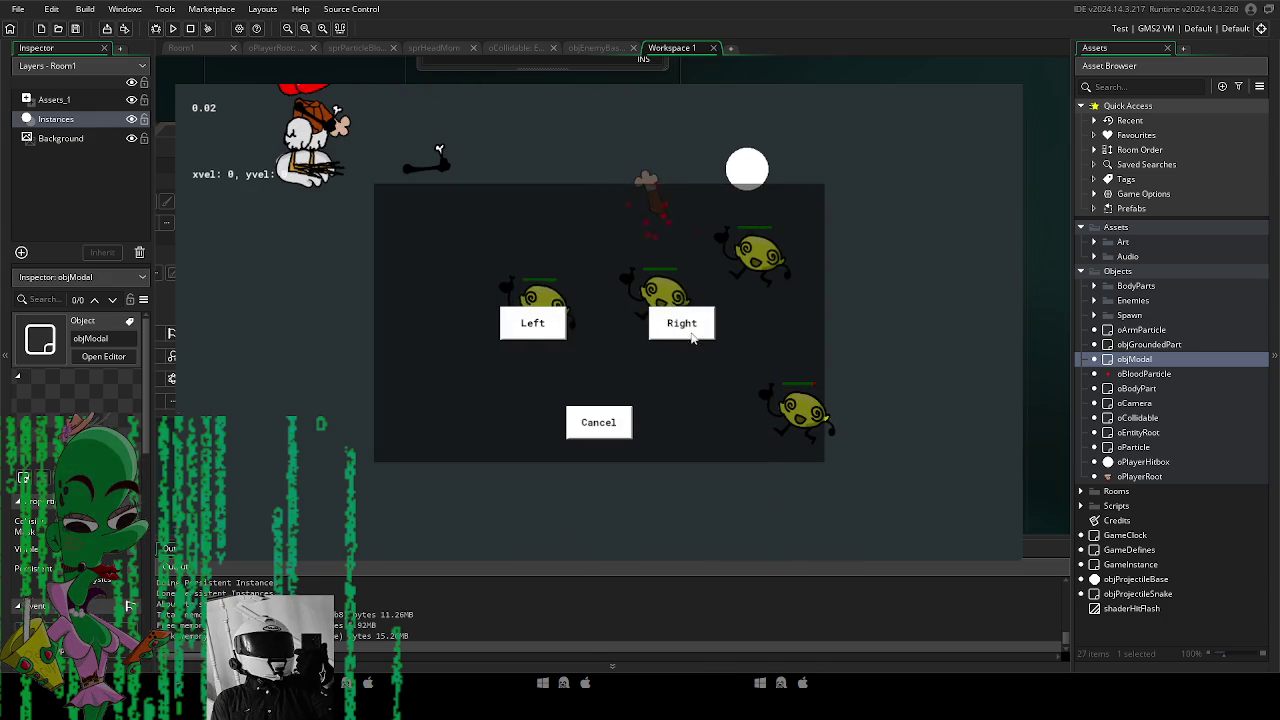
pyautogui.click(531, 331)
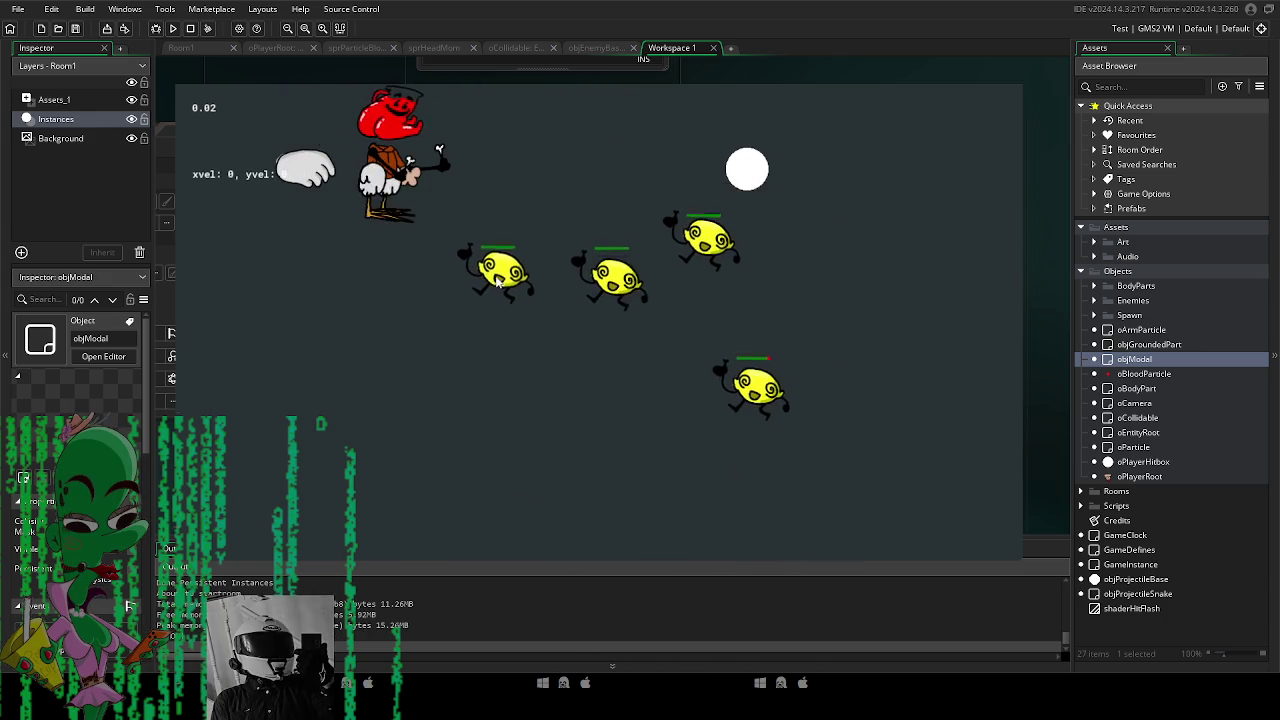
pyautogui.click(660, 322)
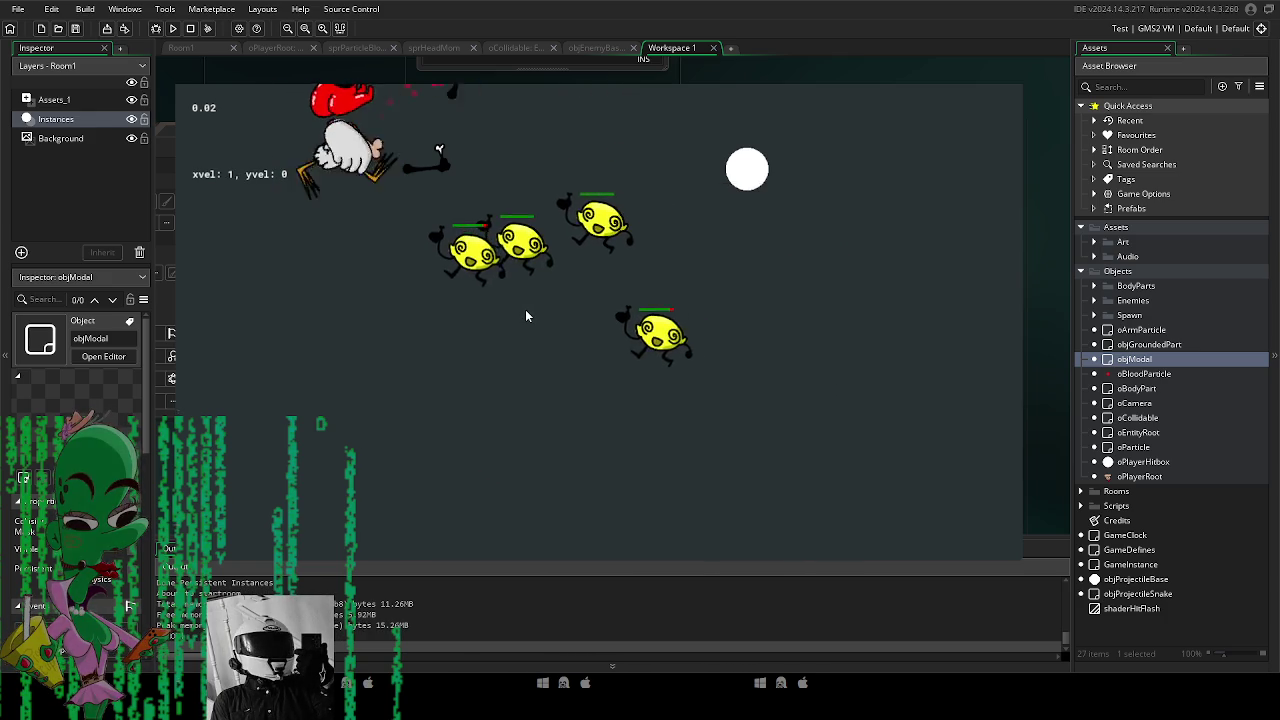
pyautogui.click(530, 325)
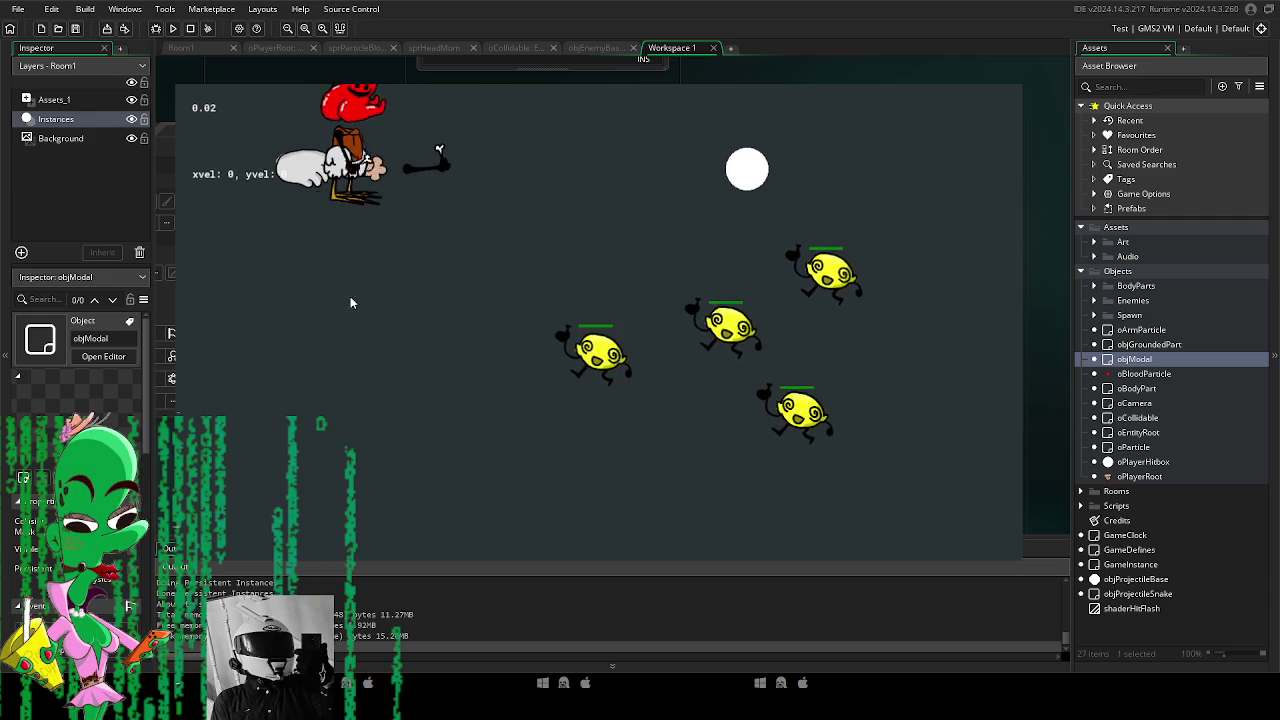
pyautogui.click(686, 326)
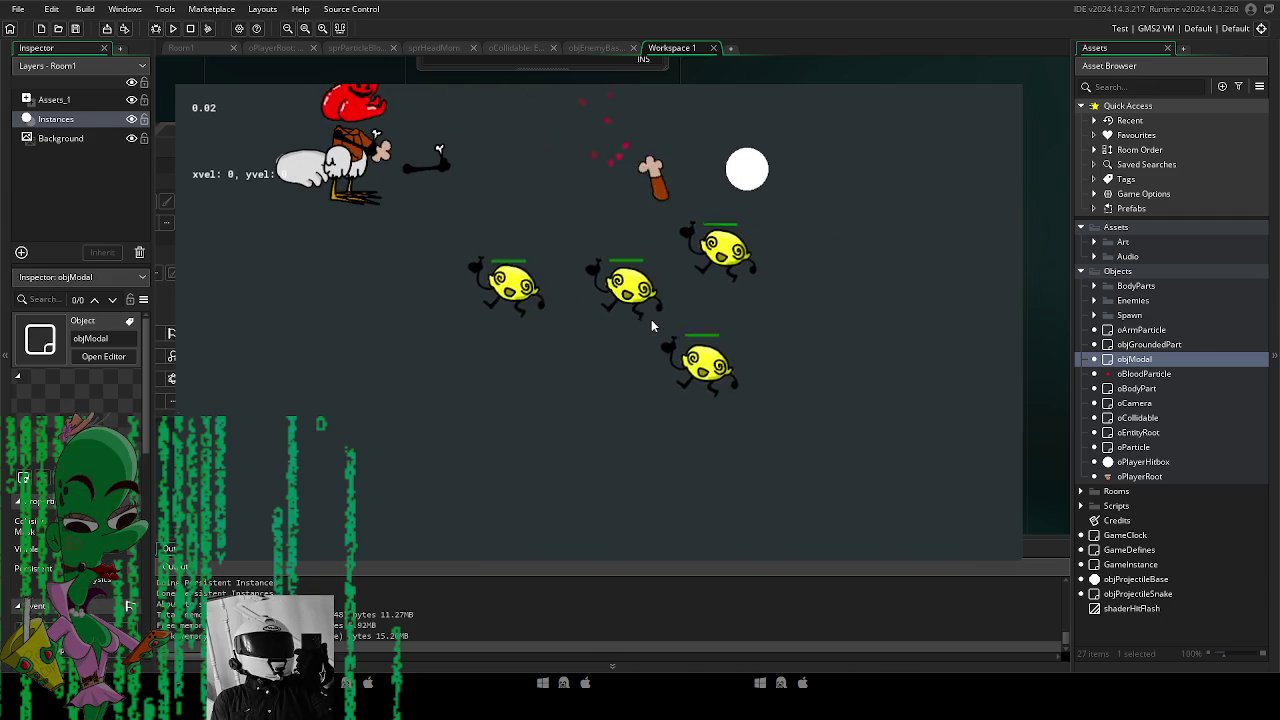
pyautogui.click(690, 321)
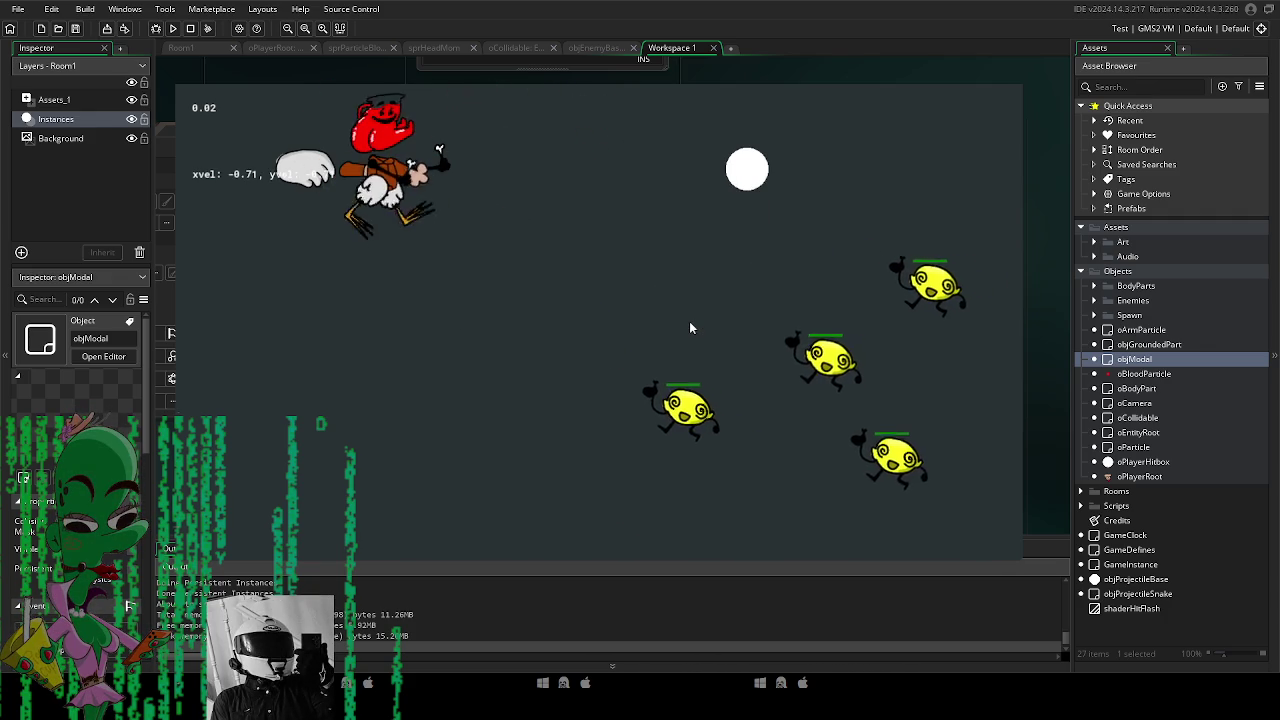
pyautogui.click(540, 324)
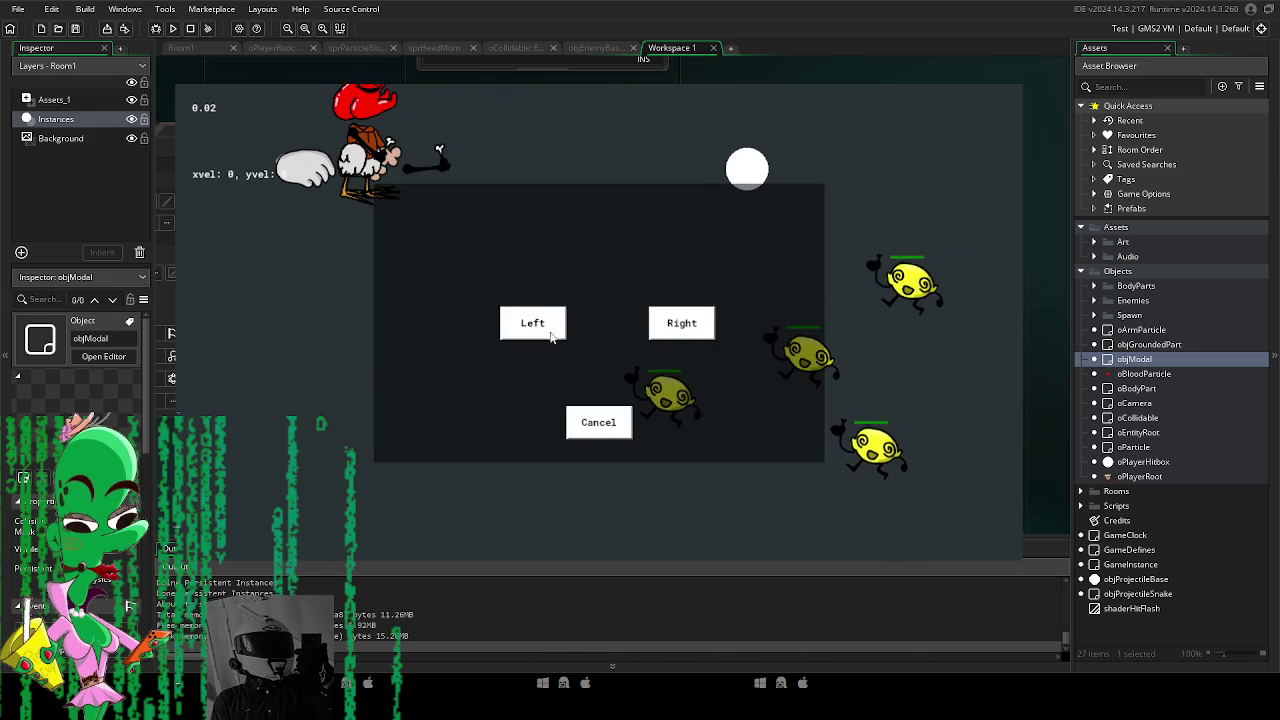
pyautogui.click(530, 328)
pyautogui.click(530, 329)
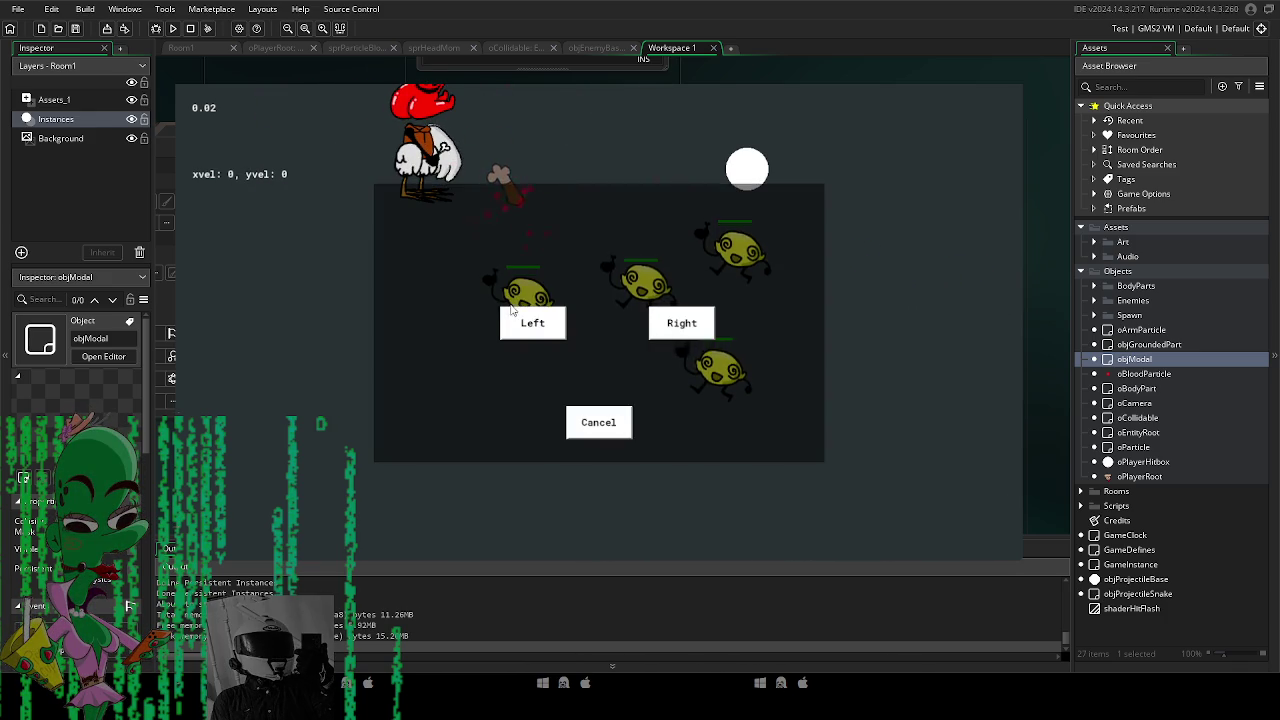
# Send the player left repeatedly, then dismiss the dialog with Cancel.
pyautogui.click(507, 312)
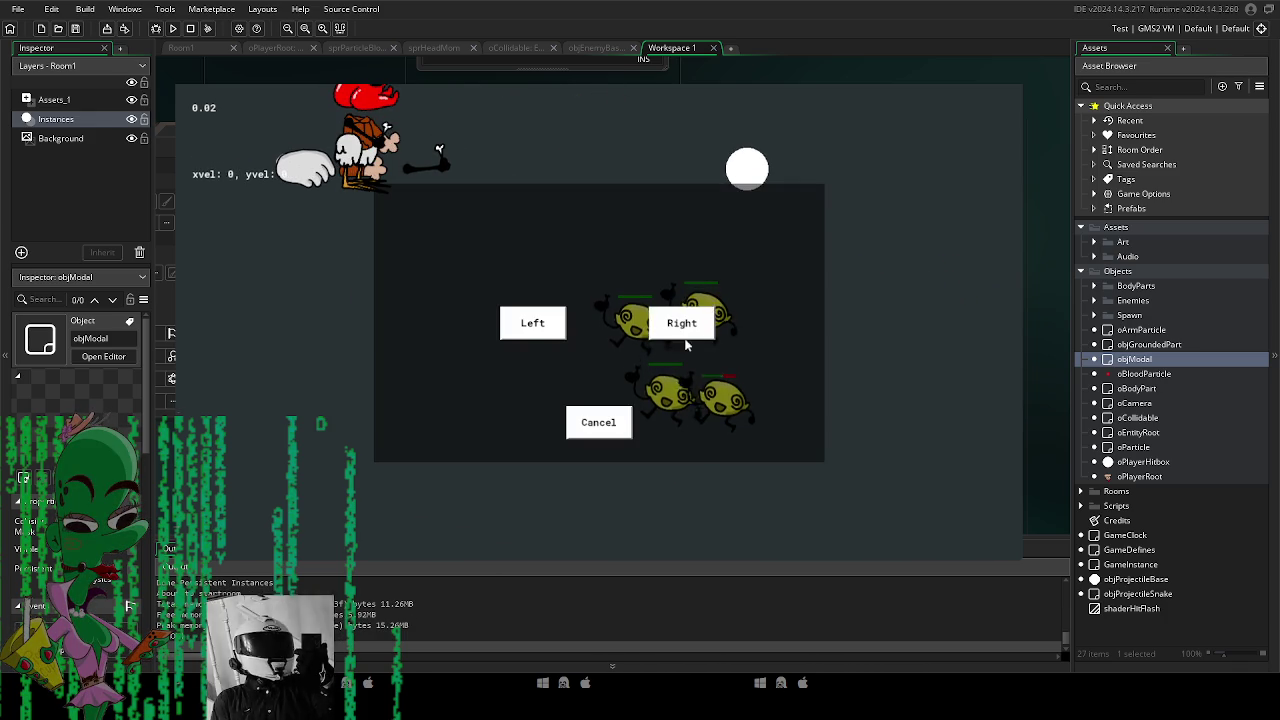
pyautogui.click(683, 333)
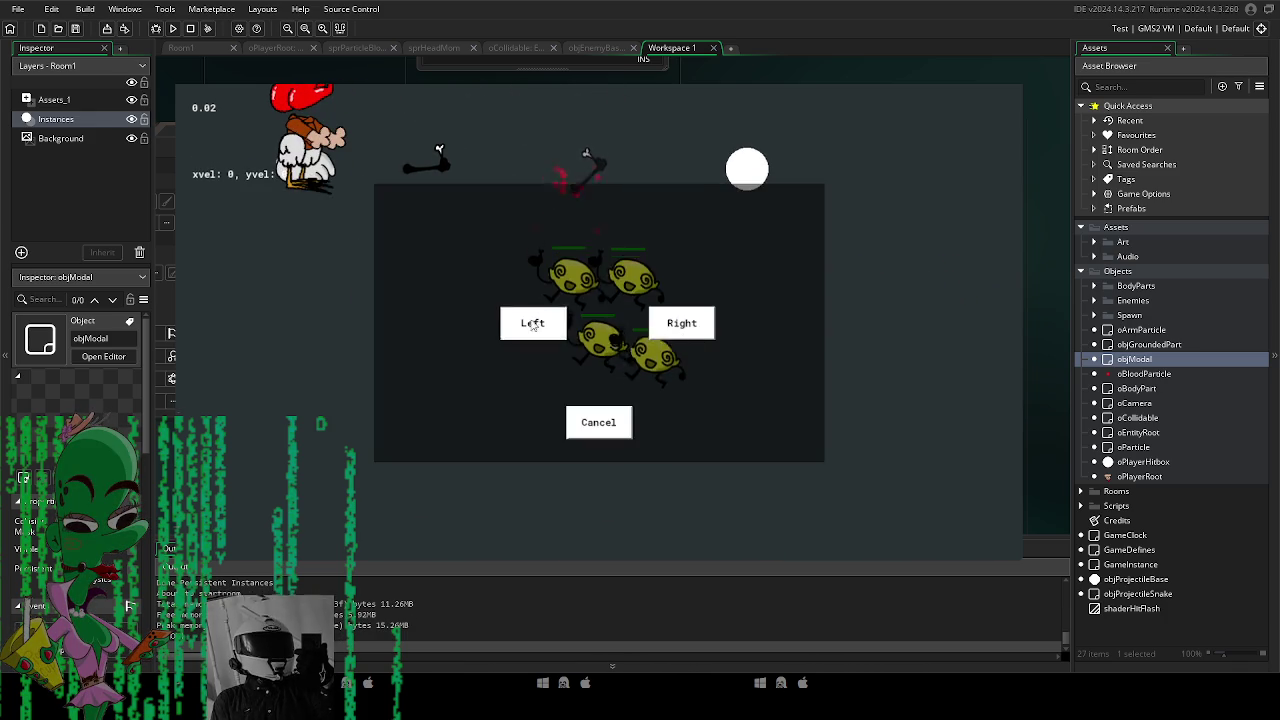
pyautogui.click(529, 323)
pyautogui.click(533, 327)
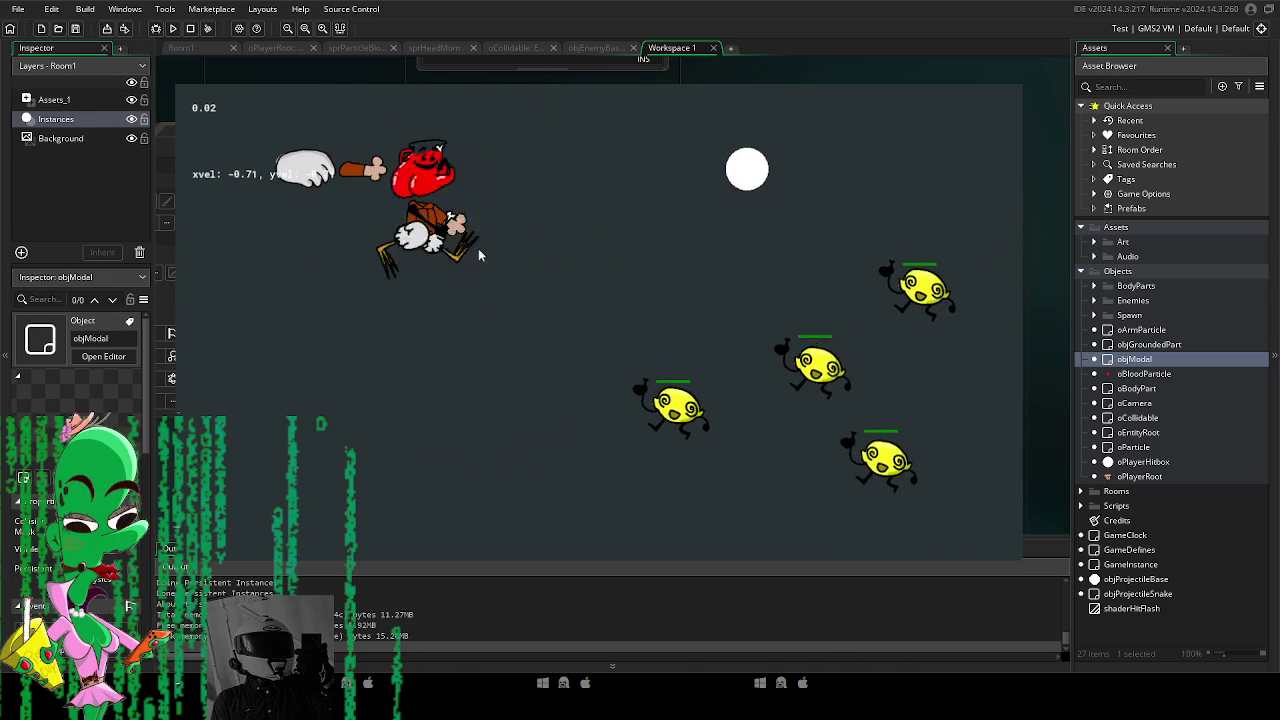
pyautogui.click(535, 329)
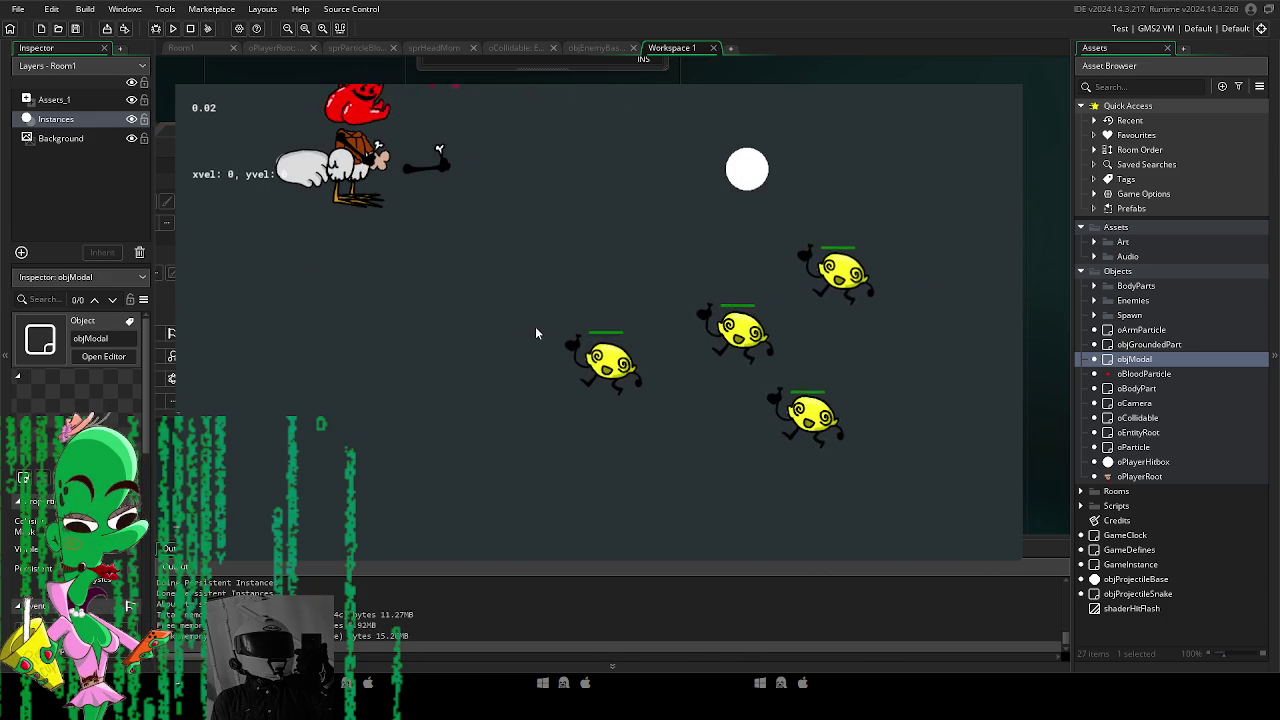
pyautogui.click(513, 330)
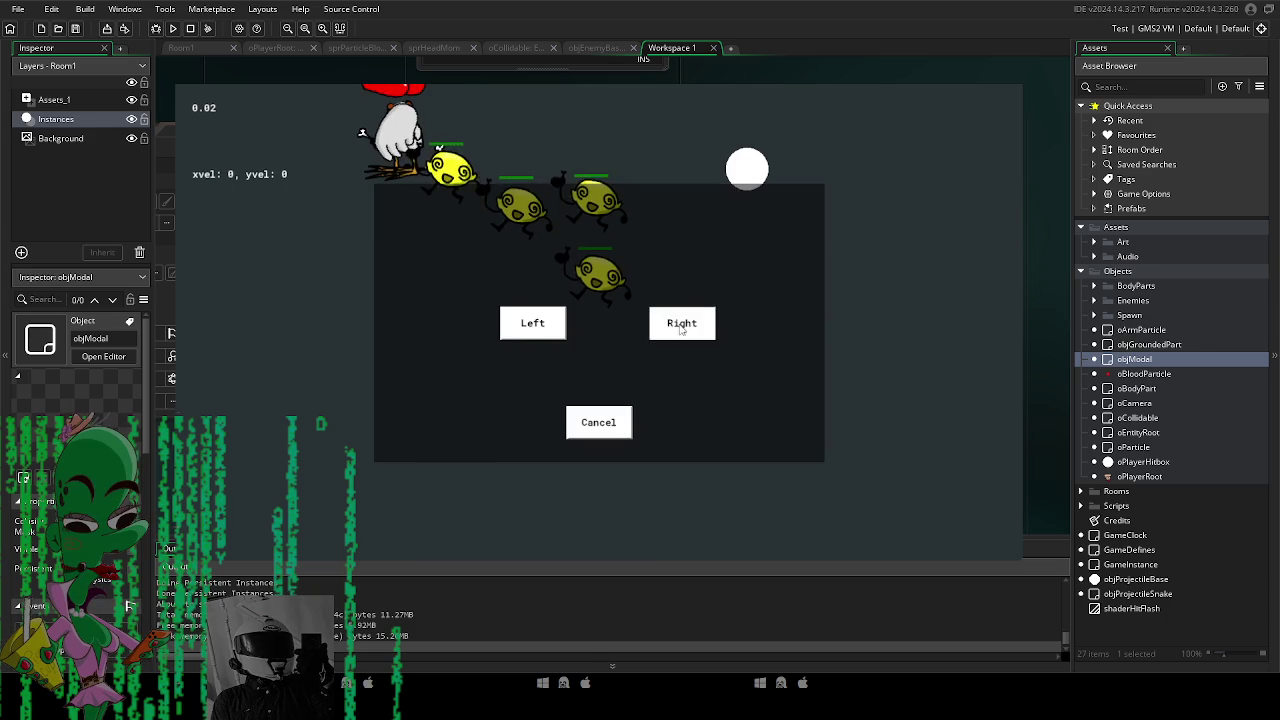
pyautogui.click(575, 412)
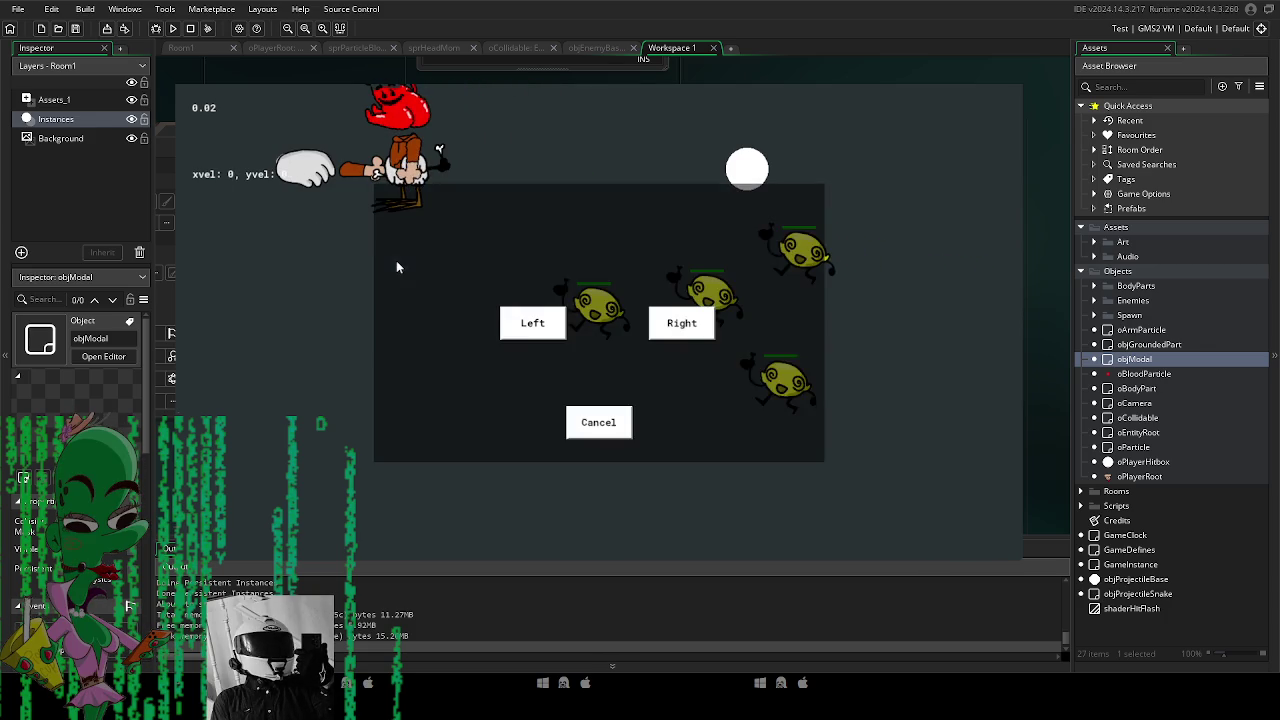
pyautogui.click(530, 335)
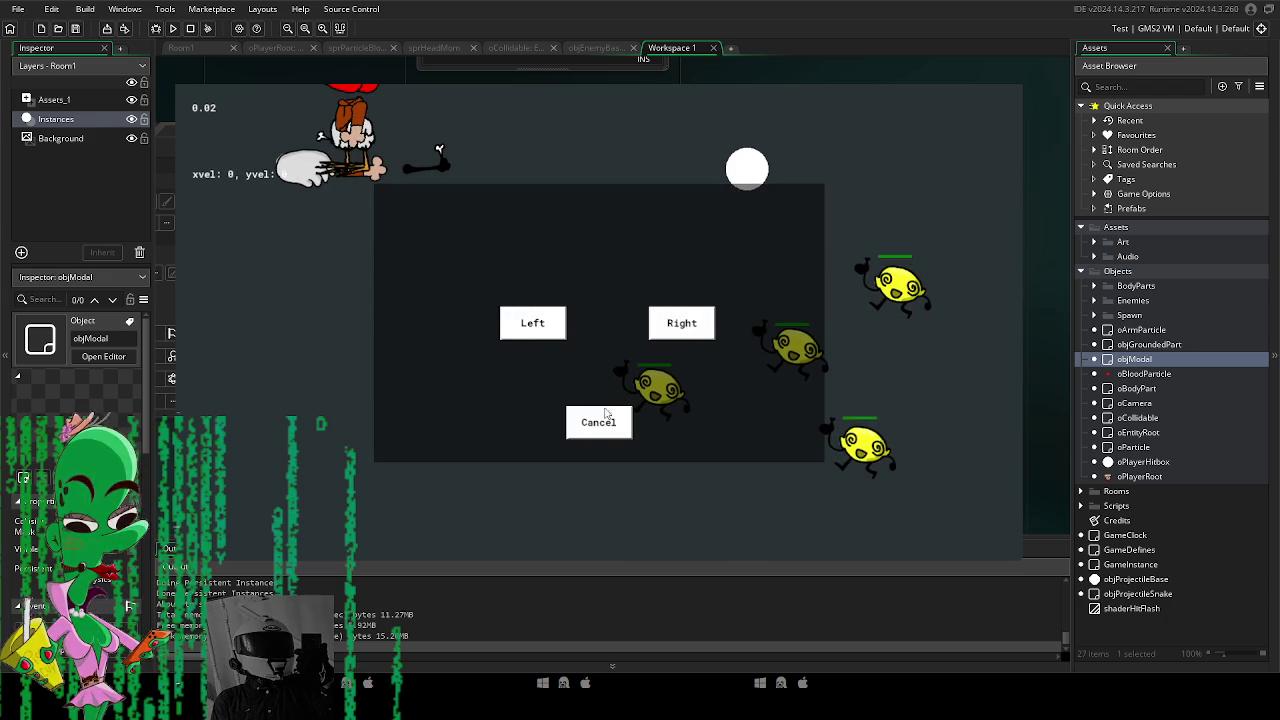
pyautogui.click(598, 418)
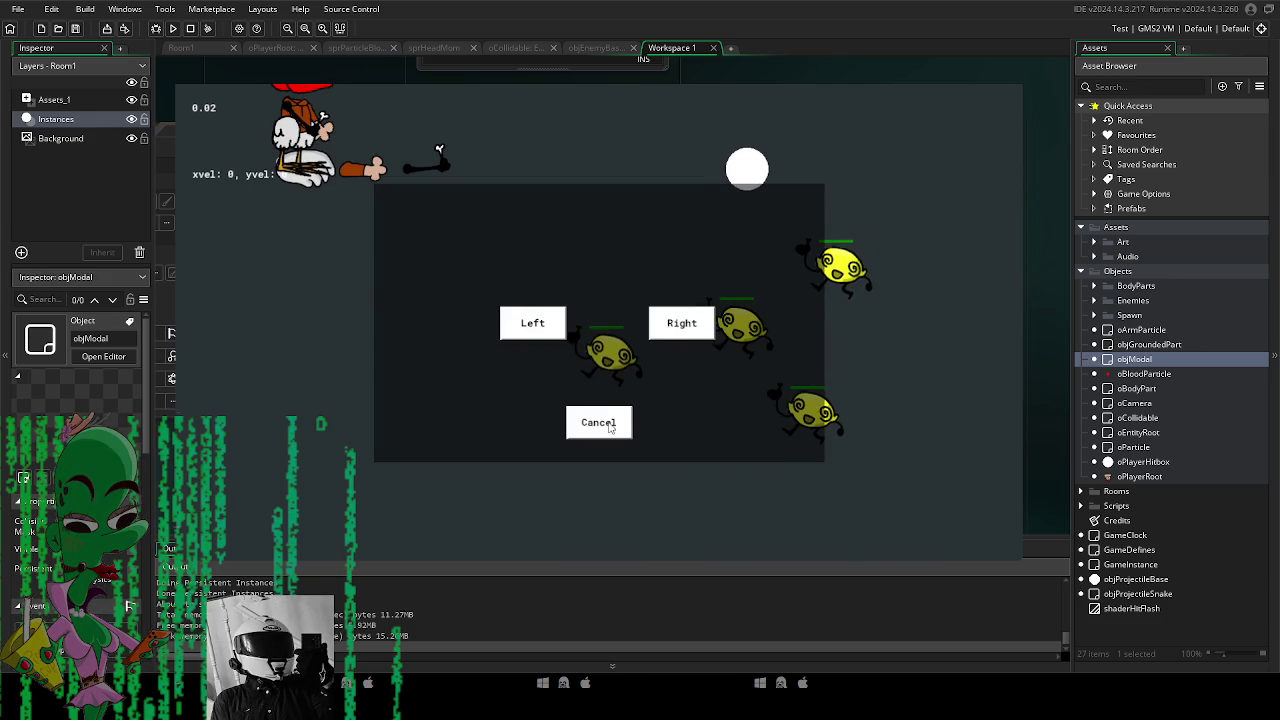
pyautogui.click(598, 418)
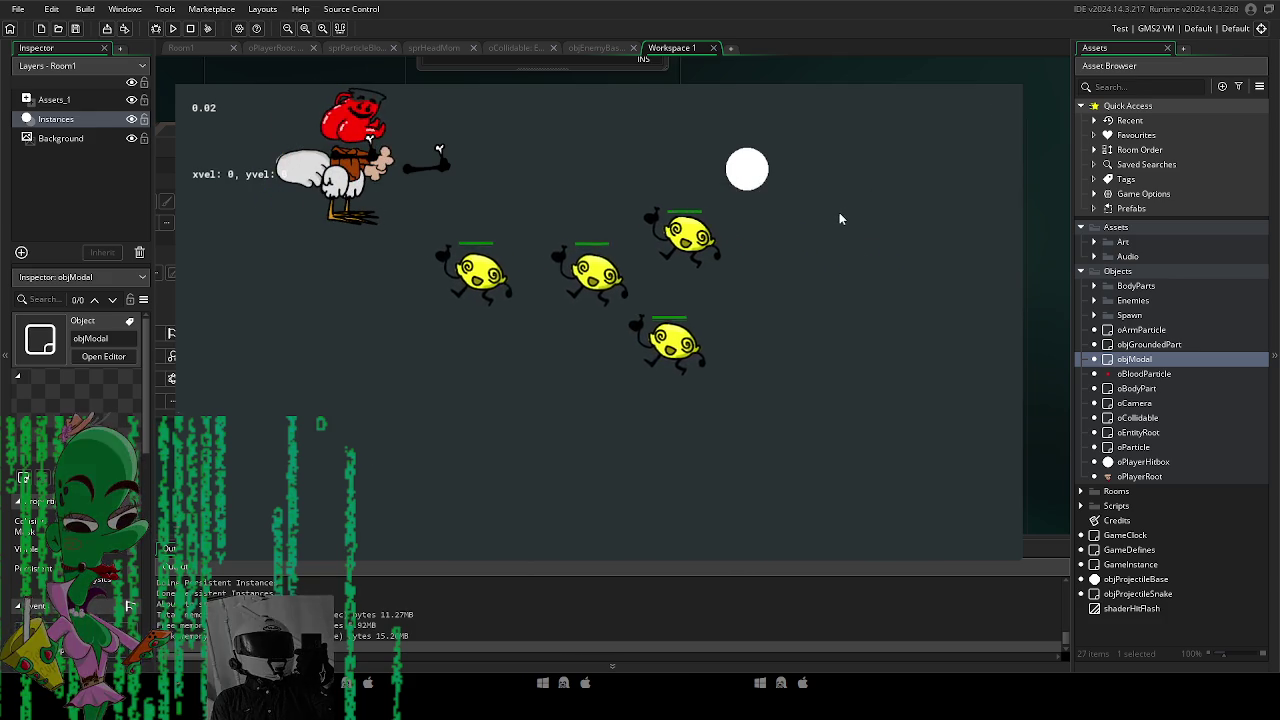
# Stop the game, switch to the Room1 editor, and exit GameMaker with OK.
pyautogui.press('Escape')
pyautogui.moveTo(367, 88); pyautogui.dragTo(497, 181)
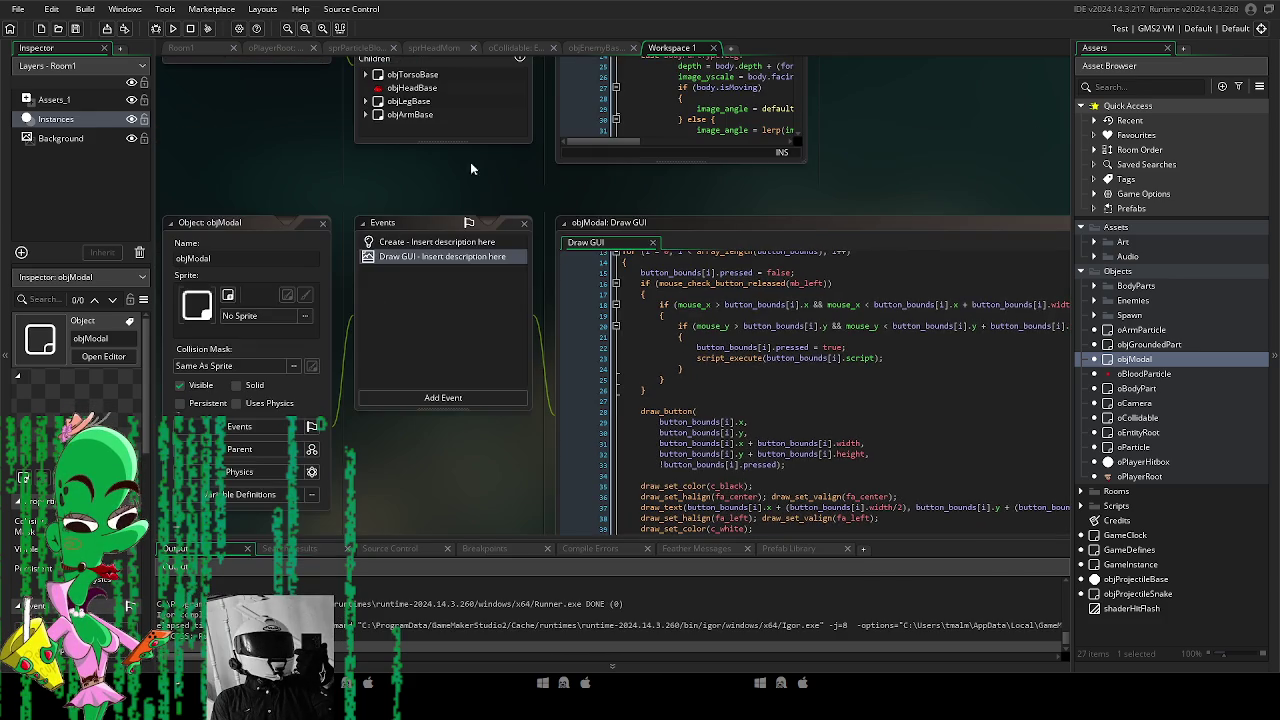
pyautogui.click(186, 48)
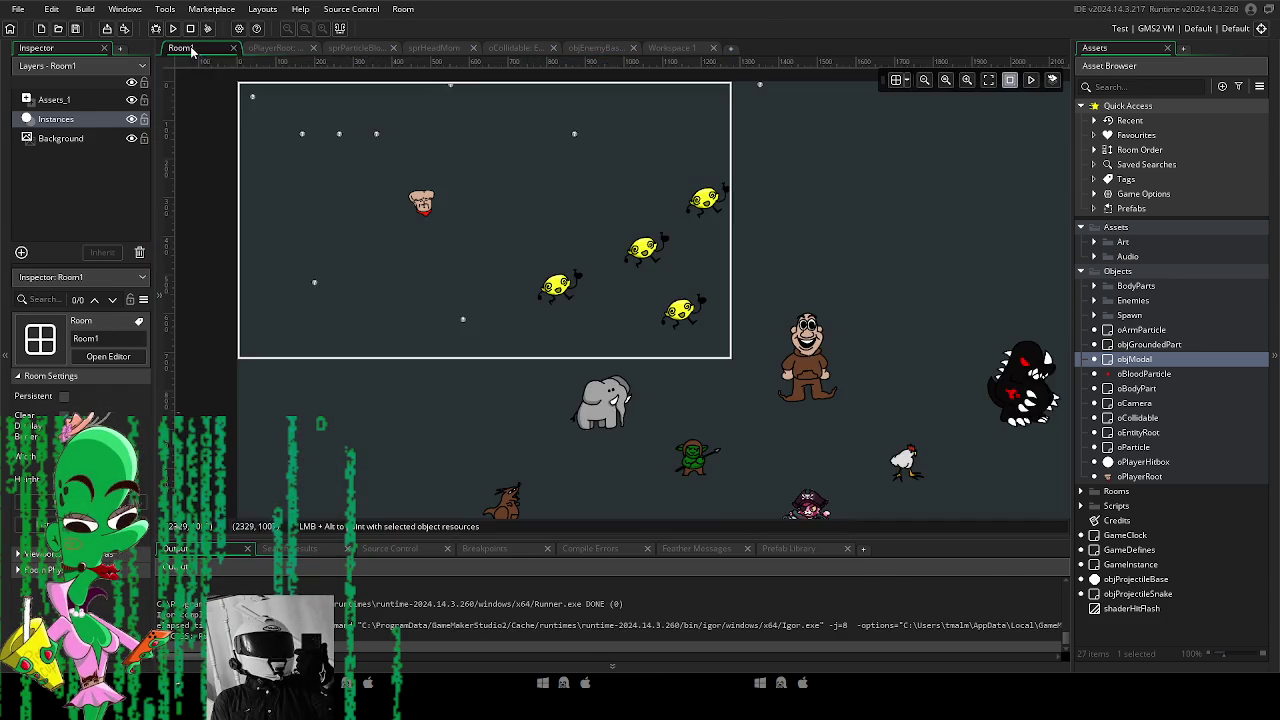
pyautogui.scroll(-3, 450, 255)
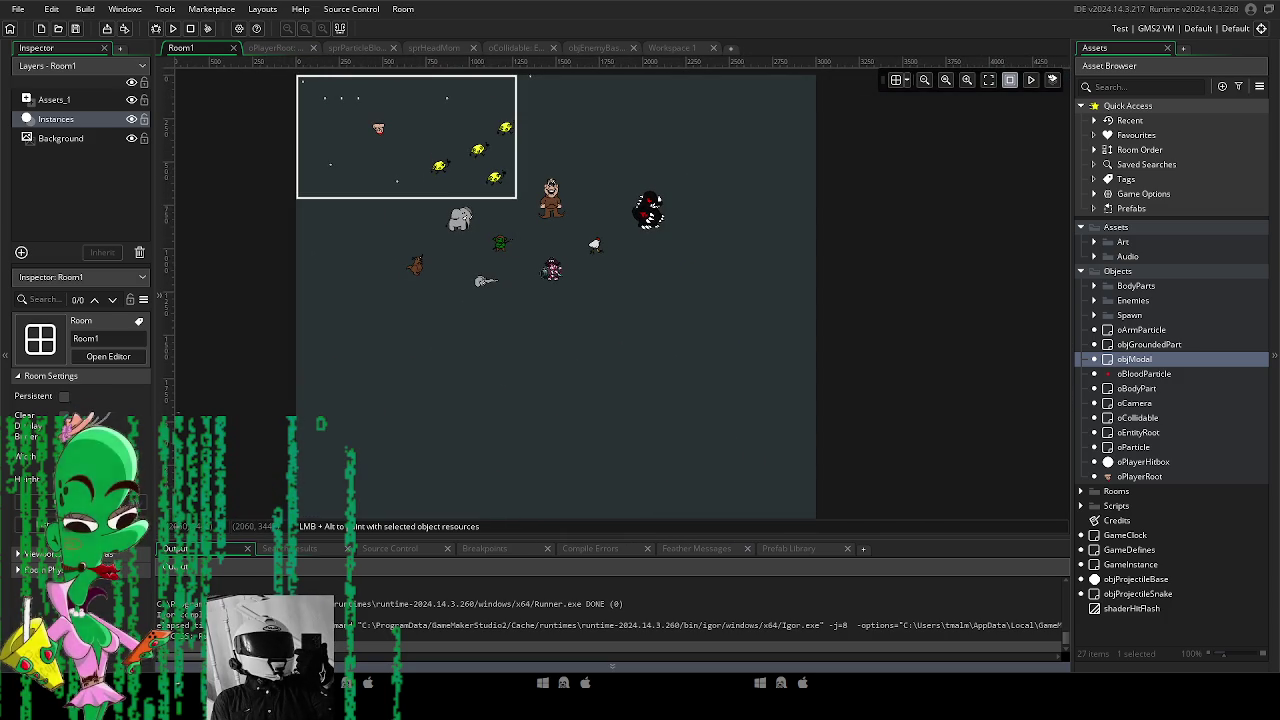
pyautogui.hotkey('alt', 'F4')
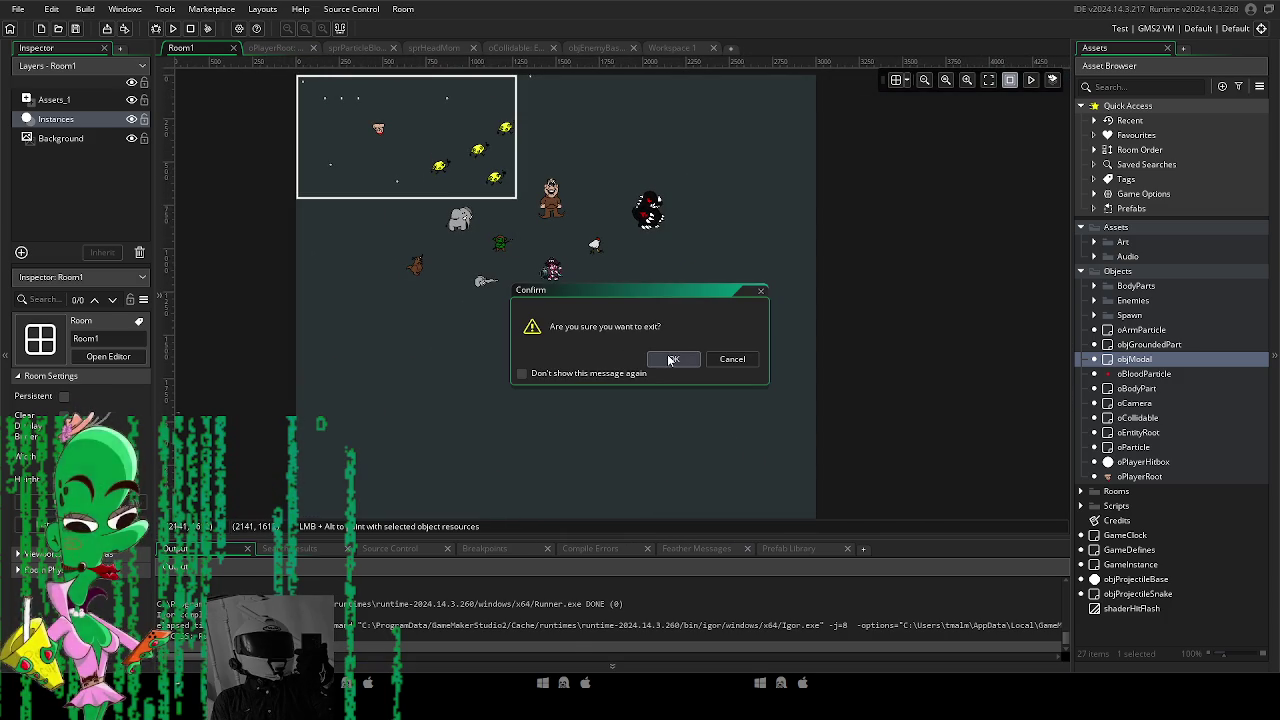
pyautogui.click(663, 357)
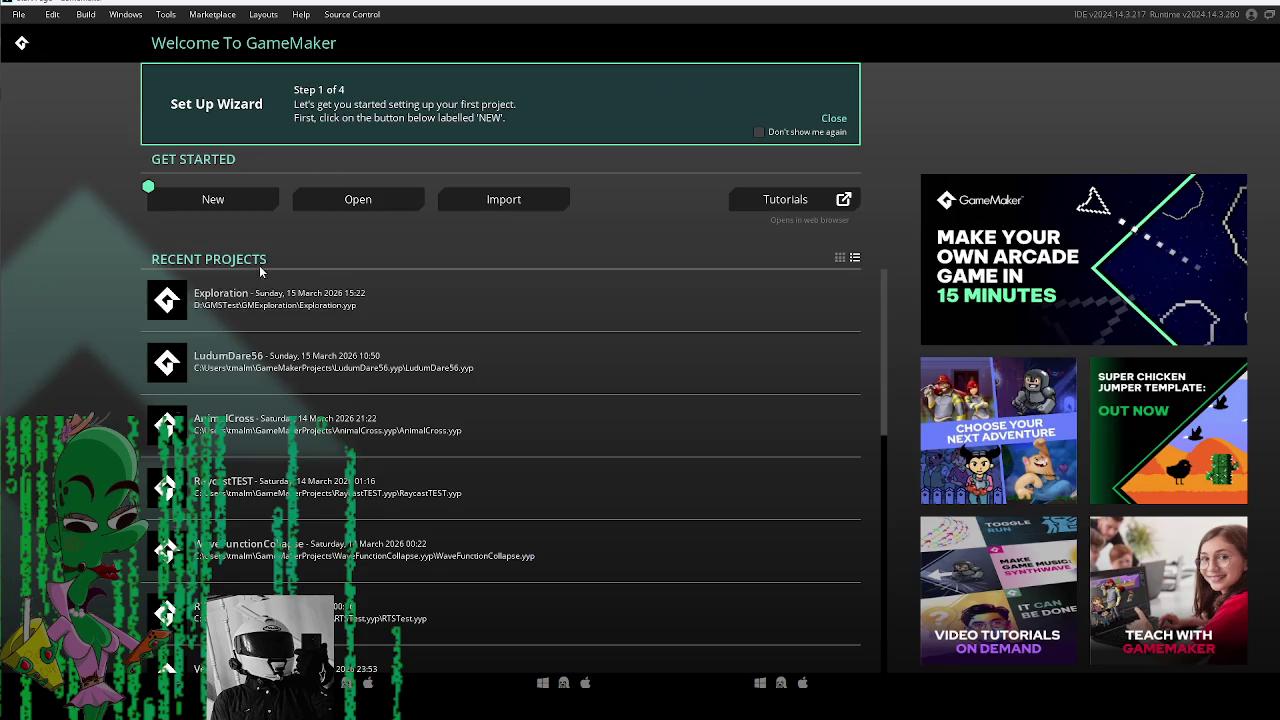
# Reopen the Exploration project from Recent Projects and run it.
pyautogui.click(290, 213)
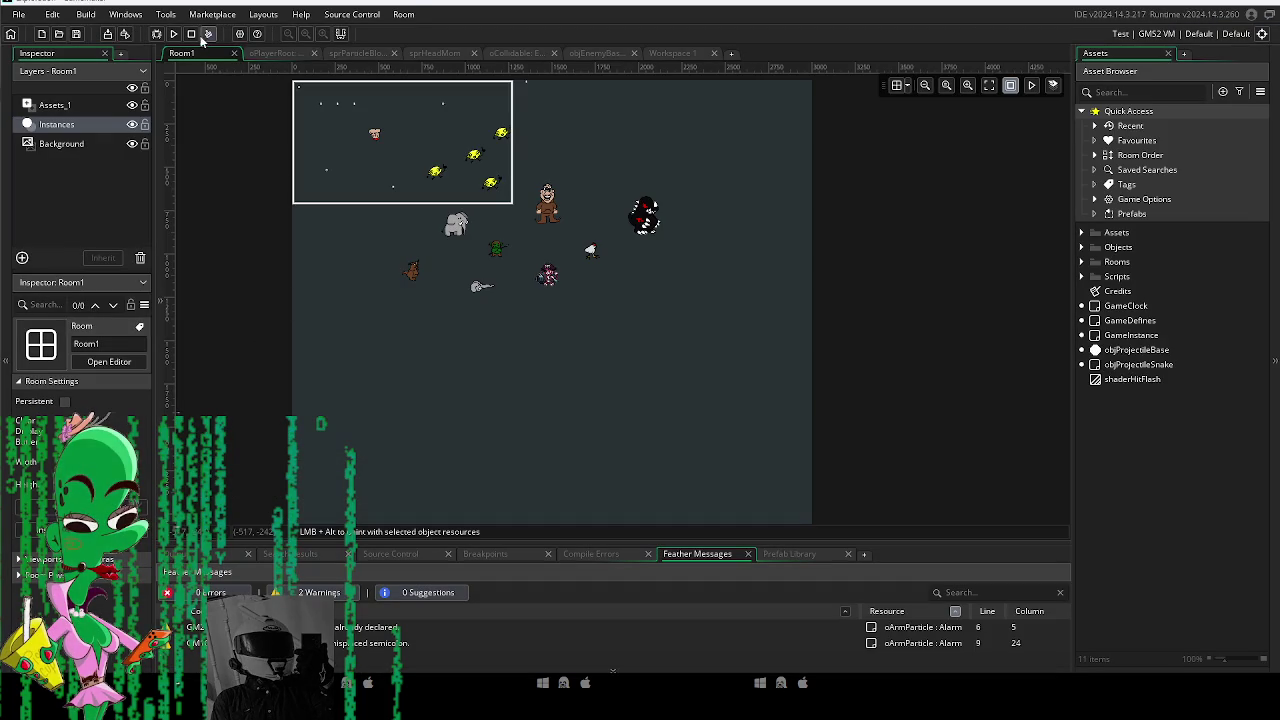
pyautogui.click(208, 33)
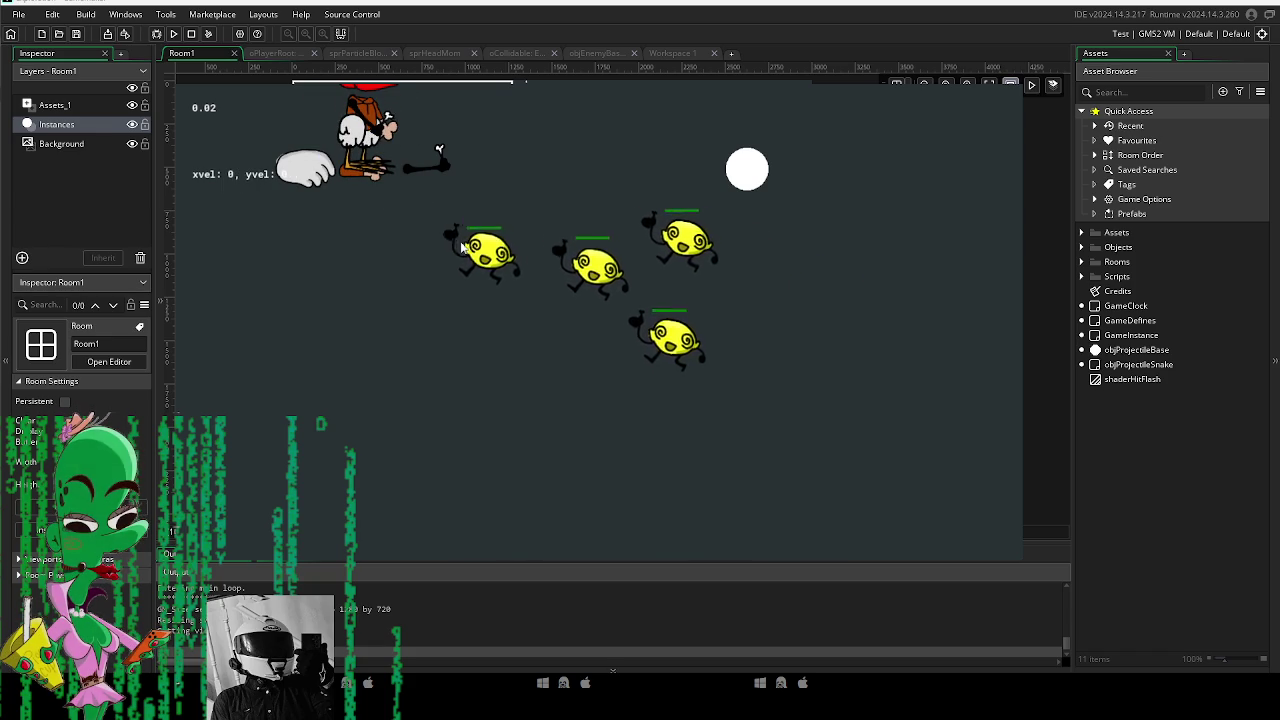
# Dismiss the Left/Right/Cancel prompt with Cancel several times to resume play.
pyautogui.click(590, 420)
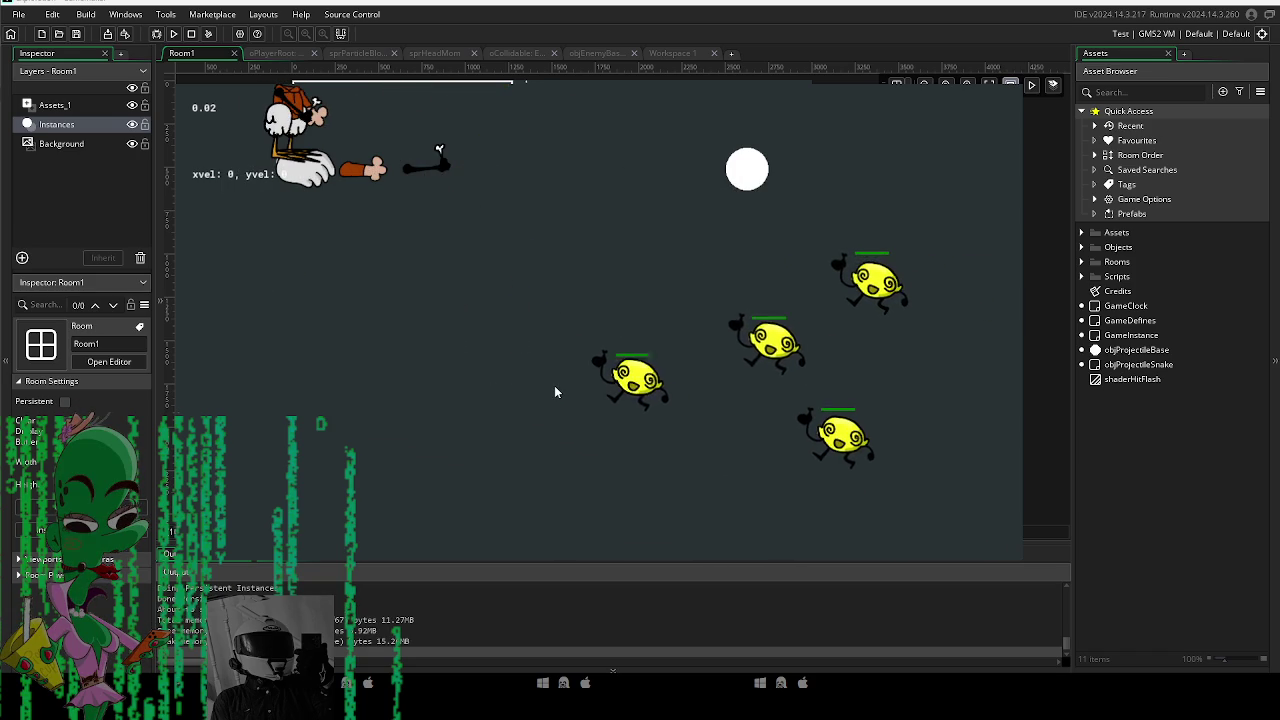
pyautogui.click(606, 416)
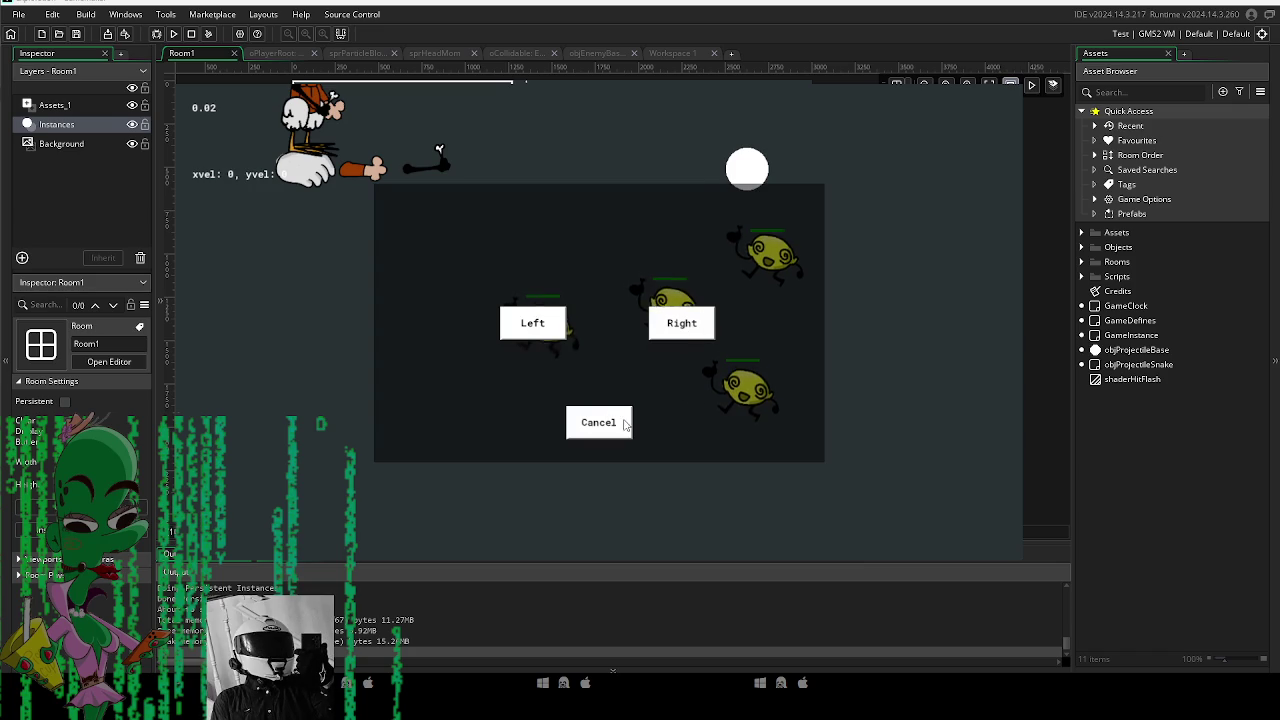
pyautogui.click(623, 421)
pyautogui.click(621, 419)
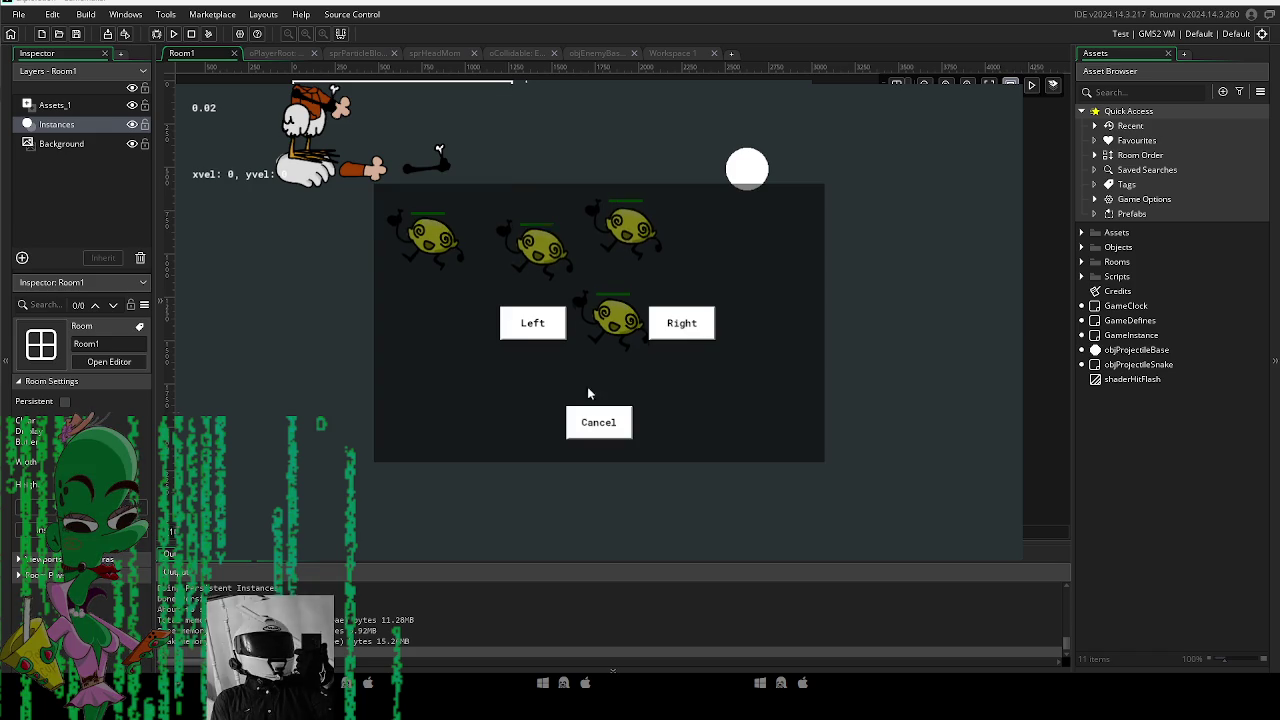
pyautogui.click(596, 421)
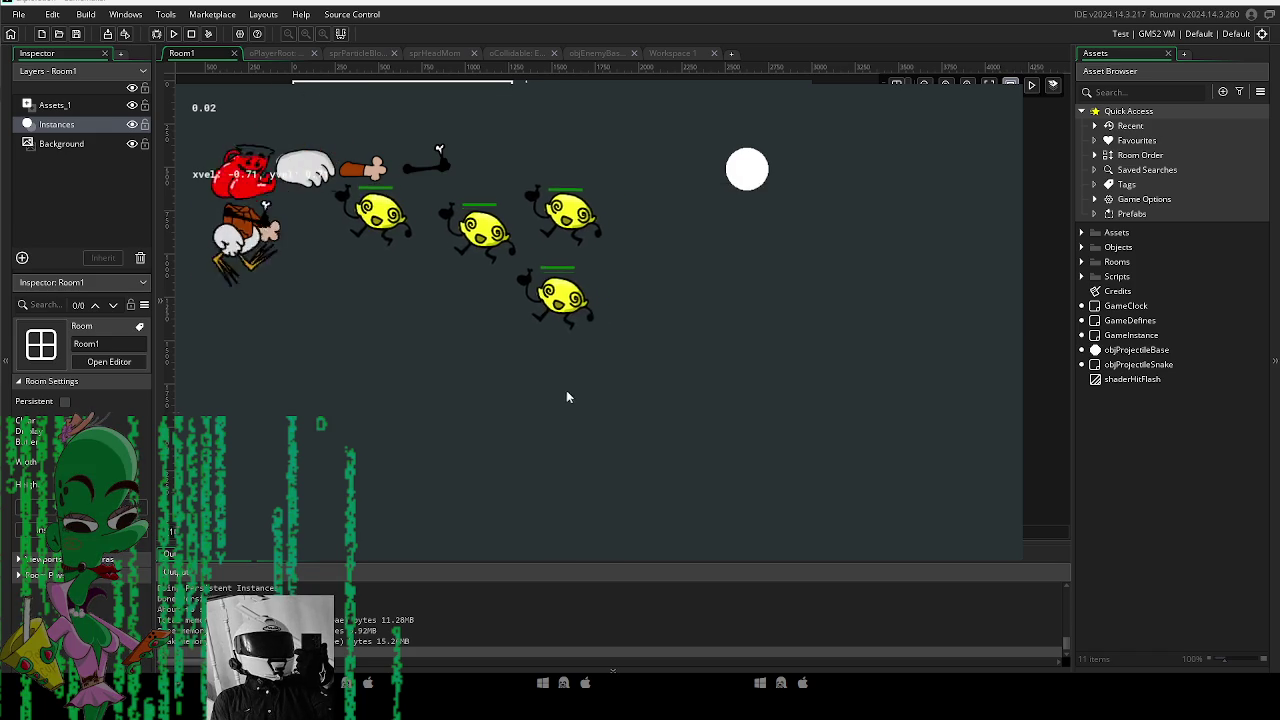
# Move the player around the lemon enemies with the arrow keys, then close the game.
pyautogui.press('Right')
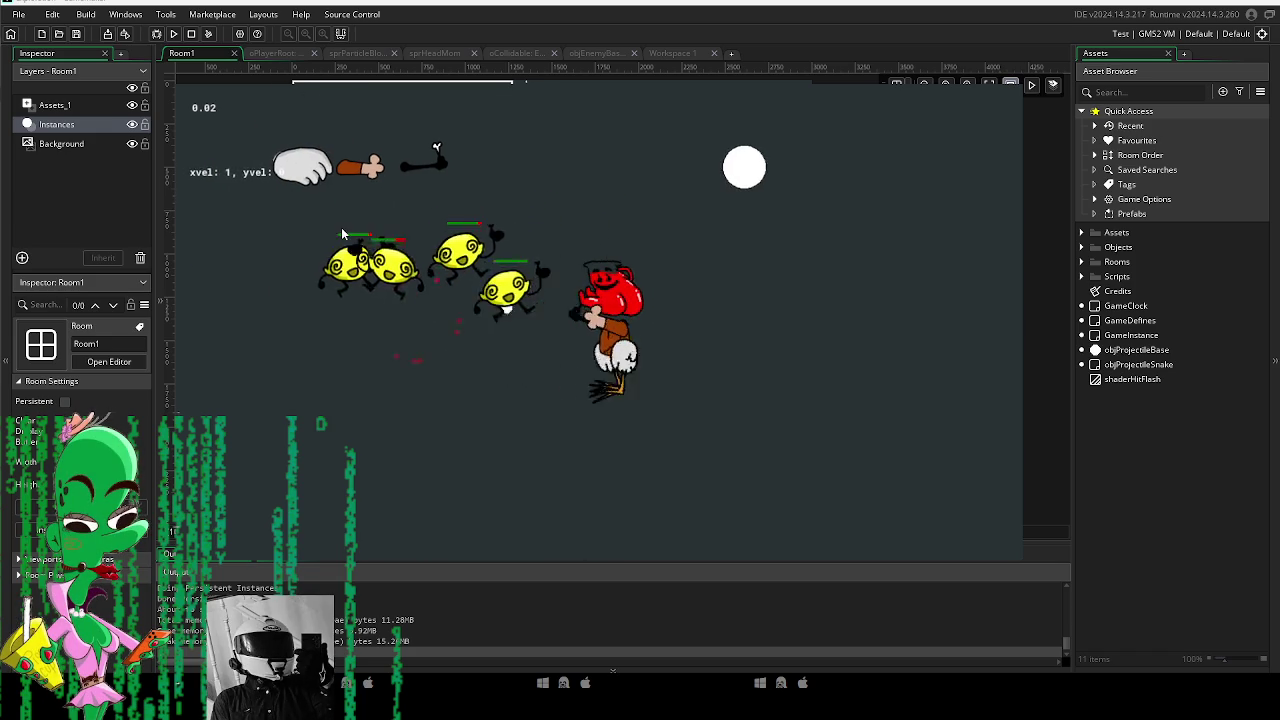
pyautogui.press('Down')
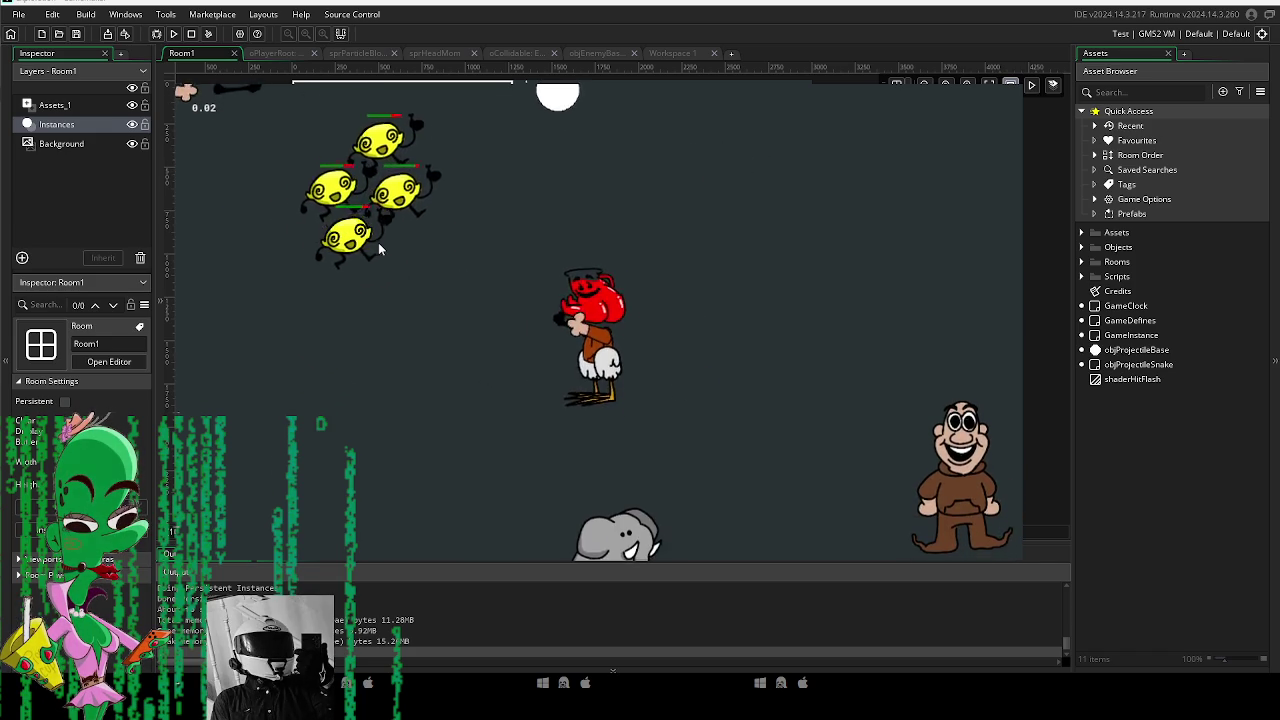
pyautogui.press('Left')
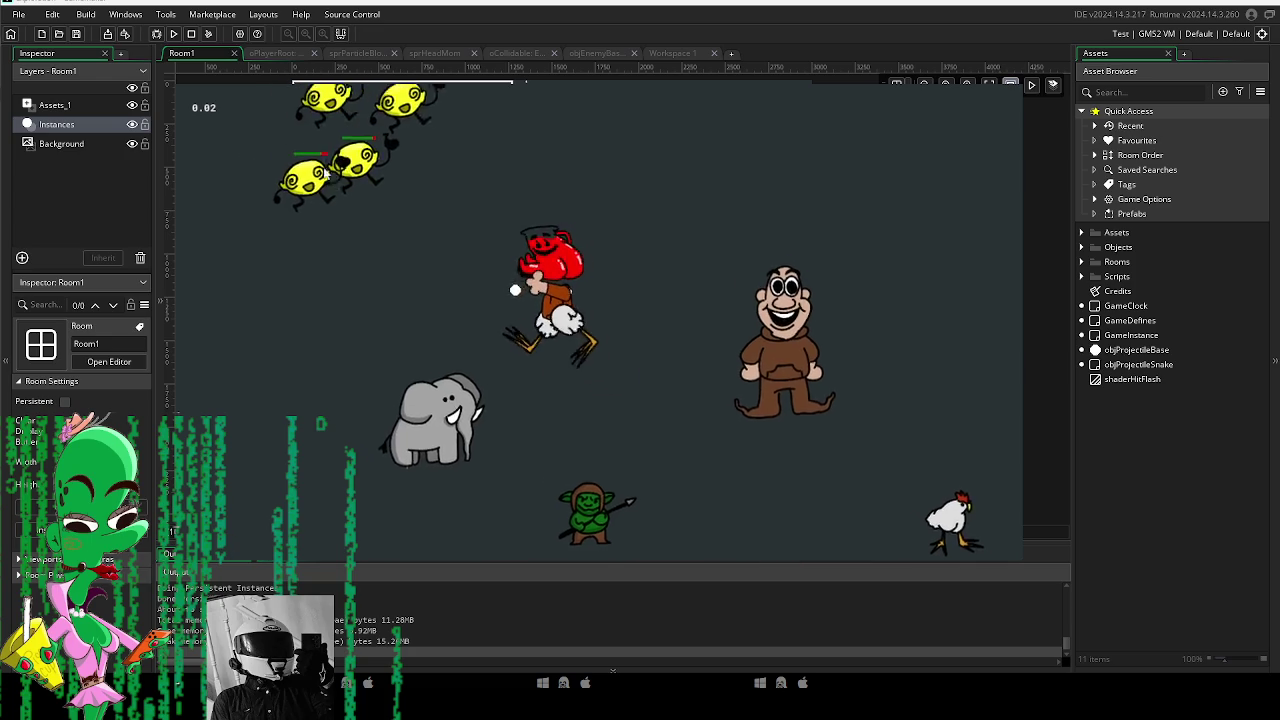
pyautogui.press('Up')
pyautogui.press('Right')
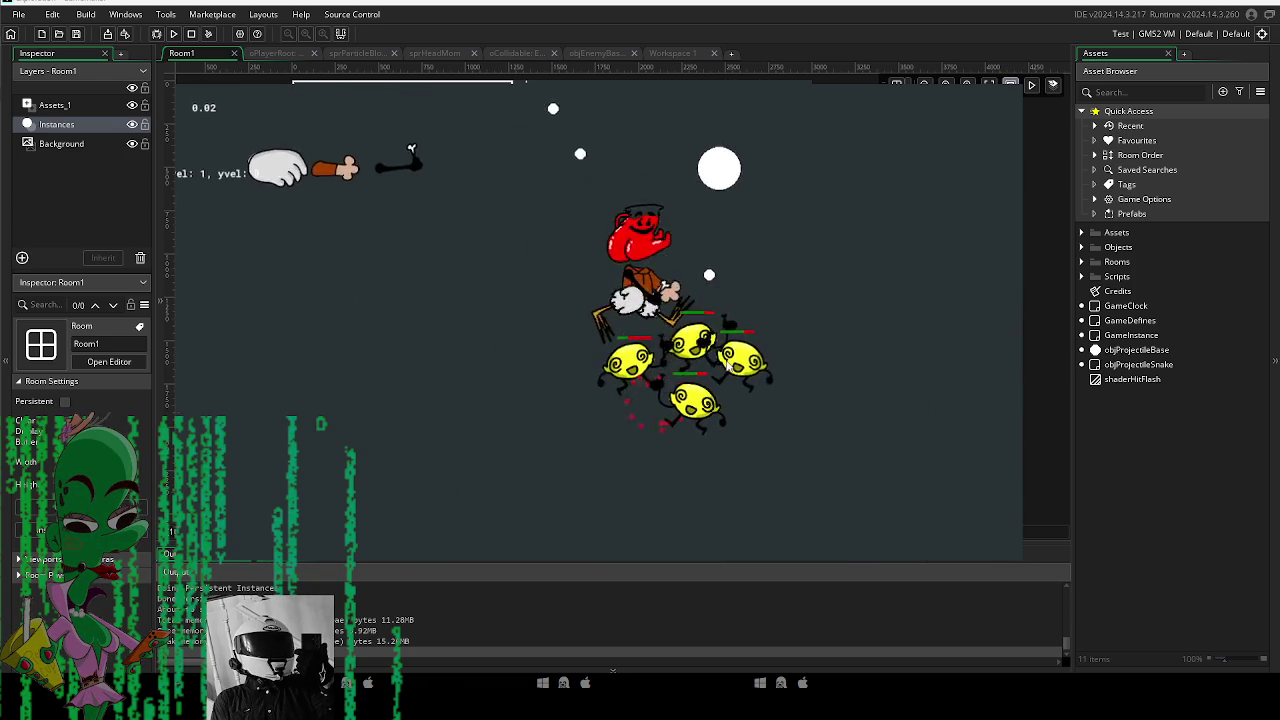
pyautogui.press('Down')
pyautogui.press('Left')
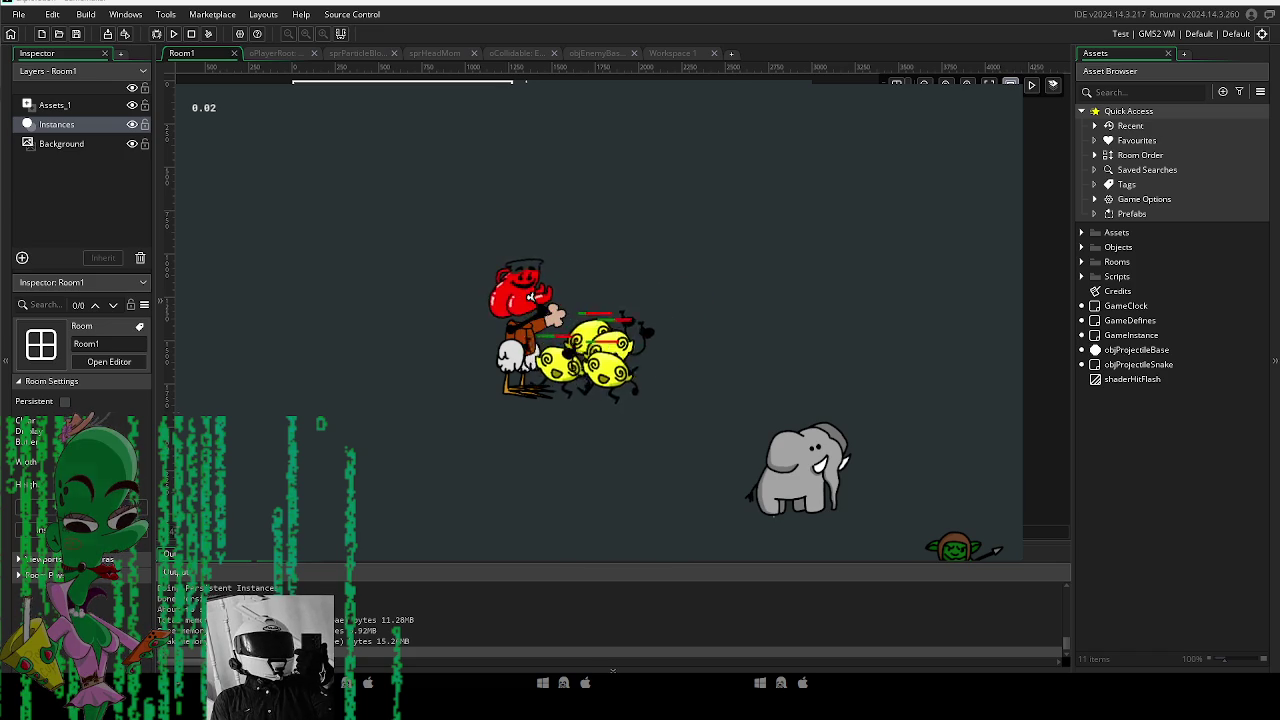
pyautogui.press('Escape')
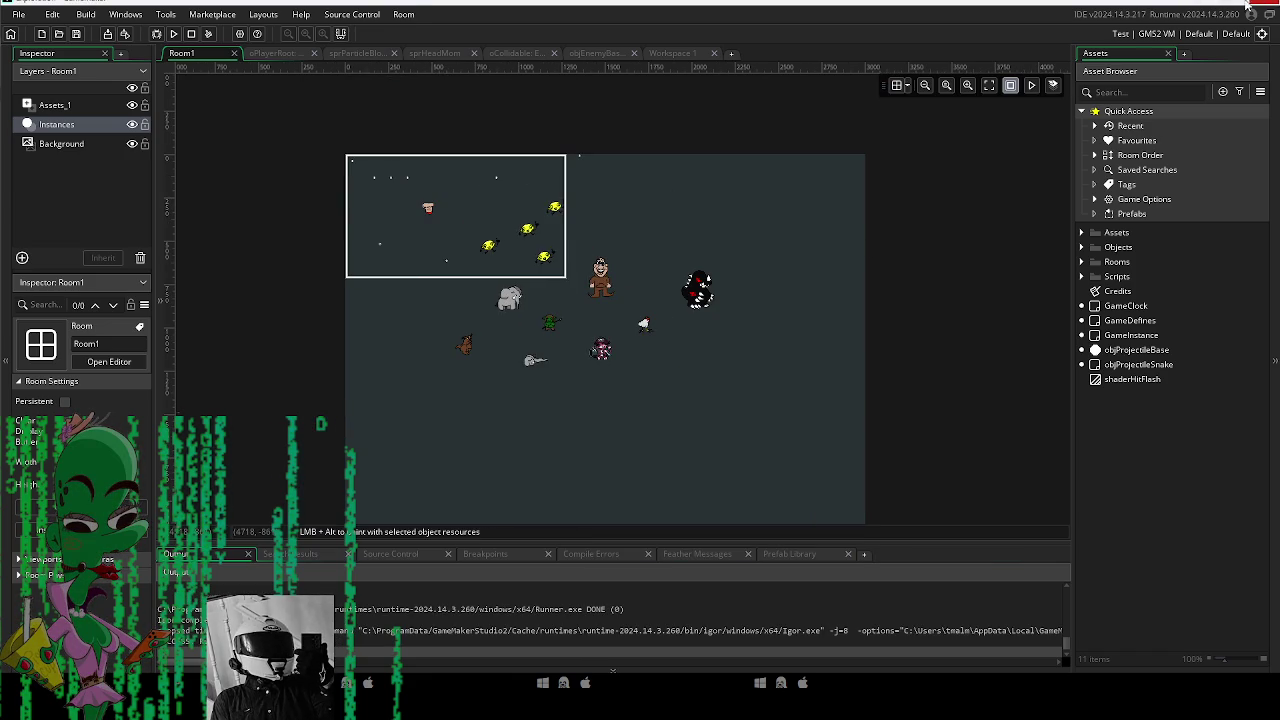
# Close GameMaker and confirm the exit prompt to return to the Welcome start page.
pyautogui.click(1254, 6)
pyautogui.click(677, 365)
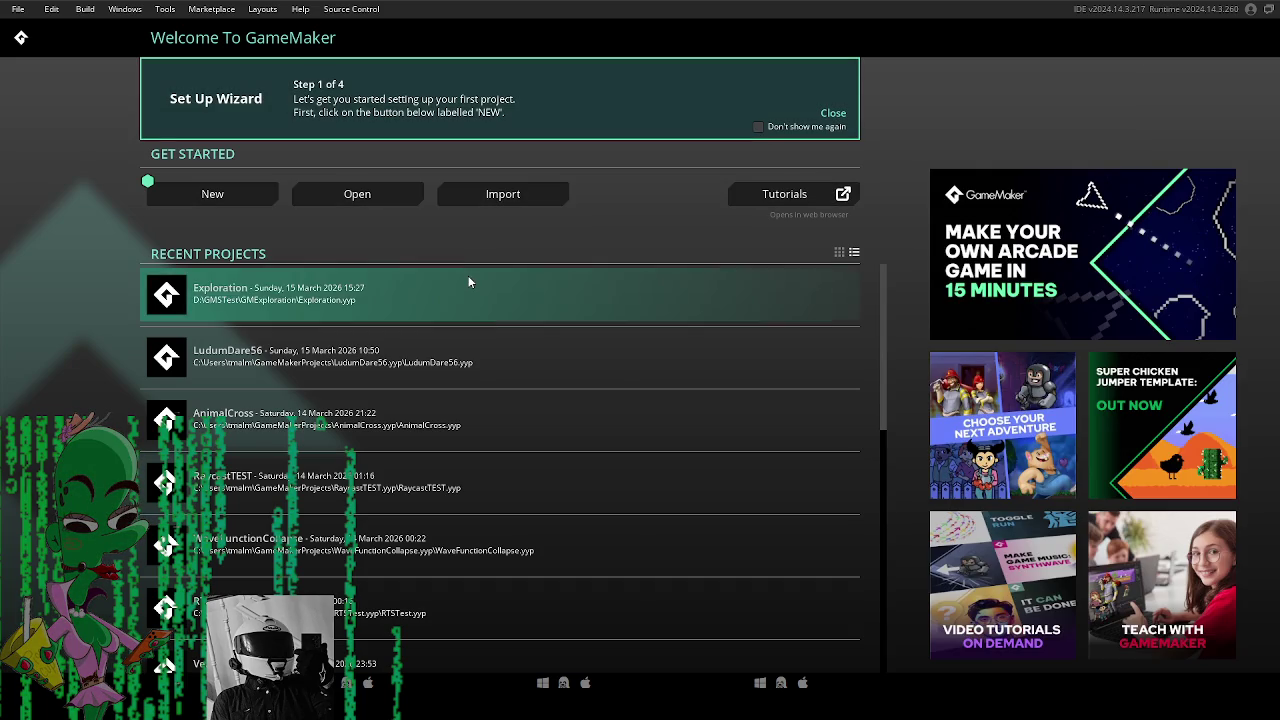
pyautogui.click(468, 278)
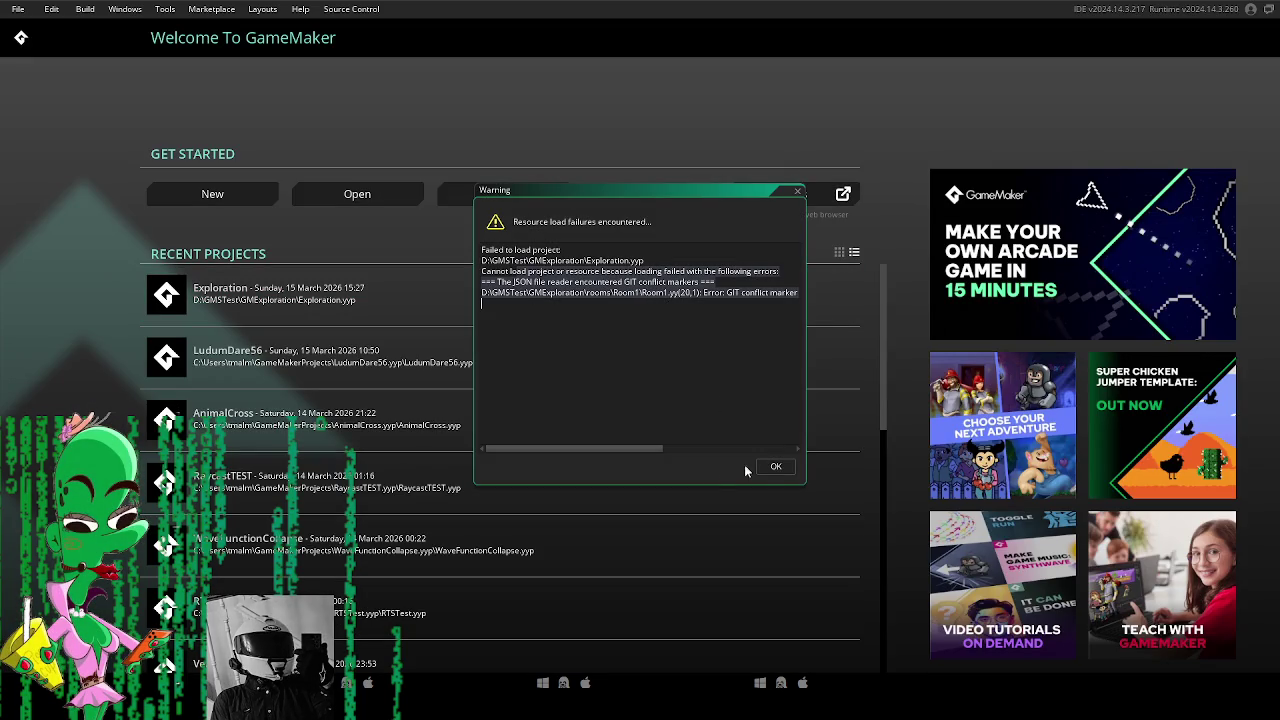
pyautogui.moveTo(603, 449)
pyautogui.mouseDown()
pyautogui.moveTo(654, 455)
pyautogui.moveTo(566, 452)
pyautogui.mouseUp()
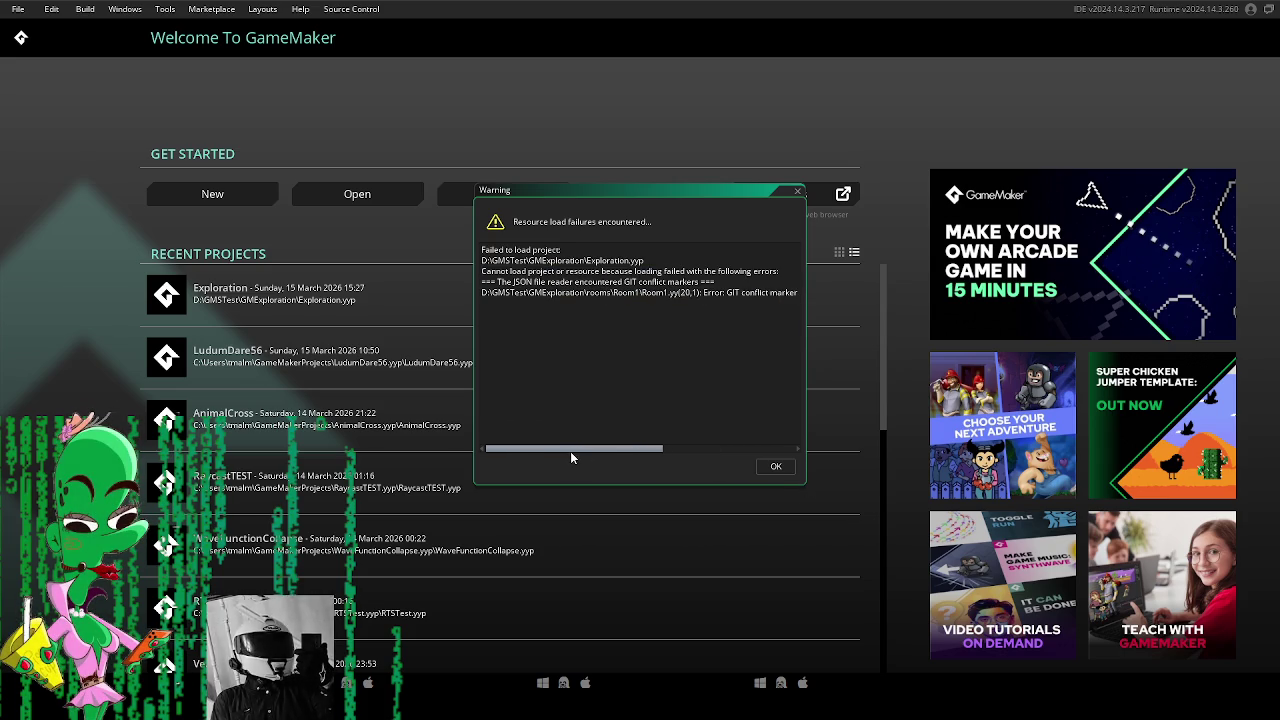
pyautogui.moveTo(591, 452)
pyautogui.mouseDown()
pyautogui.moveTo(614, 449)
pyautogui.moveTo(558, 450)
pyautogui.mouseUp()
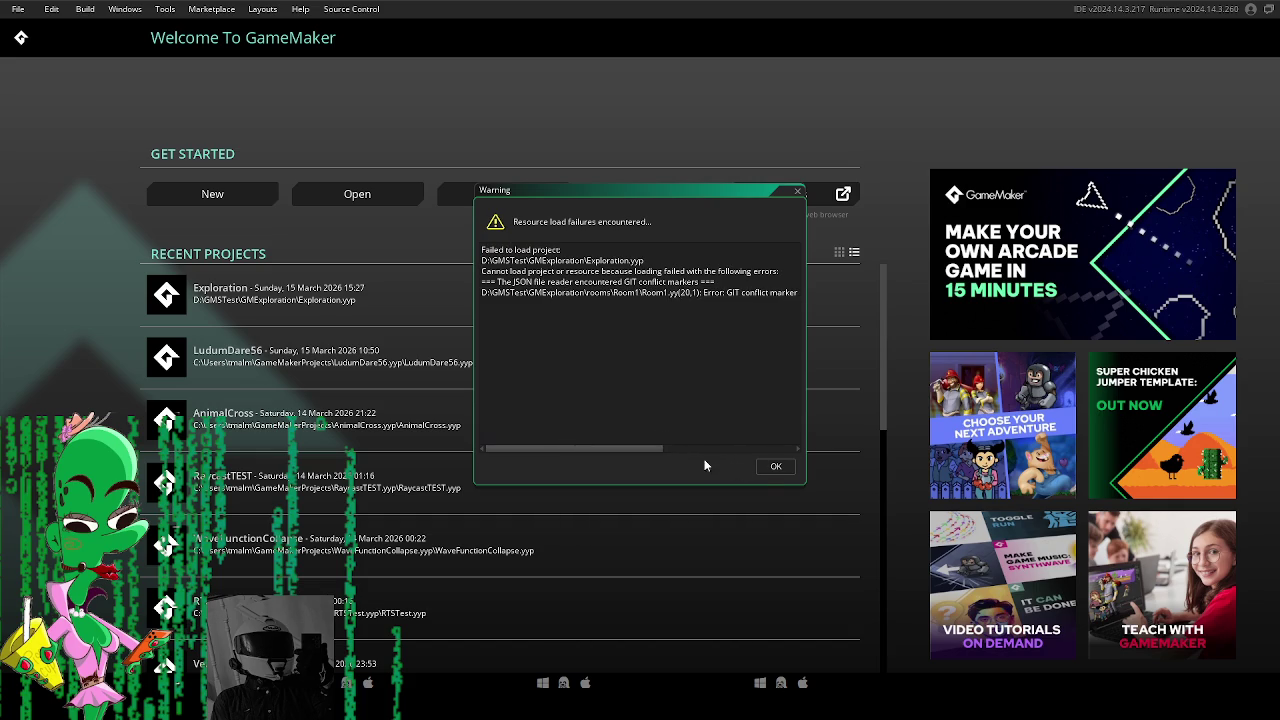
pyautogui.click(772, 467)
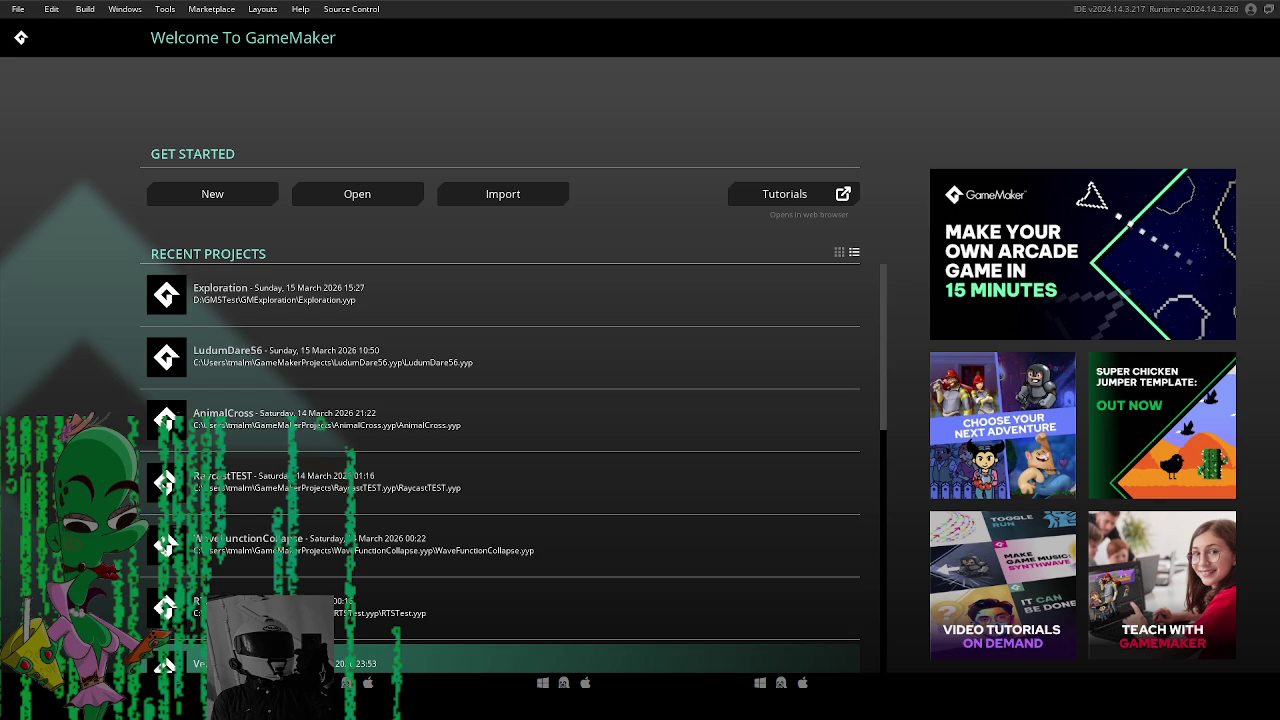
pyautogui.click(414, 286)
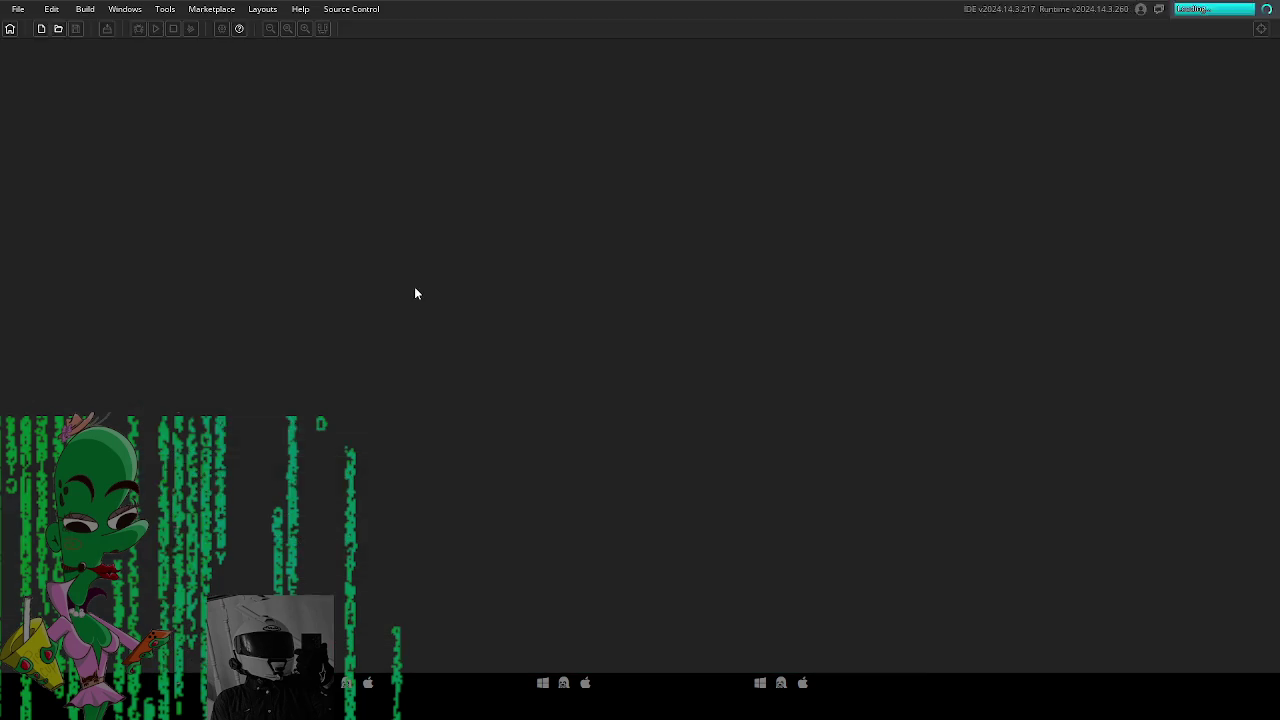
pyautogui.click(797, 188)
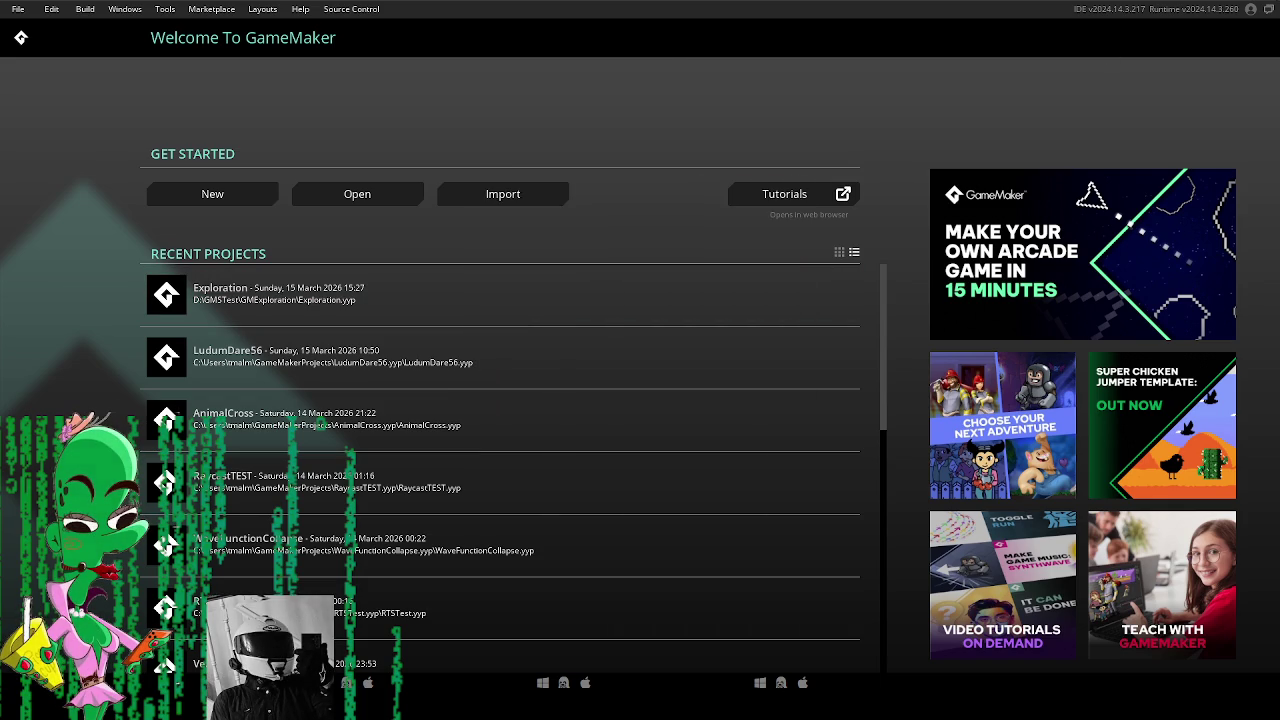
pyautogui.hotkey('alt', 'Tab')
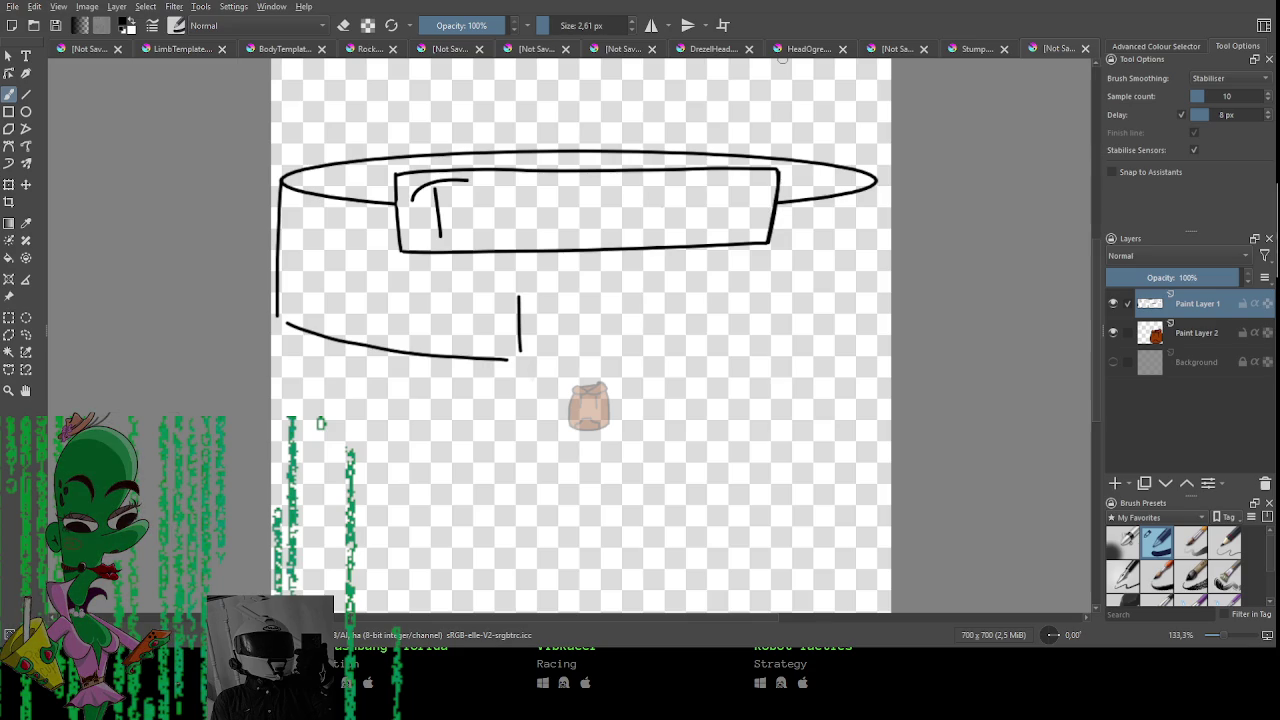
# Switch from Krita to Blender showing the Tiki Labs round building scene.
pyautogui.hotkey('alt', 'Tab')
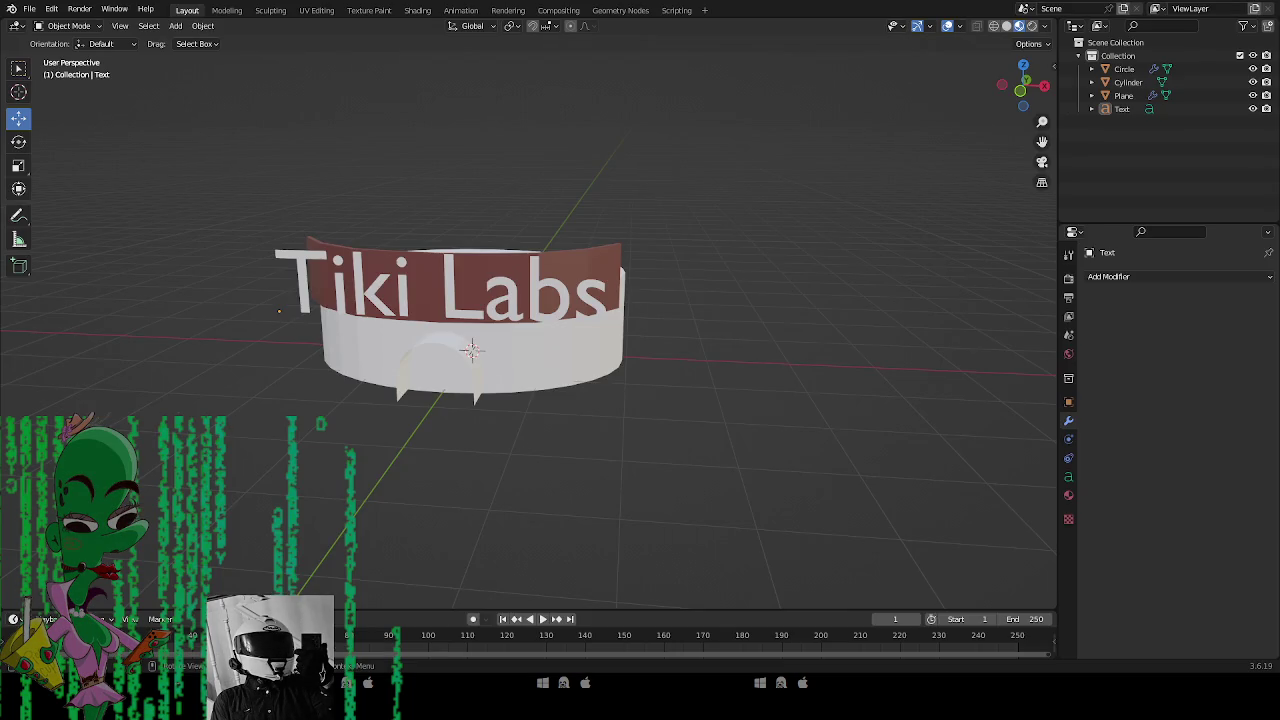
# Move the Tiki Labs text into the cylinder's red band above the doorway.
pyautogui.scroll(2, 480, 370)
pyautogui.click(572, 287)
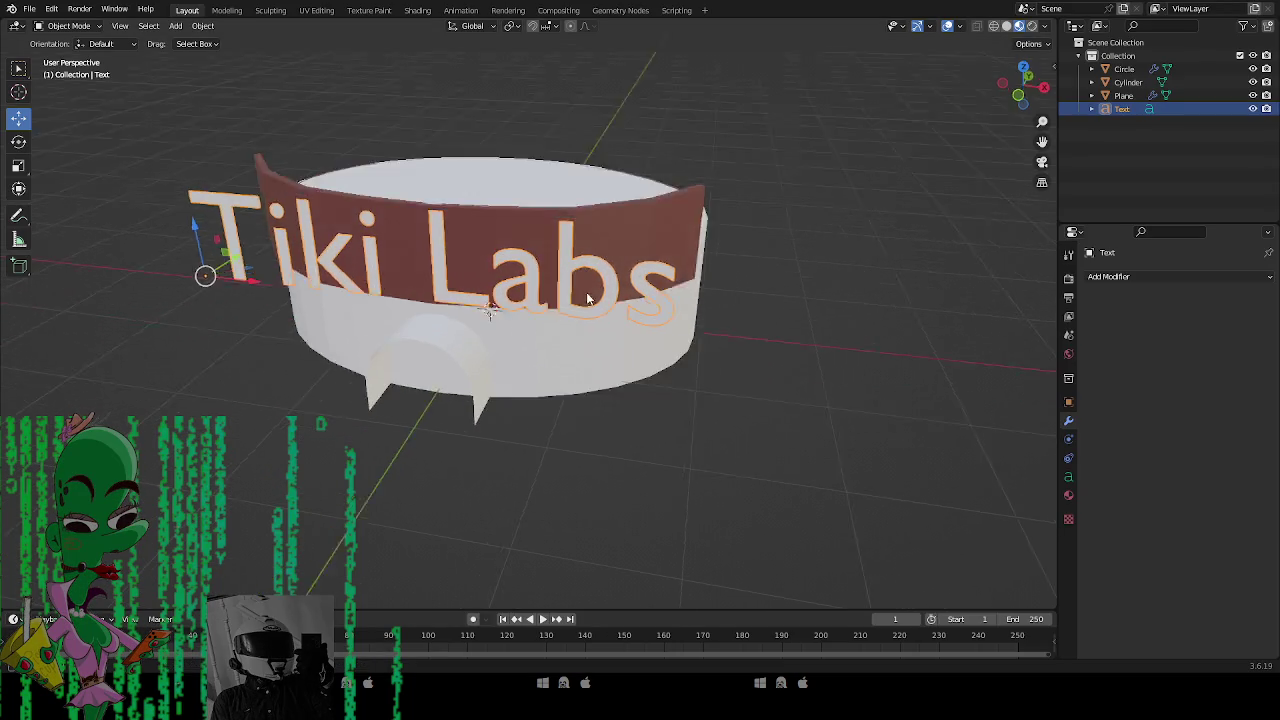
pyautogui.moveTo(624, 316)
pyautogui.mouseDown()
pyautogui.moveTo(637, 229)
pyautogui.moveTo(600, 260)
pyautogui.moveTo(381, 349)
pyautogui.moveTo(395, 350)
pyautogui.mouseUp()
pyautogui.press('g')
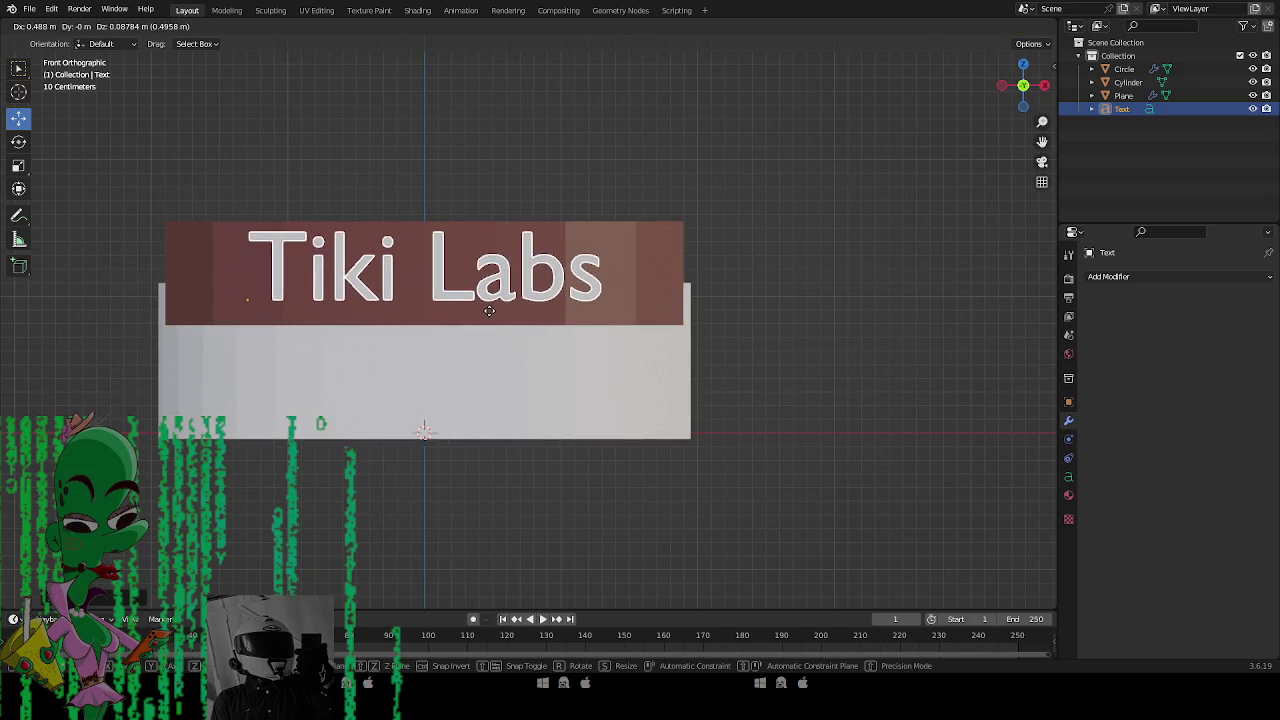
pyautogui.click(482, 313)
# Select the Circle arch and open the Add Modifier list for a Mirror modifier.
pyautogui.moveTo(474, 440)
pyautogui.mouseDown()
pyautogui.moveTo(508, 479)
pyautogui.moveTo(464, 411)
pyautogui.moveTo(866, 478)
pyautogui.mouseUp()
pyautogui.click(464, 411)
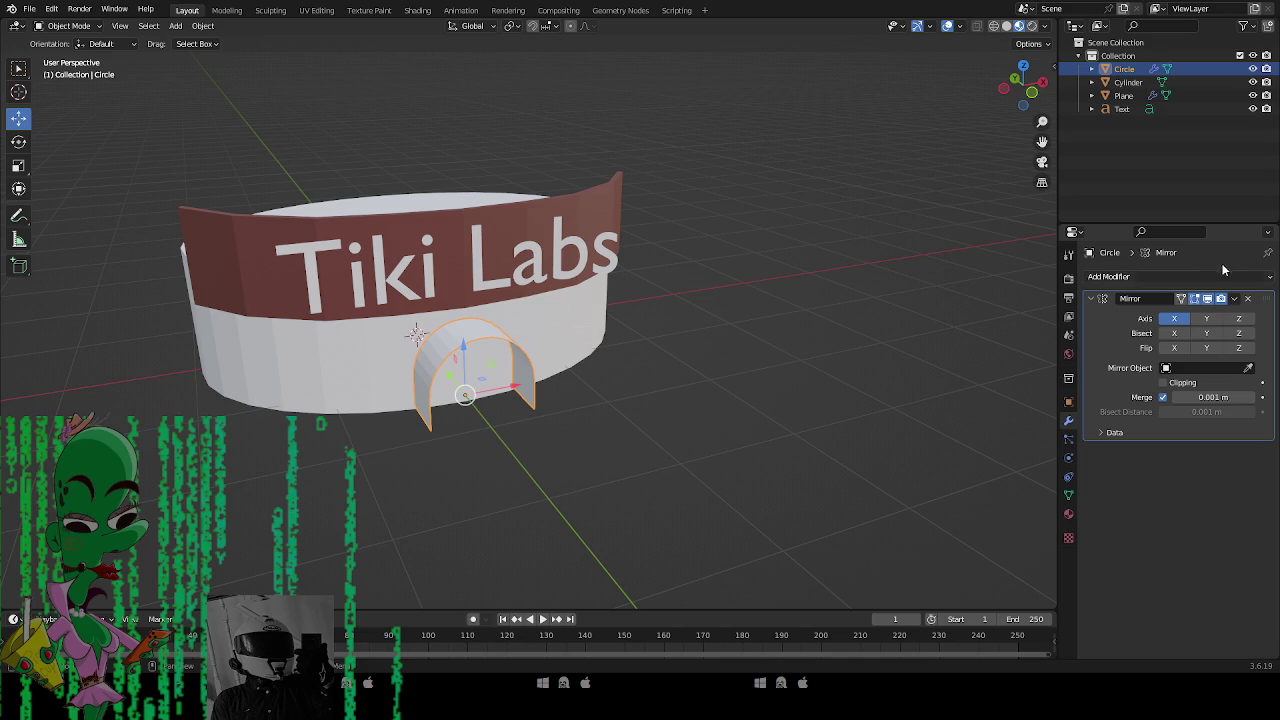
pyautogui.click(1115, 277)
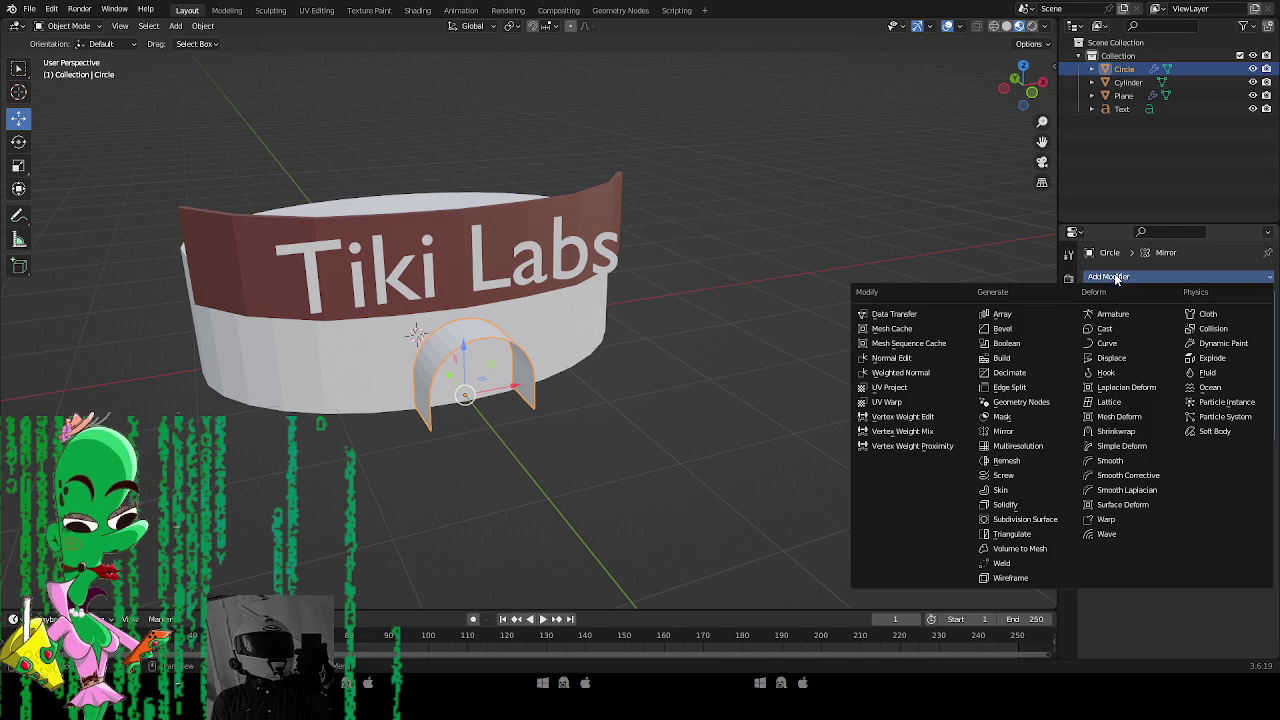
# Add a Solidify modifier, apply the Mirror, and set arch thickness to 0.18 m.
pyautogui.click(1005, 504)
pyautogui.scroll(3, 758, 455)
pyautogui.scroll(-1, 758, 455)
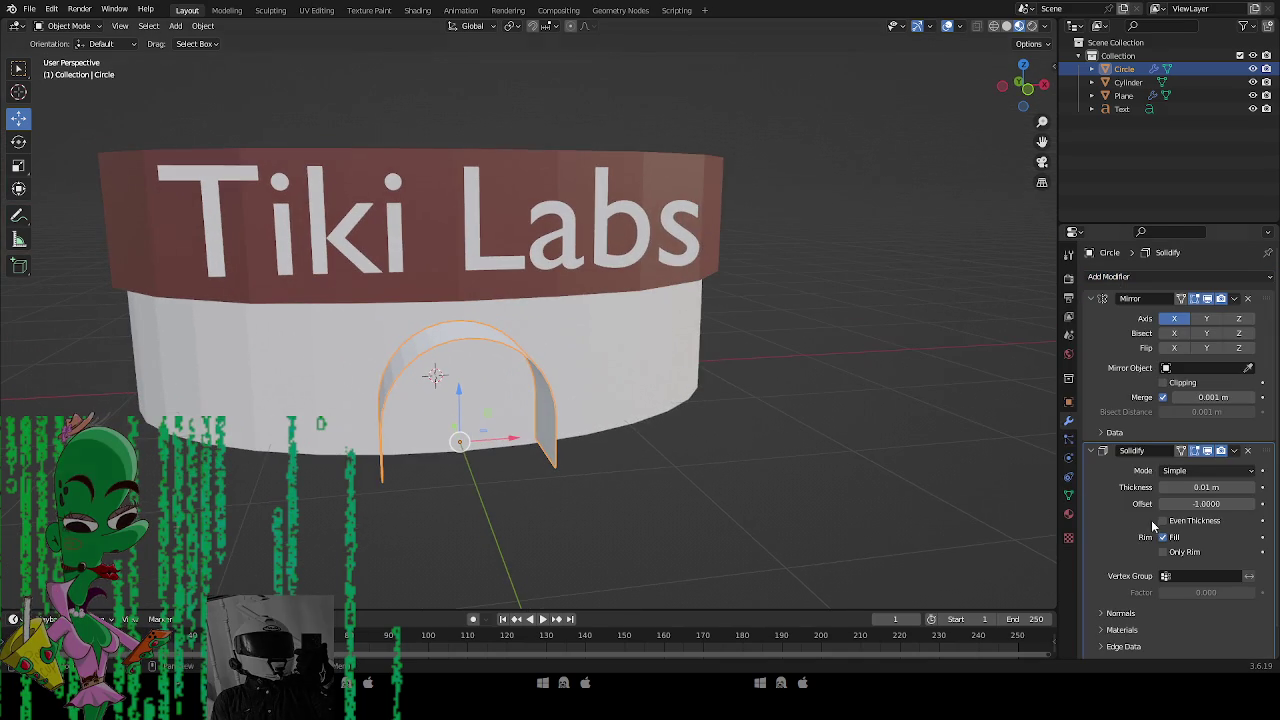
pyautogui.rightClick(1101, 324)
pyautogui.moveTo(1101, 325)
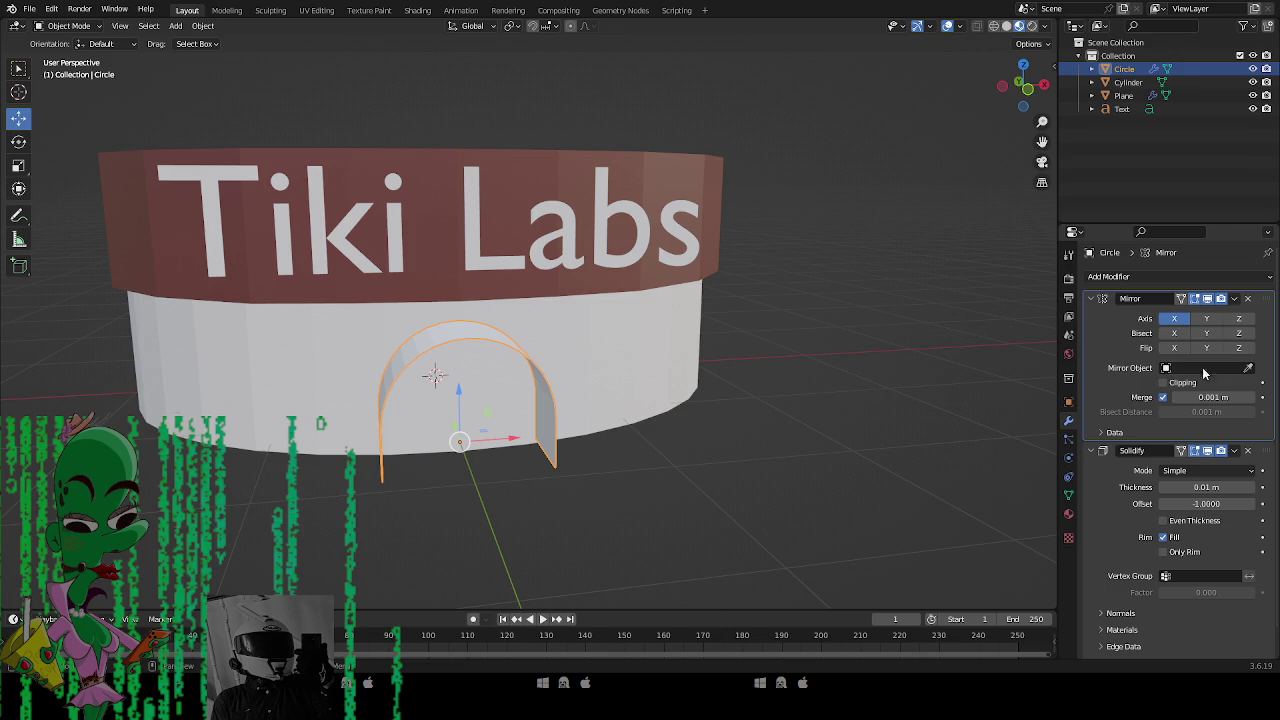
pyautogui.hotkey('ctrl', 'a')
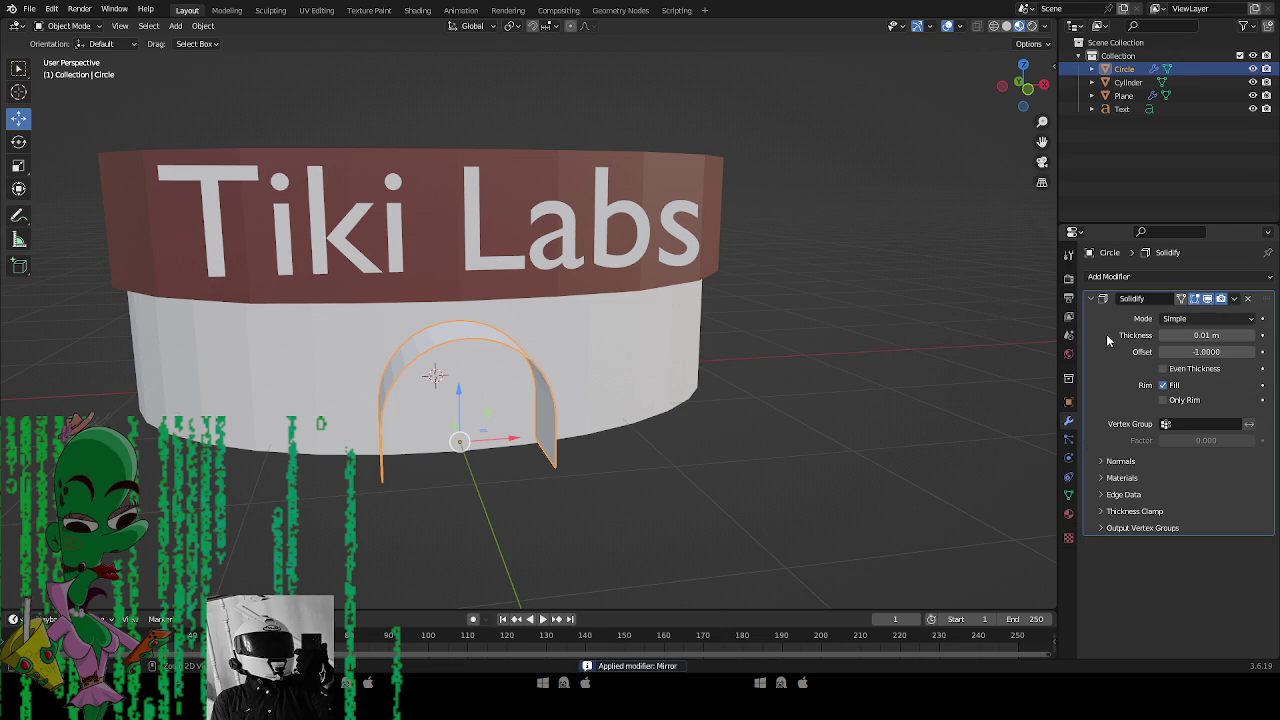
pyautogui.moveTo(1185, 335); pyautogui.dragTo(1215, 335)
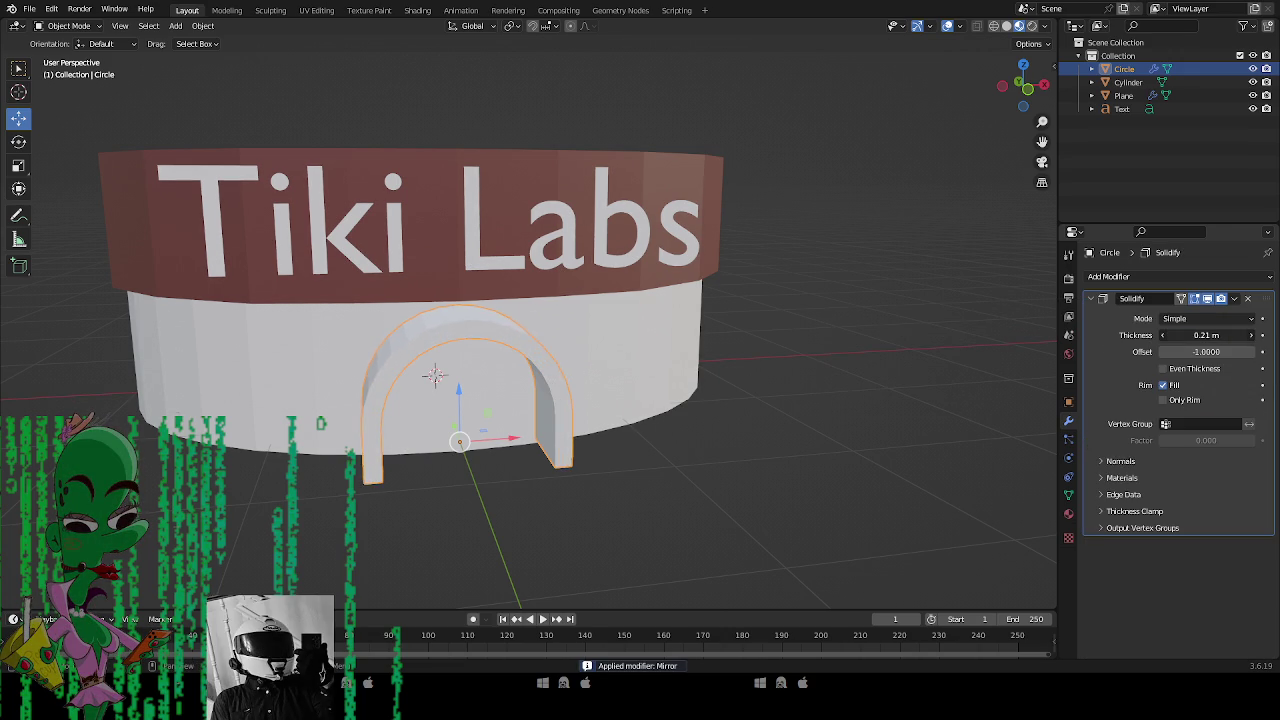
# Scale the arch down to about 0.89 and move it against the building wall.
pyautogui.click(733, 422)
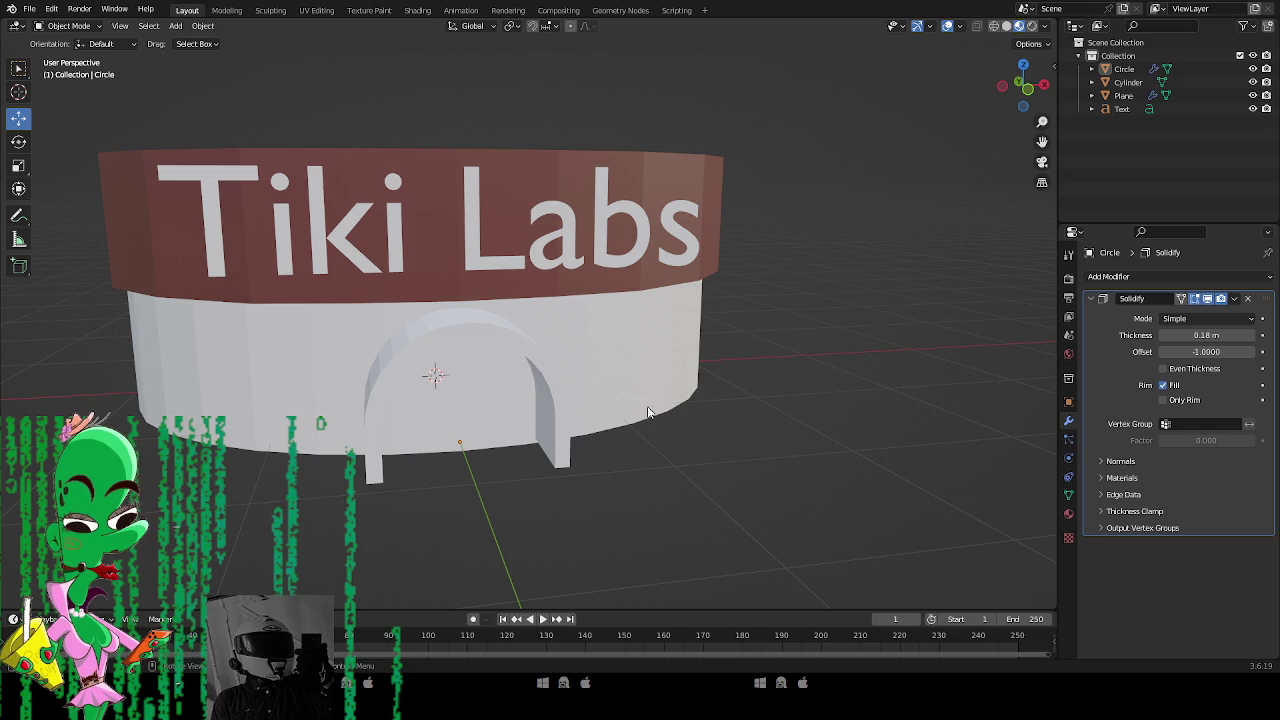
pyautogui.click(564, 405)
pyautogui.moveTo(564, 405); pyautogui.dragTo(705, 461)
pyautogui.press('s')
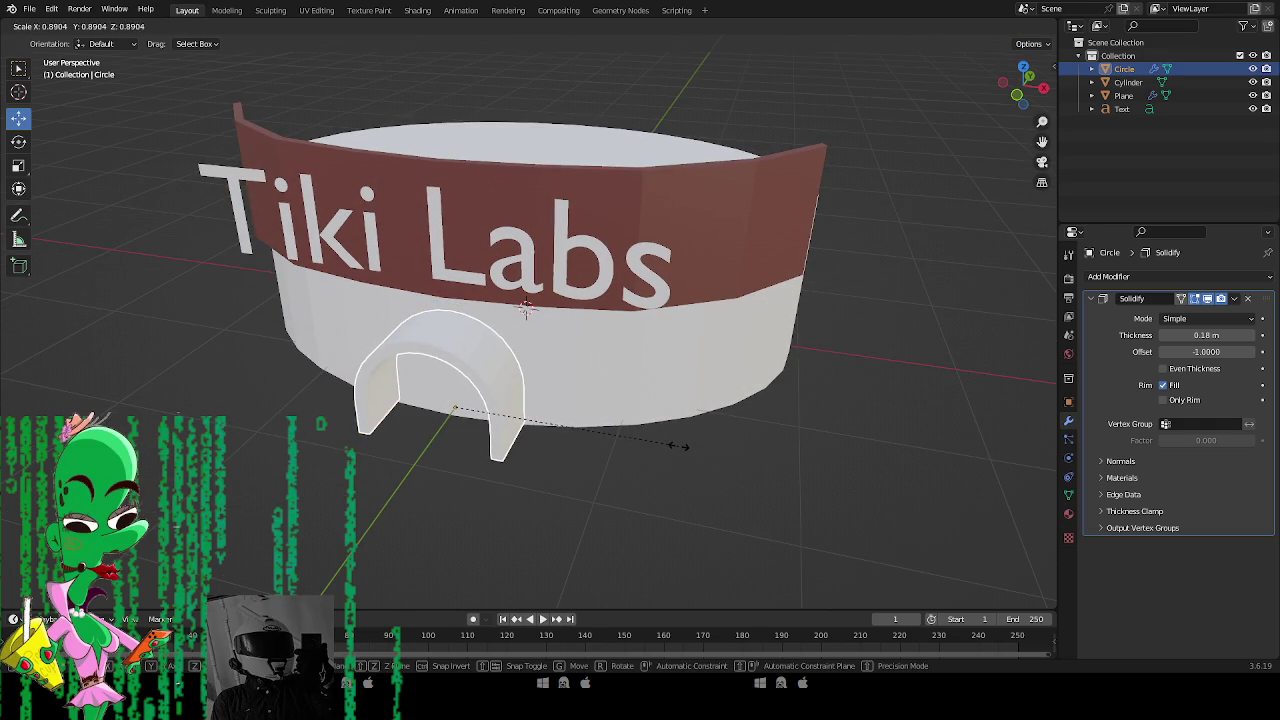
pyautogui.click(683, 448)
pyautogui.moveTo(706, 514)
pyautogui.mouseDown()
pyautogui.moveTo(589, 451)
pyautogui.moveTo(548, 333)
pyautogui.moveTo(560, 322)
pyautogui.mouseUp()
pyautogui.moveTo(565, 340)
pyautogui.mouseDown()
pyautogui.moveTo(580, 480)
pyautogui.moveTo(660, 408)
pyautogui.moveTo(655, 440)
pyautogui.mouseUp()
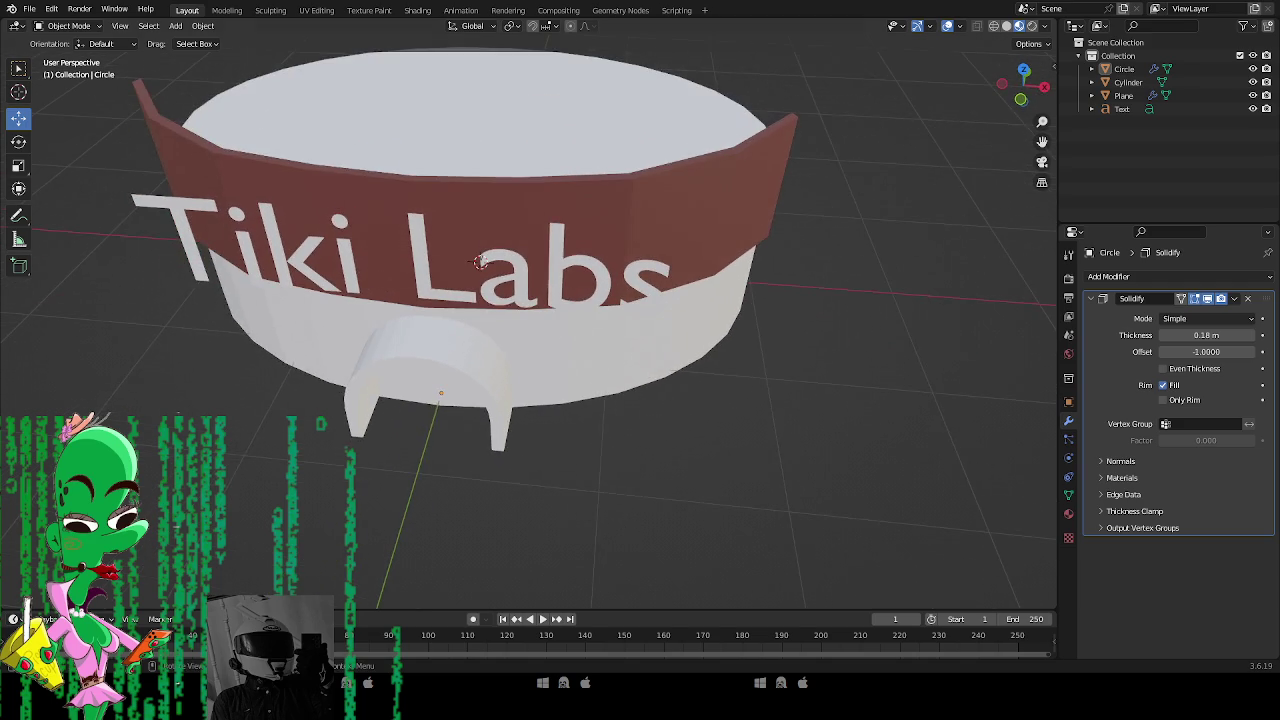
# Select the round building cylinder from a lower frontal view.
pyautogui.moveTo(479, 376)
pyautogui.mouseDown()
pyautogui.moveTo(511, 330)
pyautogui.moveTo(578, 362)
pyautogui.mouseUp()
pyautogui.scroll(2, 578, 362)
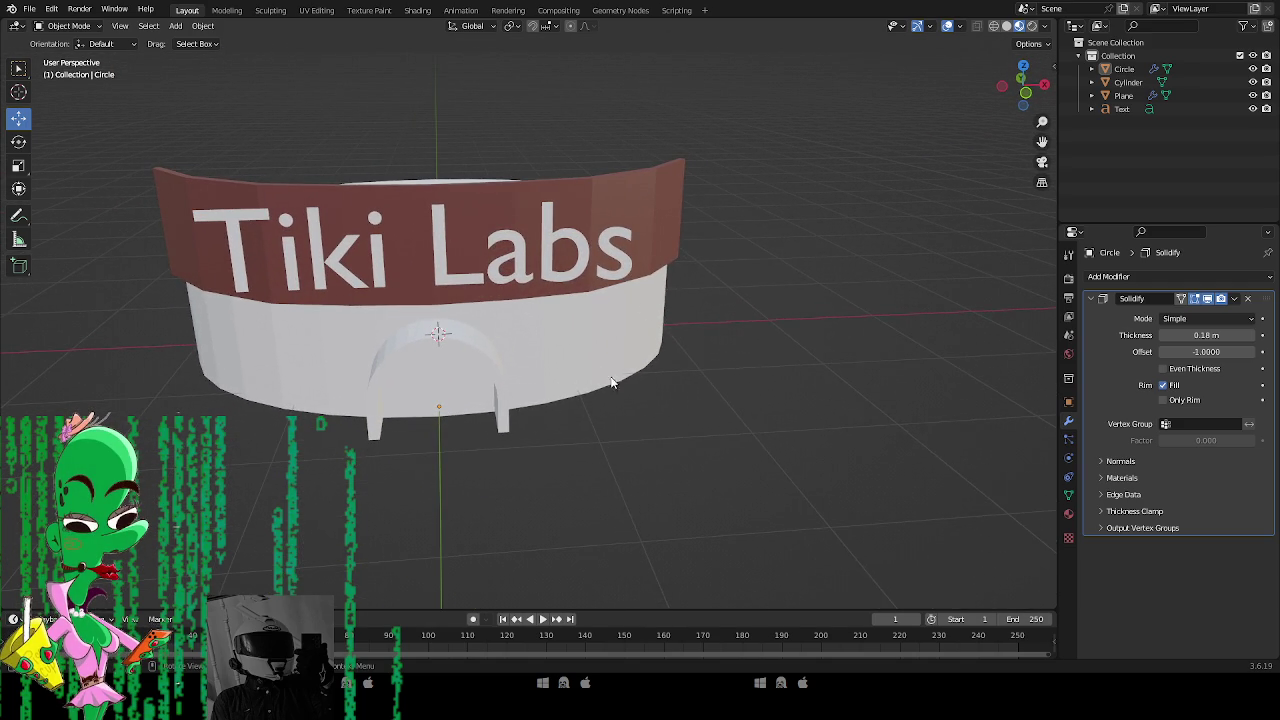
pyautogui.moveTo(643, 309); pyautogui.dragTo(483, 386)
pyautogui.click(590, 356)
# Assign the existing purple Glitter material to the round building.
pyautogui.click(1068, 513)
pyautogui.click(1093, 333)
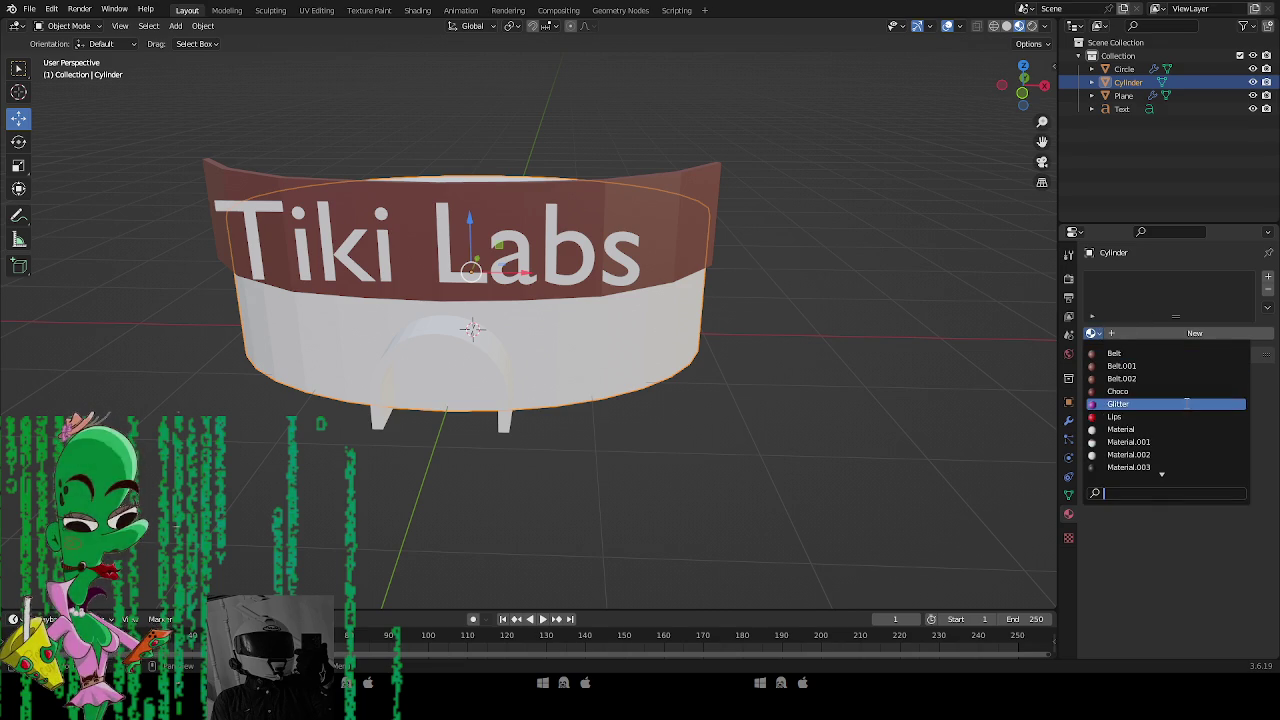
pyautogui.click(1150, 404)
pyautogui.moveTo(603, 346); pyautogui.dragTo(638, 362)
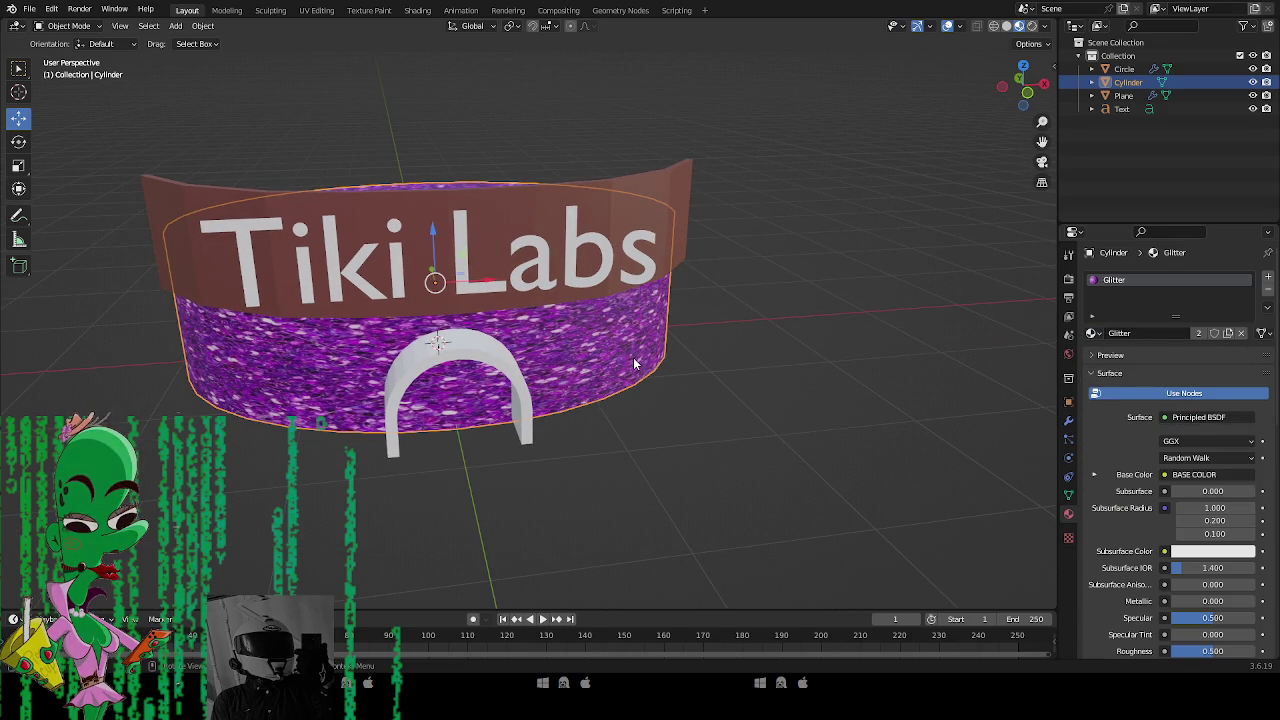
pyautogui.moveTo(445, 358)
pyautogui.mouseDown()
pyautogui.moveTo(574, 333)
pyautogui.moveTo(346, 330)
pyautogui.moveTo(436, 327)
pyautogui.moveTo(474, 358)
pyautogui.moveTo(464, 339)
pyautogui.mouseUp()
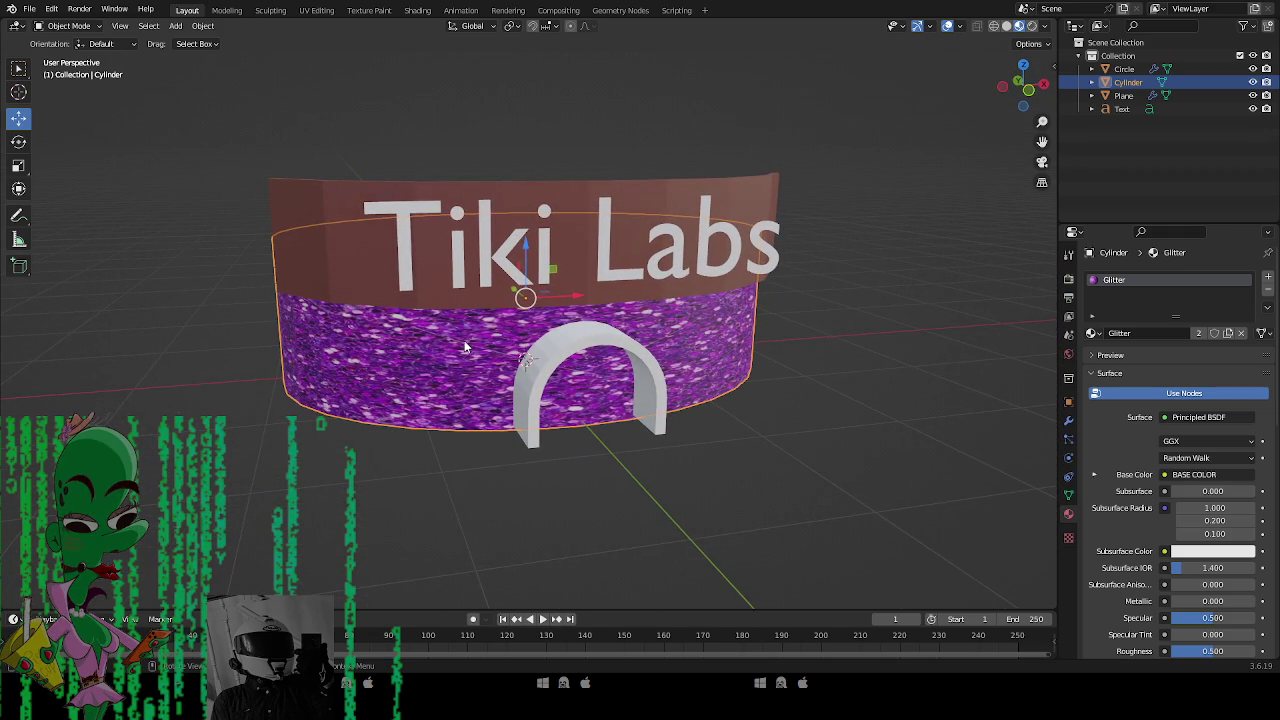
pyautogui.scroll(-4, 1180, 495)
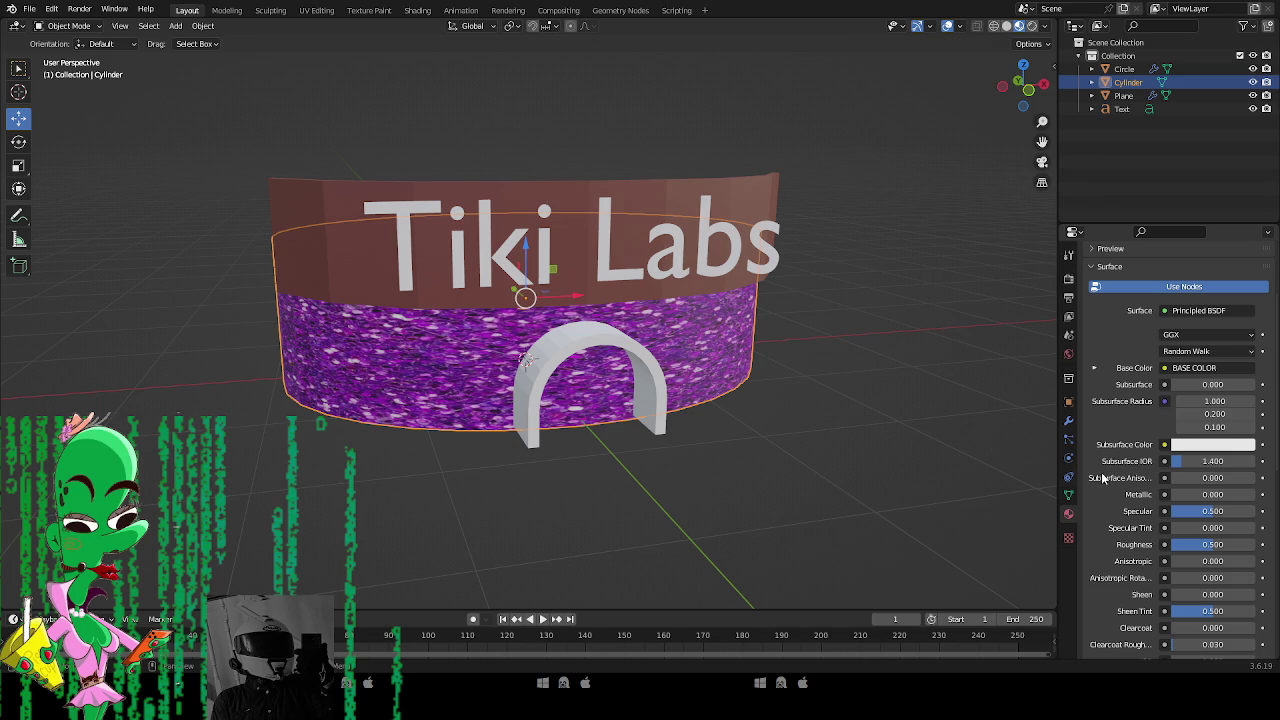
pyautogui.moveTo(596, 437)
pyautogui.mouseDown()
pyautogui.moveTo(621, 426)
pyautogui.moveTo(660, 449)
pyautogui.moveTo(633, 443)
pyautogui.mouseUp()
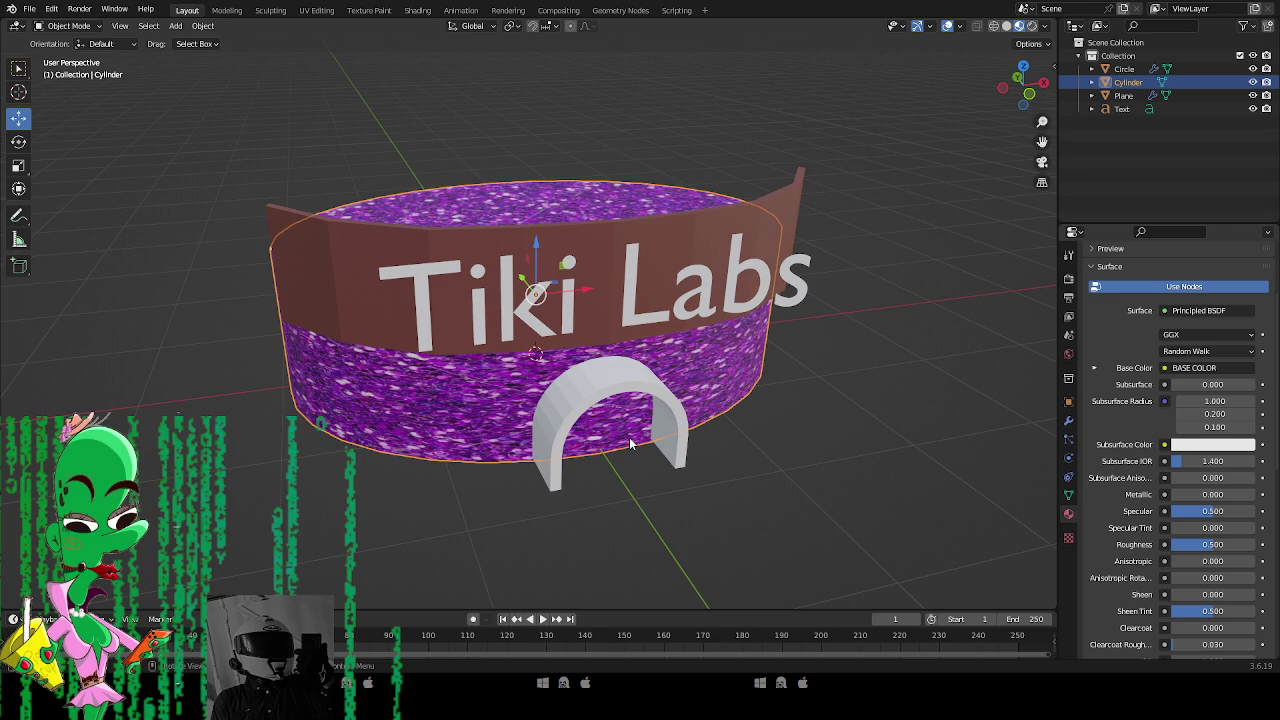
pyautogui.moveTo(677, 426)
pyautogui.mouseDown()
pyautogui.moveTo(622, 316)
pyautogui.moveTo(716, 289)
pyautogui.moveTo(778, 340)
pyautogui.moveTo(800, 400)
pyautogui.moveTo(598, 528)
pyautogui.moveTo(602, 451)
pyautogui.mouseUp()
# Move the Tiki Labs text about 0.19 m outward, then select the arched door.
pyautogui.click(651, 312)
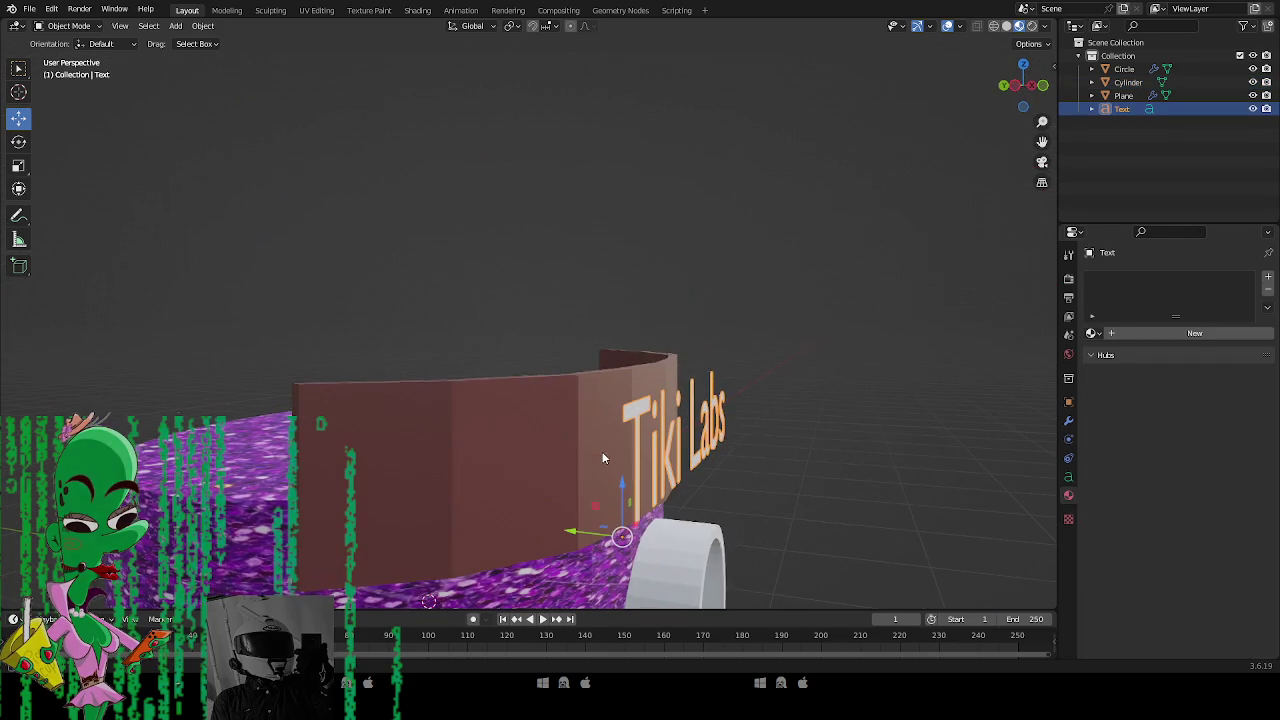
pyautogui.moveTo(567, 530)
pyautogui.mouseDown()
pyautogui.moveTo(517, 511)
pyautogui.moveTo(823, 476)
pyautogui.moveTo(429, 641)
pyautogui.mouseUp()
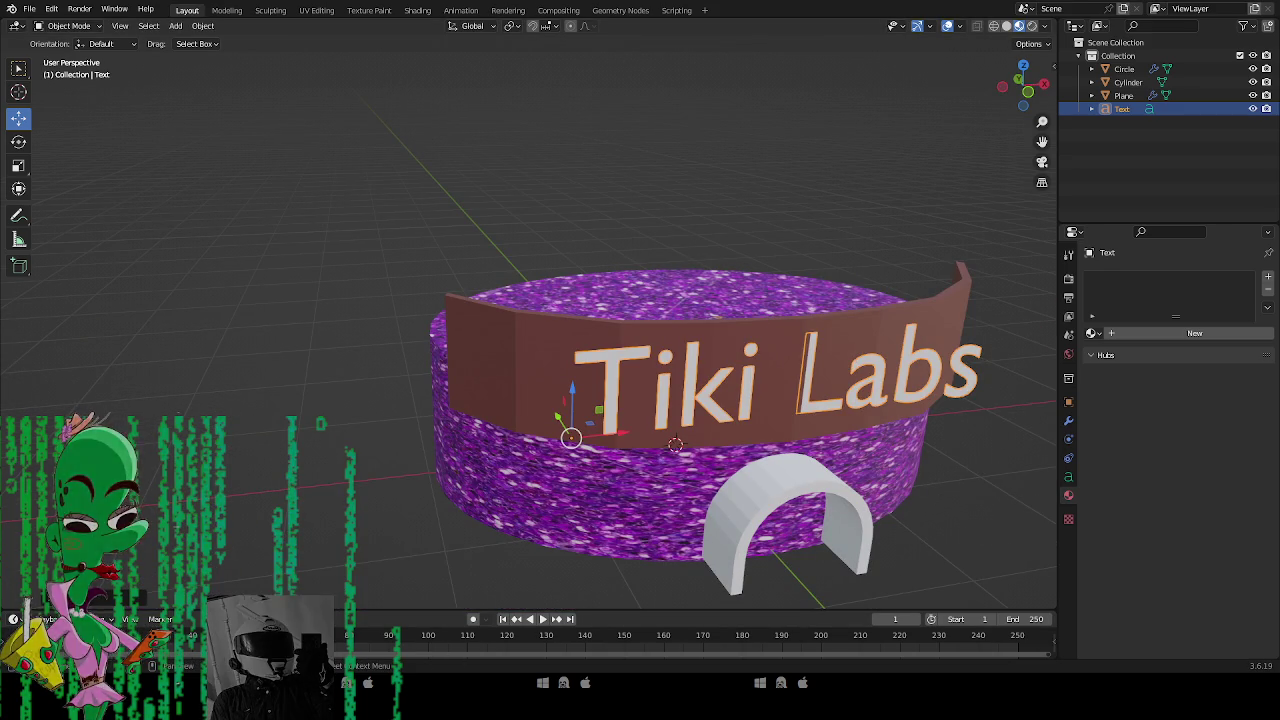
pyautogui.moveTo(830, 300)
pyautogui.mouseDown()
pyautogui.moveTo(894, 453)
pyautogui.moveTo(860, 400)
pyautogui.mouseUp()
pyautogui.click(640, 380)
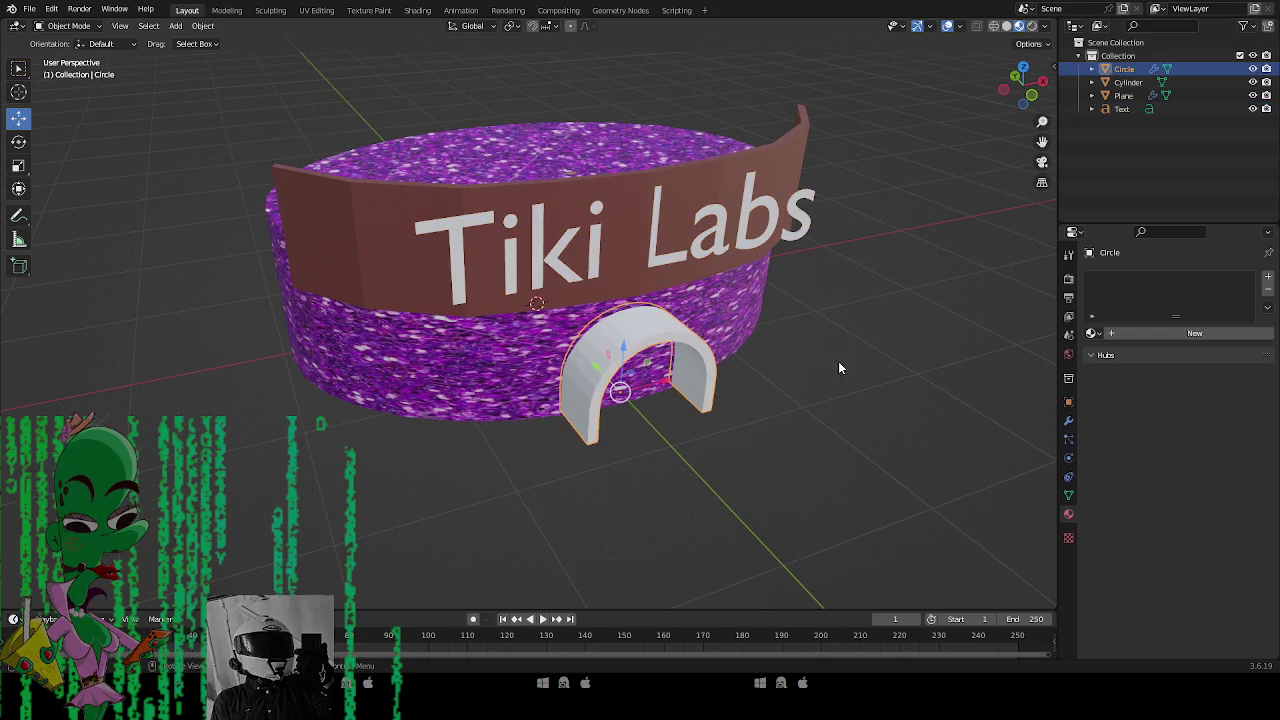
# Give the arched door a new material with a near-white base colour.
pyautogui.click(1185, 333)
pyautogui.click(1181, 475)
pyautogui.click(1163, 345)
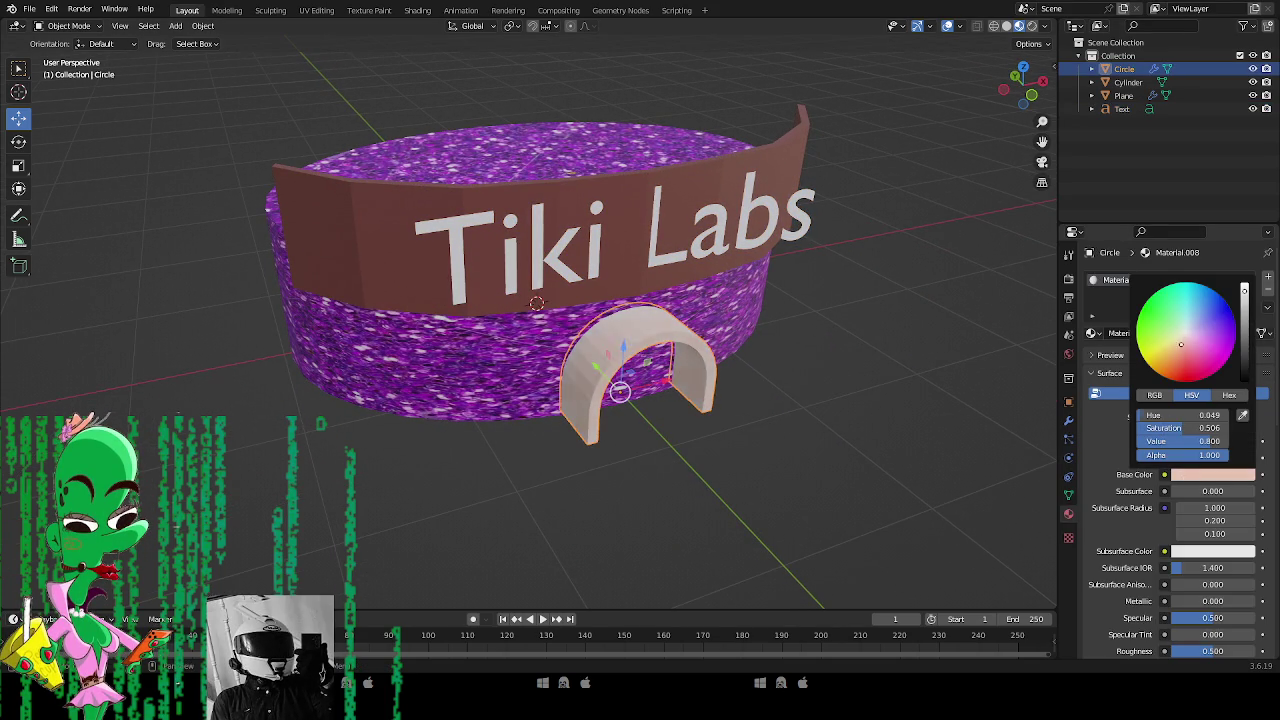
pyautogui.moveTo(1163, 345); pyautogui.dragTo(1187, 332)
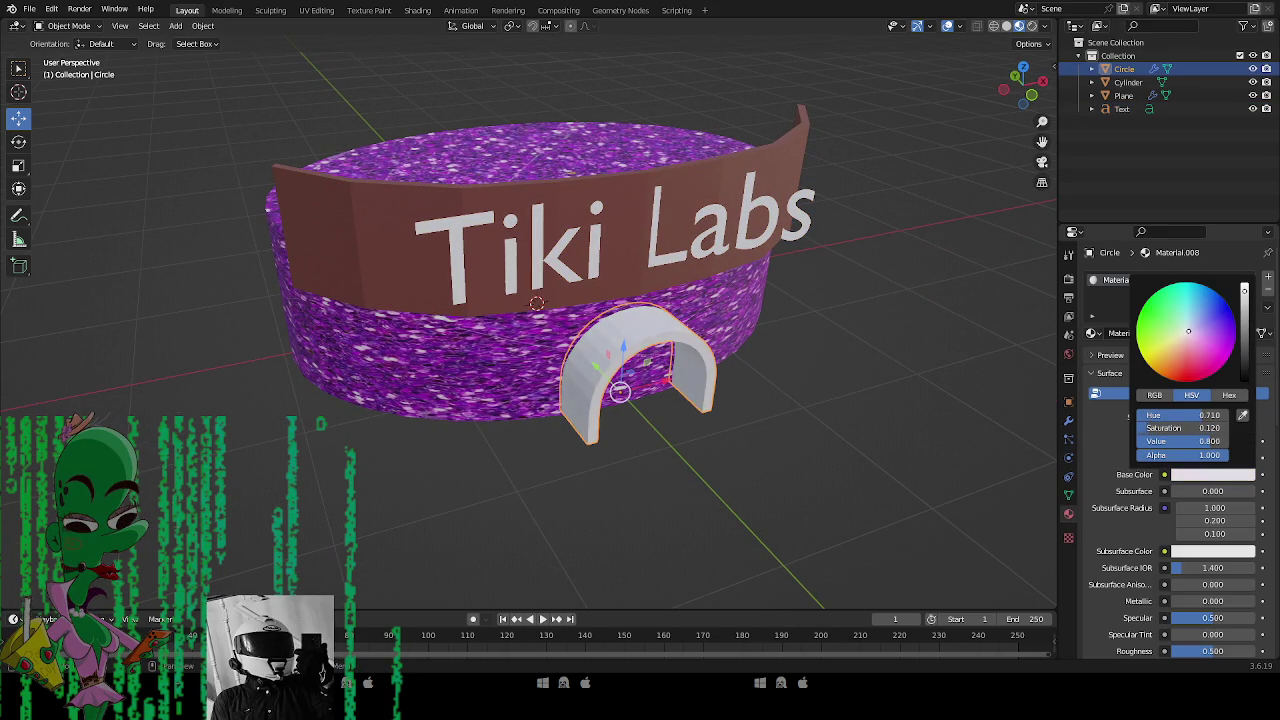
# Replace the building's Glitter material with the plain white Material.
pyautogui.click(740, 300)
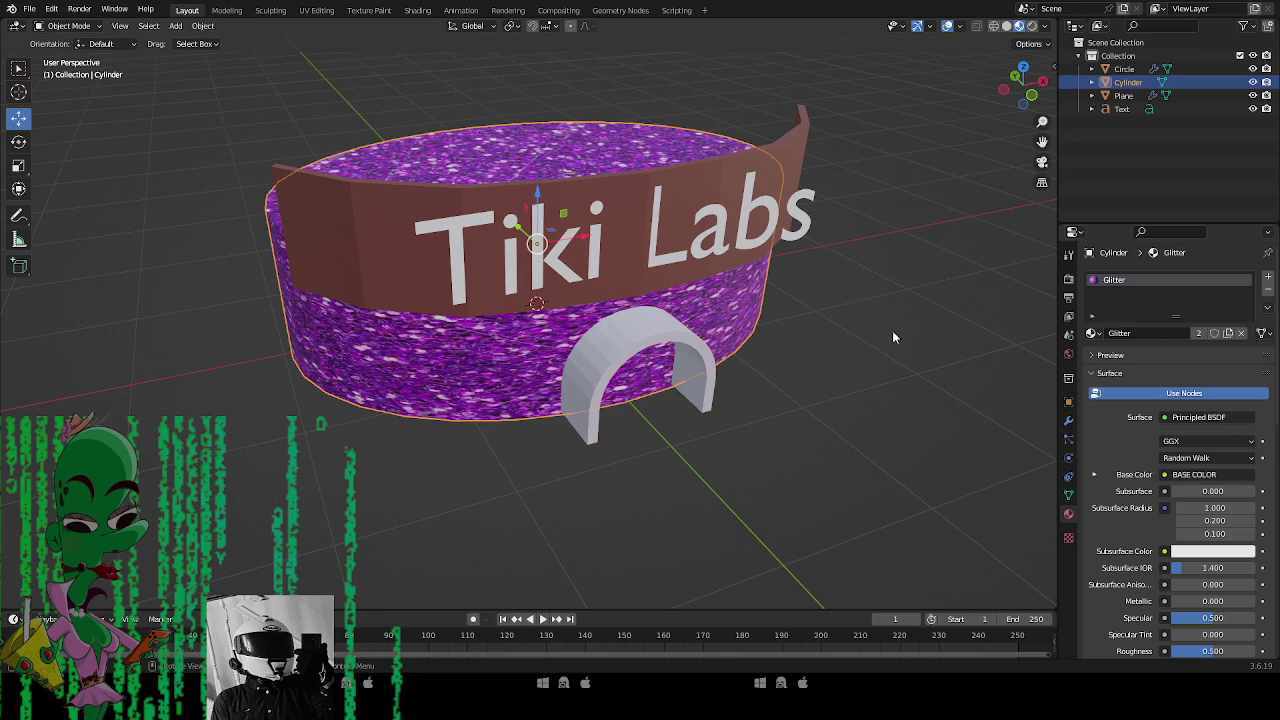
pyautogui.click(1267, 291)
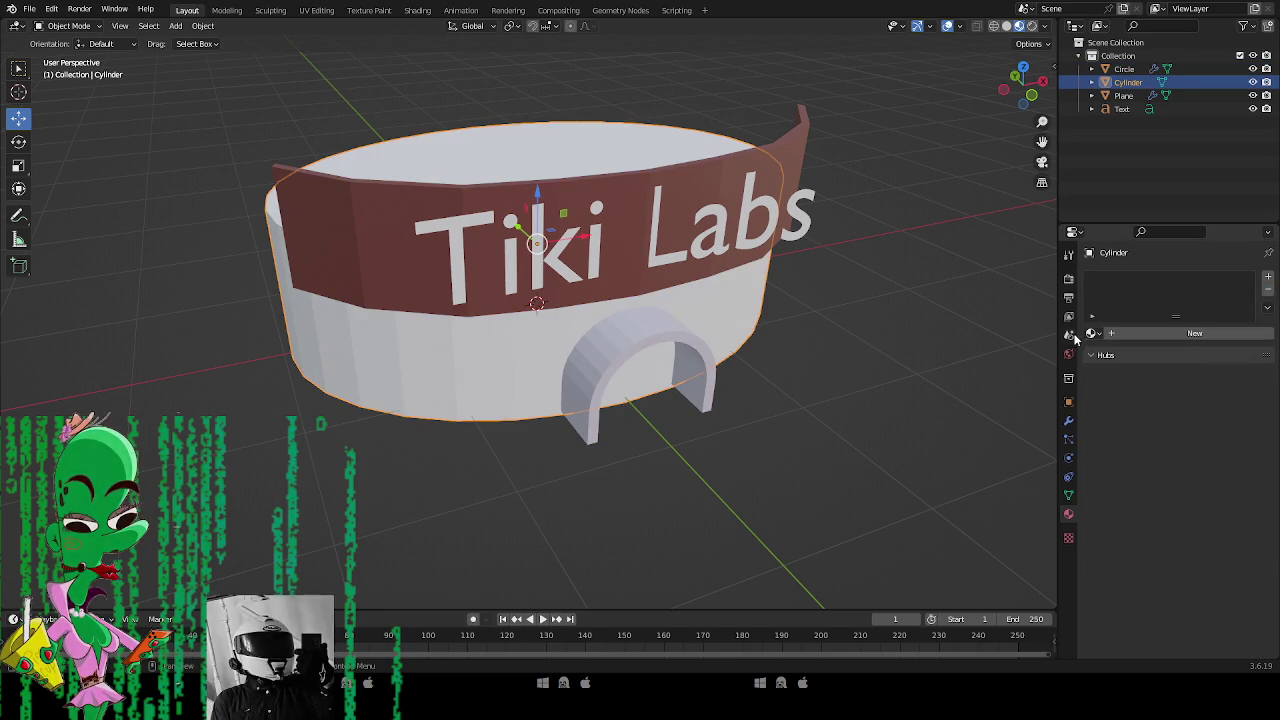
pyautogui.click(1094, 333)
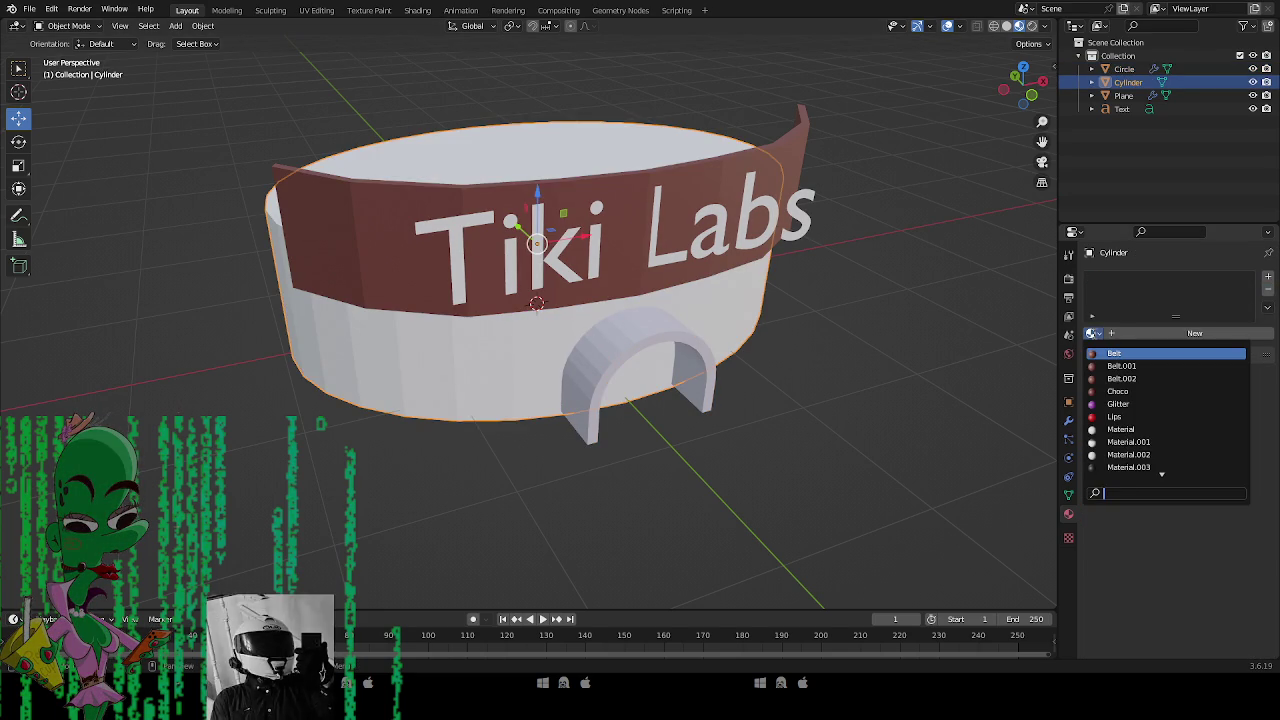
pyautogui.click(1120, 429)
# Preview the scene in rendered viewport shading.
pyautogui.click(814, 385)
pyautogui.moveTo(814, 385); pyautogui.dragTo(420, 239)
pyautogui.click(1033, 26)
pyautogui.hotkey('shift', 'a')
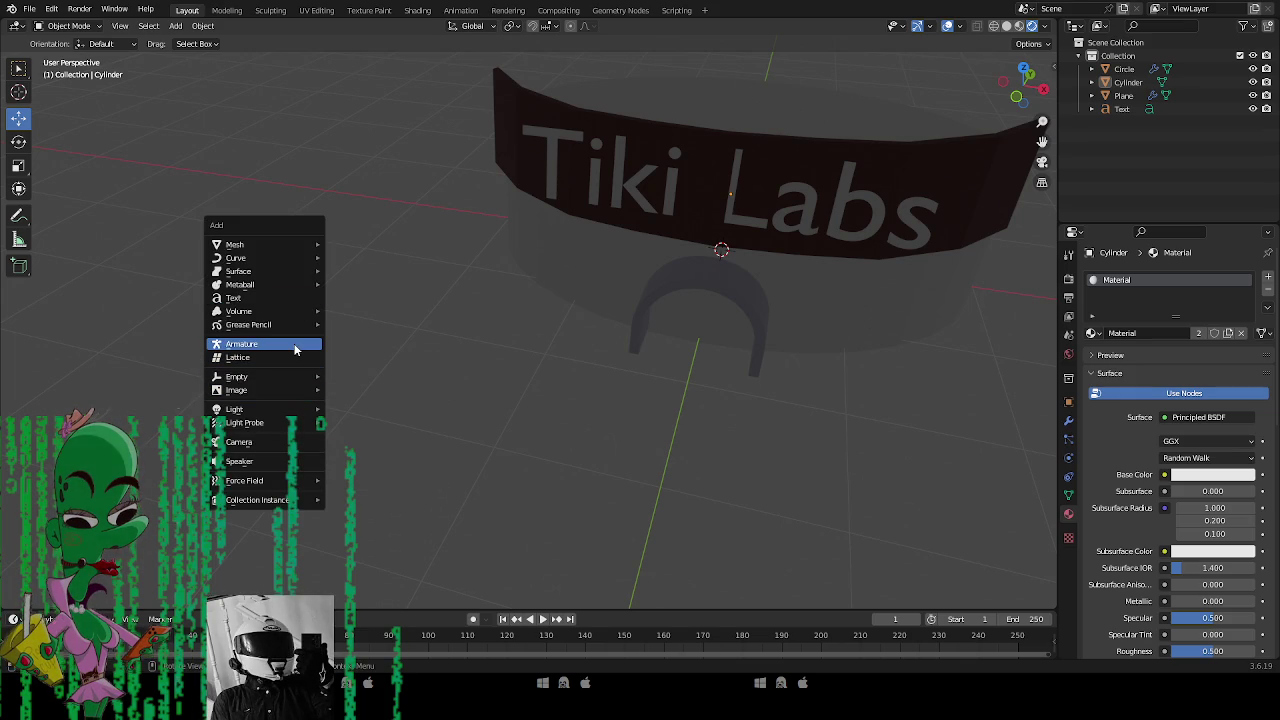
# Add a Sun light above the building and rotate its direction.
pyautogui.moveTo(295, 248)
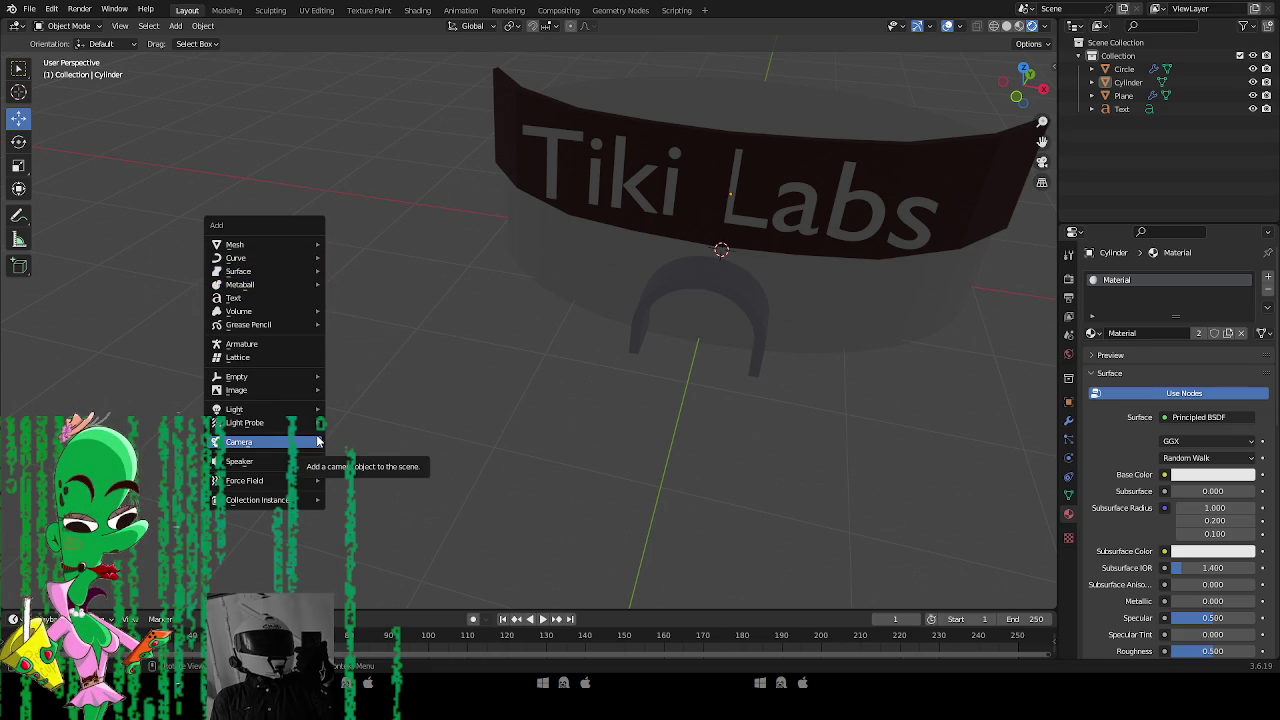
pyautogui.moveTo(312, 409)
pyautogui.click(352, 423)
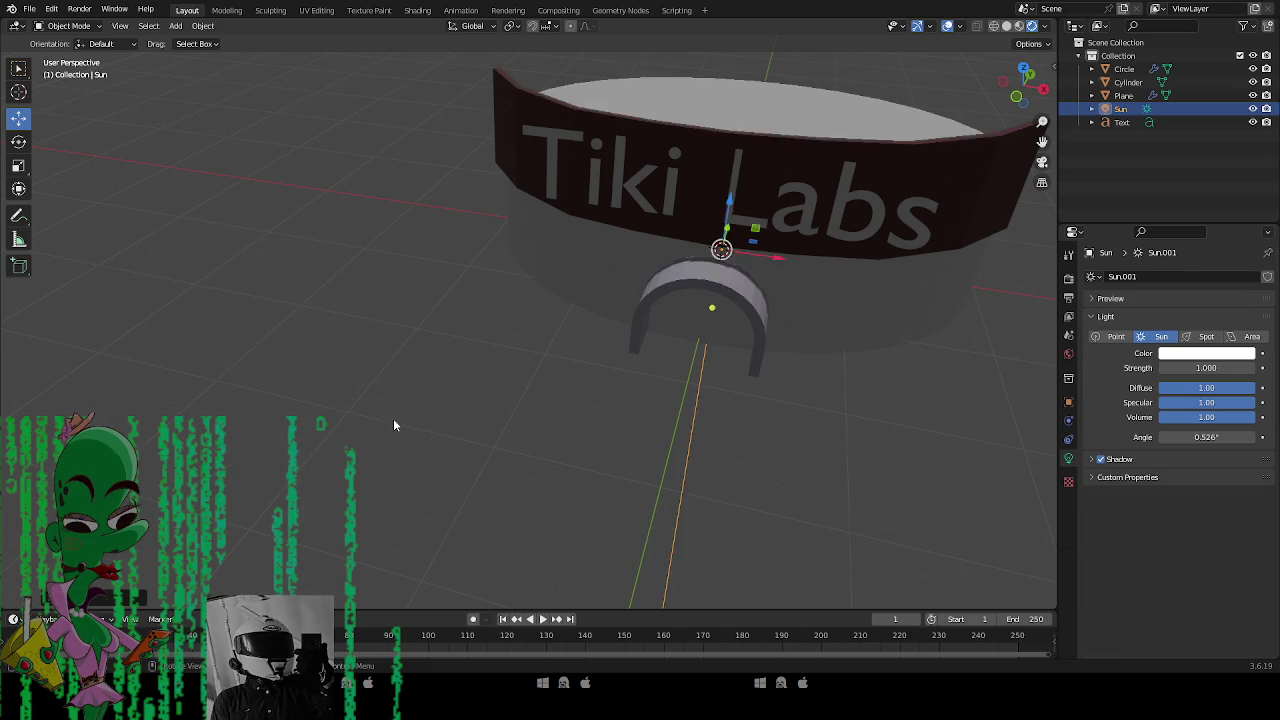
pyautogui.press('g')
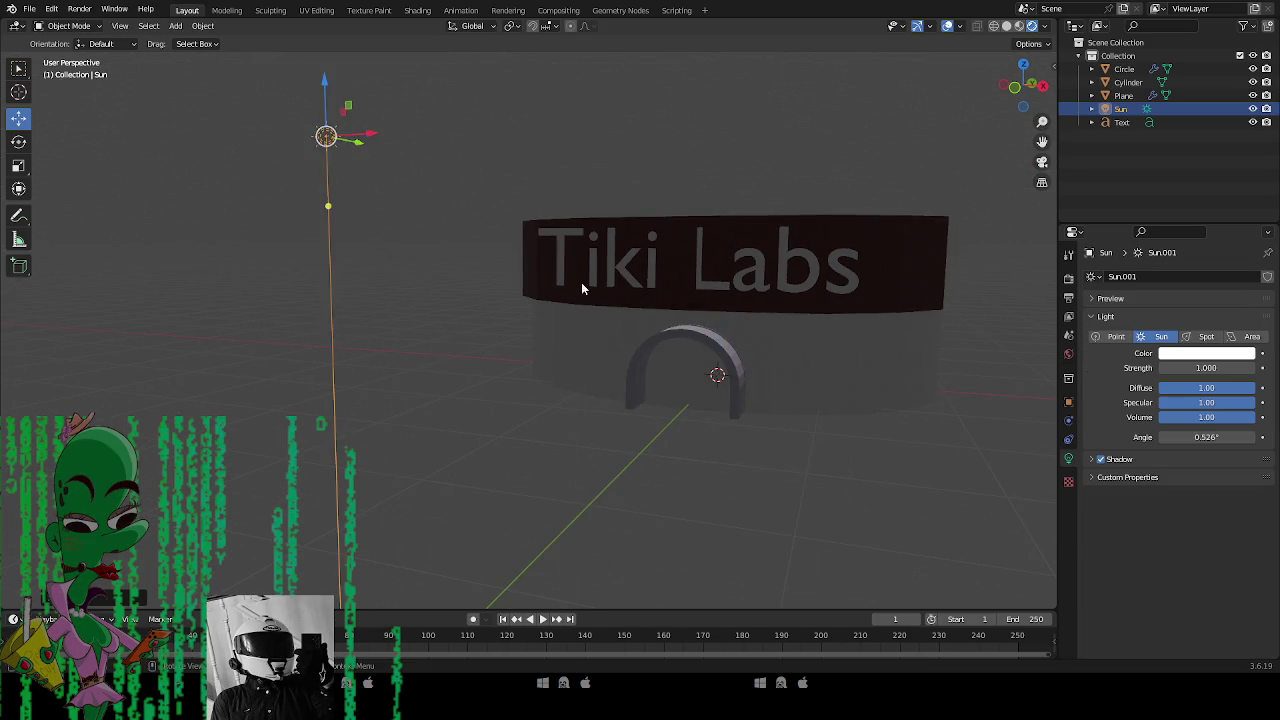
pyautogui.press('r')
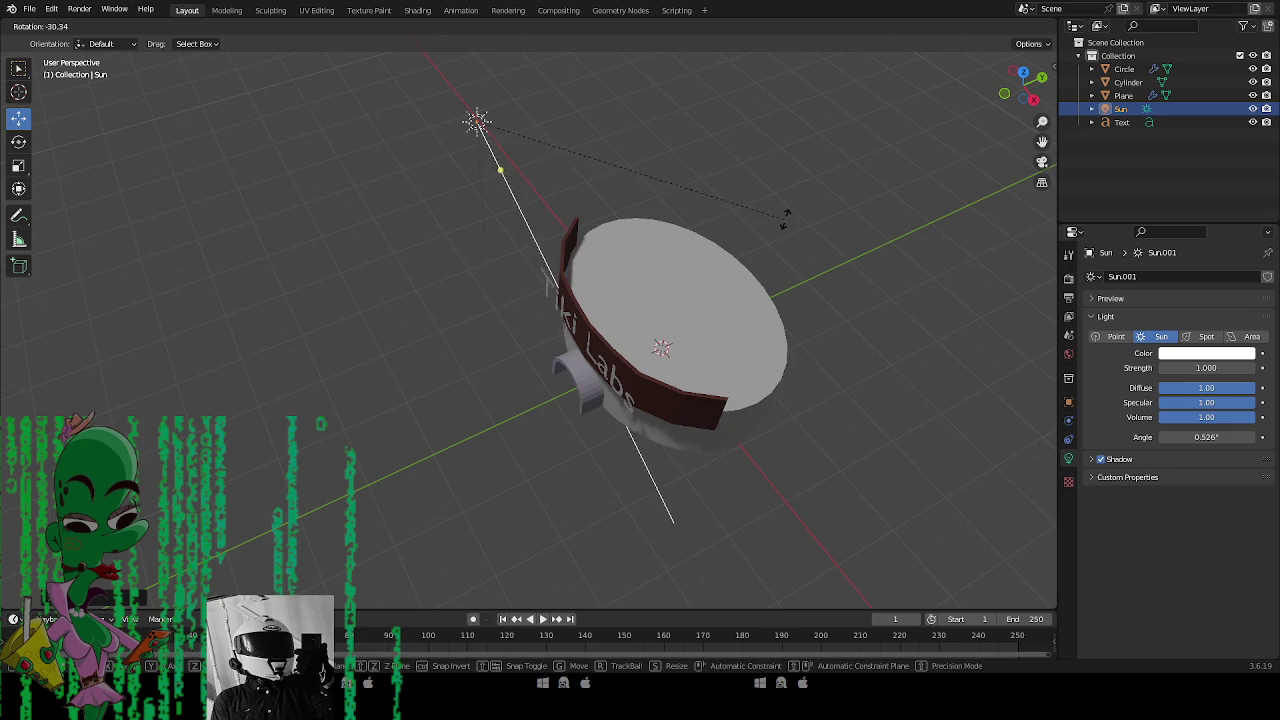
pyautogui.click(811, 190)
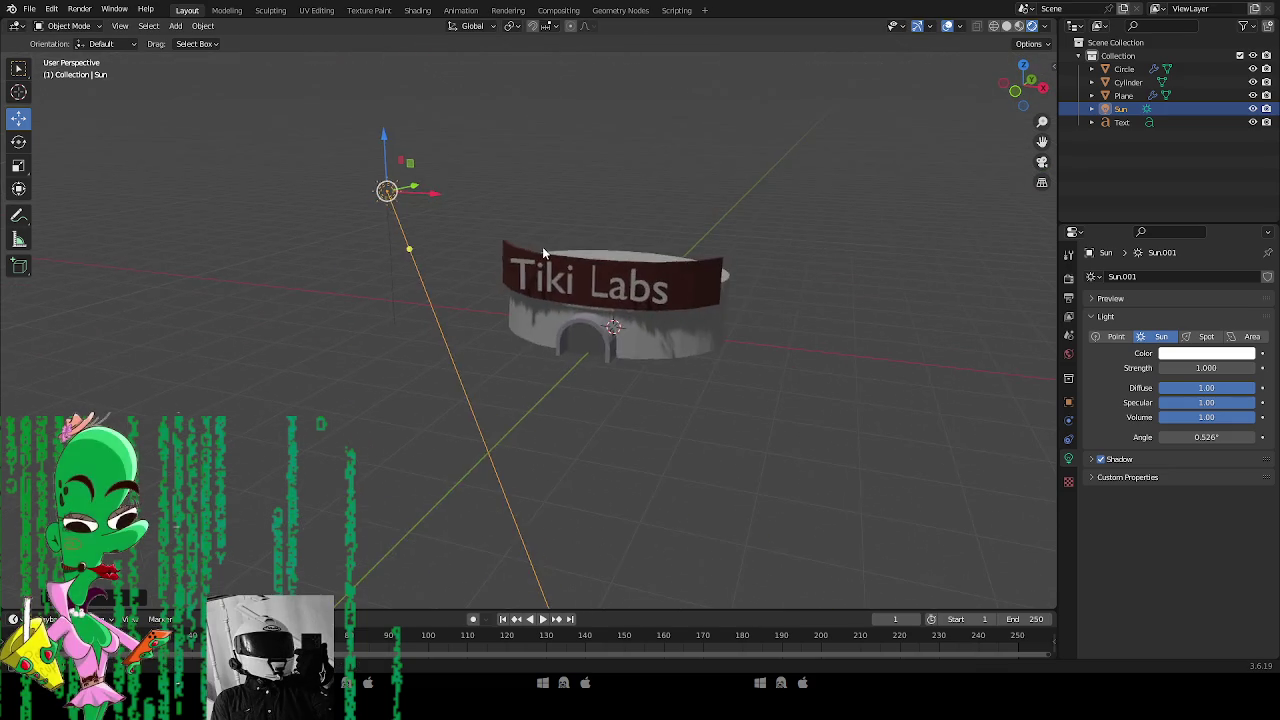
# Re-angle the sun and place it up and to the left to shade the building.
pyautogui.press('r')
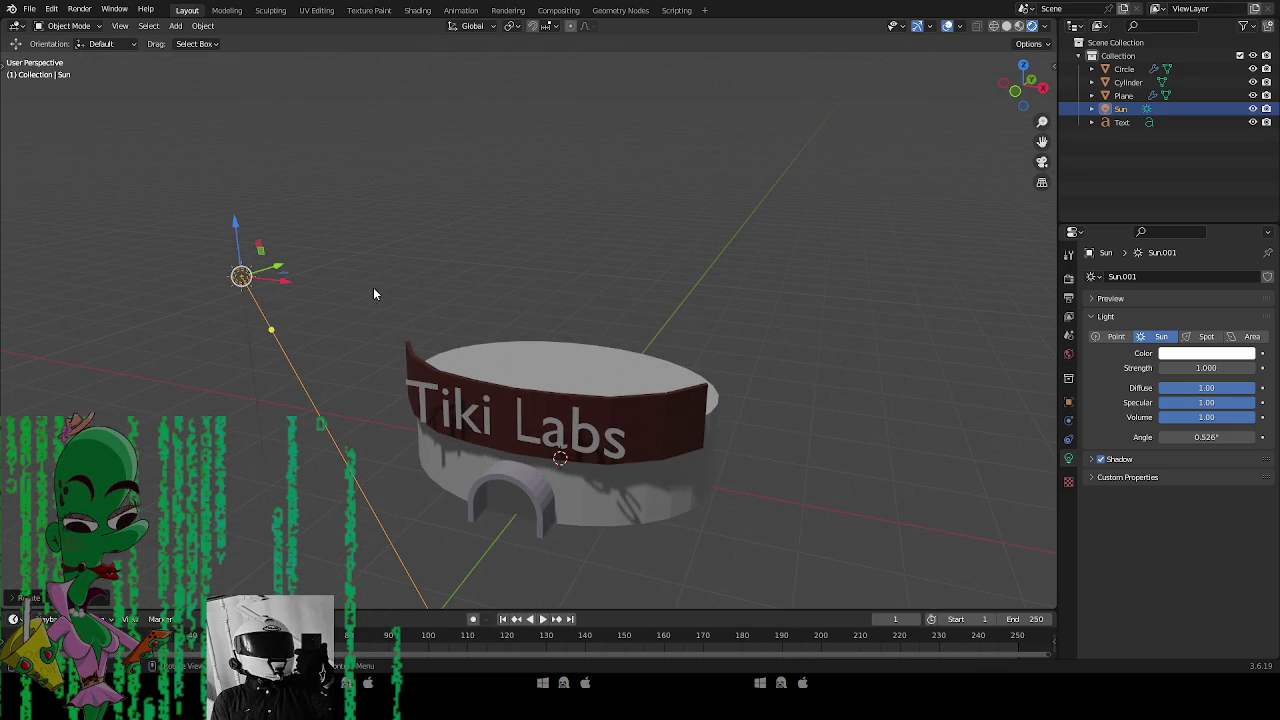
pyautogui.click(414, 238)
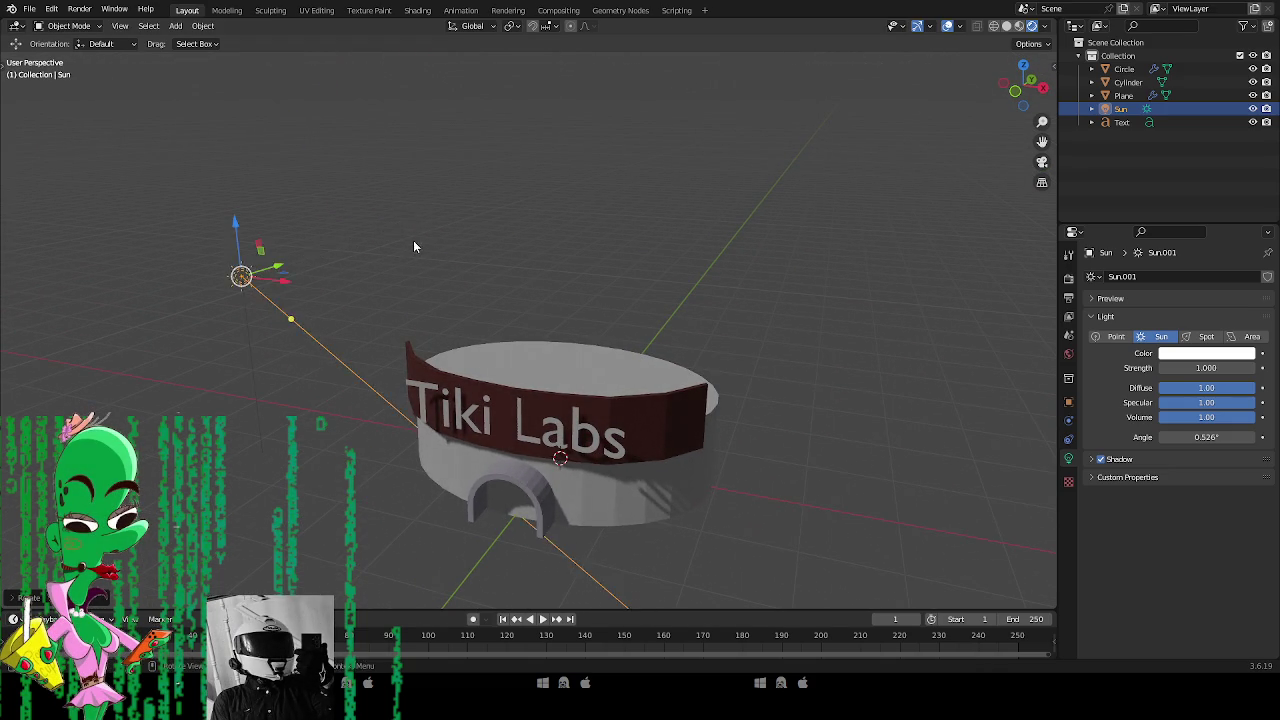
pyautogui.moveTo(318, 385)
pyautogui.mouseDown()
pyautogui.moveTo(492, 203)
pyautogui.moveTo(355, 190)
pyautogui.moveTo(288, 120)
pyautogui.moveTo(345, 100)
pyautogui.moveTo(340, 180)
pyautogui.mouseUp()
pyautogui.press('g')
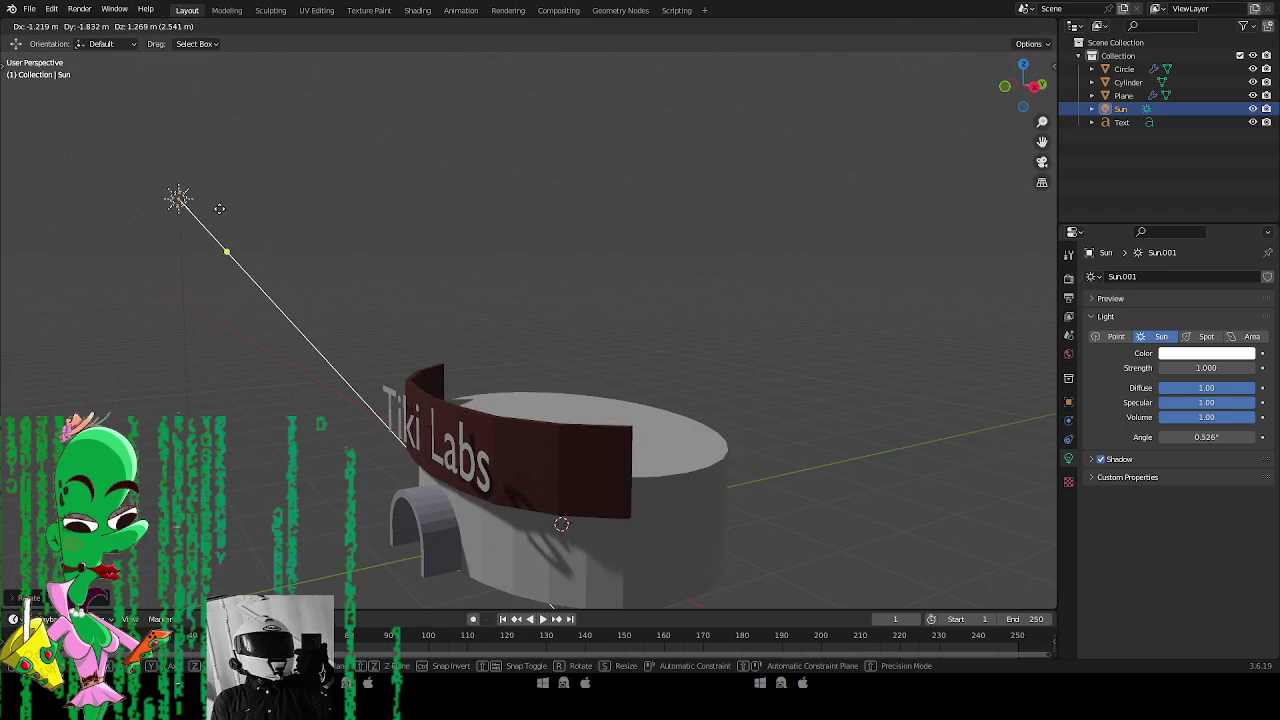
pyautogui.click(286, 285)
pyautogui.moveTo(286, 285); pyautogui.dragTo(380, 310)
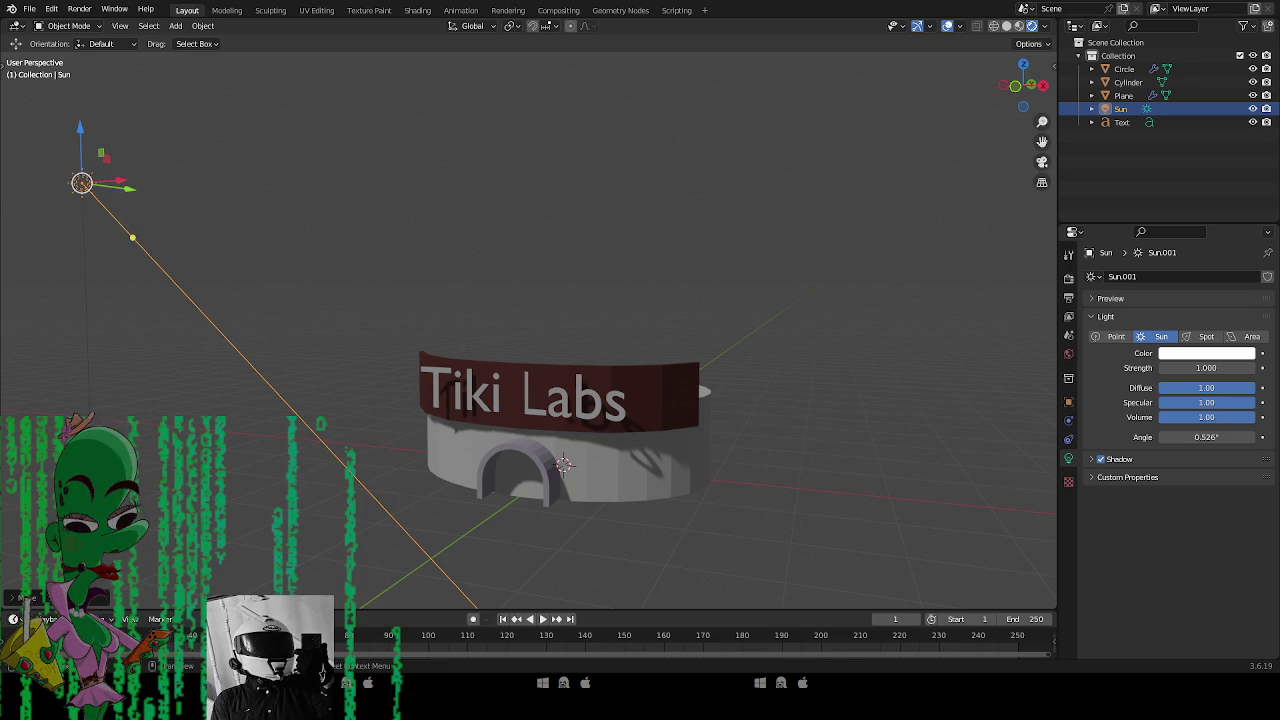
# Delete the Tiki Labs text object from the building's band.
pyautogui.click(580, 415)
pyautogui.press('x')
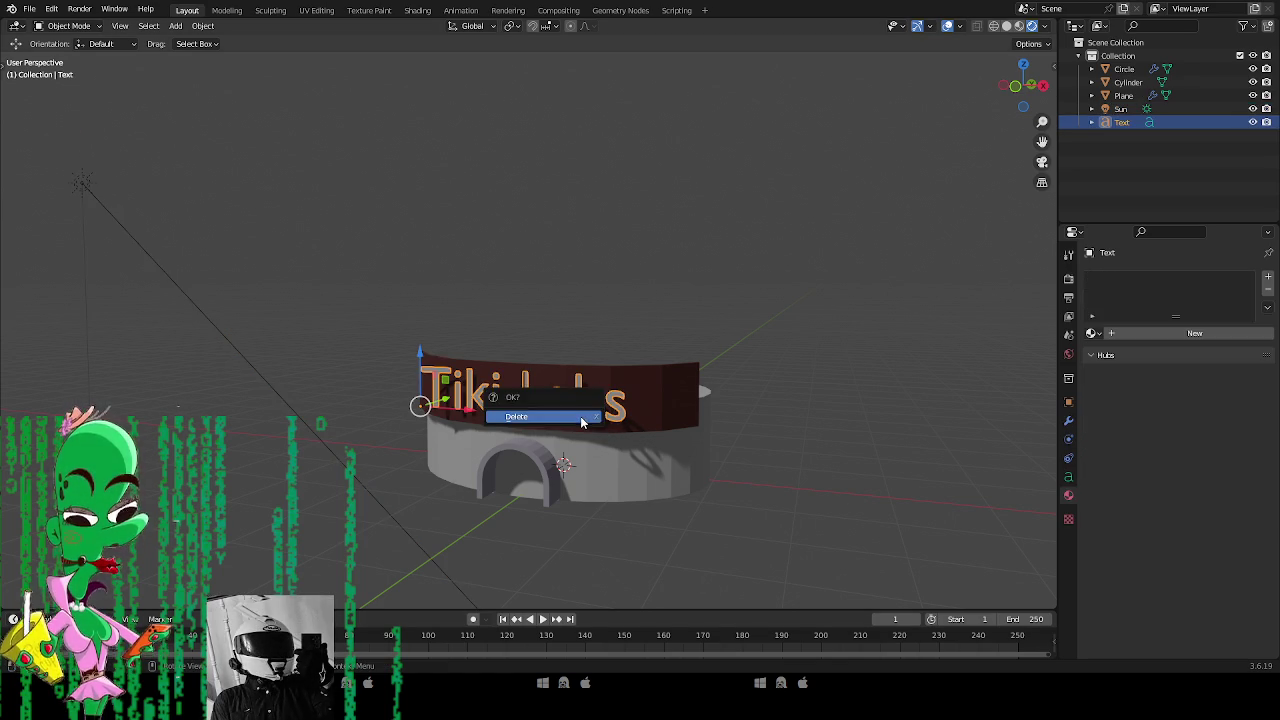
pyautogui.click(580, 417)
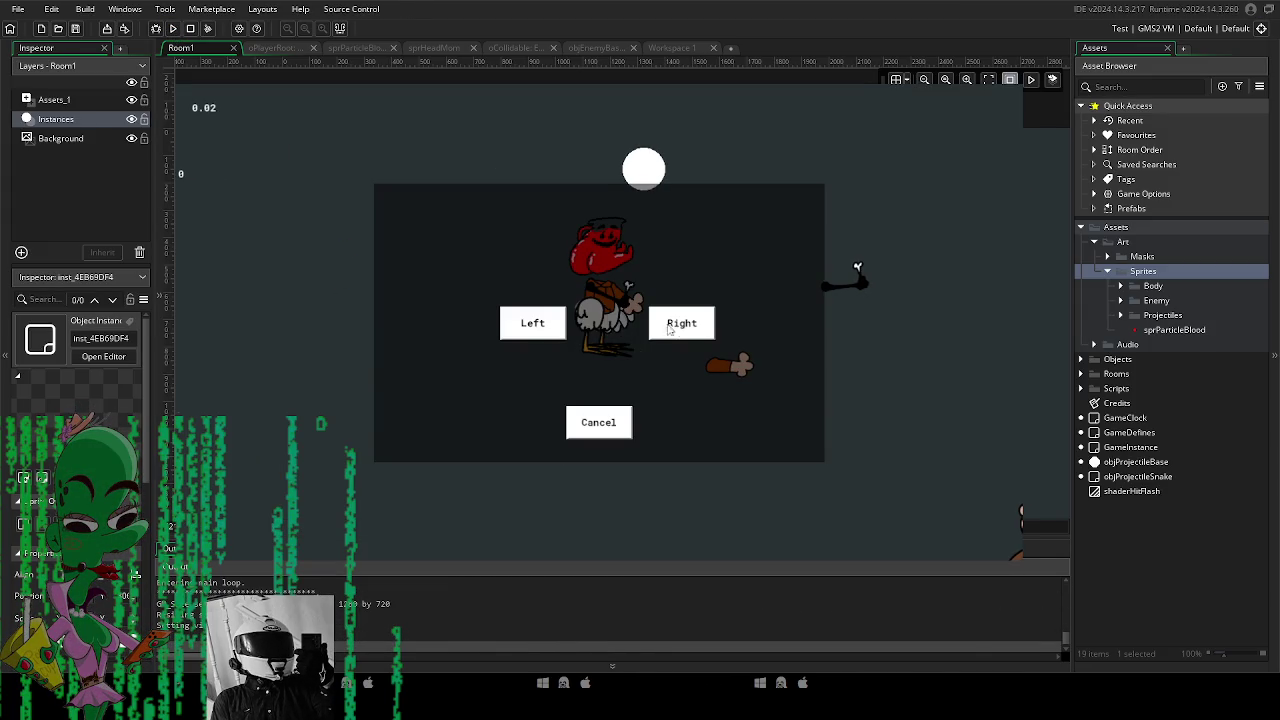
# Dismiss the in-game Left/Right/Cancel prompts, close the game test, and return to Blender.
pyautogui.click(523, 318)
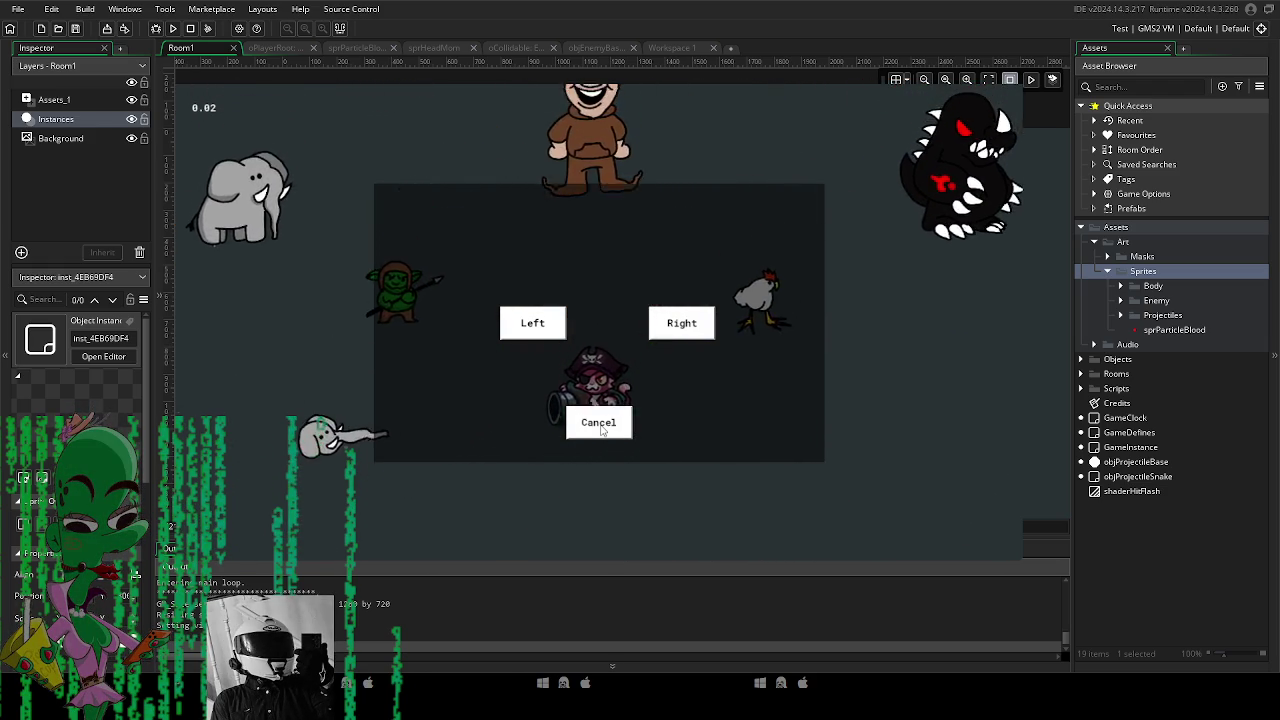
pyautogui.click(600, 428)
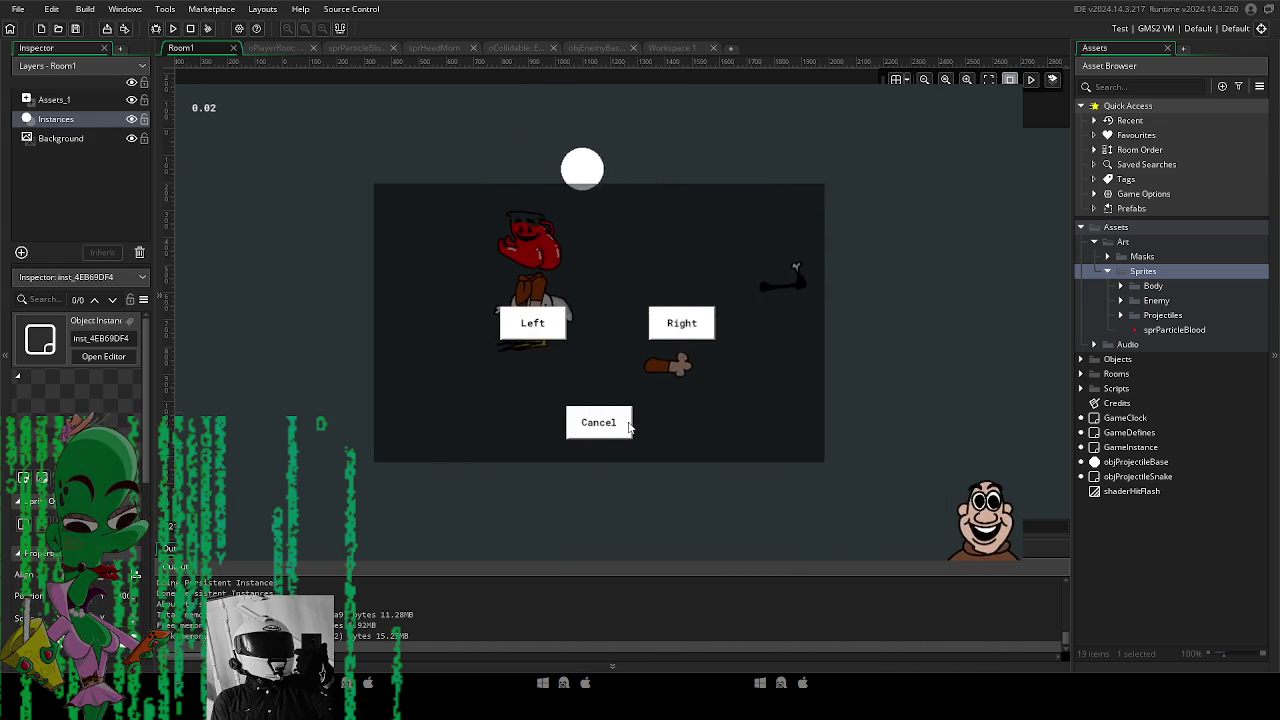
pyautogui.click(628, 426)
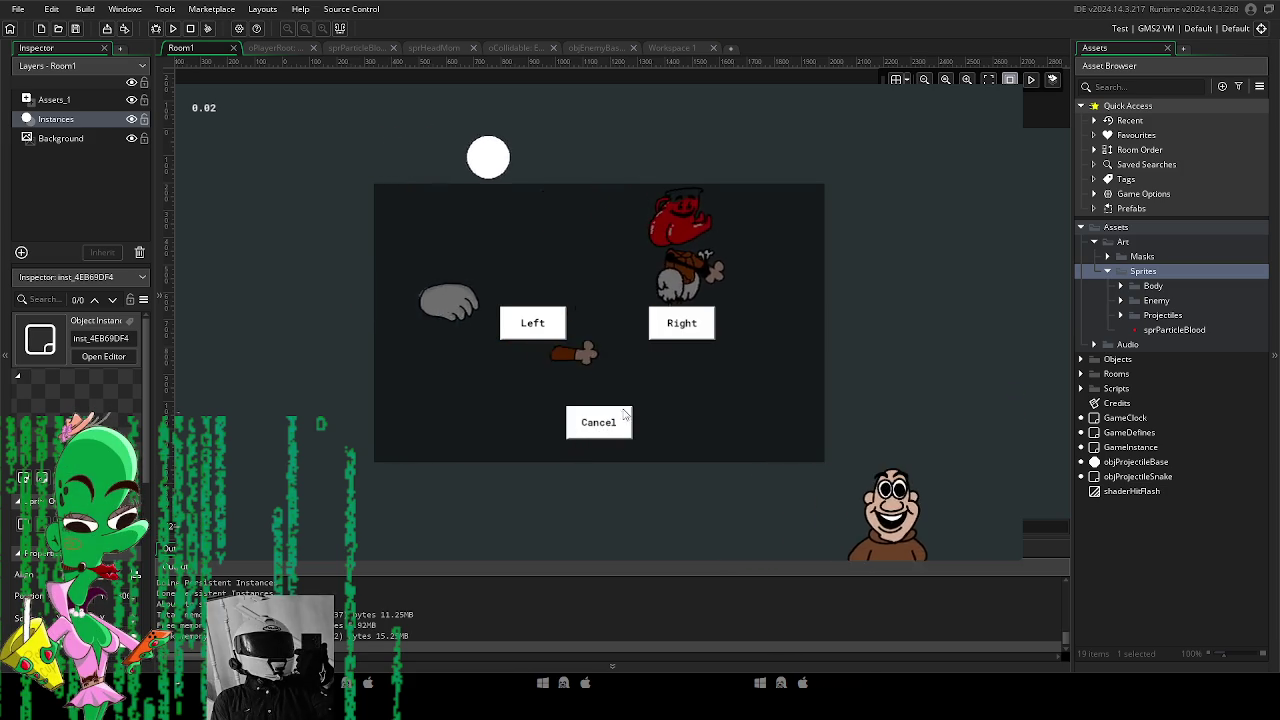
pyautogui.click(609, 424)
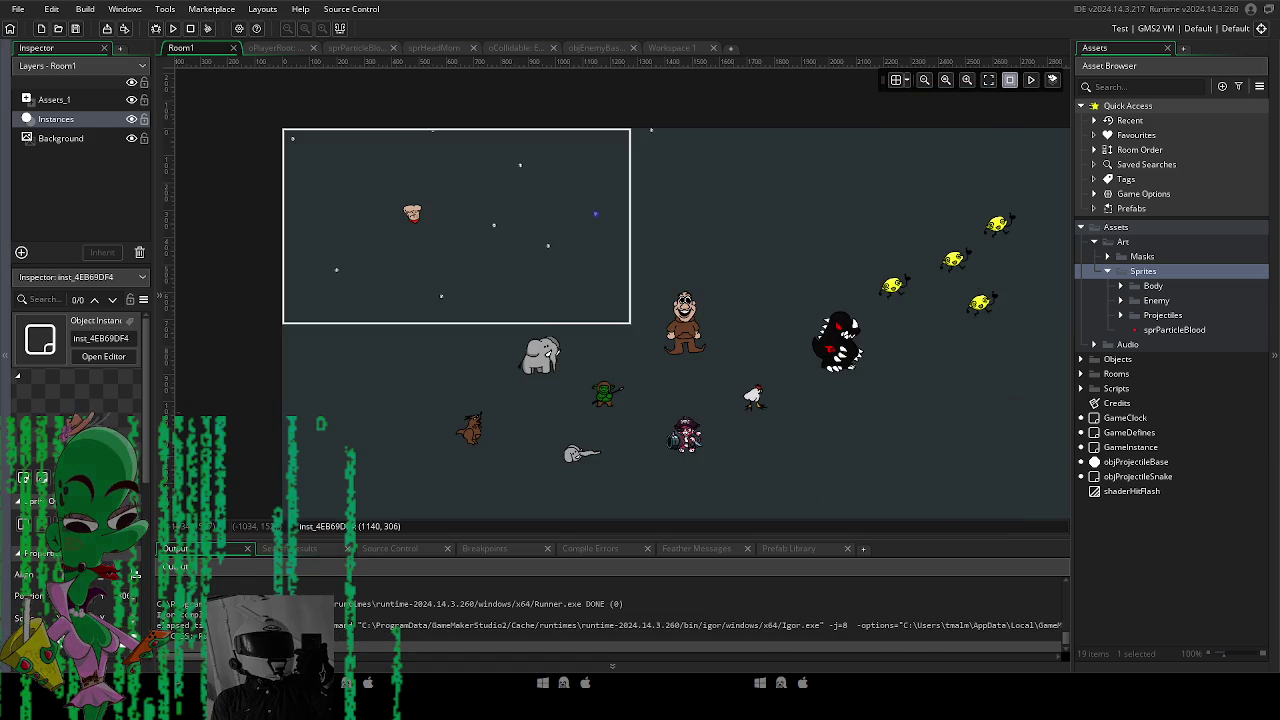
pyautogui.hotkey('alt', 'Tab')
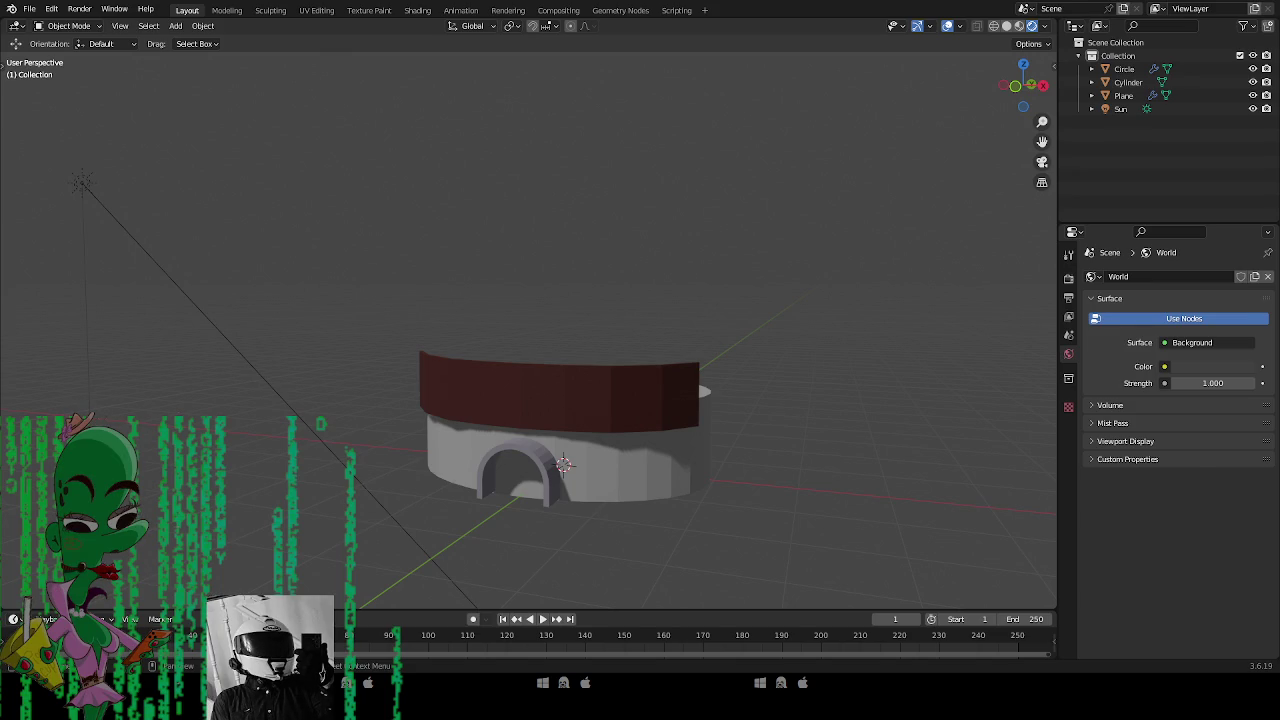
# Open objModal's Draw GUI code from the Objects folder and widen the code editor.
pyautogui.hotkey('alt', 'Tab')
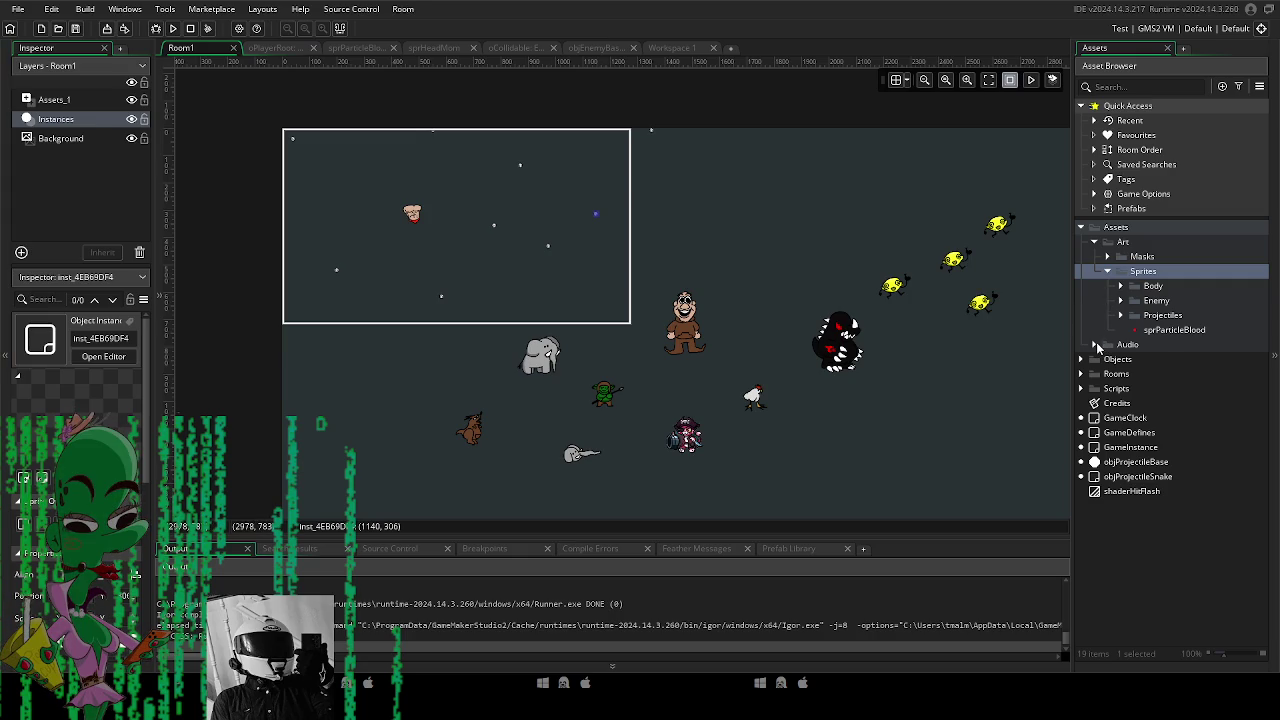
pyautogui.click(1081, 359)
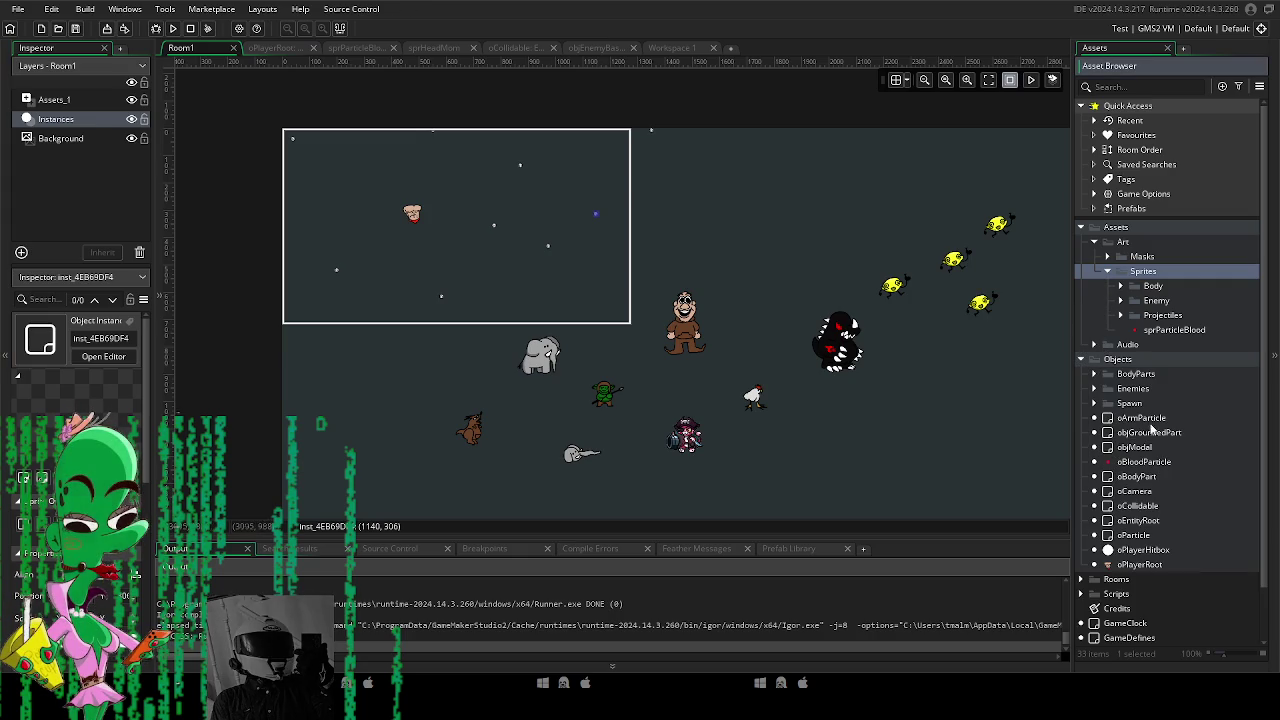
pyautogui.doubleClick(1145, 448)
pyautogui.moveTo(663, 406)
pyautogui.mouseDown()
pyautogui.moveTo(974, 420)
pyautogui.moveTo(1031, 527)
pyautogui.mouseUp()
pyautogui.moveTo(248, 352); pyautogui.dragTo(274, 358)
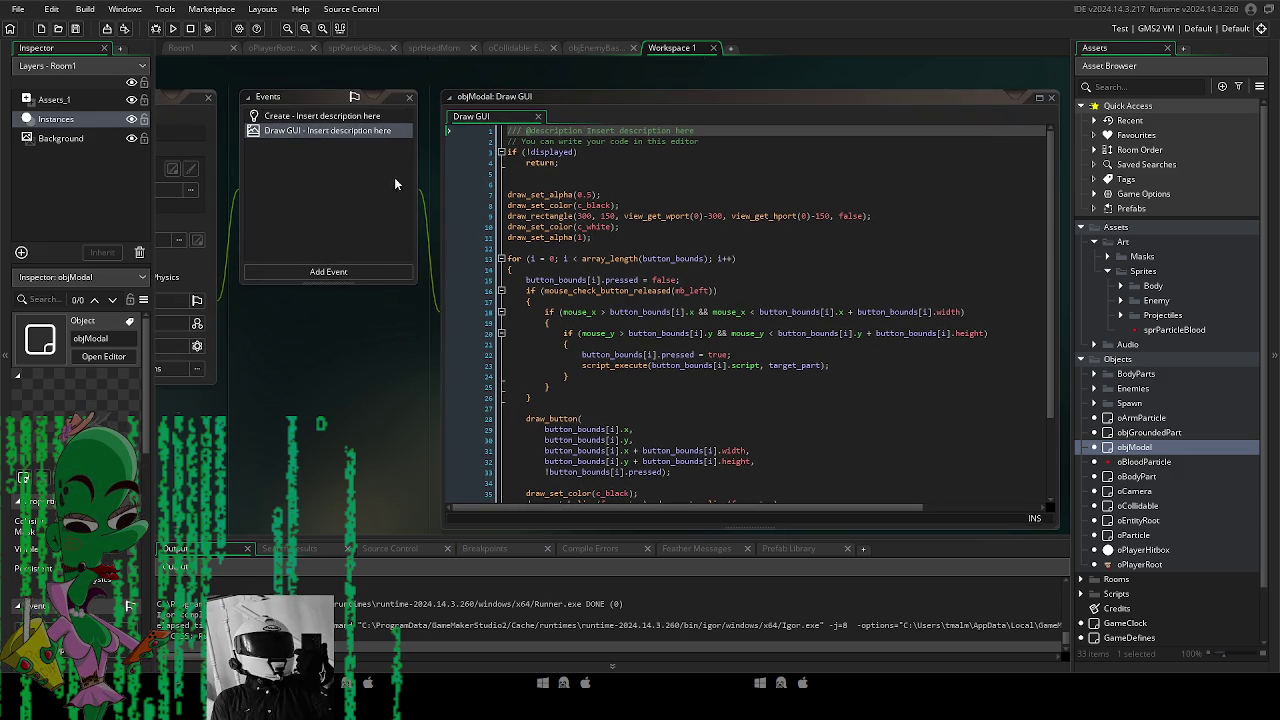
# Open scr_equip_left from the Scripts folder, enlarge its editor to read the code, then close it.
pyautogui.scroll(-2, 1170, 510)
pyautogui.click(1081, 537)
pyautogui.scroll(-4, 1151, 580)
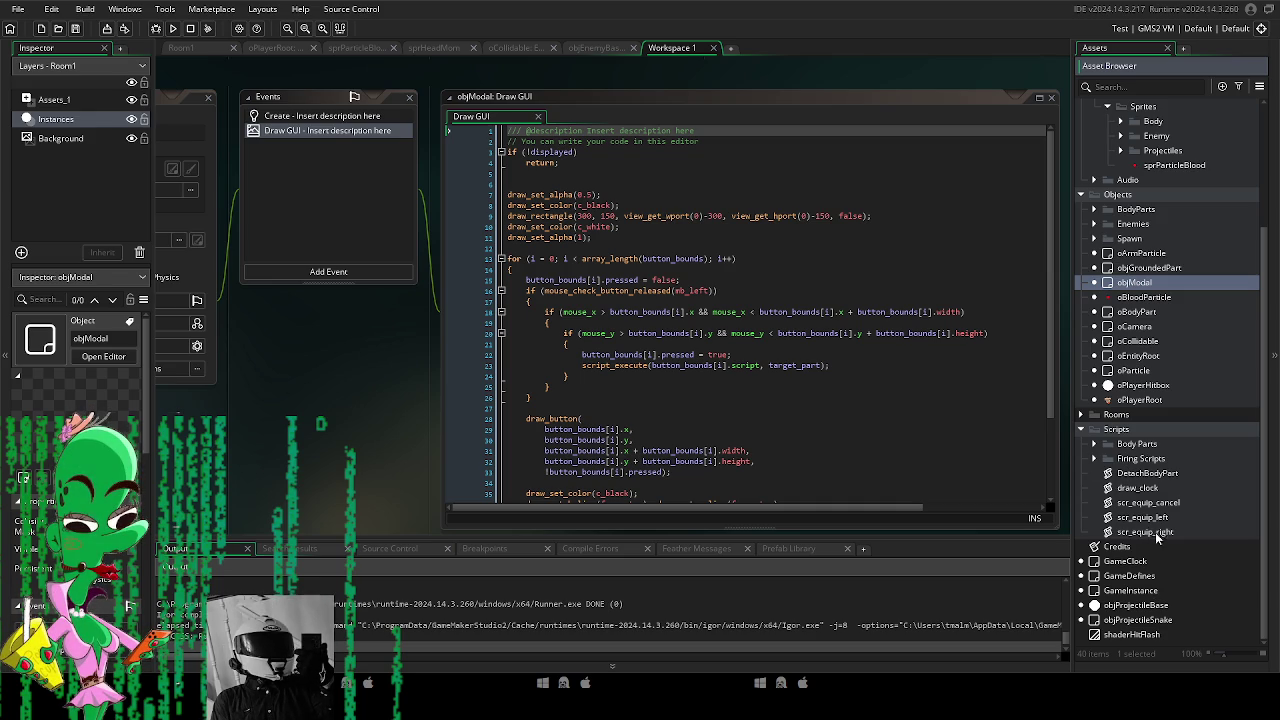
pyautogui.doubleClick(1145, 517)
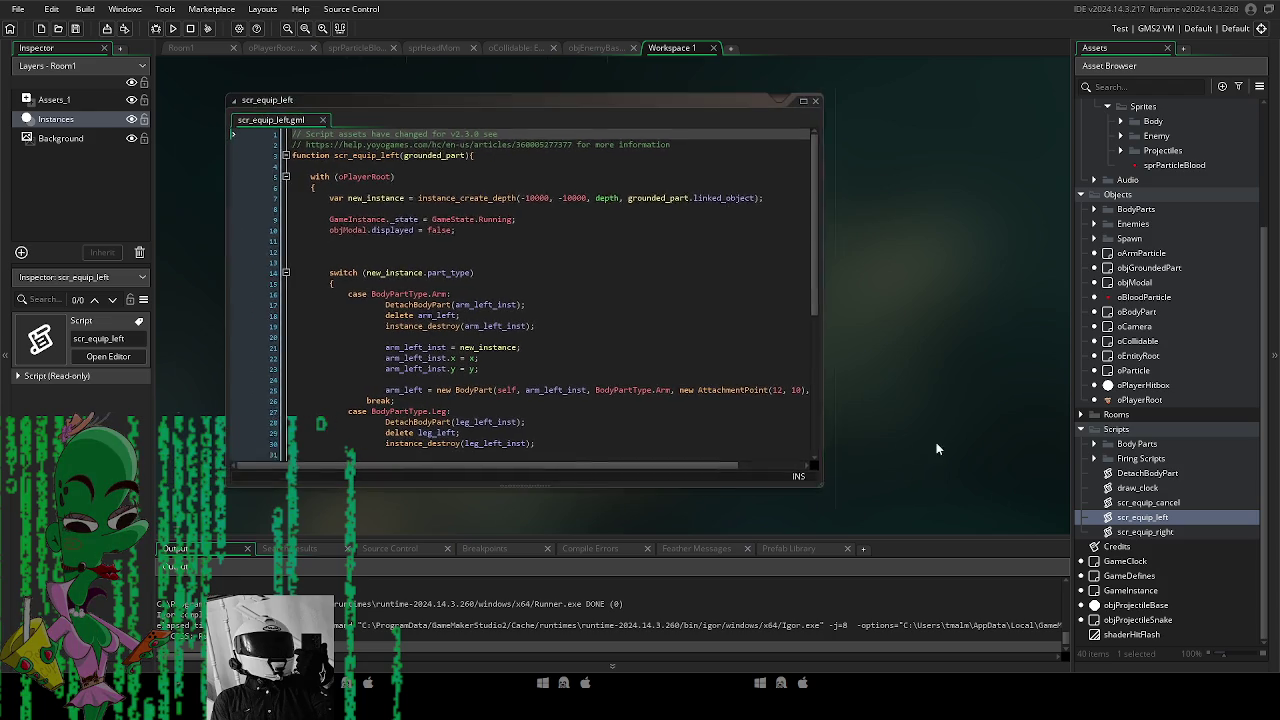
pyautogui.moveTo(880, 486); pyautogui.dragTo(971, 548)
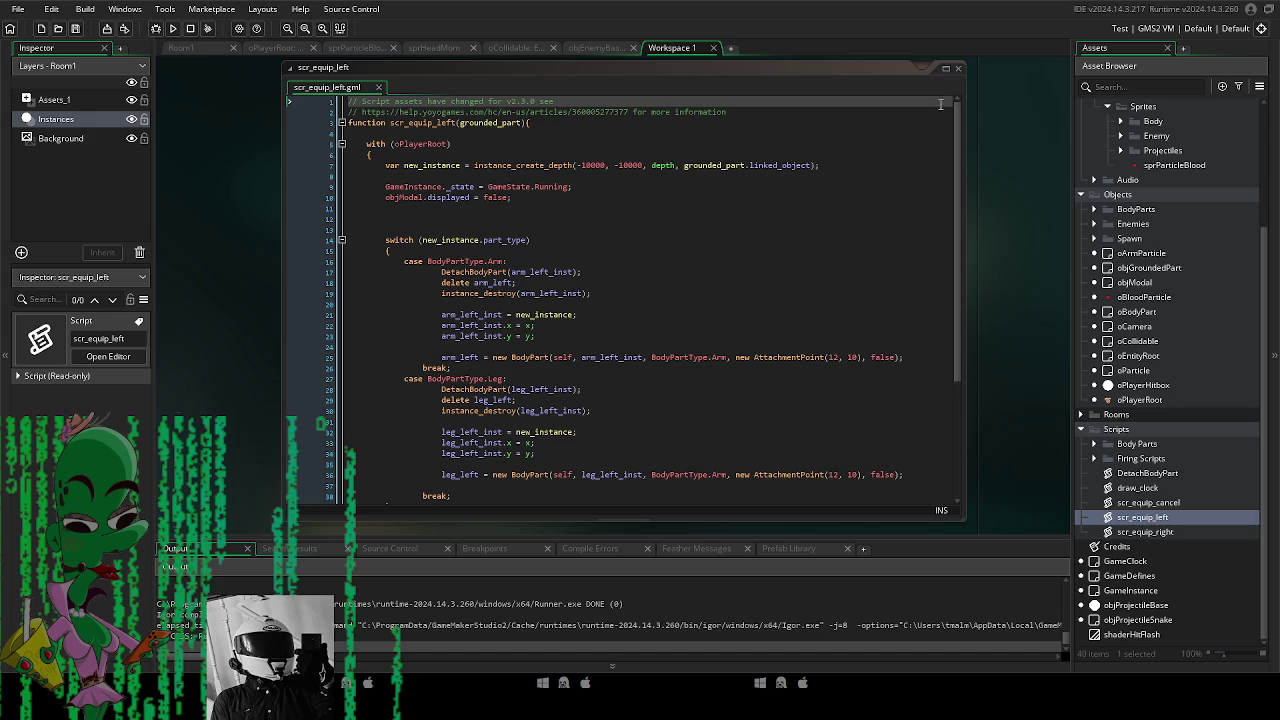
pyautogui.click(957, 69)
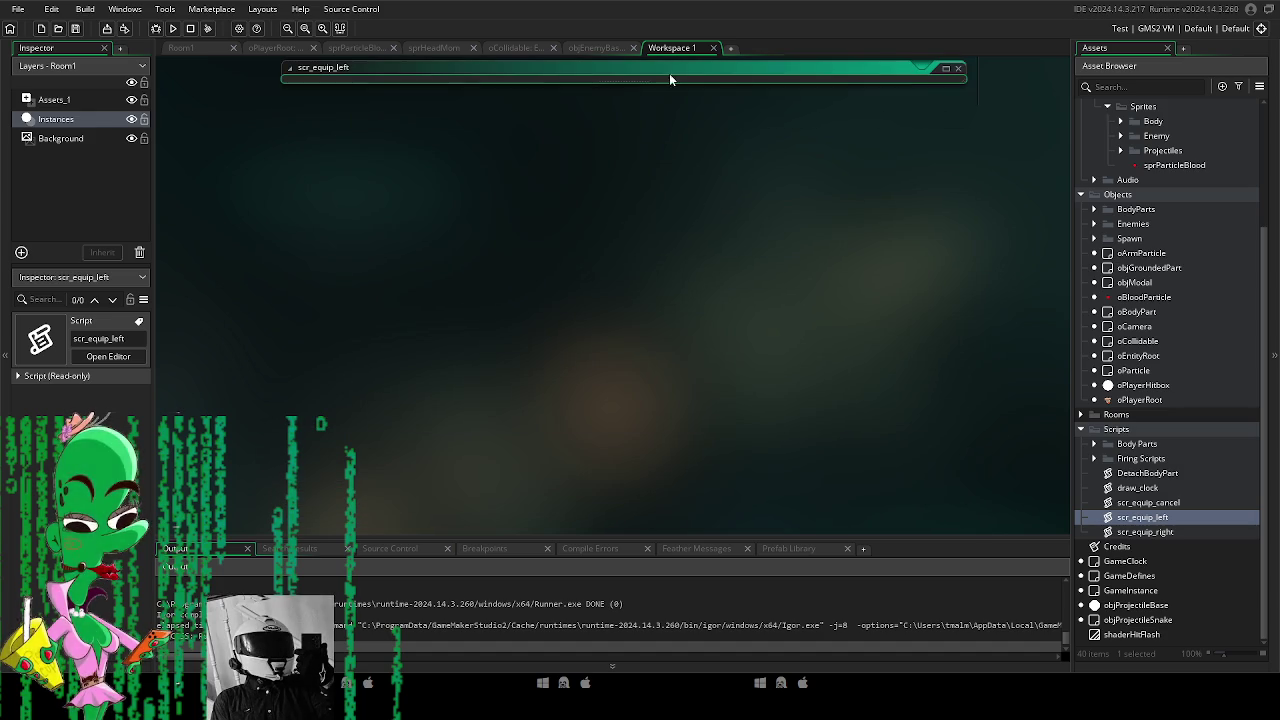
# In Room1, drag the player instance slightly right and down inside the view rectangle.
pyautogui.moveTo(663, 47); pyautogui.dragTo(272, 47)
pyautogui.click(178, 47)
pyautogui.moveTo(449, 337)
pyautogui.mouseDown()
pyautogui.moveTo(457, 286)
pyautogui.moveTo(476, 322)
pyautogui.mouseUp()
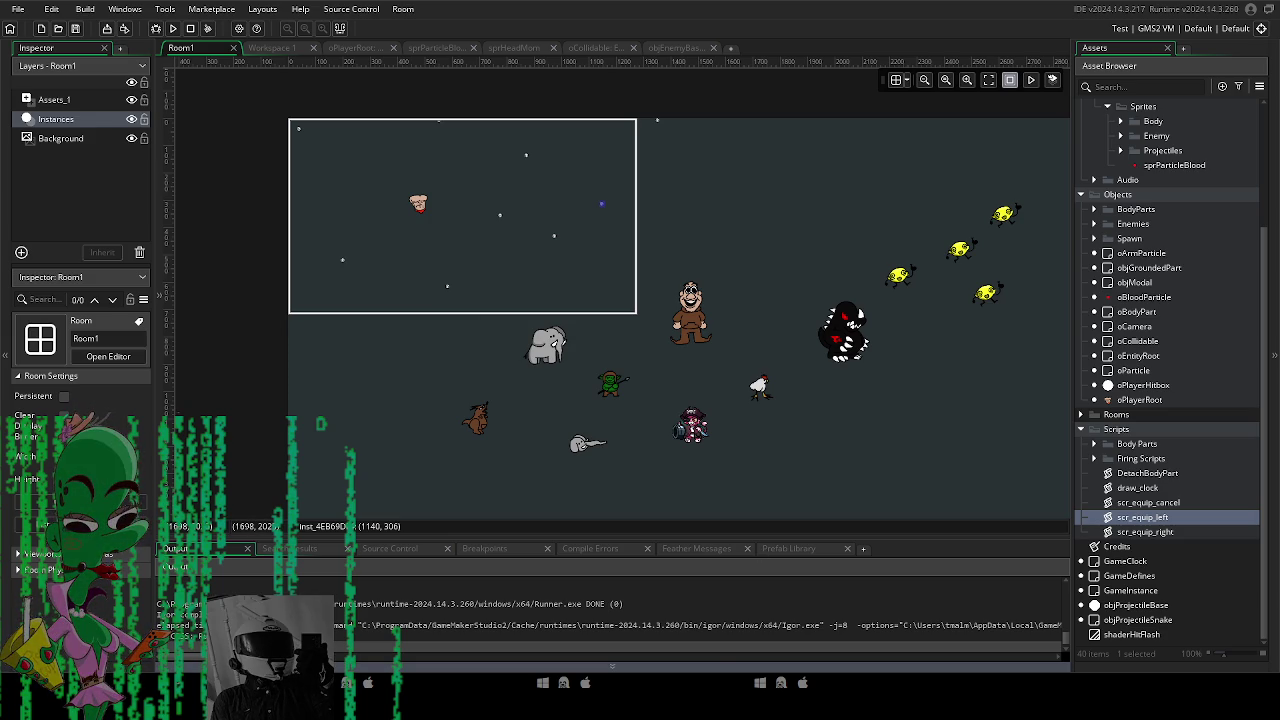
pyautogui.moveTo(555, 381); pyautogui.dragTo(530, 367)
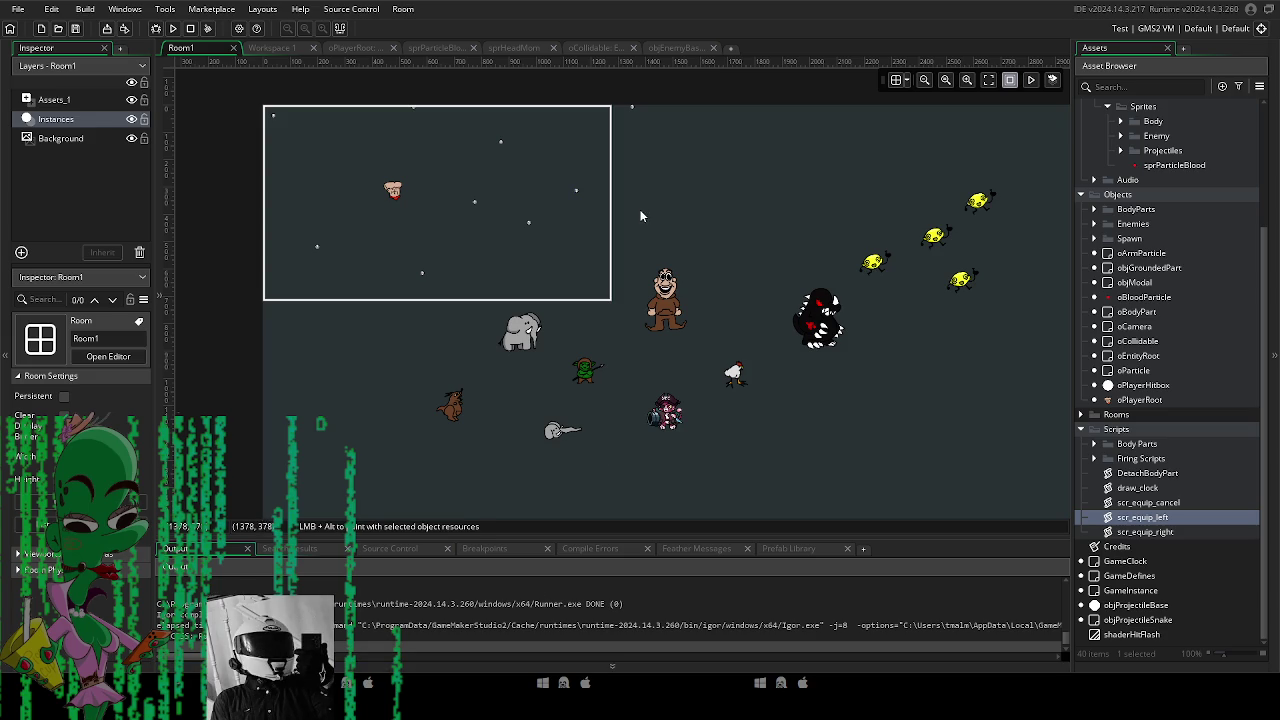
pyautogui.moveTo(393, 200)
pyautogui.mouseDown()
pyautogui.moveTo(490, 252)
pyautogui.moveTo(463, 232)
pyautogui.moveTo(462, 246)
pyautogui.mouseUp()
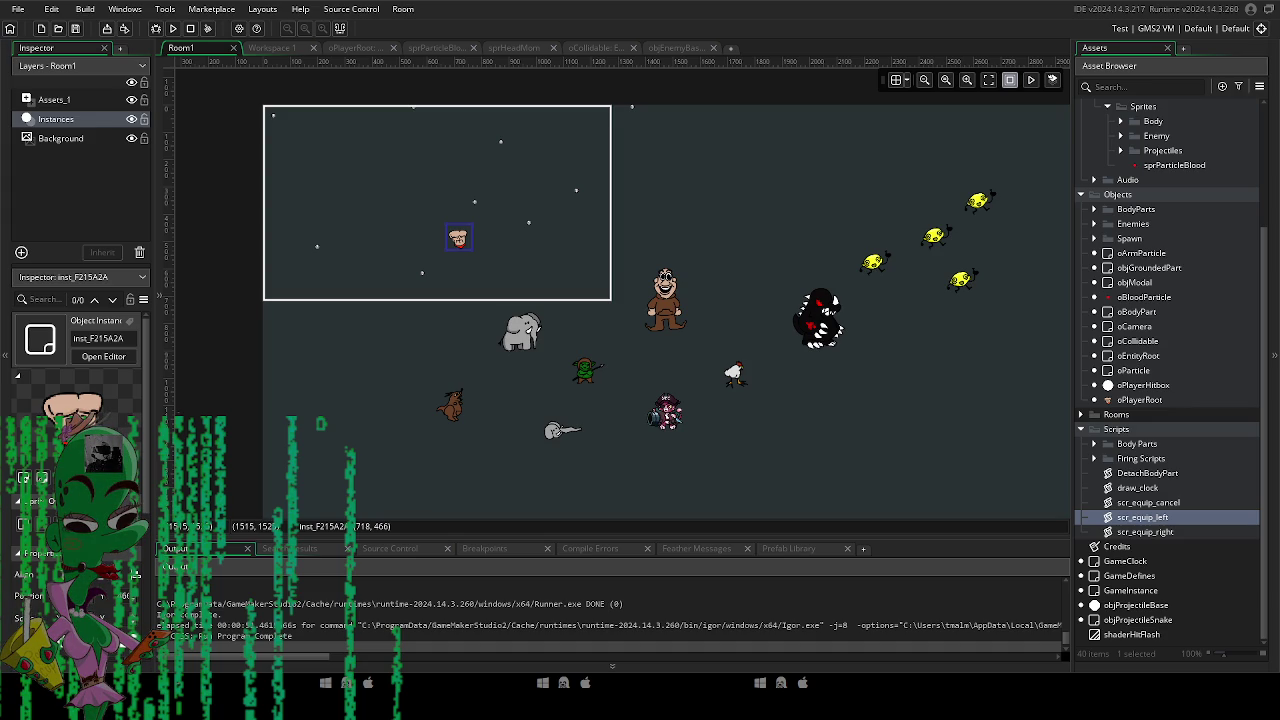
# Scroll around the Room1 canvas down, right and back up.
pyautogui.scroll(-1, 690, 351)
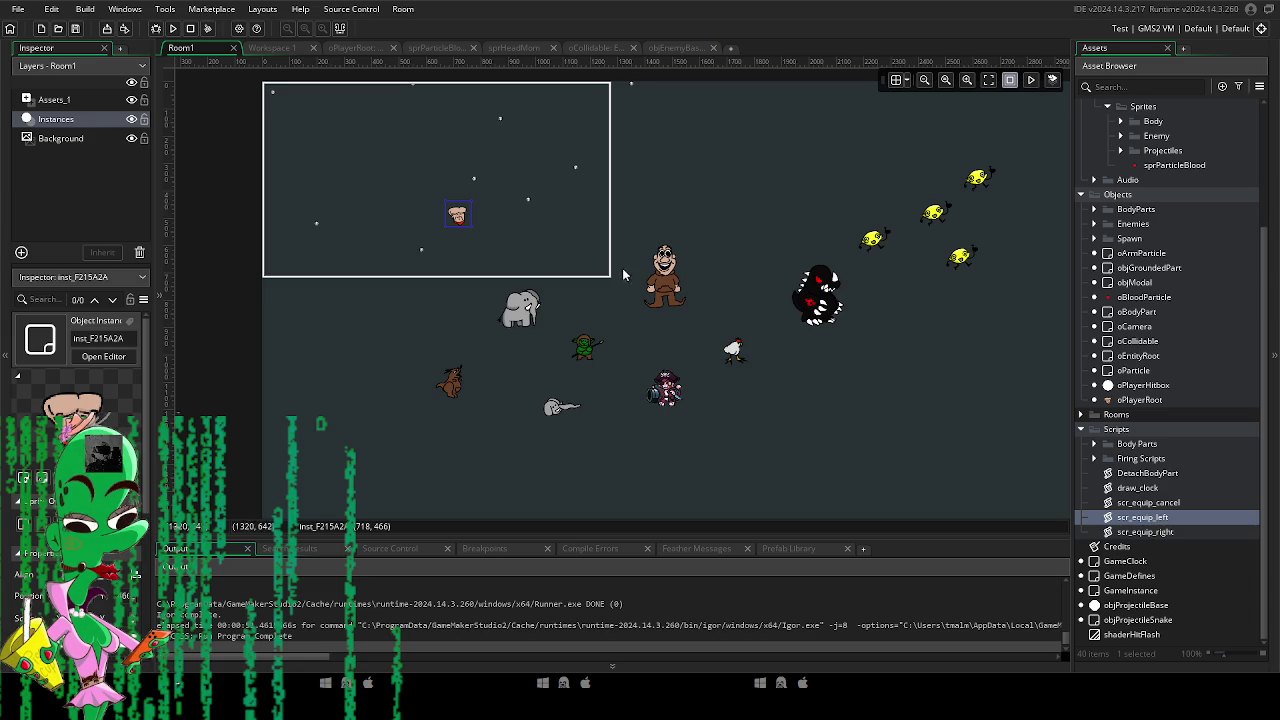
pyautogui.hscroll(1, 623, 257)
pyautogui.scroll(1, 709, 433)
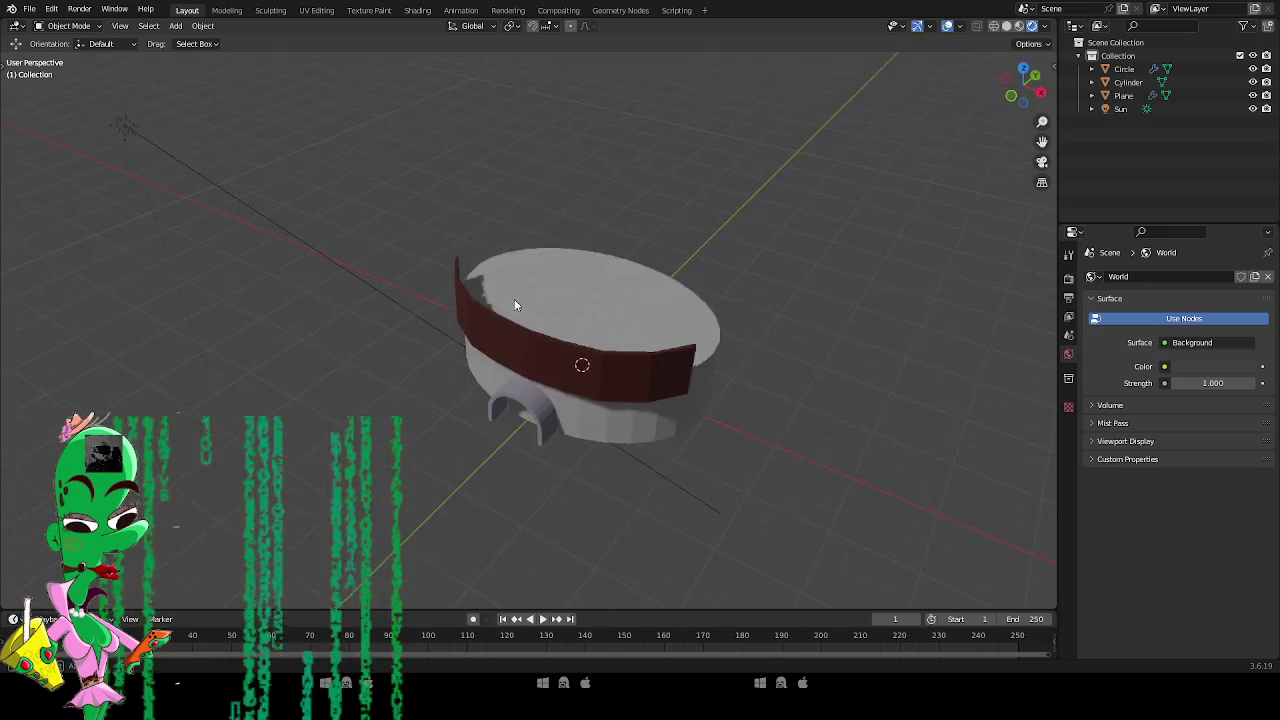
# With the cylinder wall selected, add a UV sphere mesh near the house's doorway.
pyautogui.moveTo(514, 299)
pyautogui.mouseDown()
pyautogui.moveTo(570, 318)
pyautogui.moveTo(466, 466)
pyautogui.moveTo(510, 420)
pyautogui.moveTo(600, 457)
pyautogui.moveTo(597, 443)
pyautogui.mouseUp()
pyautogui.click(589, 423)
pyautogui.hotkey('shift', 'a')
pyautogui.moveTo(597, 443)
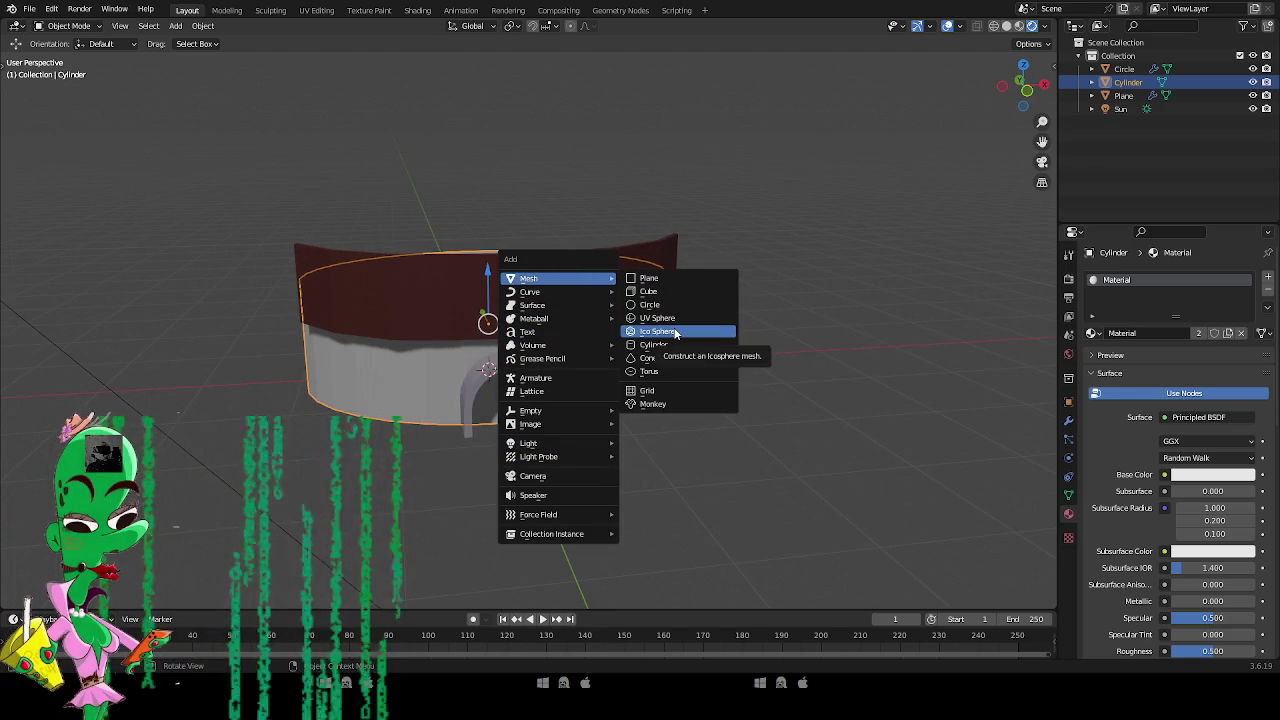
pyautogui.click(662, 318)
# Raise the new sphere along Z and switch to a wireframe front view.
pyautogui.moveTo(656, 334); pyautogui.dragTo(511, 326)
pyautogui.press('g')
pyautogui.press('z')
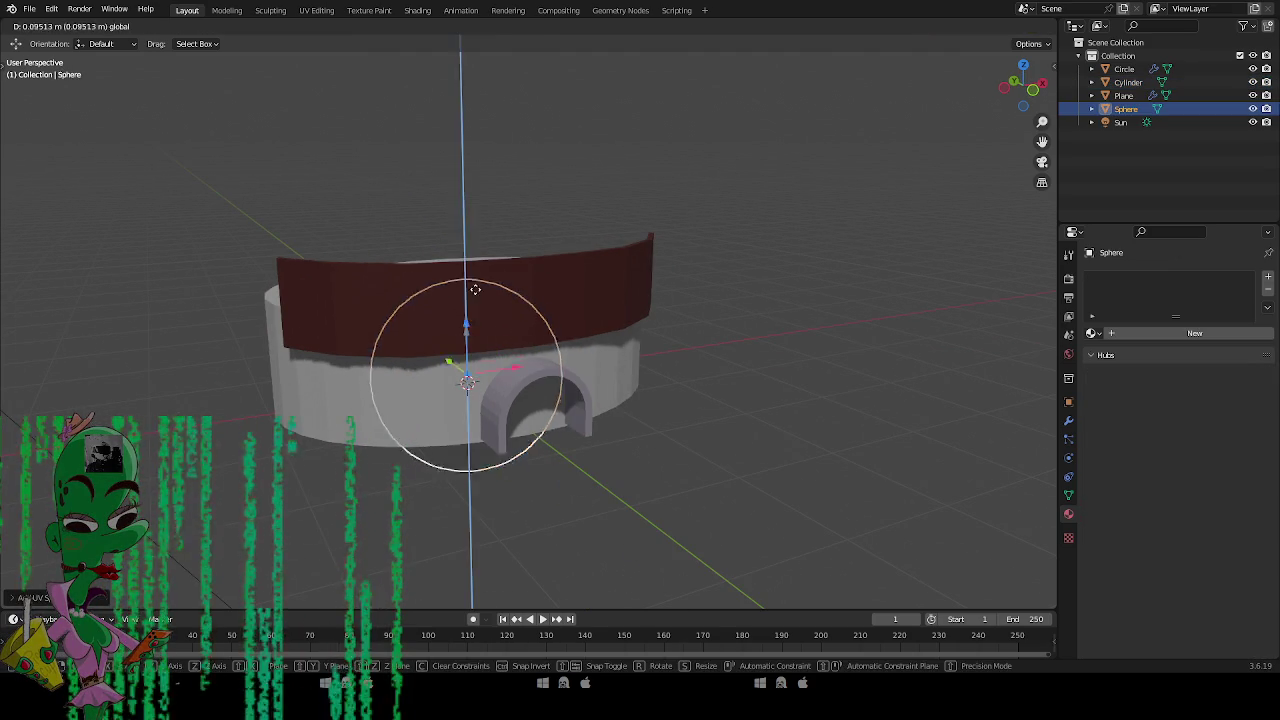
pyautogui.click(466, 62)
pyautogui.press('Tab')
pyautogui.hotkey('shift', 'z')
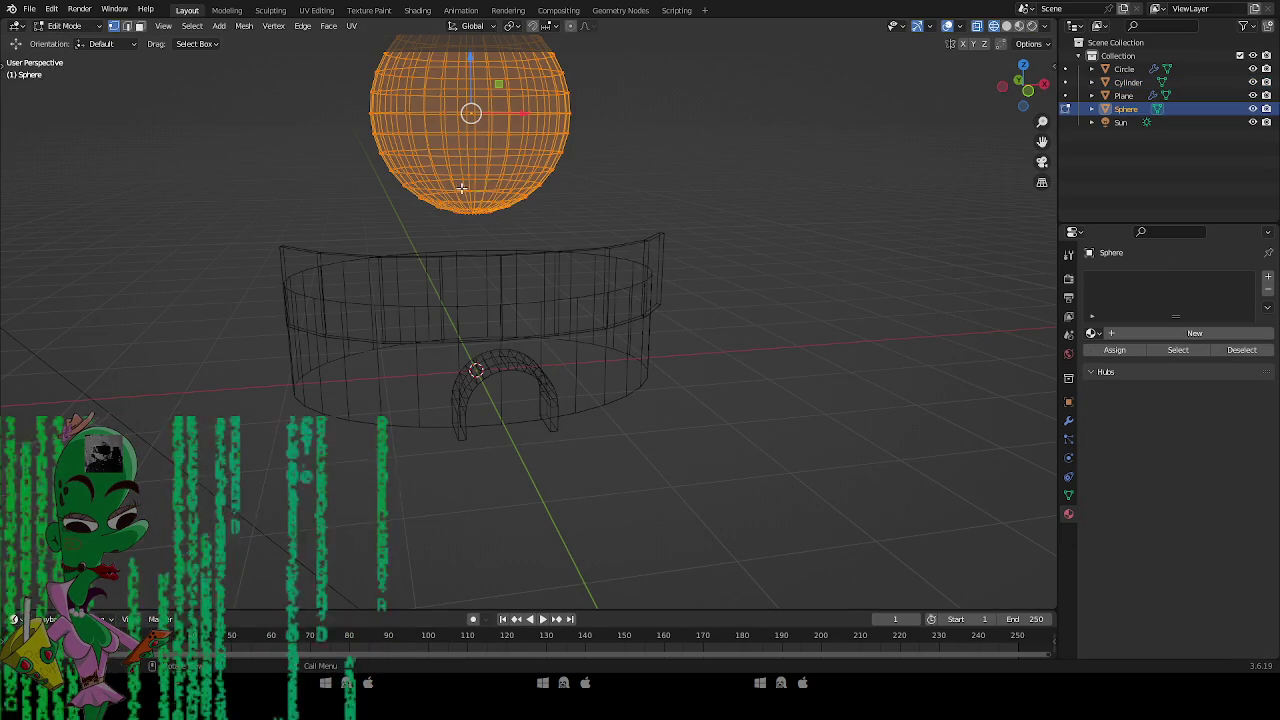
pyautogui.press('Tab')
pyautogui.press('KP_1')
pyautogui.press('z')
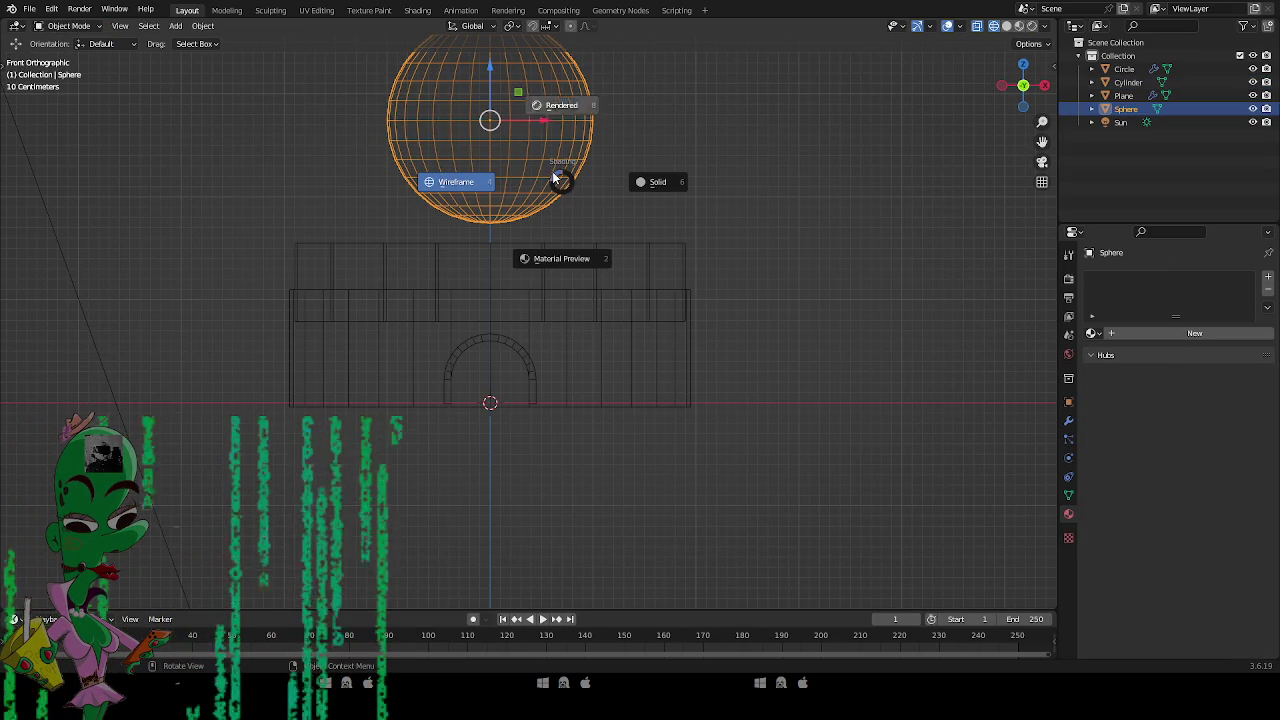
pyautogui.click(390, 160)
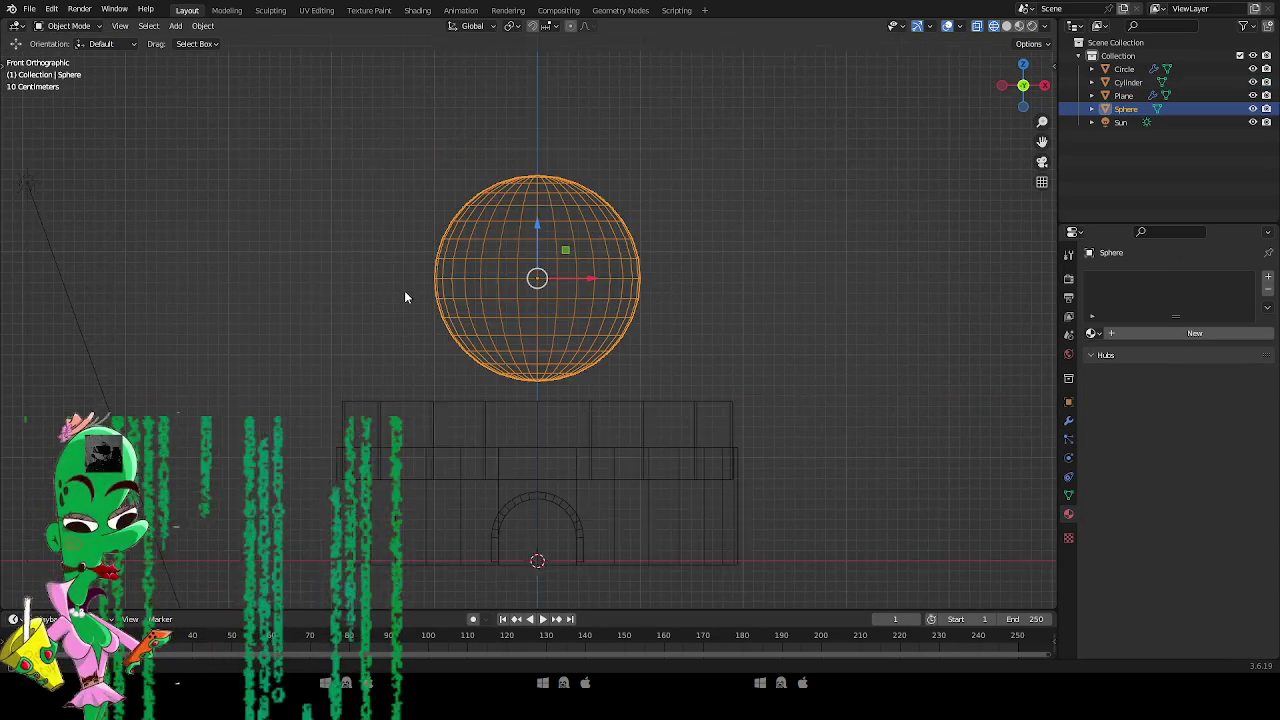
pyautogui.scroll(5, 404, 283)
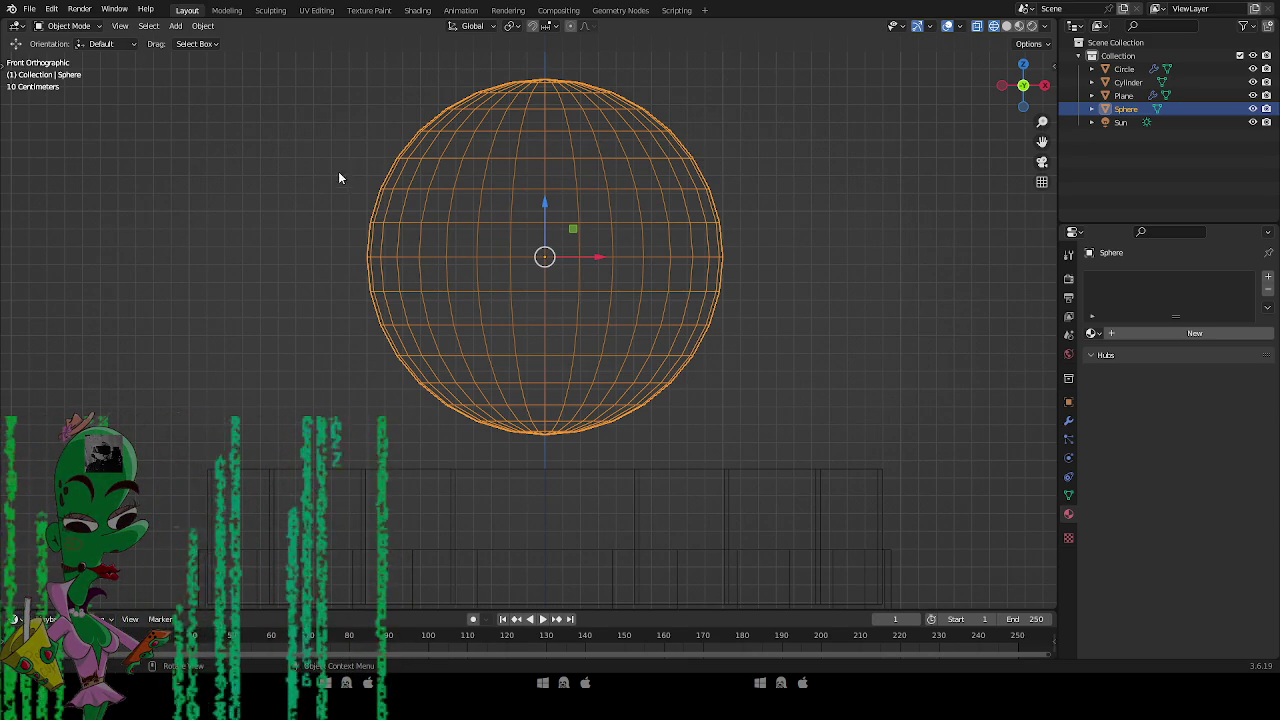
# In Edit Mode, box-select and delete the sphere's lower-half vertices, leaving a dome.
pyautogui.press('Tab')
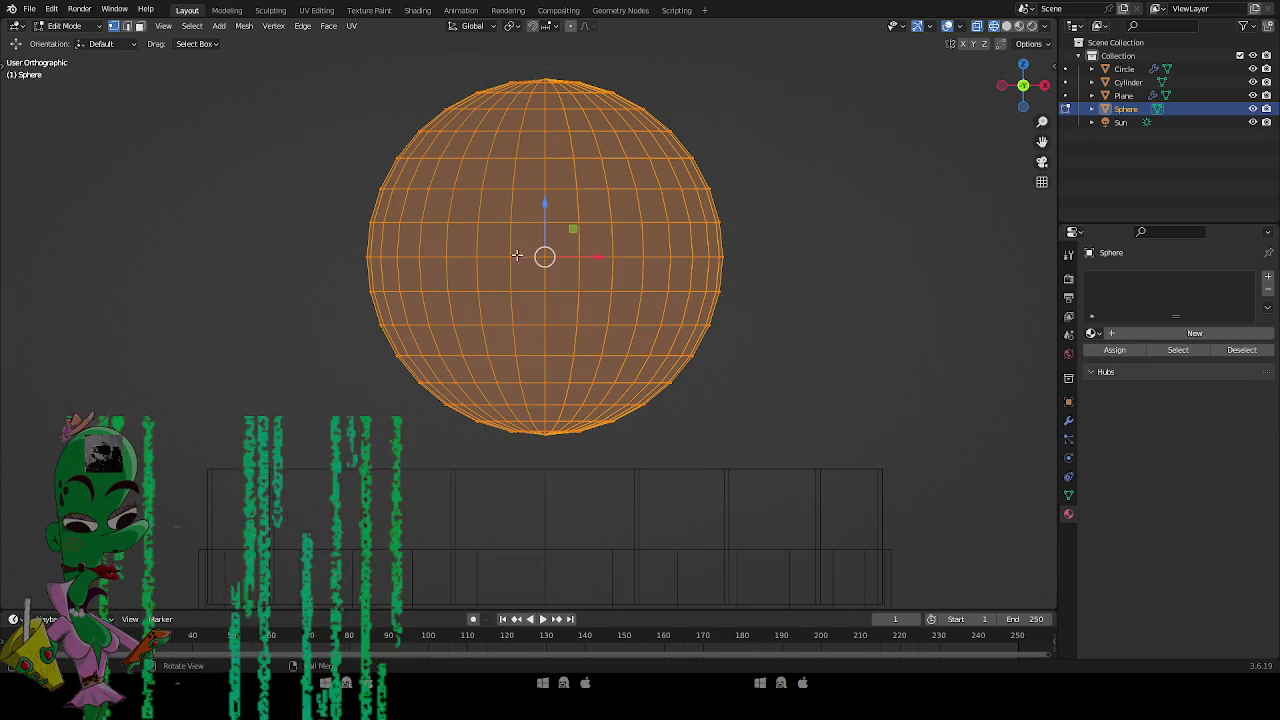
pyautogui.click(326, 292)
pyautogui.moveTo(340, 271); pyautogui.dragTo(757, 453)
pyautogui.press('x')
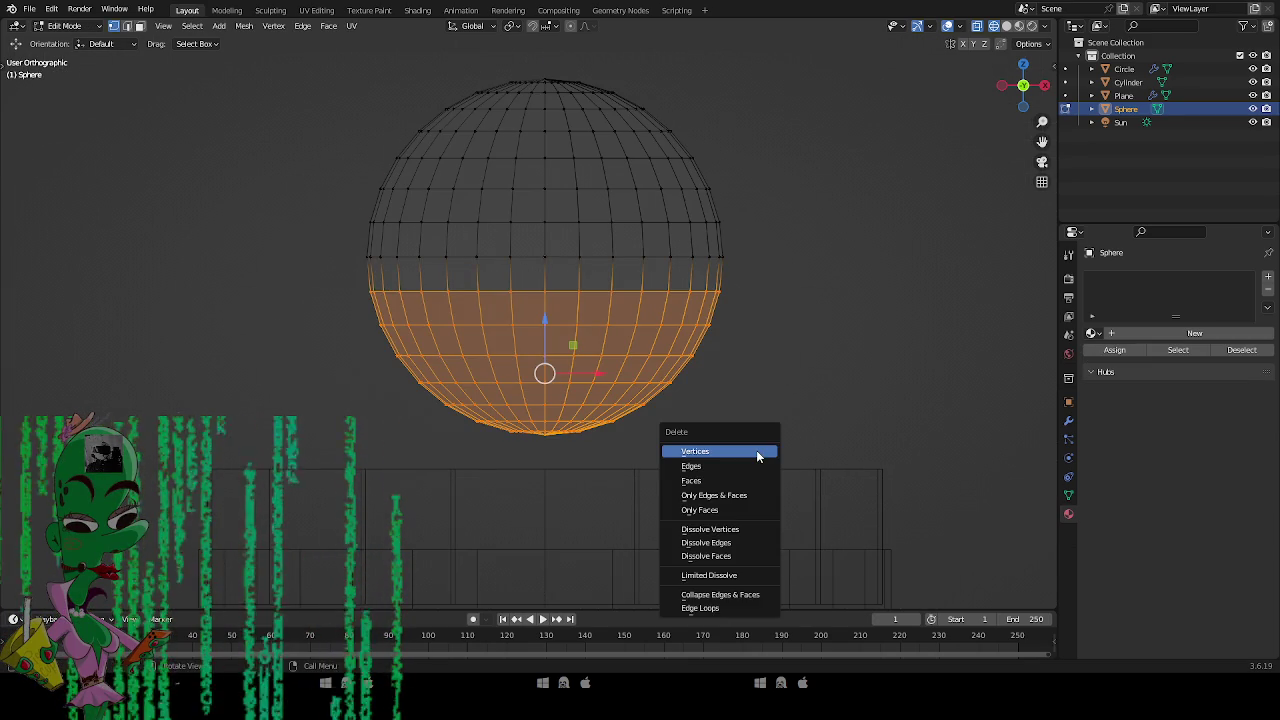
pyautogui.click(757, 453)
pyautogui.press('Tab')
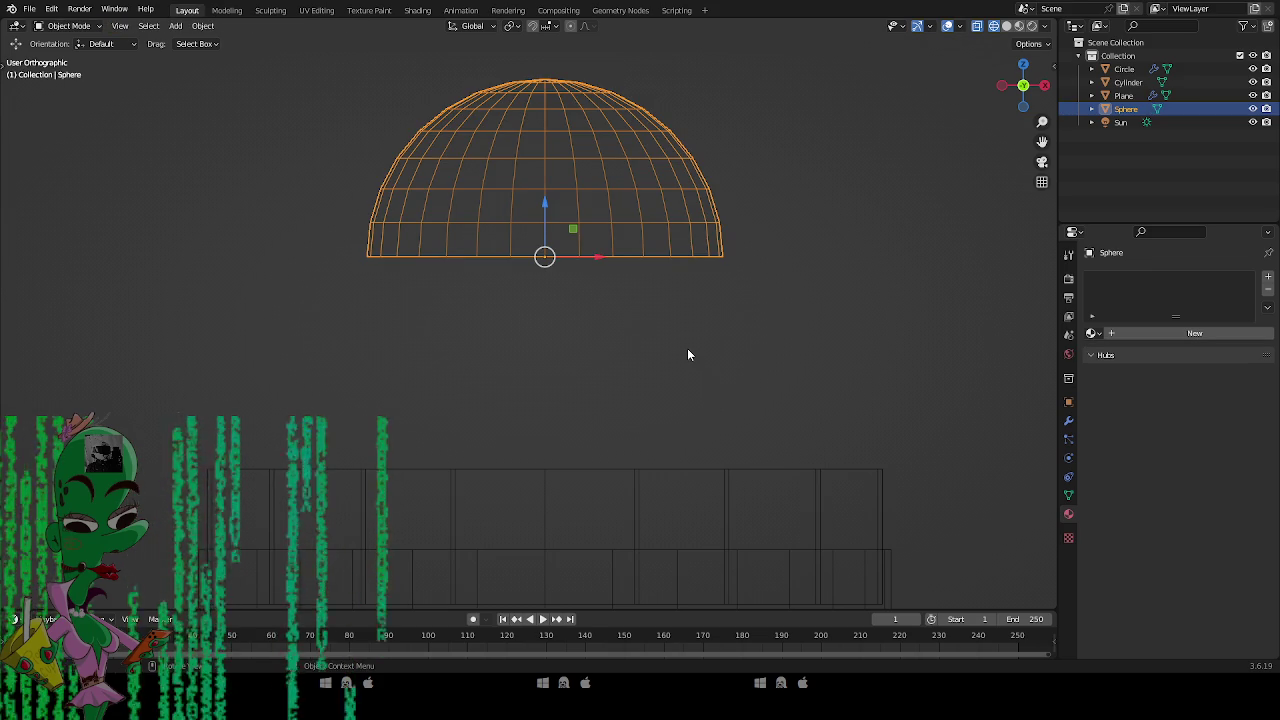
pyautogui.moveTo(686, 355)
pyautogui.mouseDown()
pyautogui.moveTo(671, 414)
pyautogui.moveTo(733, 453)
pyautogui.moveTo(714, 434)
pyautogui.moveTo(717, 446)
pyautogui.moveTo(714, 411)
pyautogui.moveTo(715, 424)
pyautogui.mouseUp()
# Switch to rendered shading, then lower, scale and shift the dome along Y to fit the wall.
pyautogui.press('z')
pyautogui.click(777, 343)
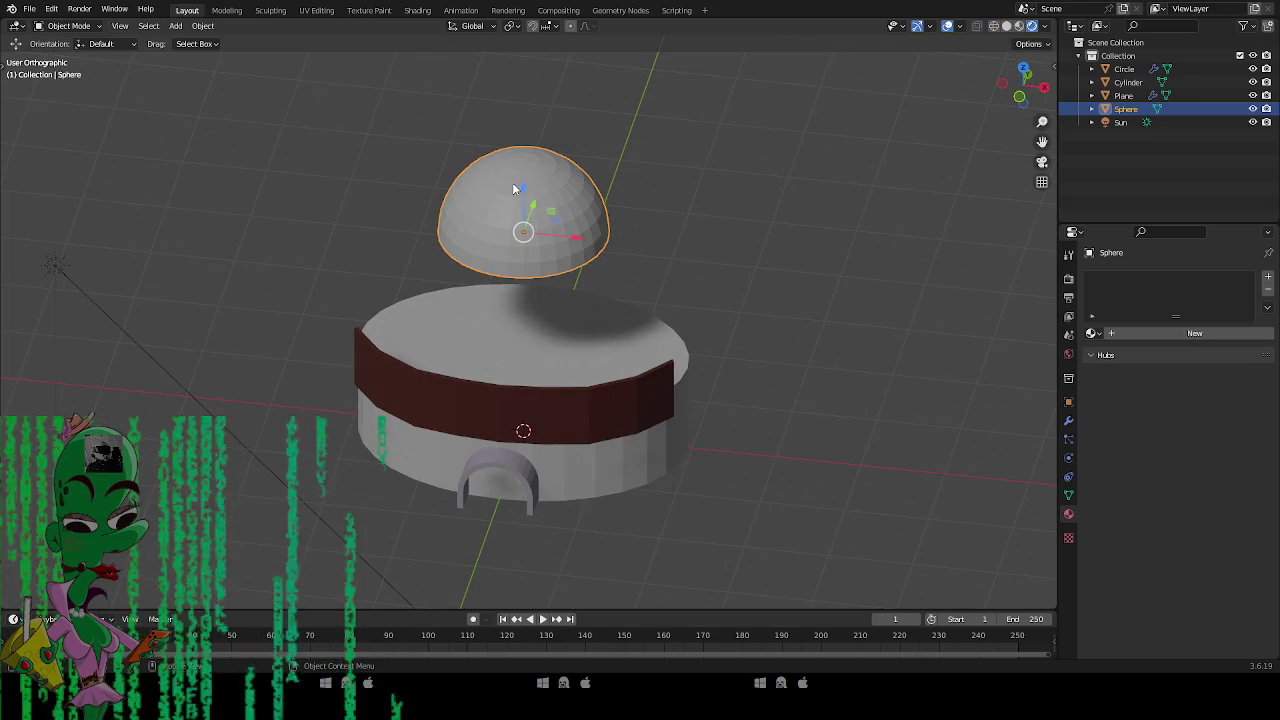
pyautogui.moveTo(530, 196); pyautogui.dragTo(515, 311)
pyautogui.press('s')
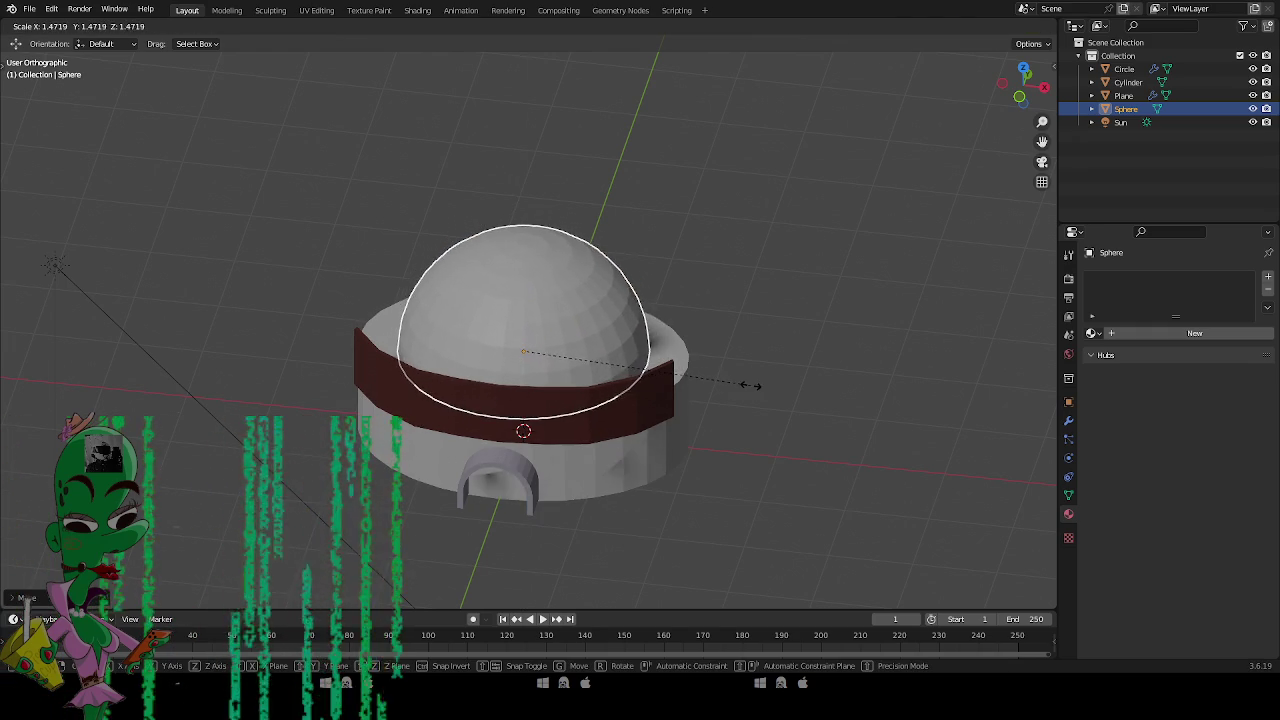
pyautogui.click(749, 383)
pyautogui.moveTo(764, 325)
pyautogui.mouseDown()
pyautogui.moveTo(713, 288)
pyautogui.moveTo(660, 300)
pyautogui.moveTo(640, 330)
pyautogui.moveTo(740, 361)
pyautogui.moveTo(814, 303)
pyautogui.moveTo(677, 366)
pyautogui.moveTo(706, 373)
pyautogui.moveTo(706, 330)
pyautogui.moveTo(712, 365)
pyautogui.mouseUp()
pyautogui.press('g')
pyautogui.press('y')
pyautogui.click(645, 332)
pyautogui.press('s')
pyautogui.click(785, 383)
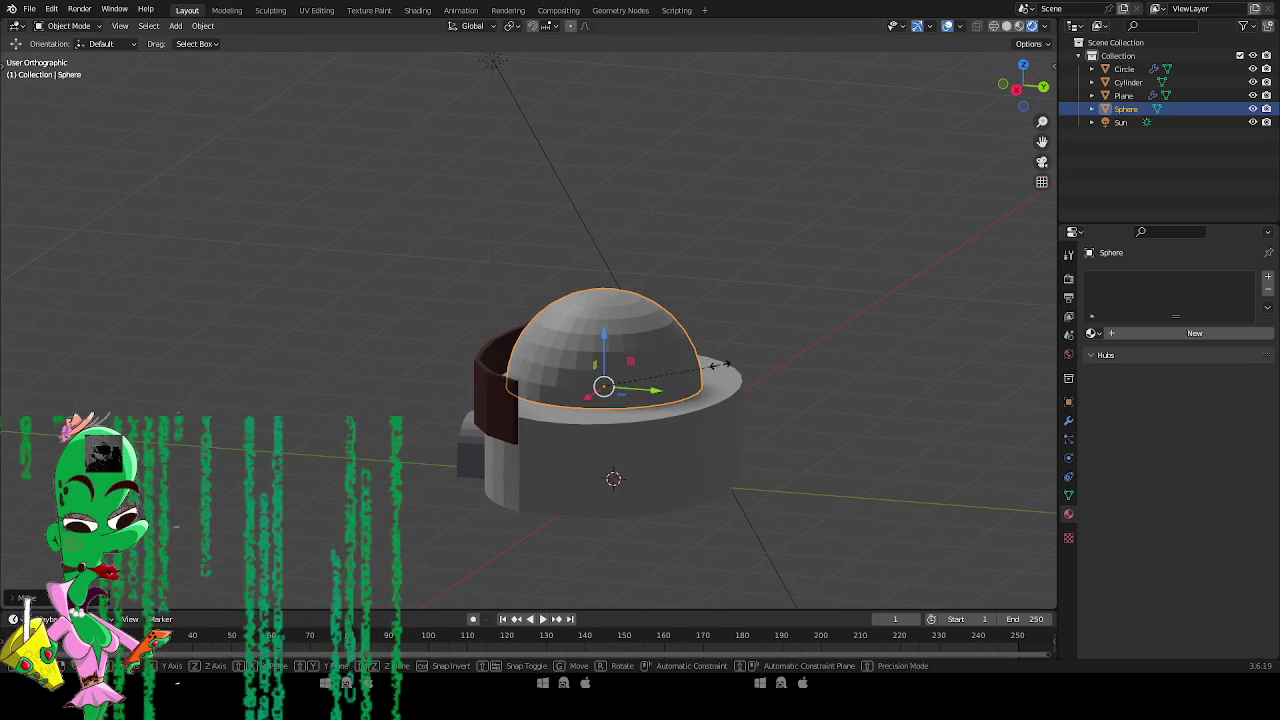
pyautogui.moveTo(606, 340); pyautogui.dragTo(606, 336)
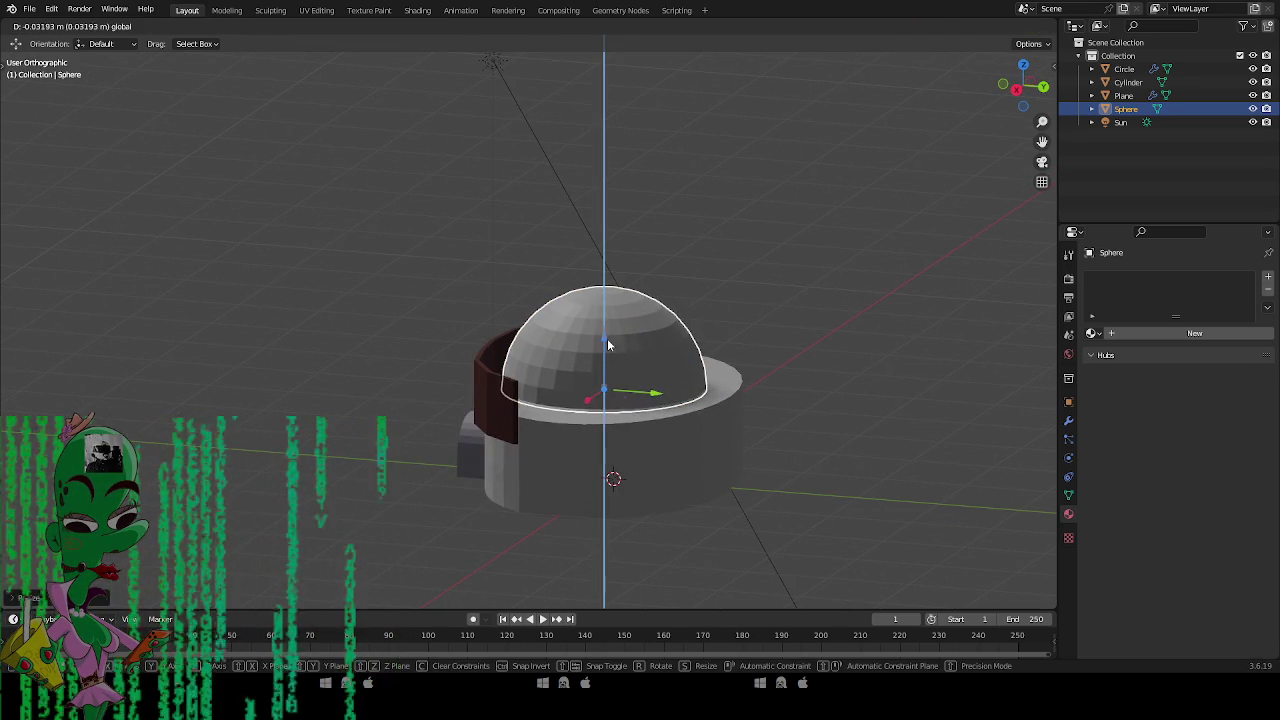
# Apply Shade Smooth to the dome.
pyautogui.click(313, 362)
pyautogui.moveTo(313, 362)
pyautogui.mouseDown()
pyautogui.moveTo(519, 371)
pyautogui.moveTo(643, 432)
pyautogui.moveTo(476, 363)
pyautogui.mouseUp()
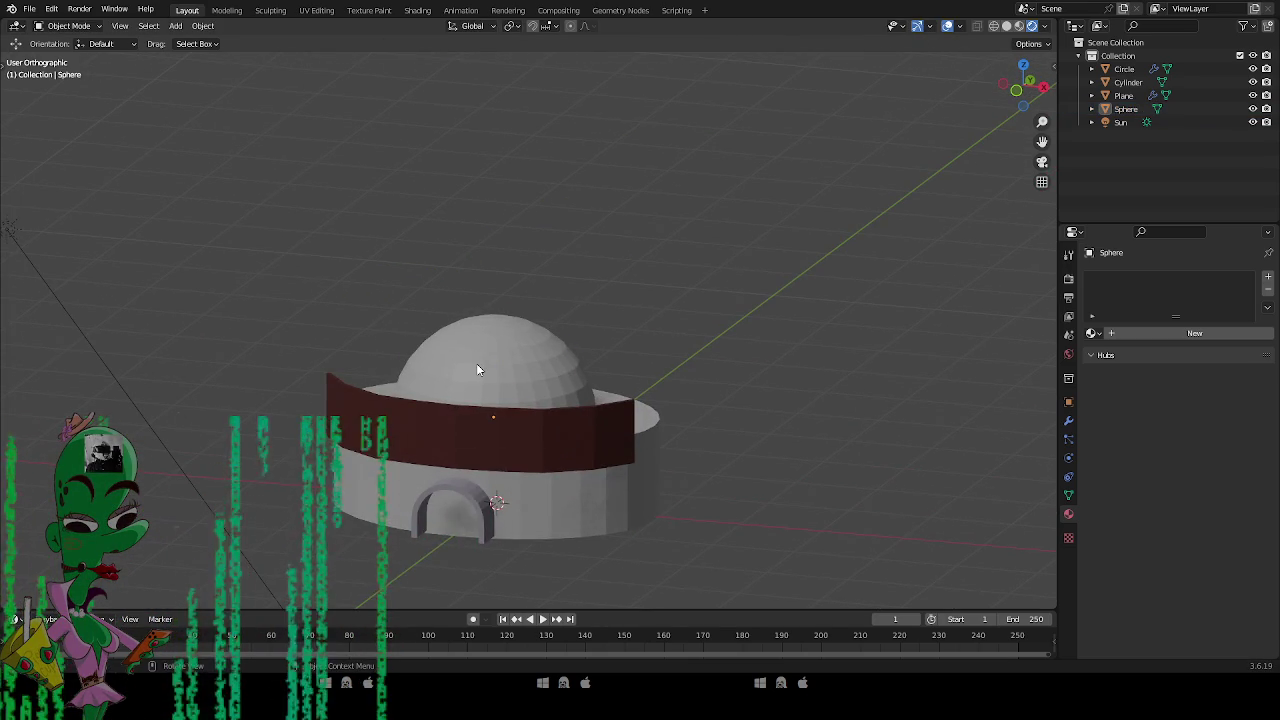
pyautogui.click(476, 363)
pyautogui.rightClick(476, 363)
pyautogui.click(477, 339)
# Set the cylinder wall back to flat shading after trying smooth, then reselect the dome.
pyautogui.click(581, 356)
pyautogui.moveTo(581, 356)
pyautogui.mouseDown()
pyautogui.moveTo(584, 399)
pyautogui.moveTo(590, 346)
pyautogui.moveTo(634, 520)
pyautogui.mouseUp()
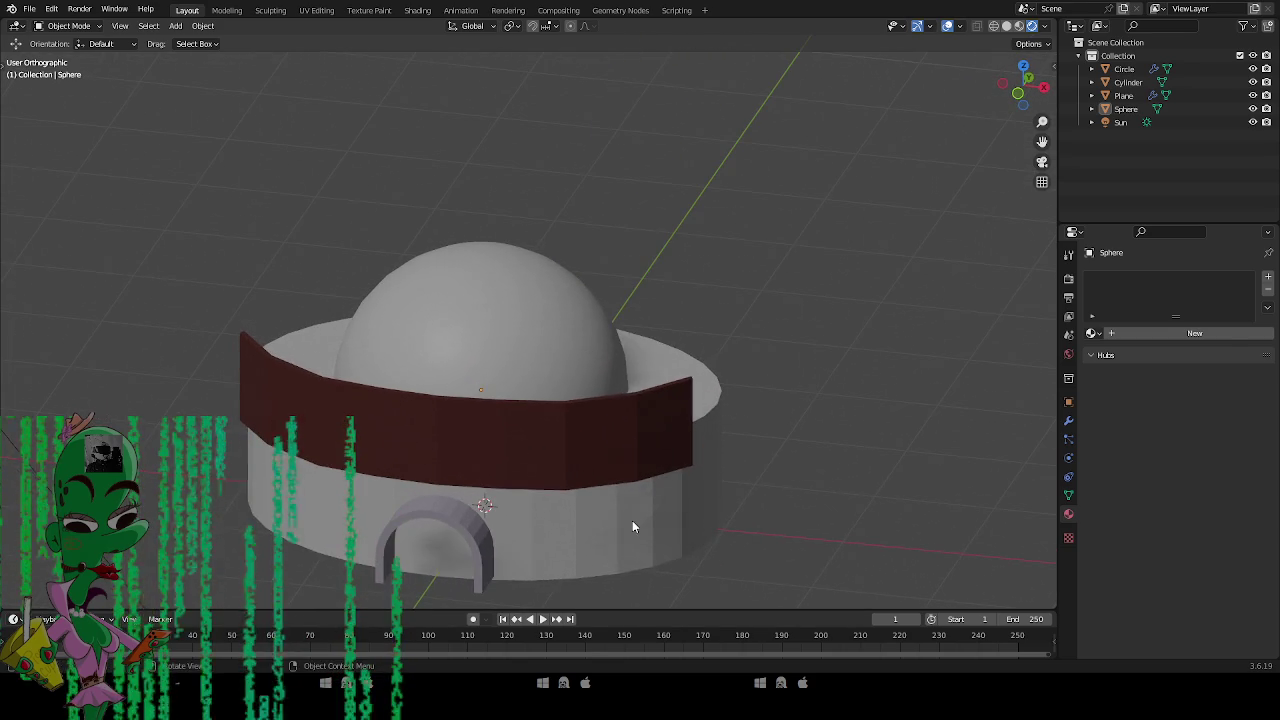
pyautogui.click(634, 520)
pyautogui.rightClick(634, 520)
pyautogui.click(605, 414)
pyautogui.click(748, 572)
pyautogui.moveTo(748, 572); pyautogui.dragTo(649, 529)
pyautogui.rightClick(550, 420)
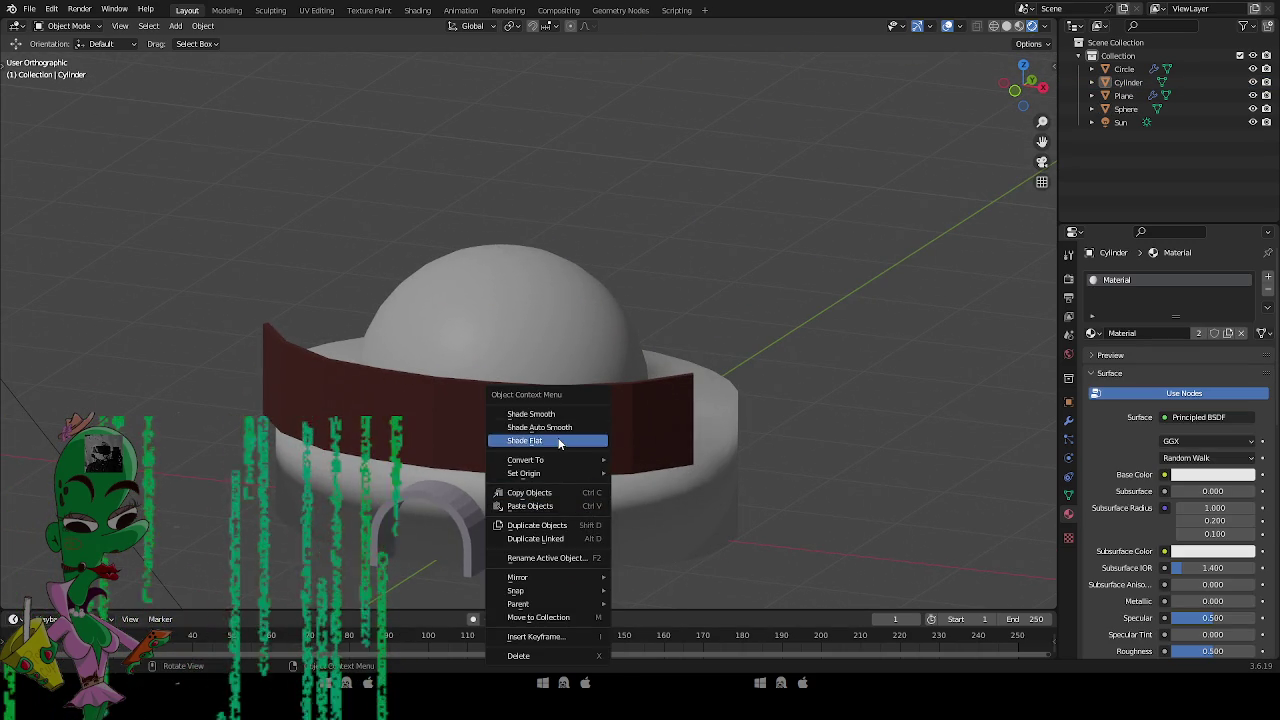
pyautogui.click(563, 443)
pyautogui.moveTo(758, 526); pyautogui.dragTo(664, 496)
pyautogui.click(571, 512)
pyautogui.rightClick(540, 440)
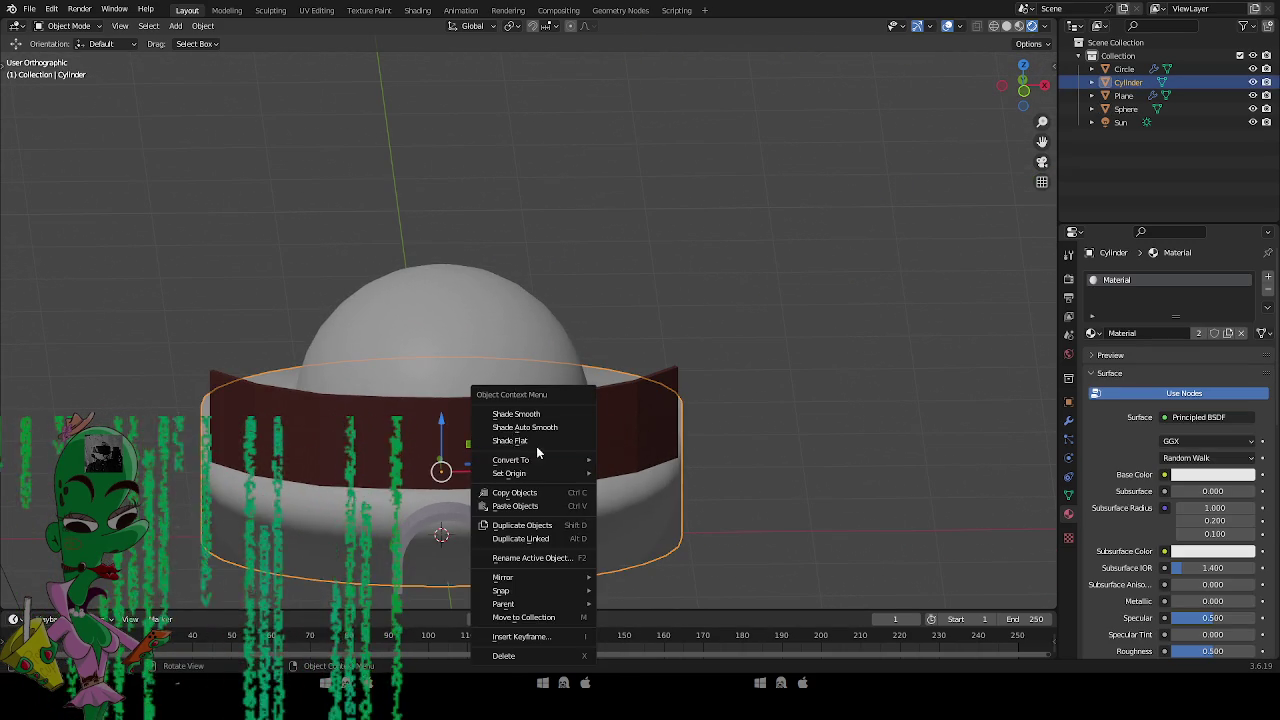
pyautogui.click(537, 442)
pyautogui.moveTo(560, 450)
pyautogui.mouseDown()
pyautogui.moveTo(697, 497)
pyautogui.moveTo(548, 302)
pyautogui.moveTo(520, 350)
pyautogui.moveTo(583, 352)
pyautogui.mouseUp()
pyautogui.click(535, 332)
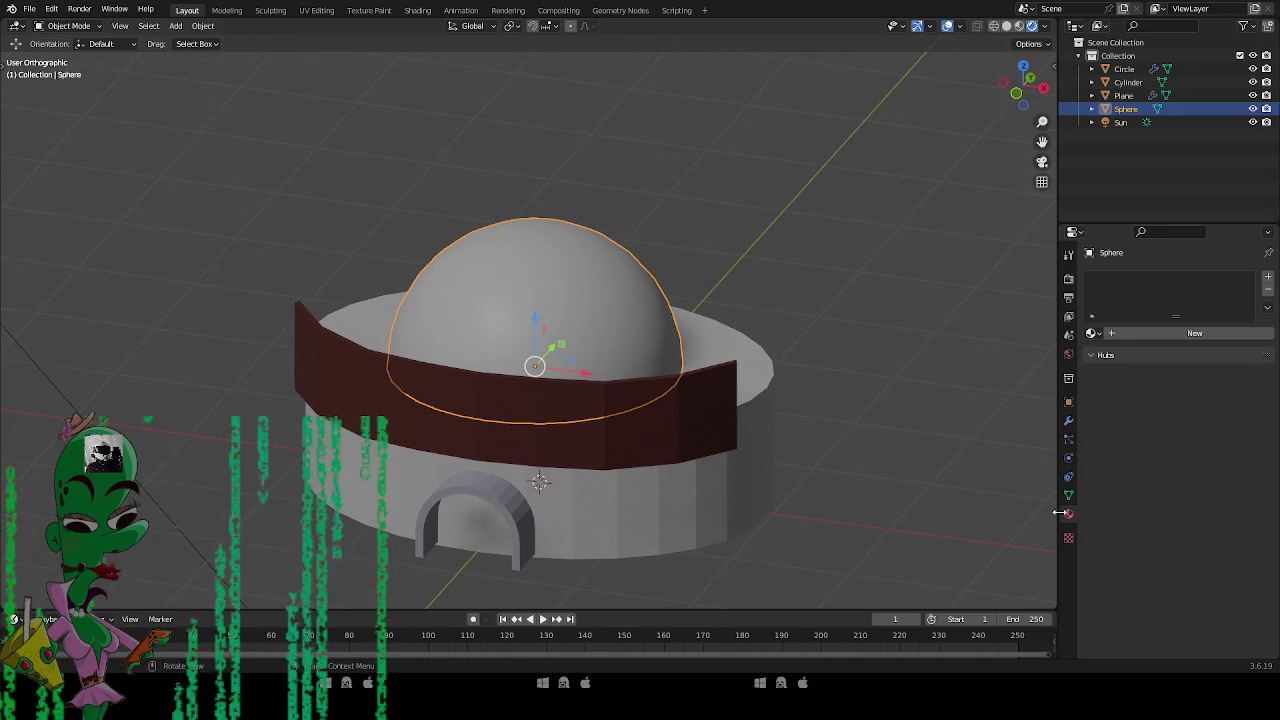
# Add a new material, Material.009, to the dome with a light cyan base colour.
pyautogui.click(1268, 278)
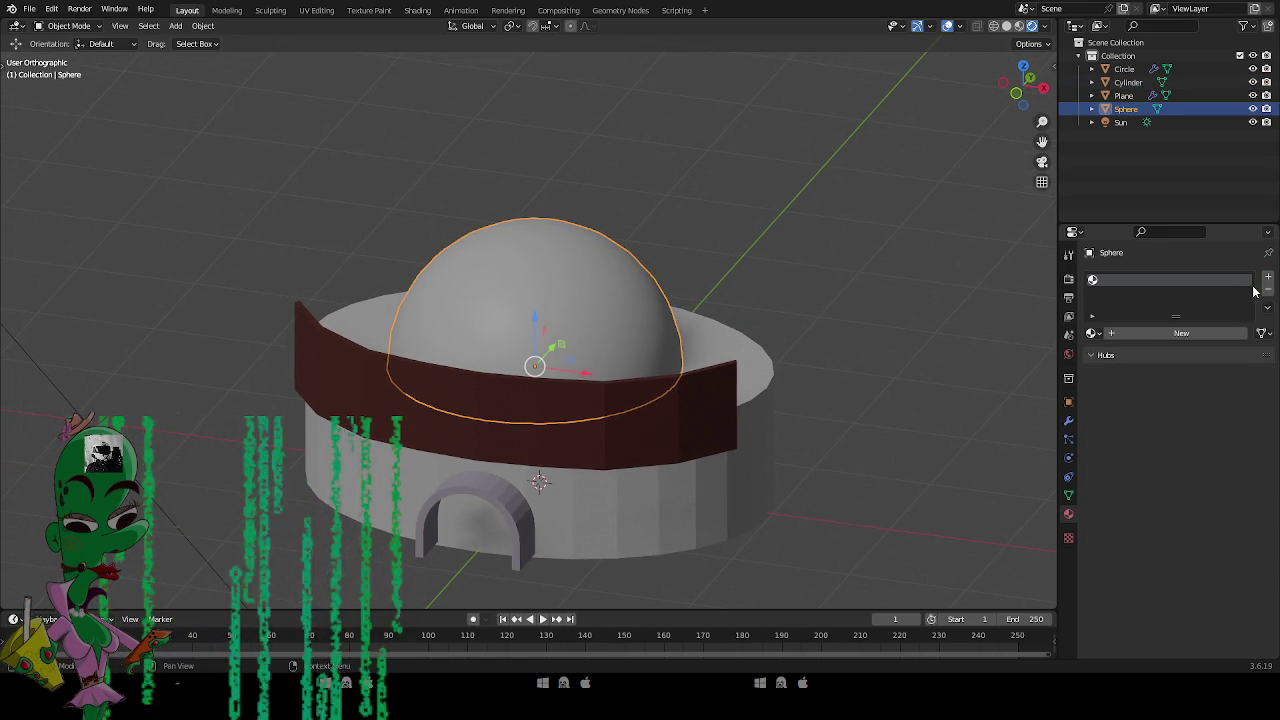
pyautogui.click(1178, 333)
pyautogui.click(1180, 476)
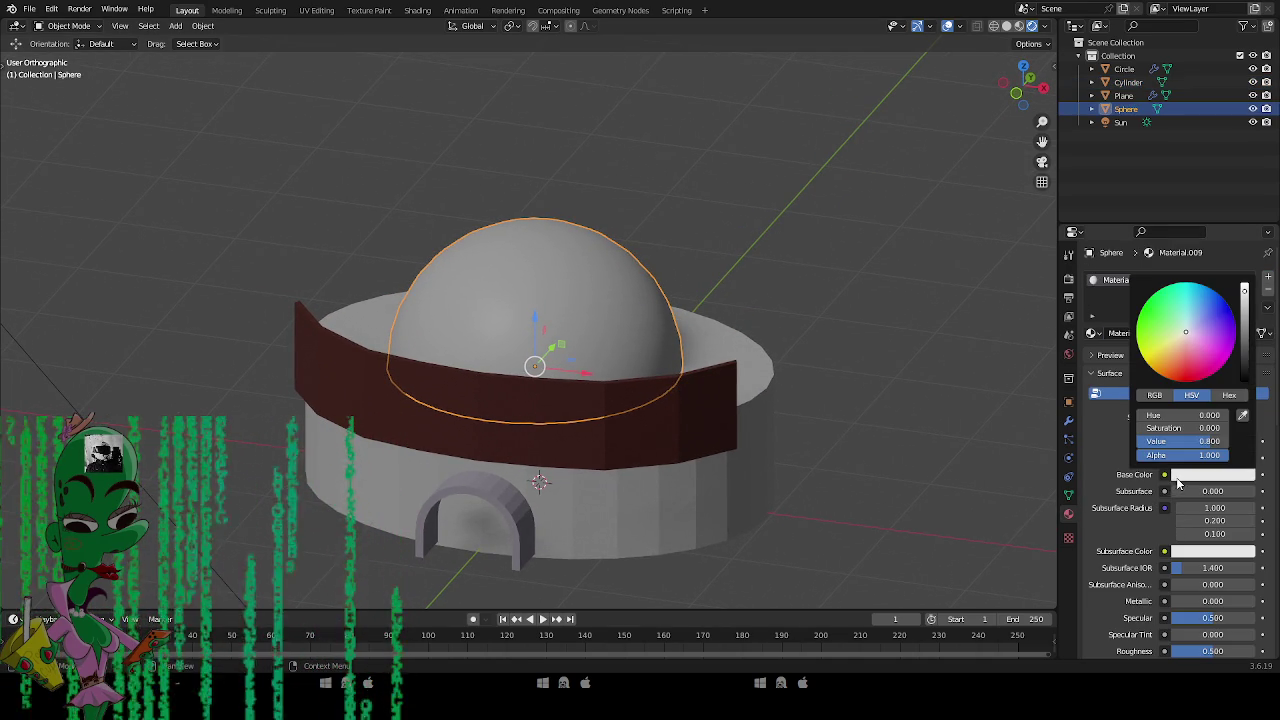
pyautogui.click(1186, 312)
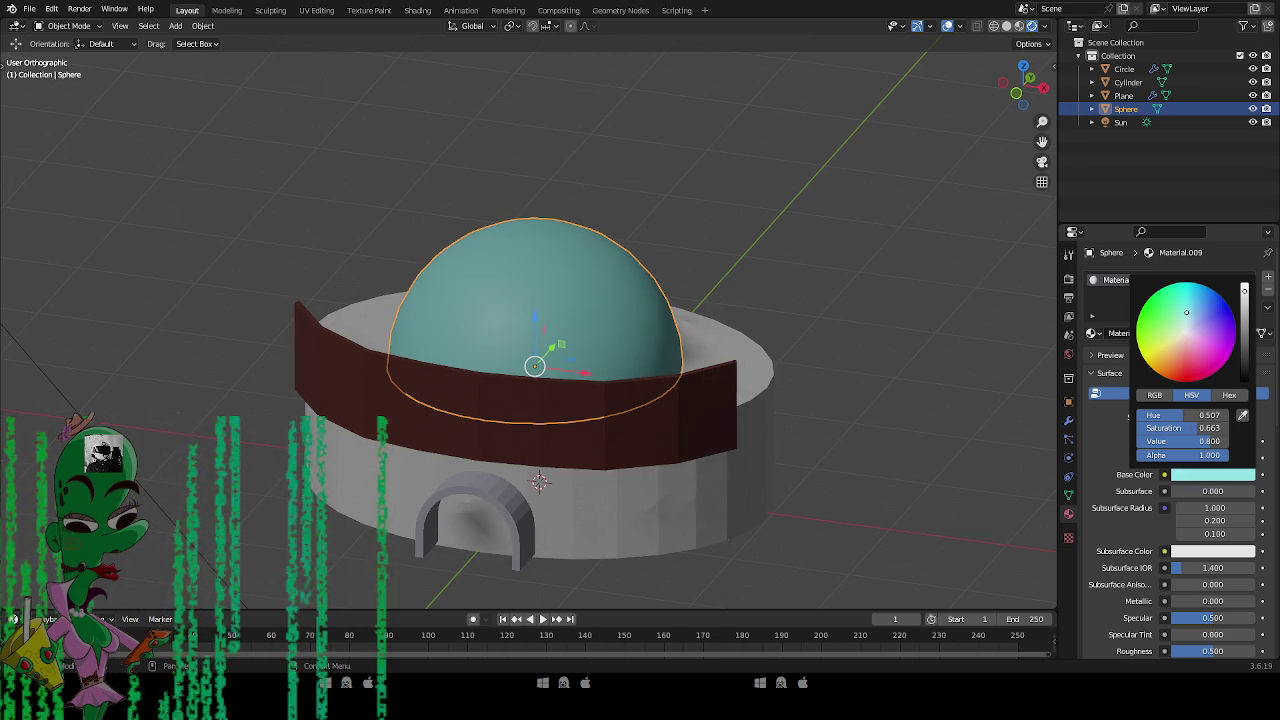
pyautogui.click(1189, 315)
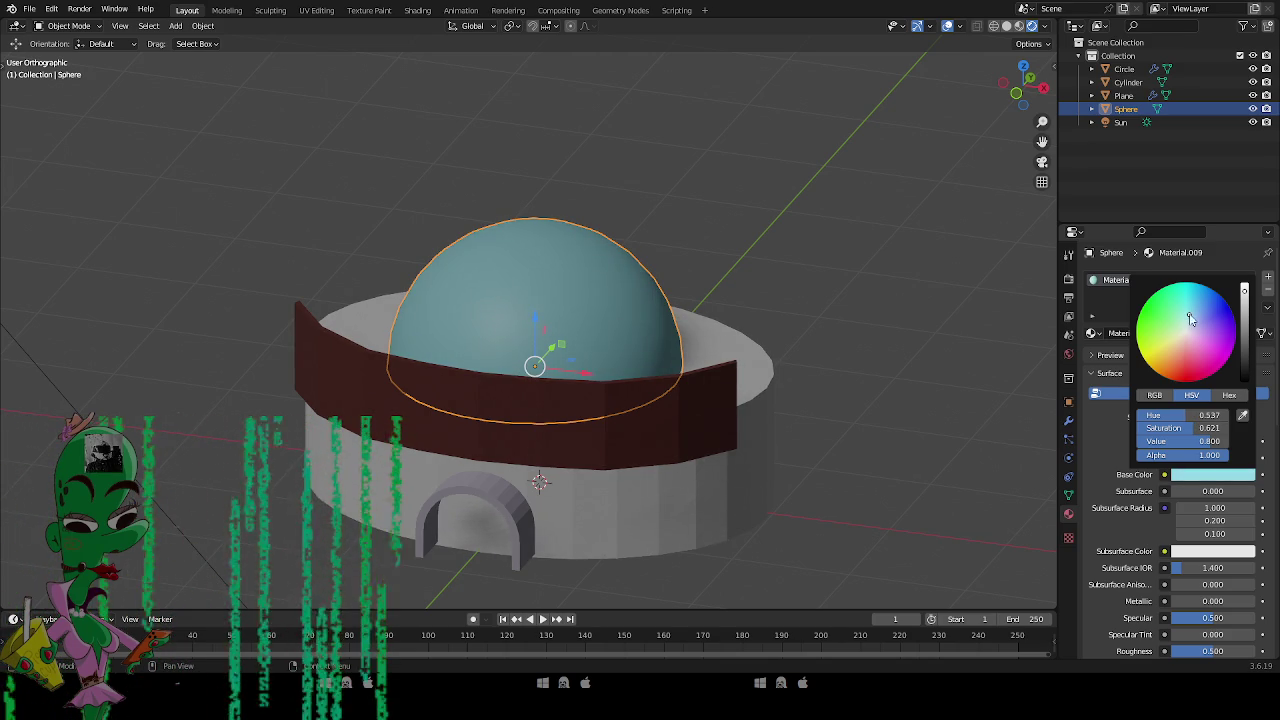
pyautogui.click(806, 437)
pyautogui.moveTo(800, 443)
pyautogui.mouseDown()
pyautogui.moveTo(806, 494)
pyautogui.moveTo(810, 443)
pyautogui.mouseUp()
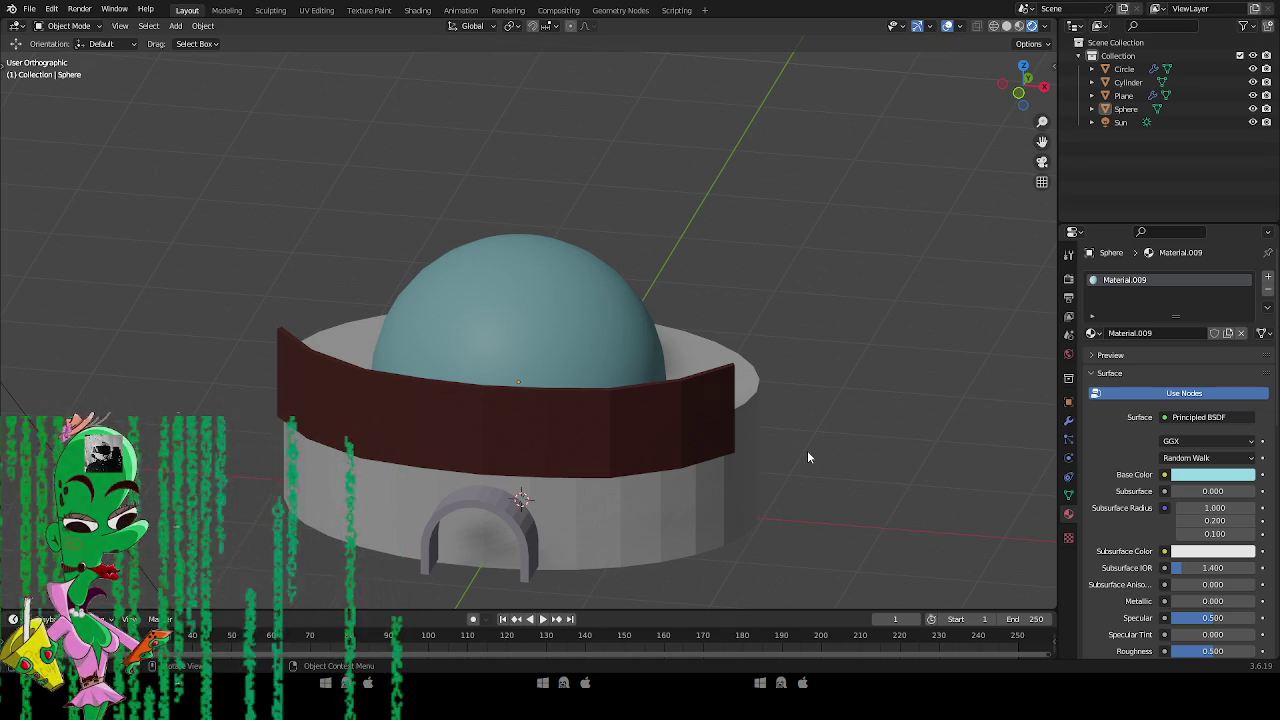
pyautogui.moveTo(808, 452)
pyautogui.mouseDown()
pyautogui.moveTo(764, 476)
pyautogui.moveTo(760, 461)
pyautogui.moveTo(786, 533)
pyautogui.moveTo(775, 469)
pyautogui.moveTo(757, 434)
pyautogui.moveTo(752, 446)
pyautogui.mouseUp()
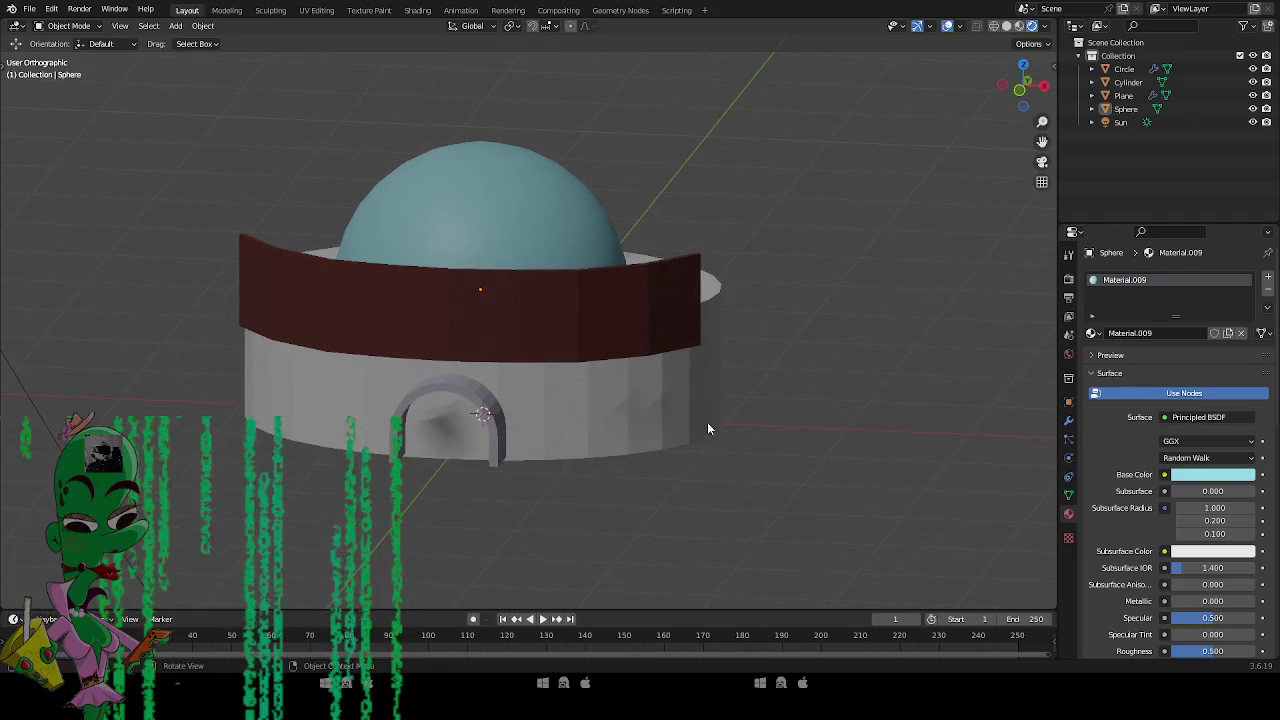
# Duplicate the cyan dome and add a Mirror modifier to the copy.
pyautogui.click(543, 251)
pyautogui.hotkey('shift', 'd')
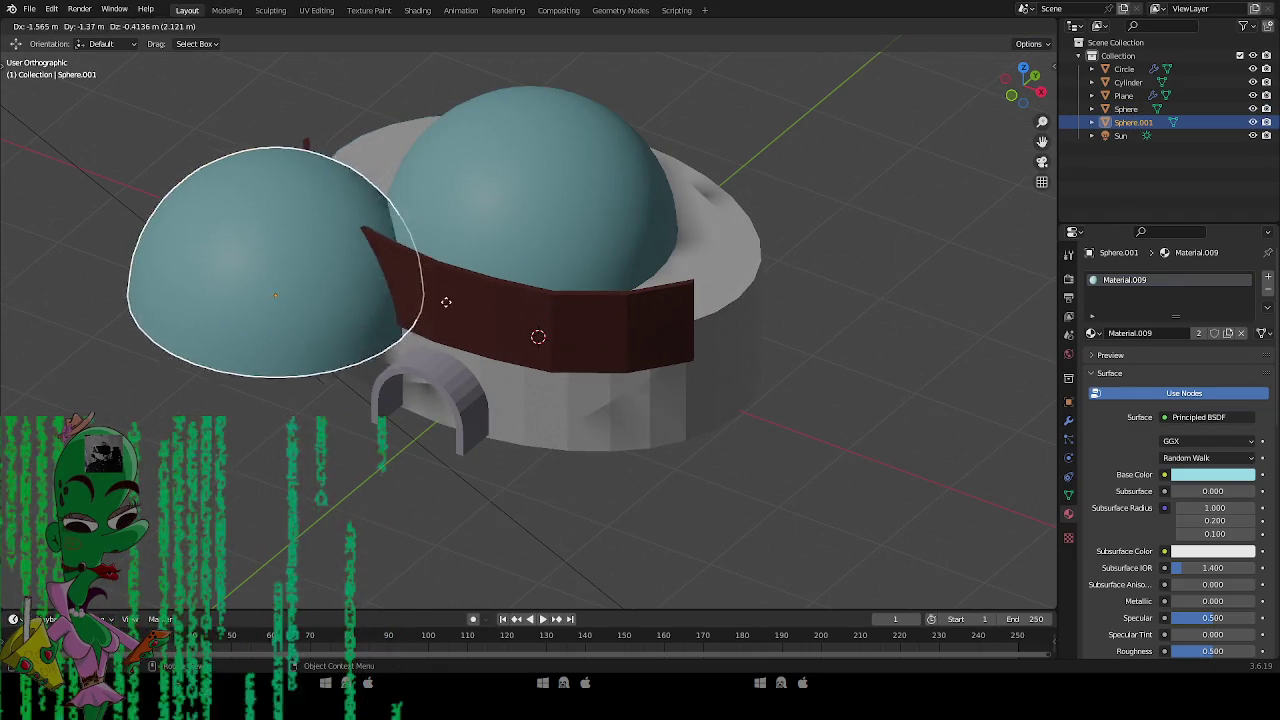
pyautogui.press('Escape')
pyautogui.press('g')
pyautogui.click(437, 334)
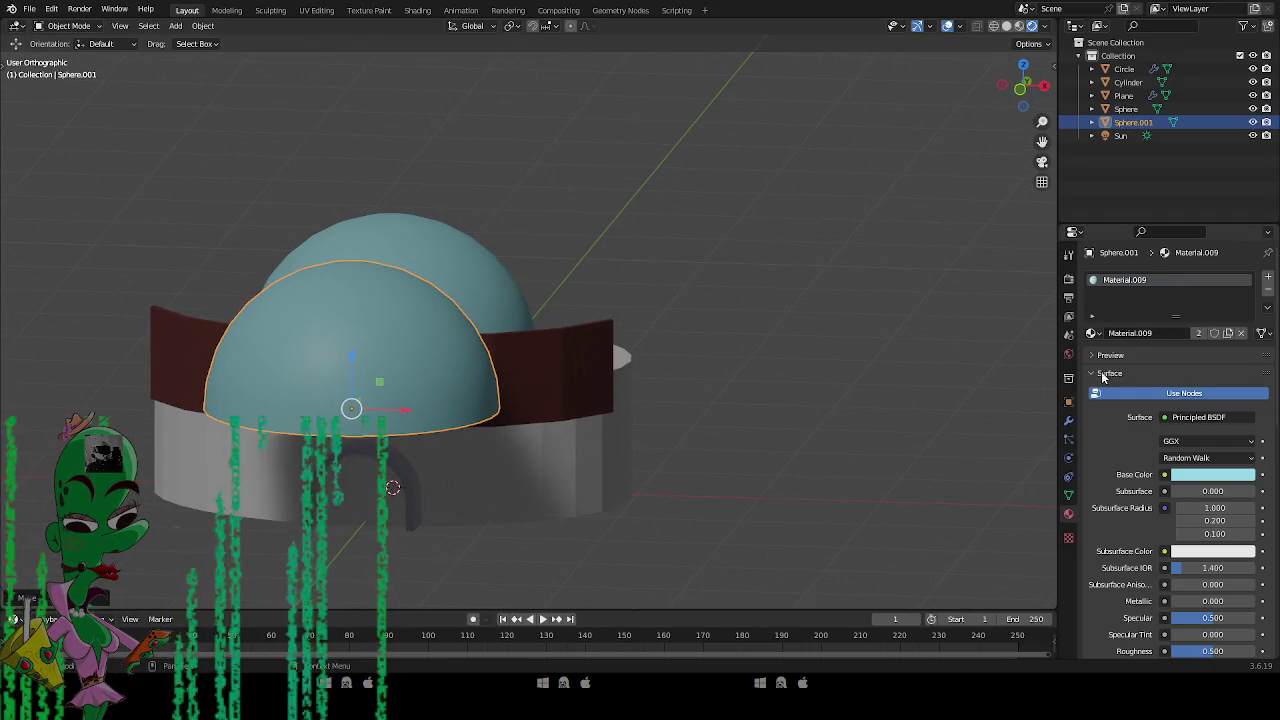
pyautogui.click(1067, 419)
pyautogui.click(1130, 278)
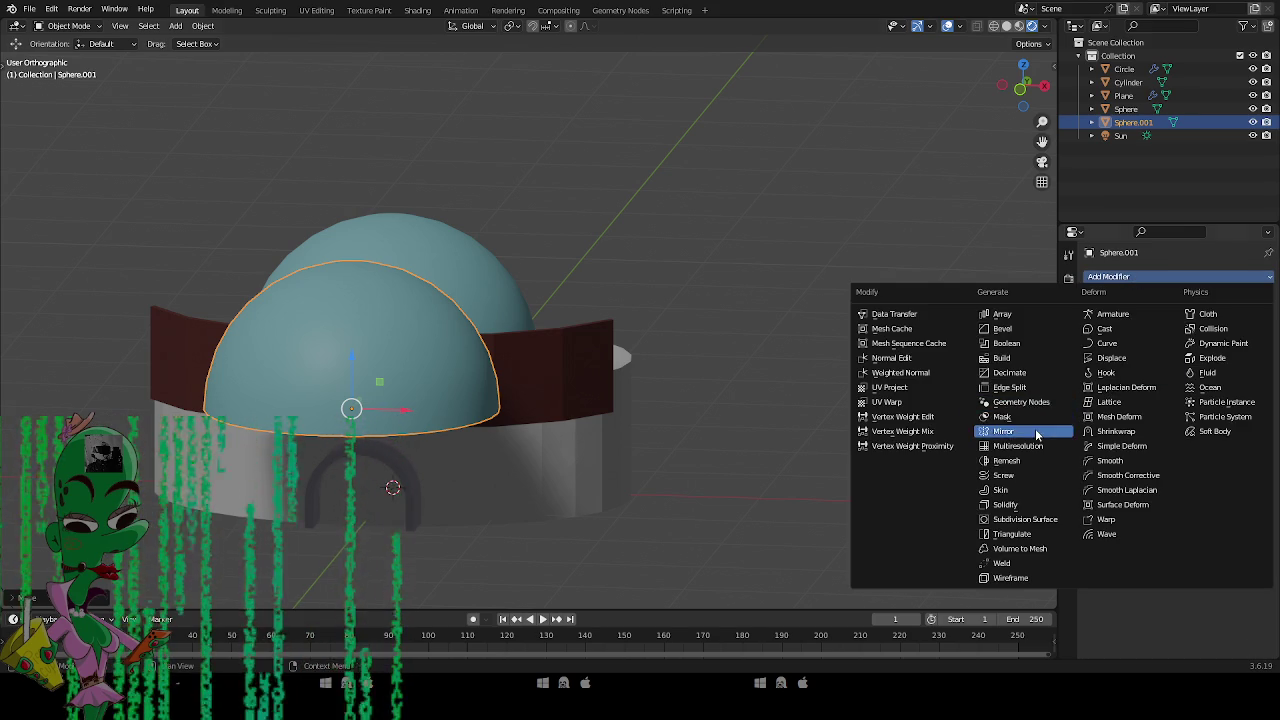
pyautogui.click(1037, 431)
# Shift the copy along X, then in Edit Mode rotate it 90° about X, shrink and lower it.
pyautogui.press('g')
pyautogui.press('x')
pyautogui.click(501, 426)
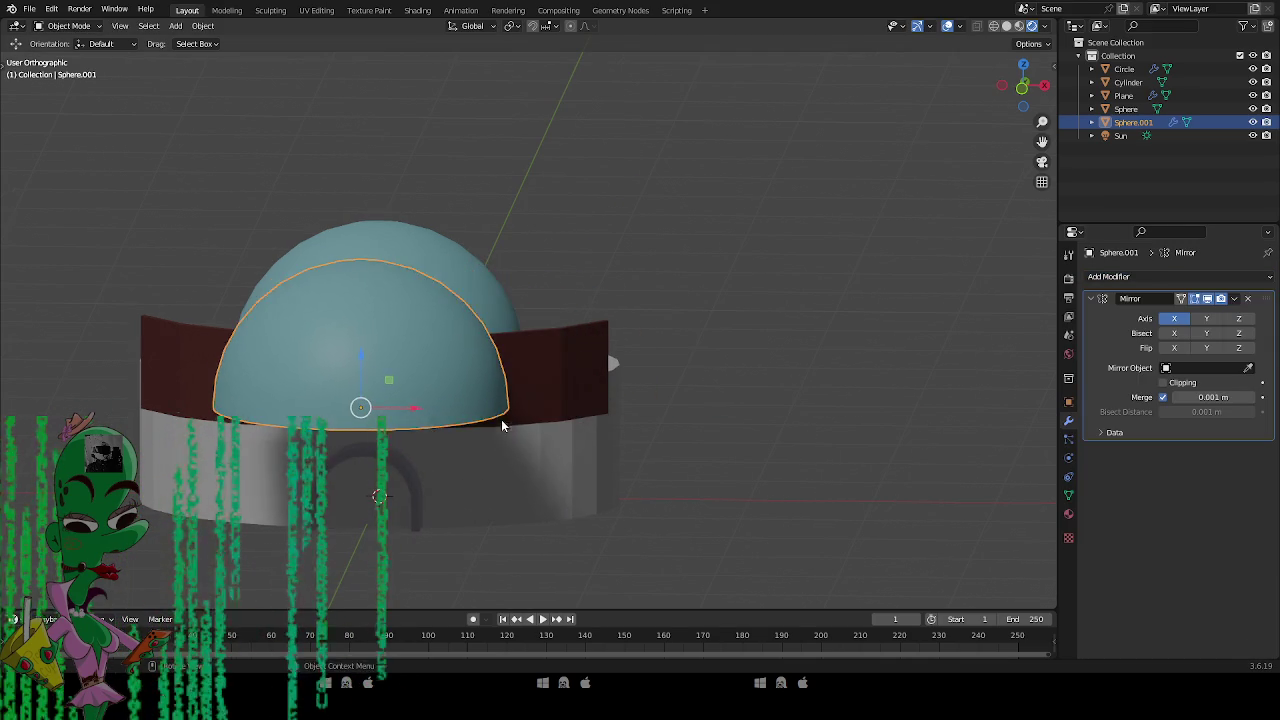
pyautogui.press('Tab')
pyautogui.press('a')
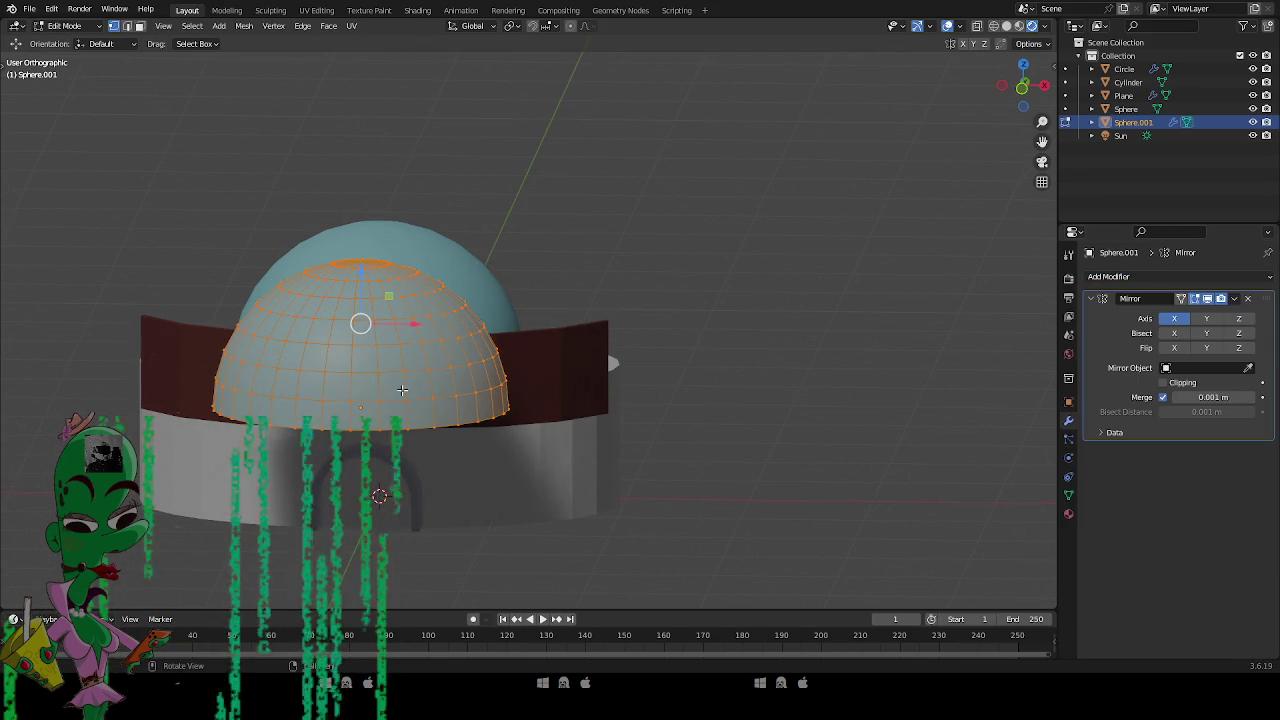
pyautogui.press('KP_1')
pyautogui.press('KP_3')
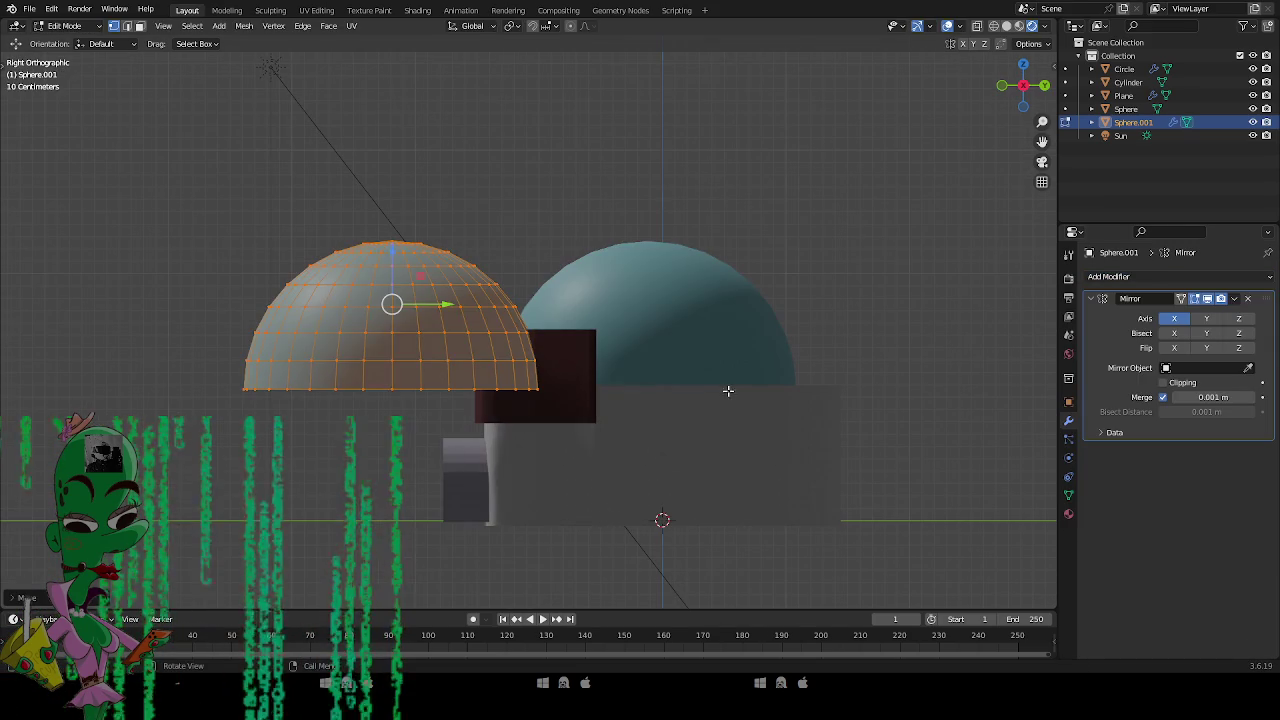
pyautogui.press('r')
pyautogui.write('zx')
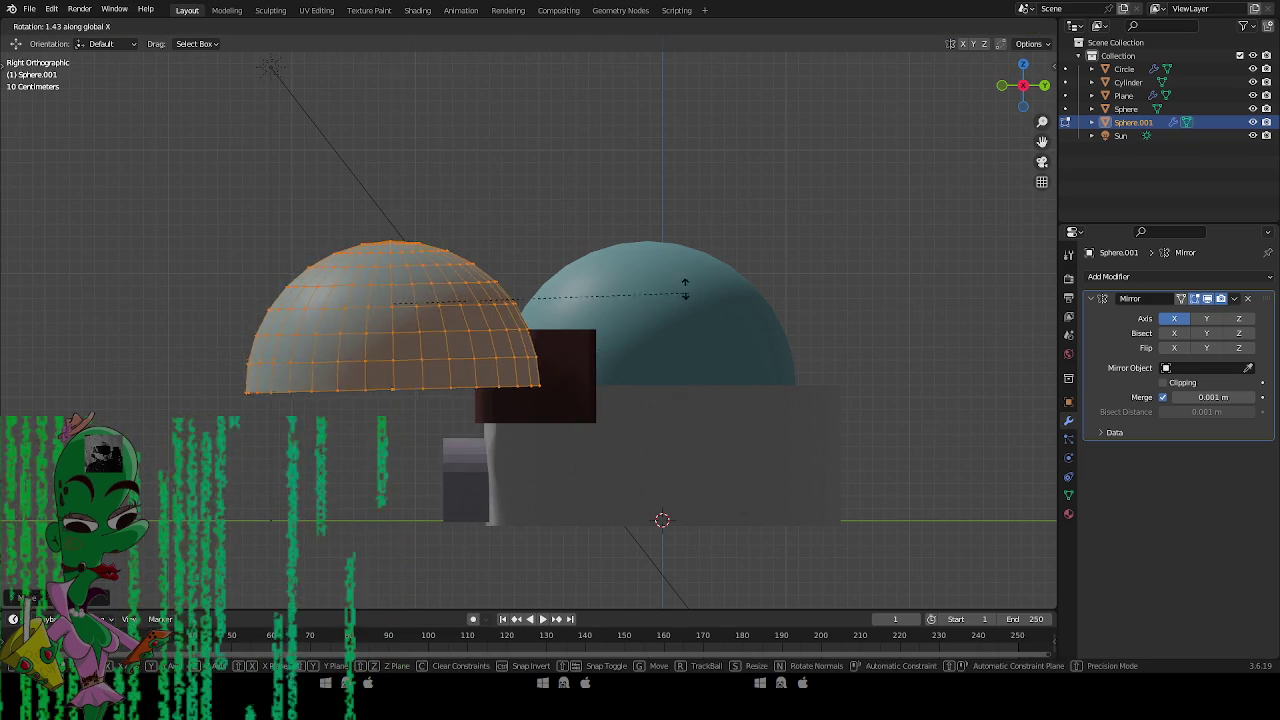
pyautogui.write('-90')
pyautogui.press('Return')
pyautogui.press('s')
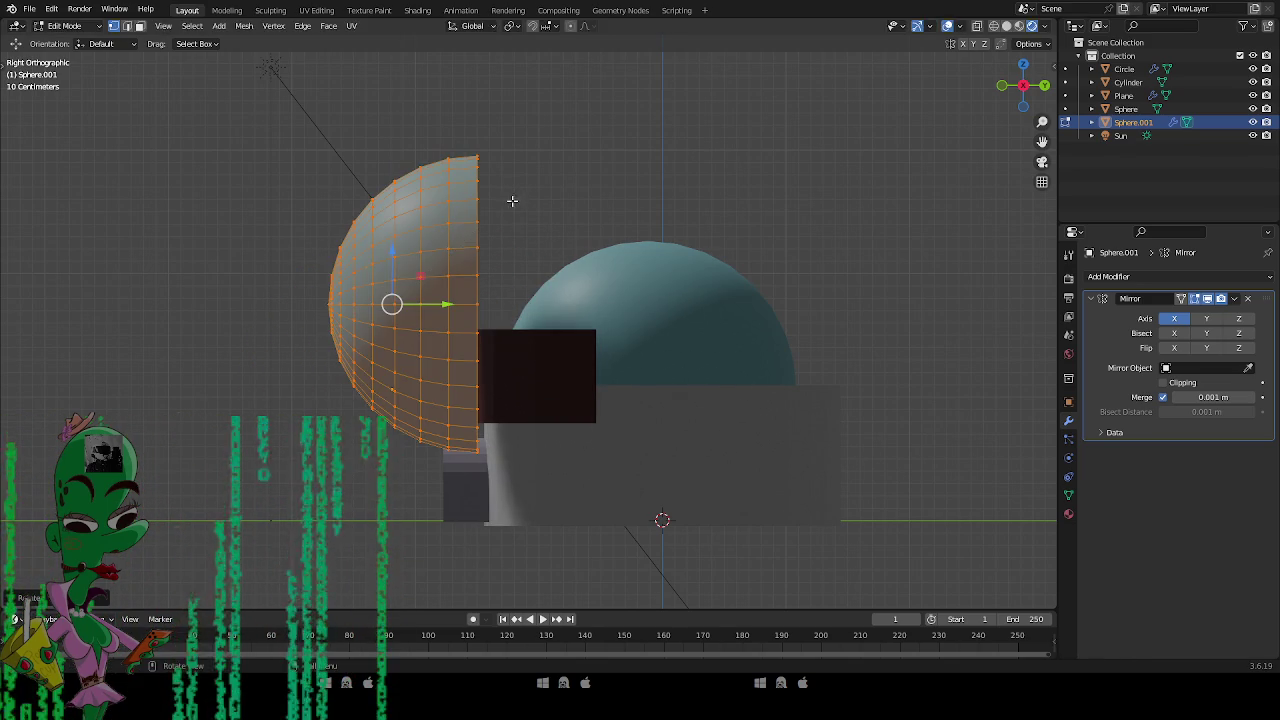
pyautogui.press('Return')
pyautogui.moveTo(392, 252); pyautogui.dragTo(392, 404)
pyautogui.moveTo(452, 455)
pyautogui.mouseDown()
pyautogui.moveTo(566, 455)
pyautogui.moveTo(600, 437)
pyautogui.moveTo(470, 480)
pyautogui.moveTo(477, 523)
pyautogui.mouseUp()
# Tilt the window sphere about X and Z and lower it onto the wall beside the door.
pyautogui.press('r')
pyautogui.press('x')
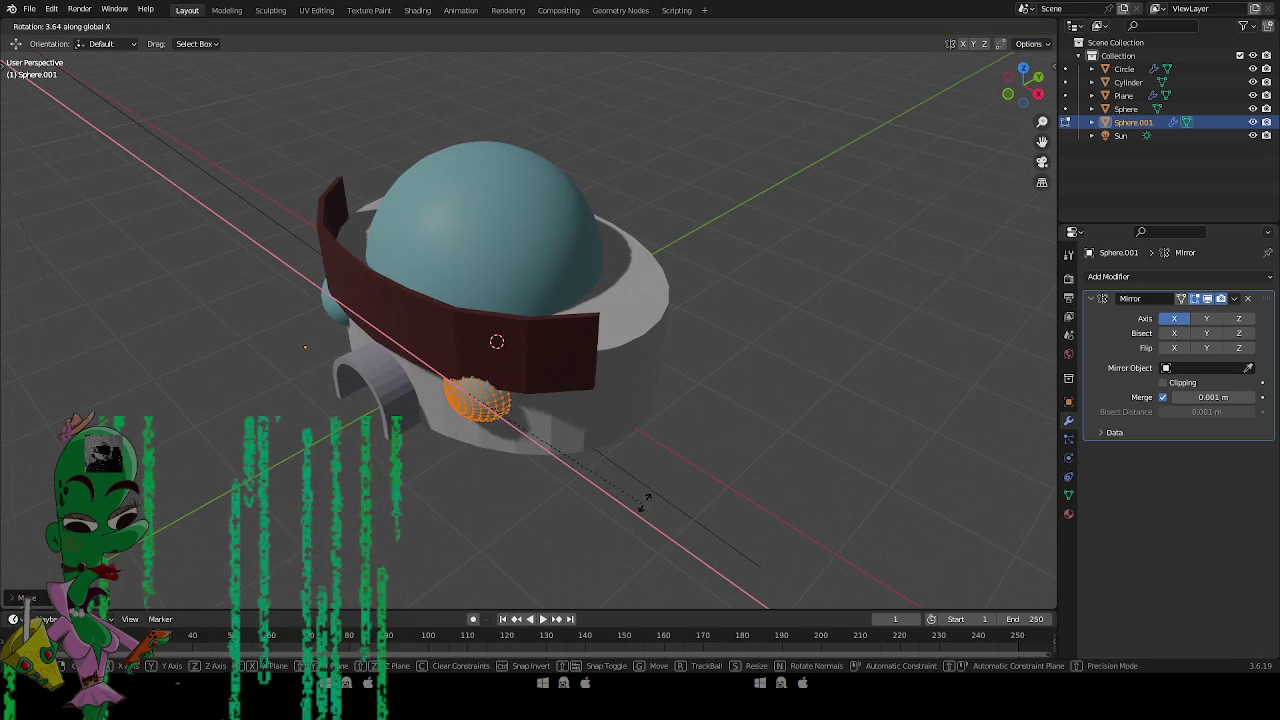
pyautogui.click(641, 502)
pyautogui.press('r')
pyautogui.press('z')
pyautogui.click(656, 401)
pyautogui.moveTo(656, 401)
pyautogui.mouseDown()
pyautogui.moveTo(500, 380)
pyautogui.moveTo(478, 354)
pyautogui.moveTo(500, 437)
pyautogui.moveTo(685, 436)
pyautogui.mouseUp()
pyautogui.press('g')
pyautogui.press('z')
pyautogui.click(472, 378)
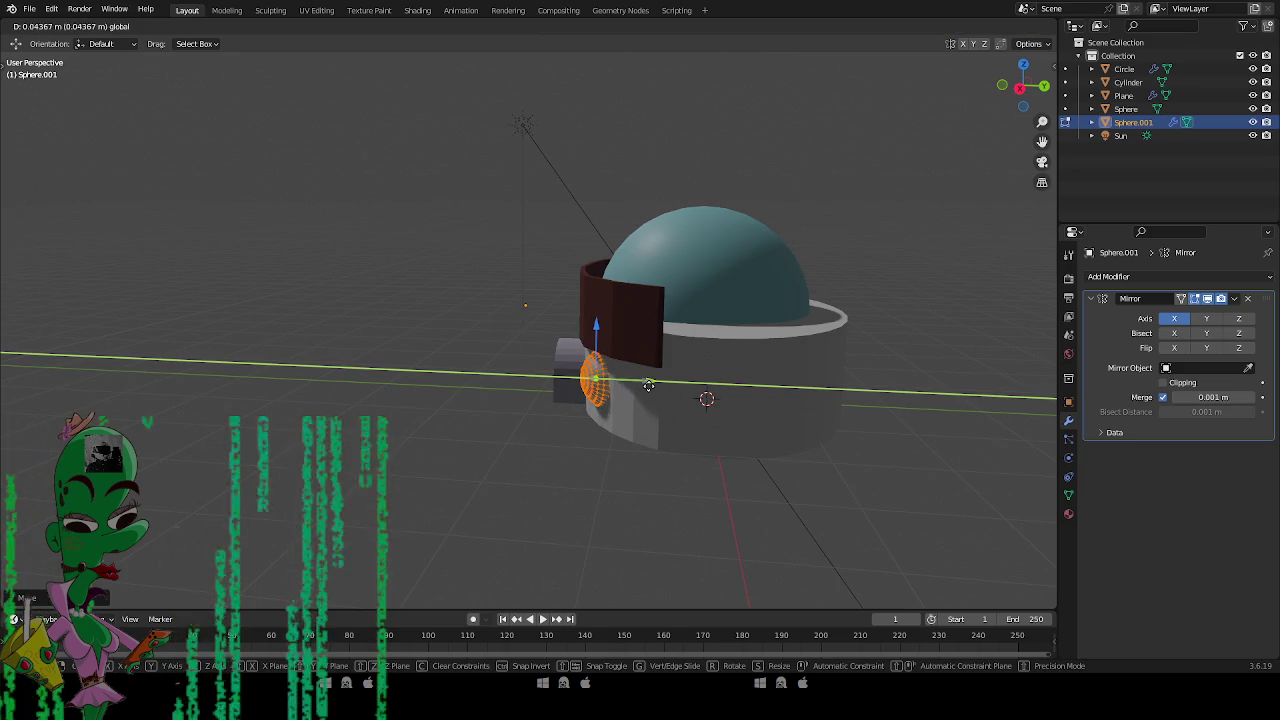
pyautogui.press('Tab')
pyautogui.moveTo(431, 463)
pyautogui.mouseDown()
pyautogui.moveTo(606, 457)
pyautogui.moveTo(571, 363)
pyautogui.moveTo(487, 374)
pyautogui.moveTo(608, 390)
pyautogui.moveTo(631, 421)
pyautogui.mouseUp()
pyautogui.click(606, 457)
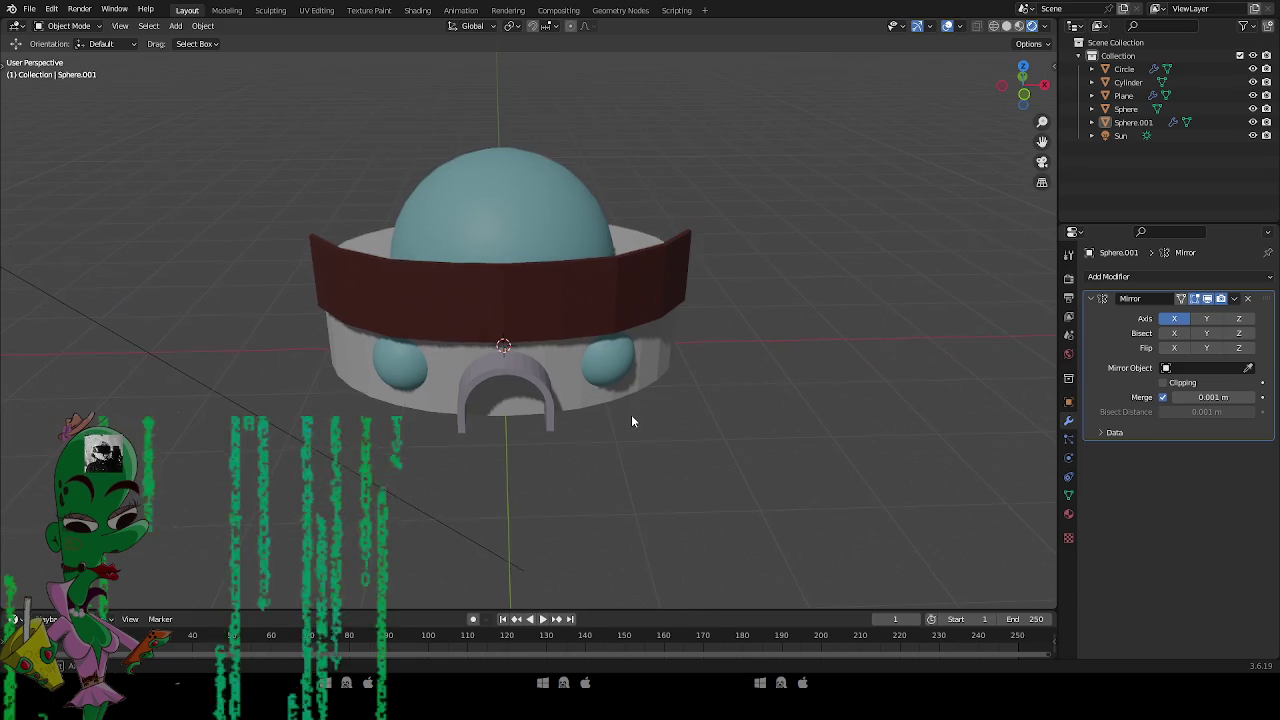
# Select the round wall cylinder and inspect a vertex on its lower edge in Edit Mode.
pyautogui.click(494, 404)
pyautogui.press('Tab')
pyautogui.scroll(5, 505, 450)
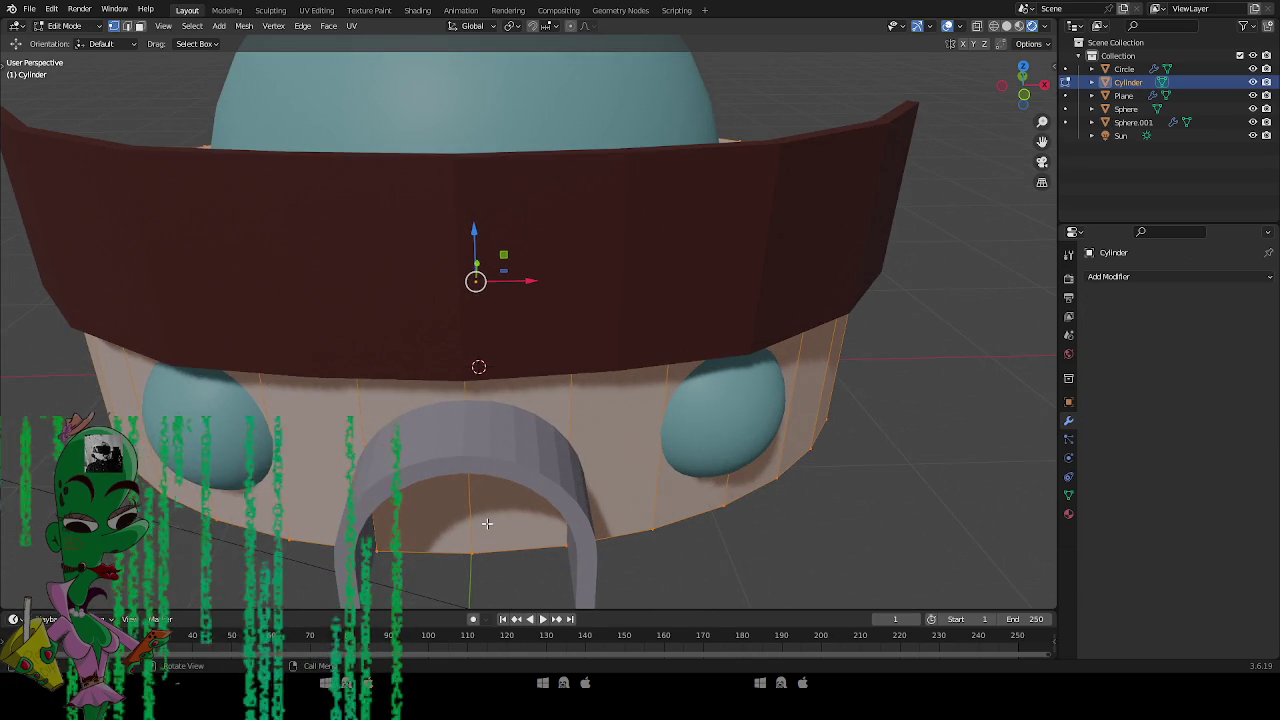
pyautogui.scroll(-5, 487, 523)
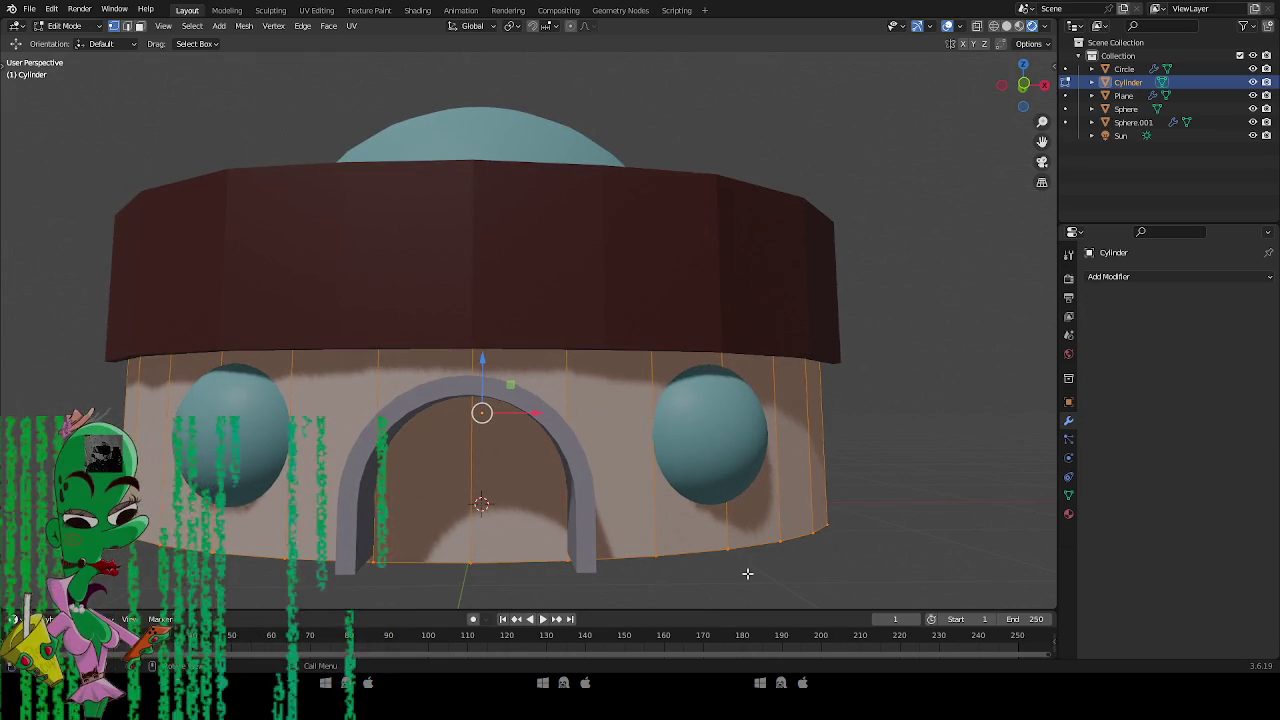
pyautogui.click(727, 549)
pyautogui.scroll(3, 723, 587)
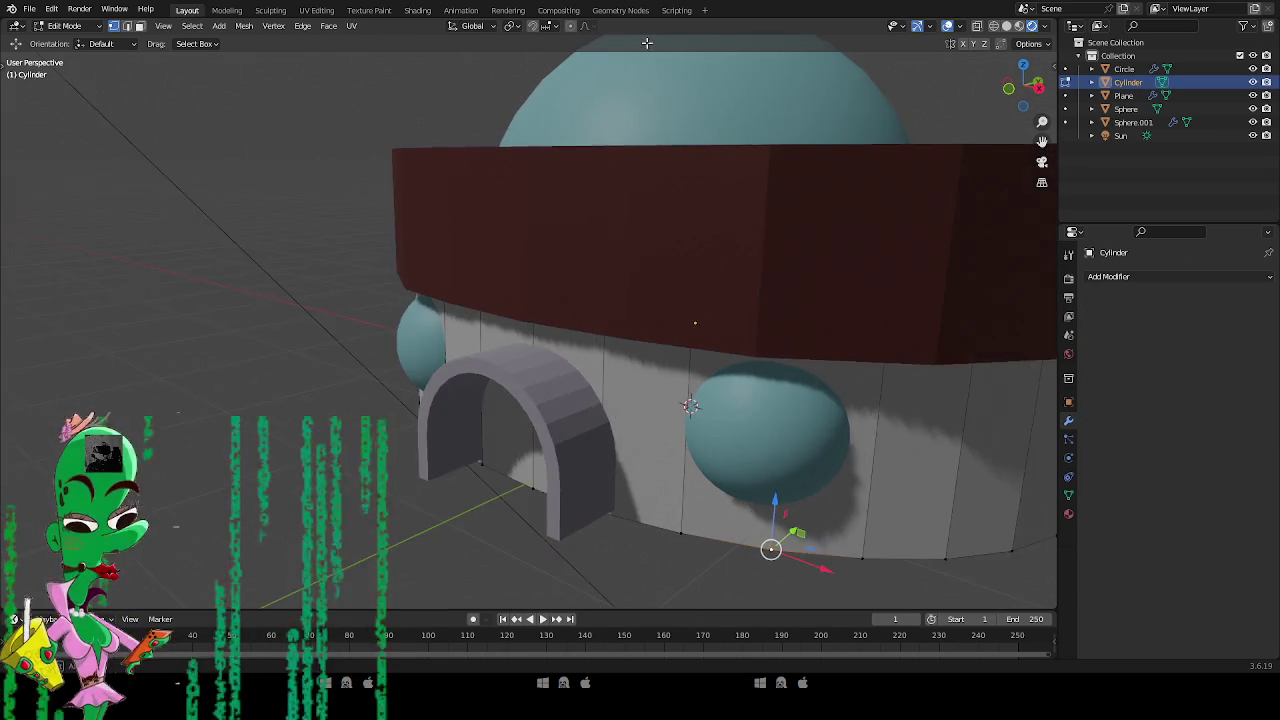
pyautogui.press('Tab')
# Apply the door arch's Solidify modifier and re-enter its Edit Mode in a front-side view.
pyautogui.click(572, 403)
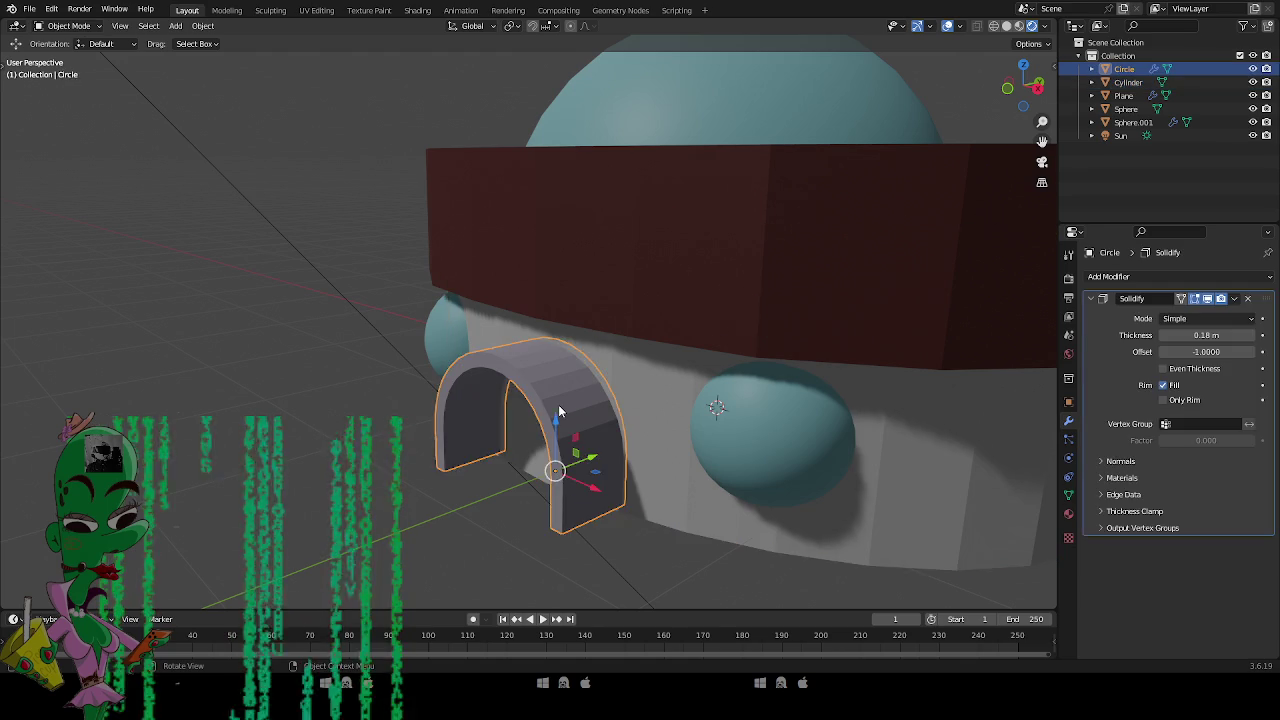
pyautogui.press('Tab')
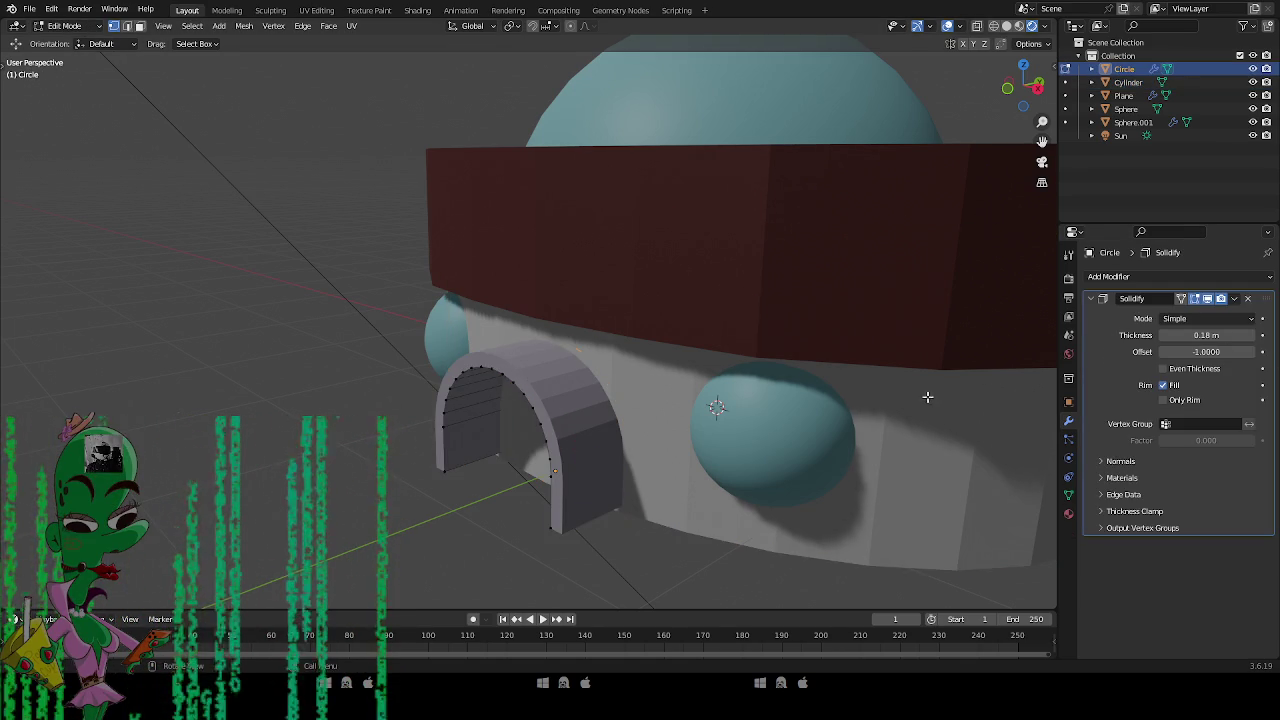
pyautogui.press('Tab')
pyautogui.hotkey('ctrl', 'a')
pyautogui.press('Tab')
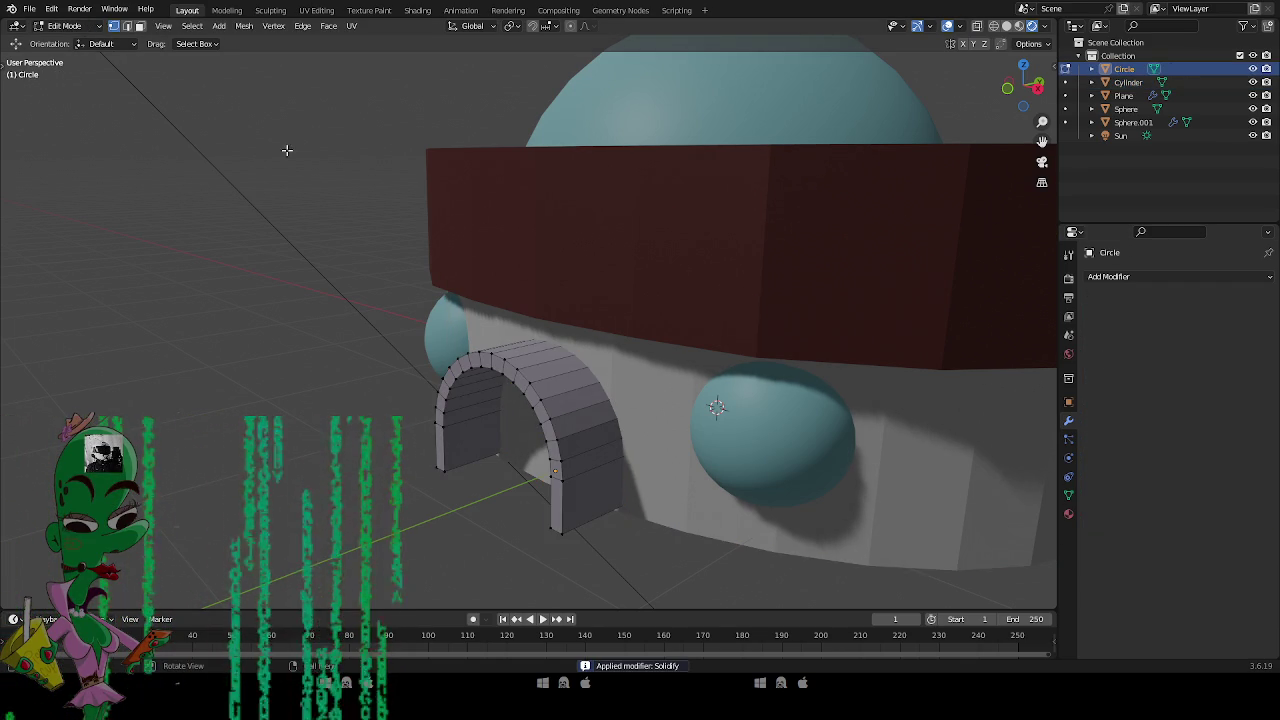
pyautogui.press('KP_4')
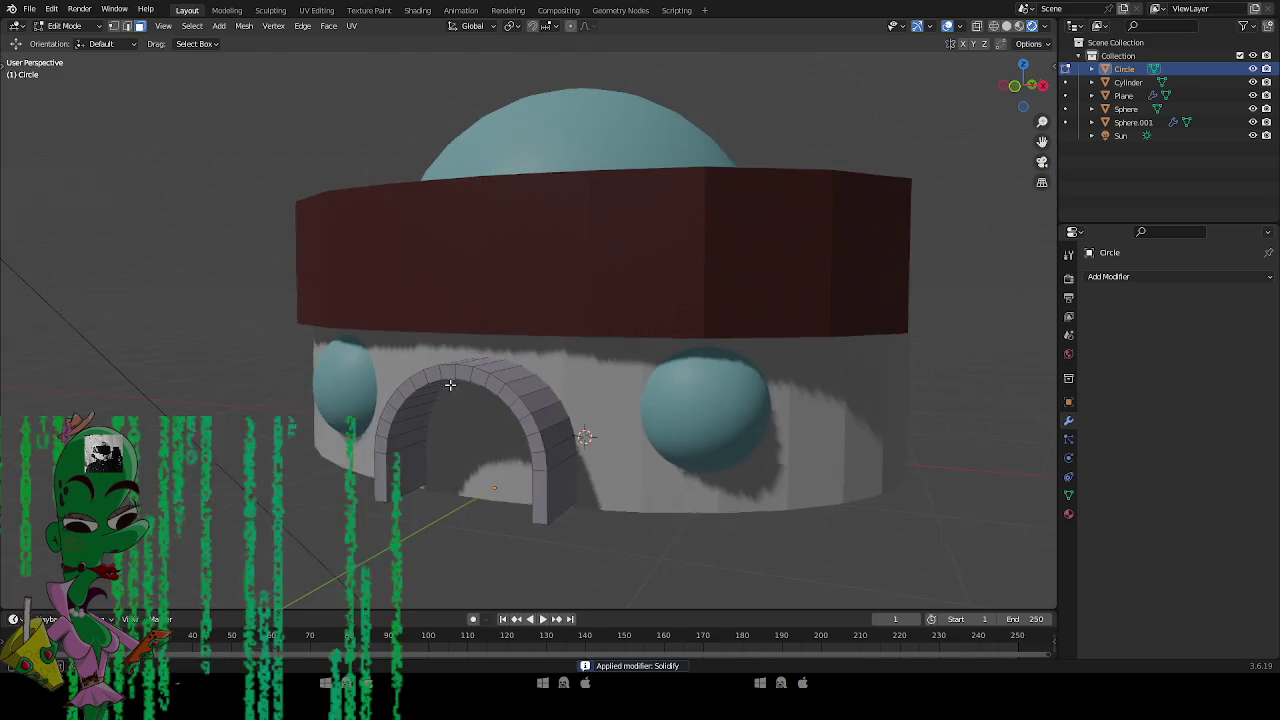
# Select the arch's entire front edge rim from the left foot to the right foot.
pyautogui.click(390, 413)
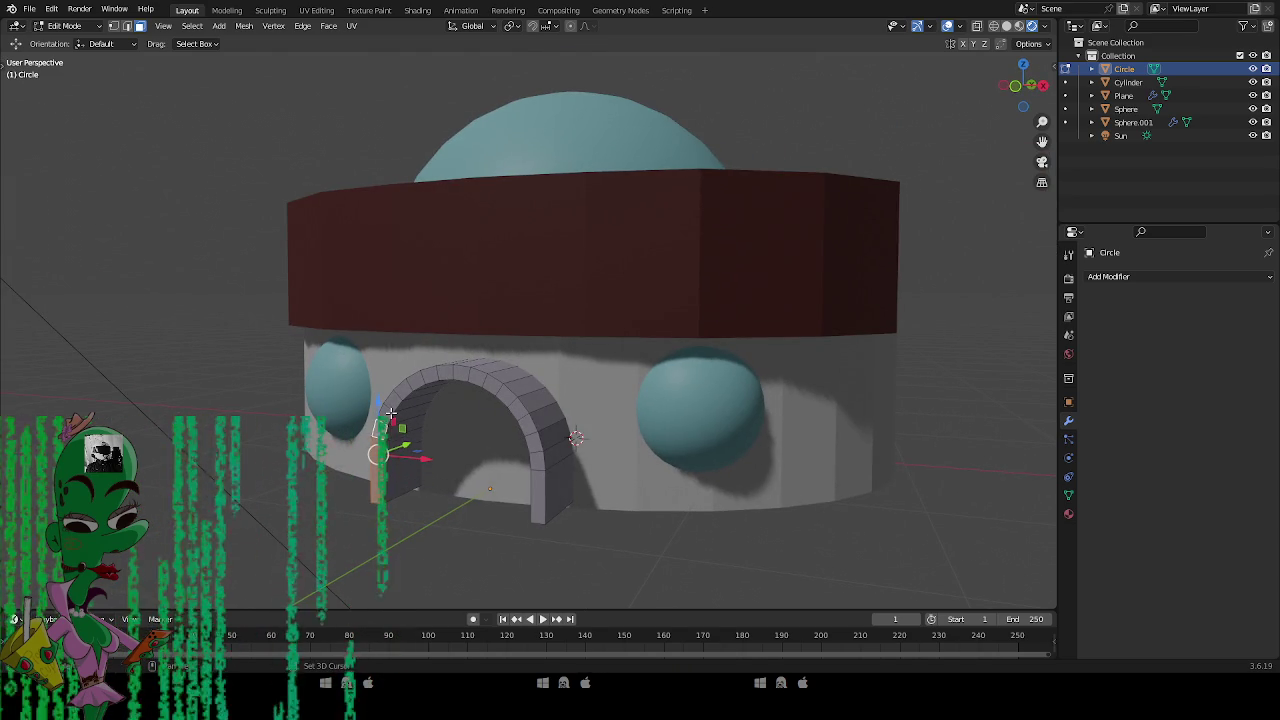
pyautogui.keyDown('shift'); pyautogui.click(417, 376); pyautogui.keyUp('shift')
pyautogui.keyDown('shift'); pyautogui.click(443, 368); pyautogui.keyUp('shift')
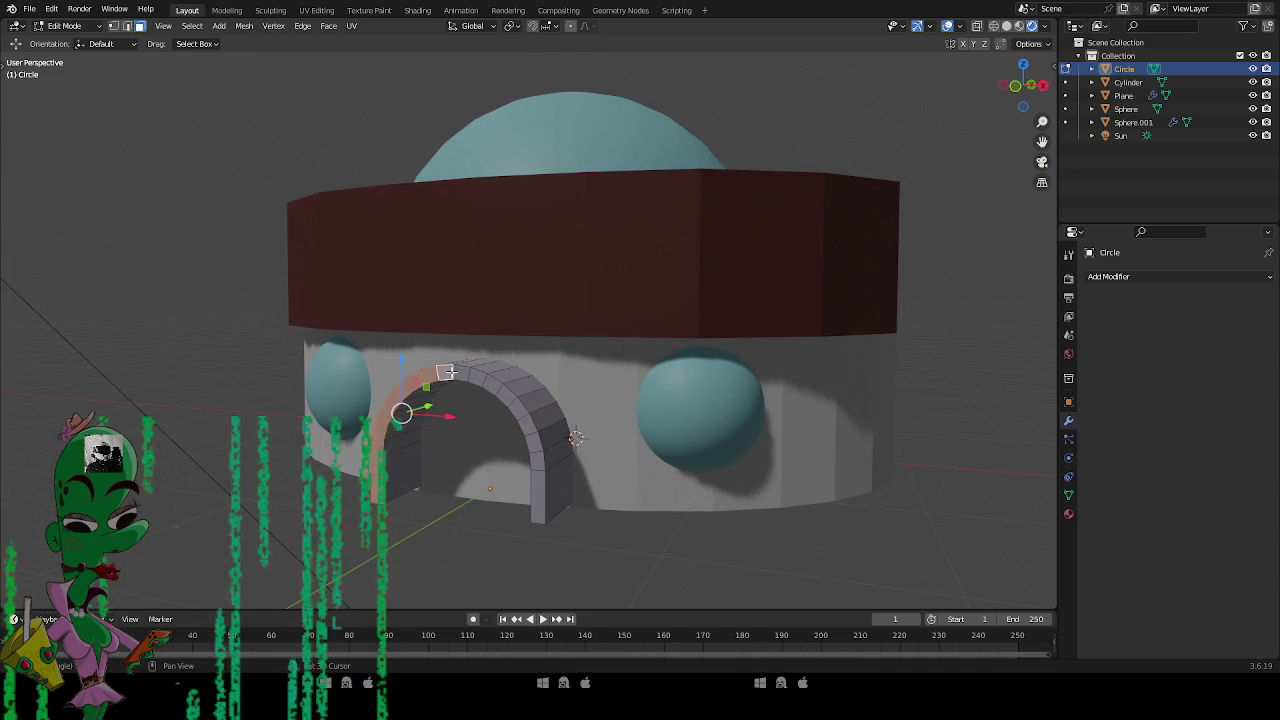
pyautogui.keyDown('shift'); pyautogui.click(455, 370); pyautogui.keyUp('shift')
pyautogui.keyDown('shift'); pyautogui.click(478, 376); pyautogui.keyUp('shift')
pyautogui.keyDown('shift'); pyautogui.click(495, 384); pyautogui.keyUp('shift')
pyautogui.keyDown('shift'); pyautogui.click(510, 398); pyautogui.keyUp('shift')
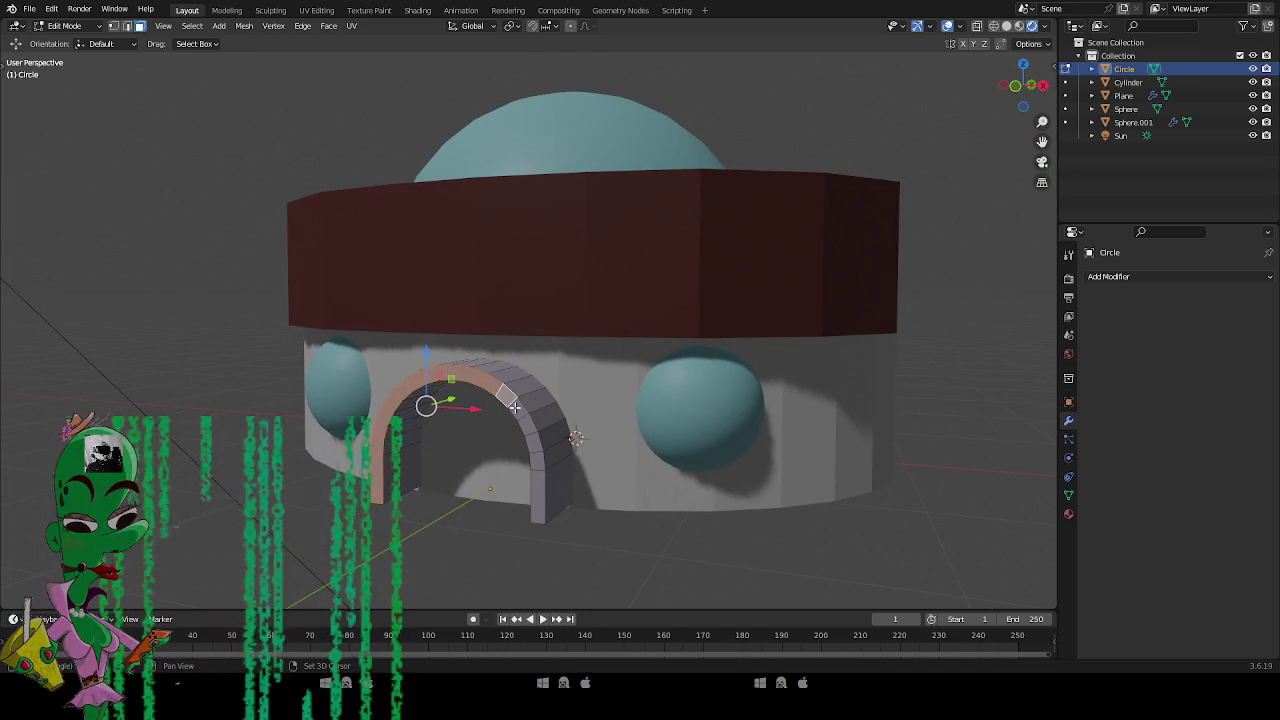
pyautogui.keyDown('shift'); pyautogui.click(520, 418); pyautogui.keyUp('shift')
pyautogui.keyDown('shift'); pyautogui.click(528, 430); pyautogui.keyUp('shift')
pyautogui.keyDown('shift'); pyautogui.click(533, 448); pyautogui.keyUp('shift')
pyautogui.keyDown('shift'); pyautogui.click(535, 463); pyautogui.keyUp('shift')
pyautogui.keyDown('shift'); pyautogui.click(538, 490); pyautogui.keyUp('shift')
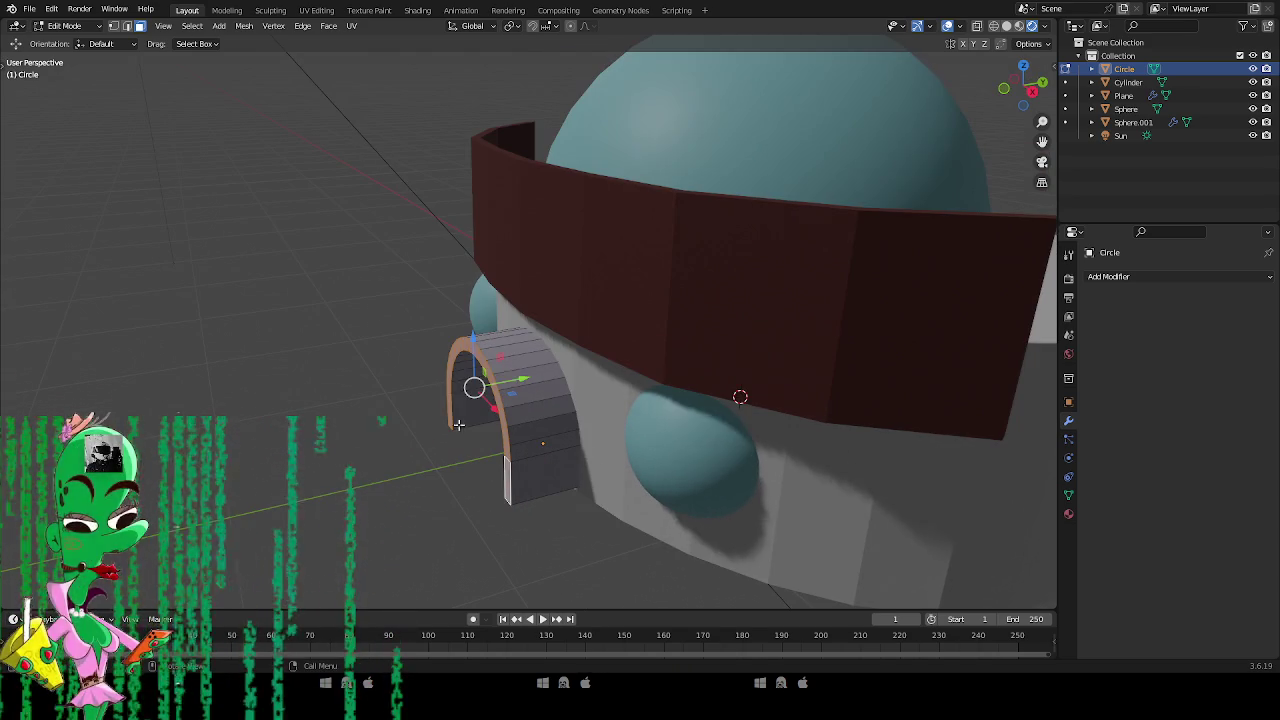
# Extrude the arch's front rim outward along Y into a deeper tunnel and exit Edit Mode.
pyautogui.moveTo(520, 378); pyautogui.dragTo(453, 399)
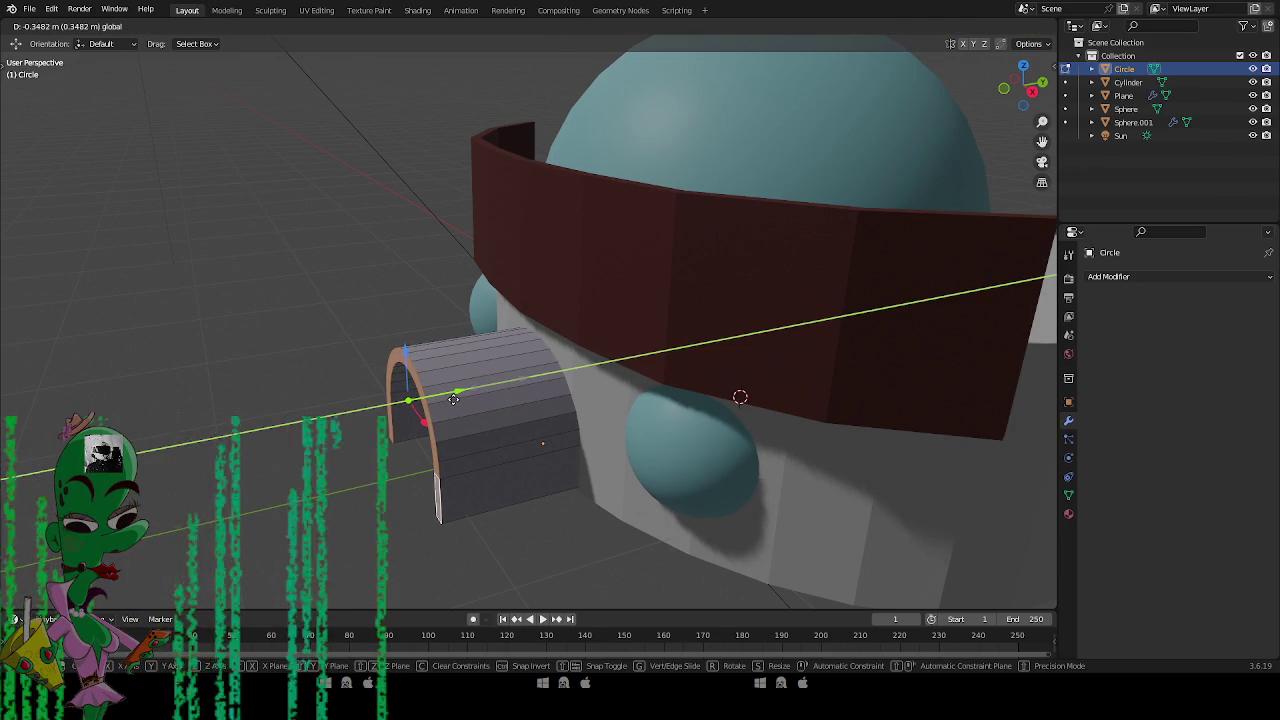
pyautogui.click(453, 399)
pyautogui.press('Tab')
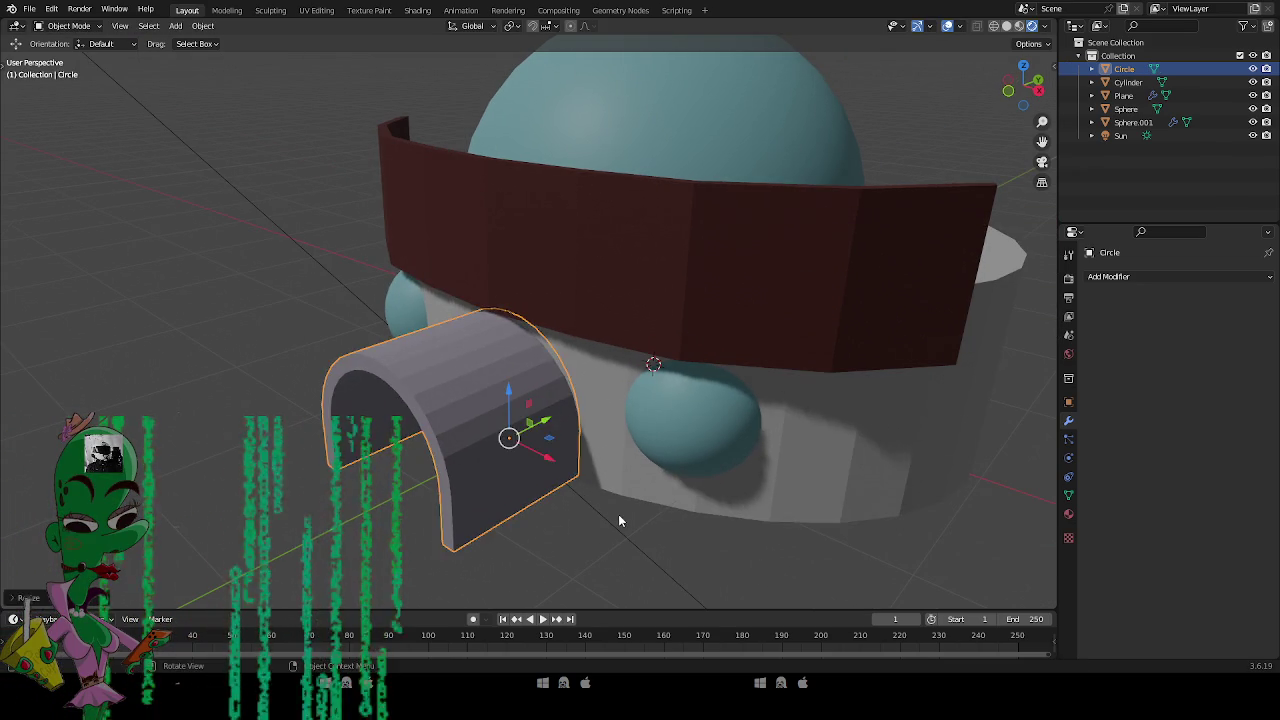
pyautogui.click(618, 514)
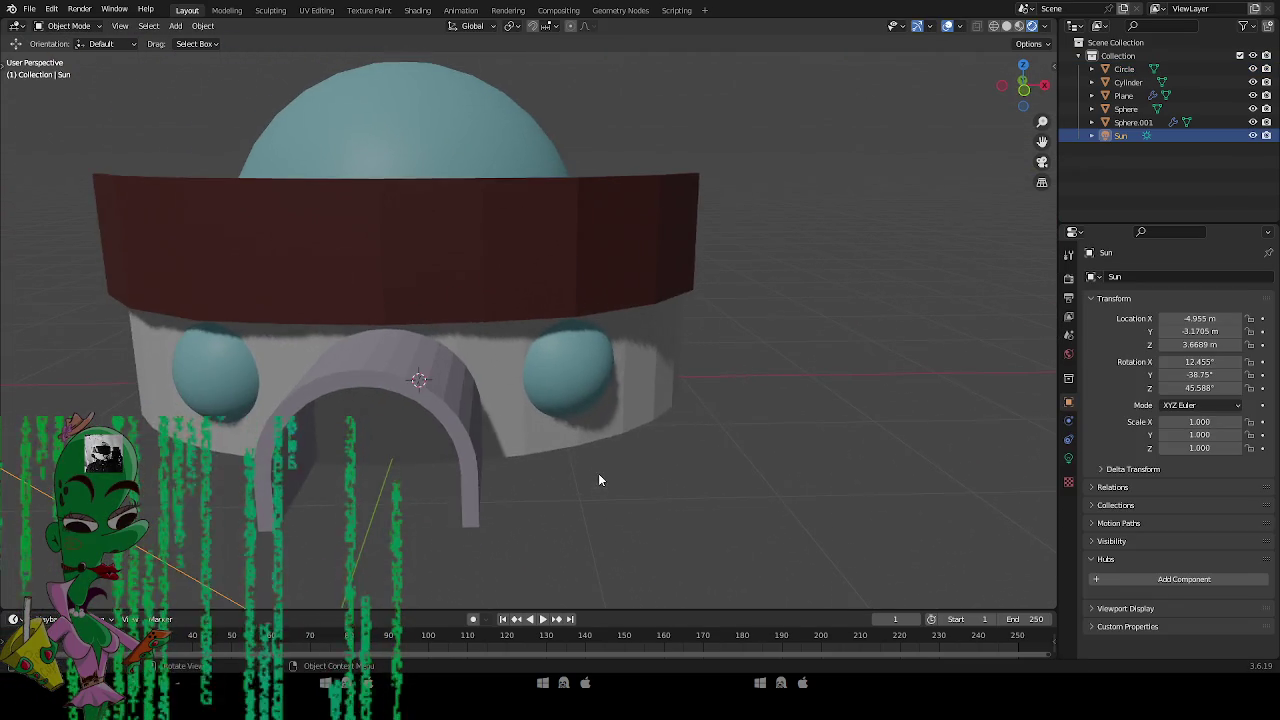
# Duplicate the window sphere in Edit Mode and rotate the copy around the wall on Z.
pyautogui.click(622, 381)
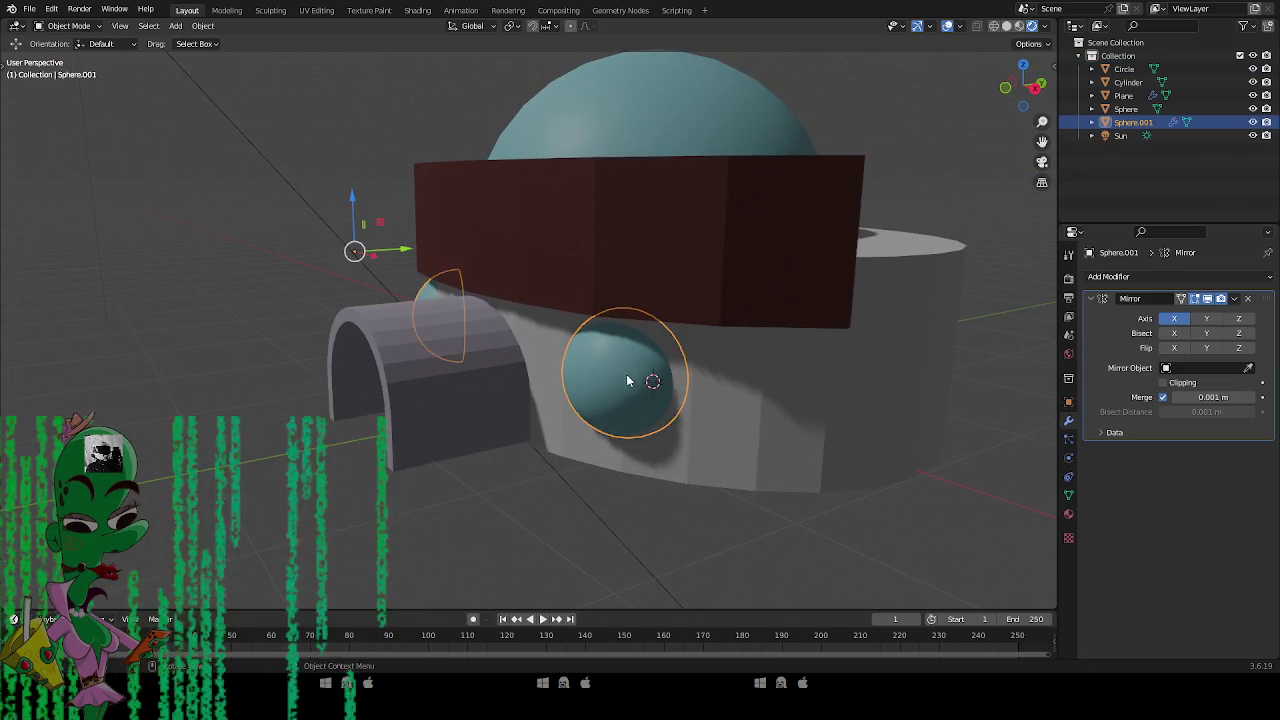
pyautogui.press('Tab')
pyautogui.moveTo(689, 405)
pyautogui.mouseDown()
pyautogui.moveTo(766, 386)
pyautogui.moveTo(677, 431)
pyautogui.mouseUp()
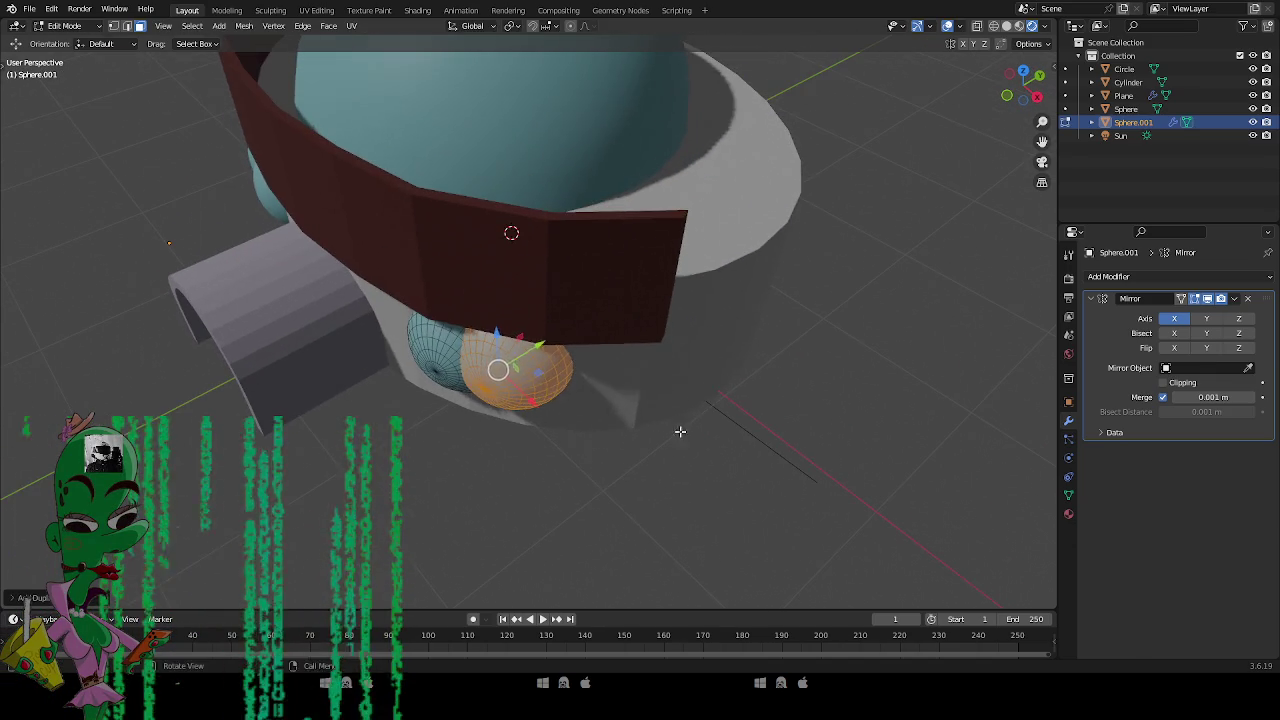
pyautogui.press('s')
pyautogui.press('x')
pyautogui.press('z')
pyautogui.click(622, 374)
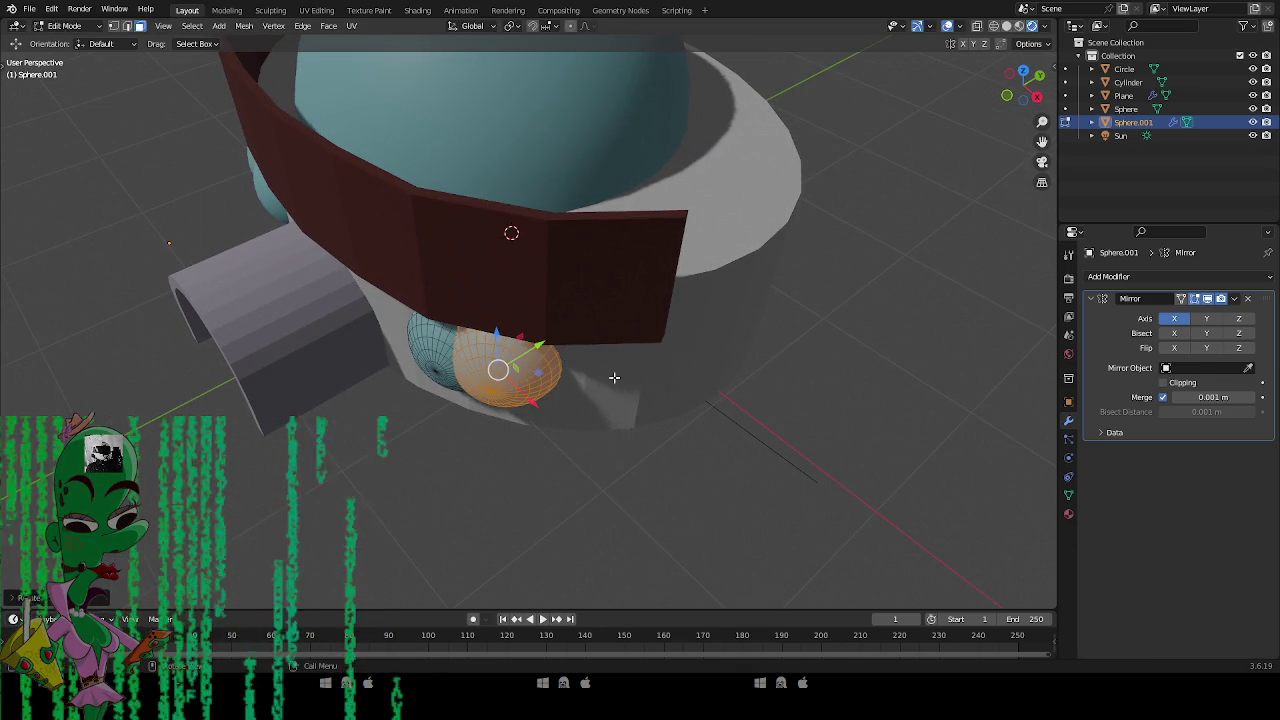
pyautogui.press('g')
pyautogui.click(700, 383)
pyautogui.press('r')
pyautogui.press('z')
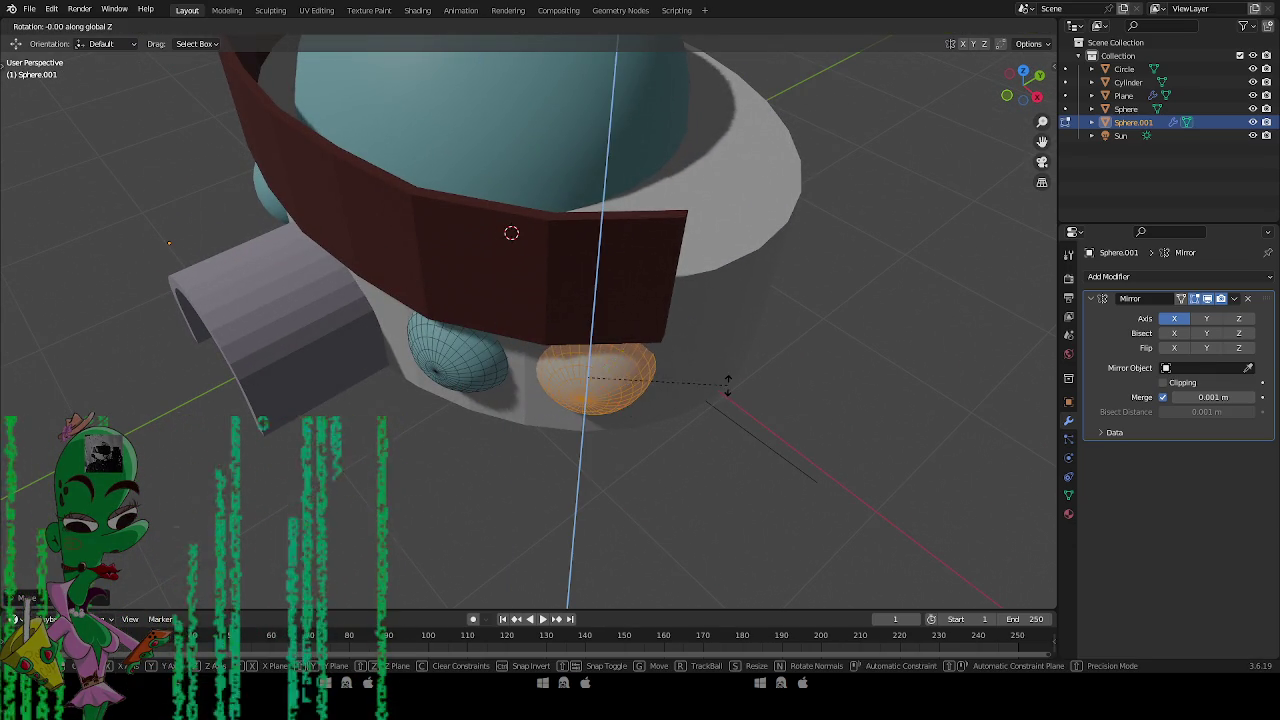
pyautogui.click(716, 349)
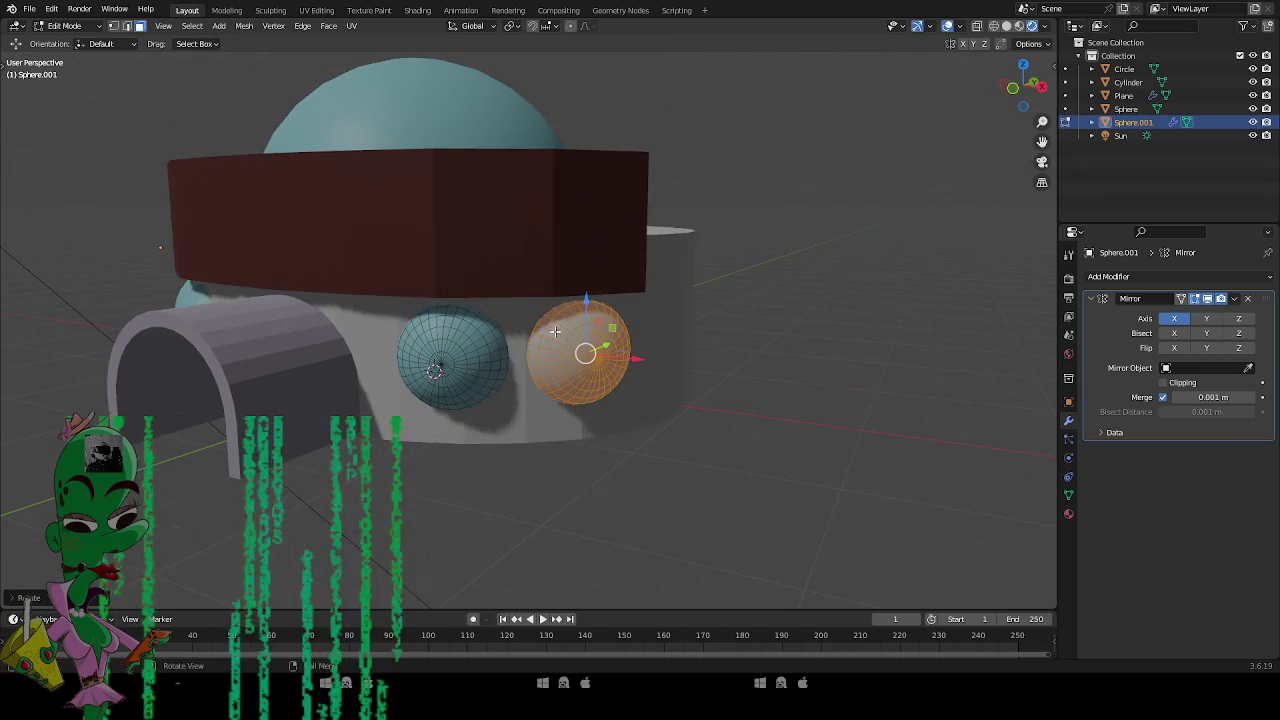
# Leave the window spheres' Edit Mode and orbit around to check the new copies.
pyautogui.click(444, 355)
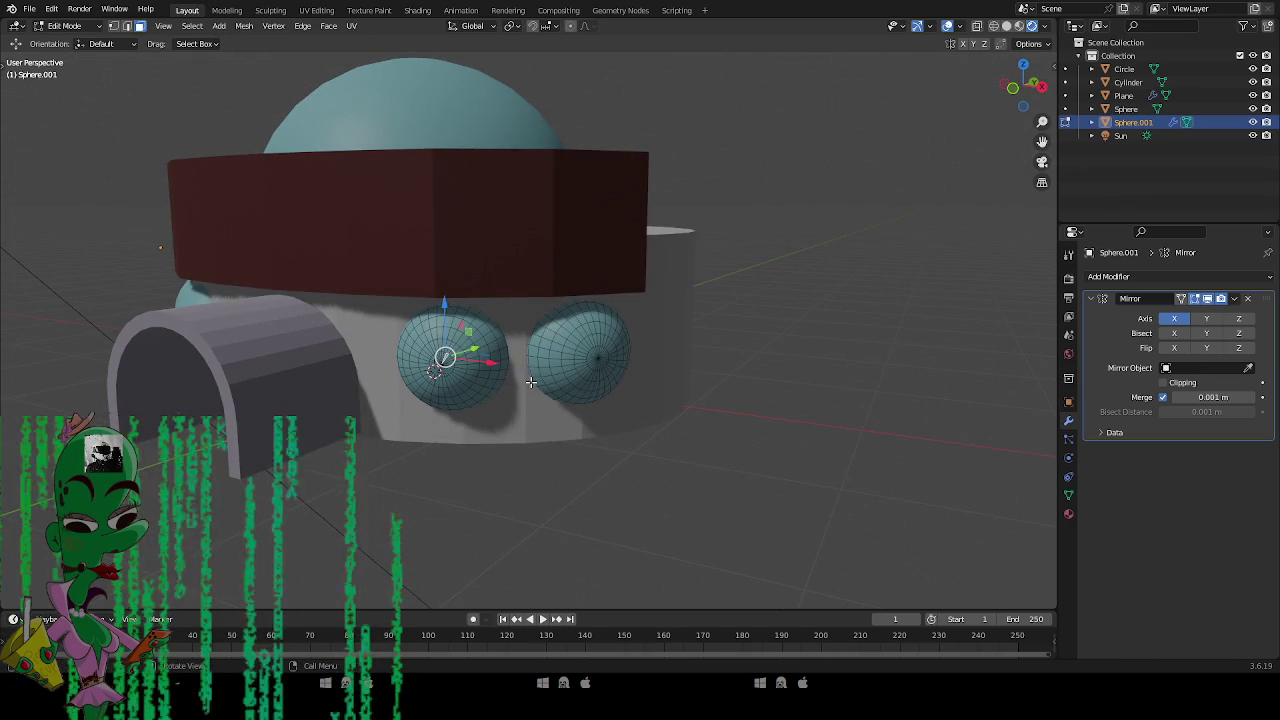
pyautogui.press('Tab')
pyautogui.moveTo(482, 470)
pyautogui.mouseDown()
pyautogui.moveTo(517, 484)
pyautogui.moveTo(523, 449)
pyautogui.moveTo(635, 458)
pyautogui.moveTo(671, 417)
pyautogui.moveTo(560, 400)
pyautogui.mouseUp()
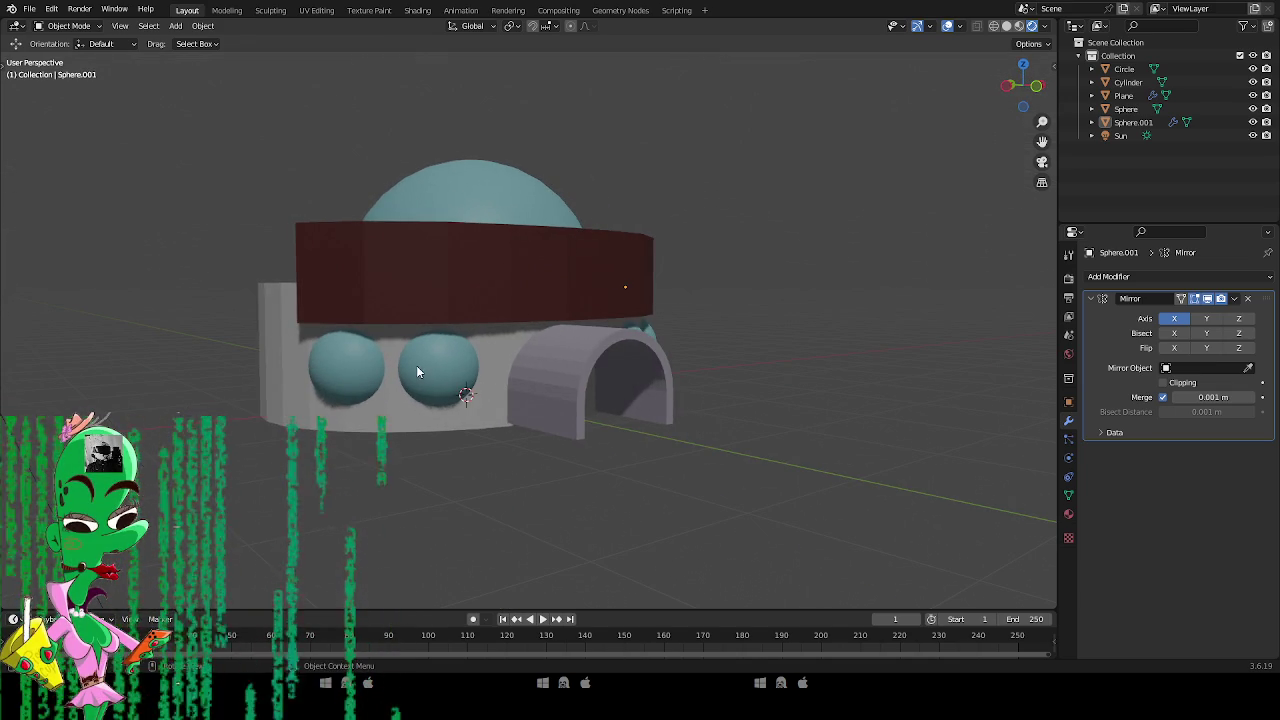
pyautogui.click(334, 372)
pyautogui.moveTo(625, 258)
pyautogui.mouseDown()
pyautogui.moveTo(608, 371)
pyautogui.moveTo(593, 372)
pyautogui.moveTo(604, 380)
pyautogui.mouseUp()
pyautogui.click(830, 398)
pyautogui.moveTo(830, 398)
pyautogui.mouseDown()
pyautogui.moveTo(704, 347)
pyautogui.moveTo(737, 360)
pyautogui.moveTo(666, 440)
pyautogui.mouseUp()
# Scale the dome slightly smaller and reframe the house in a low front view.
pyautogui.click(664, 228)
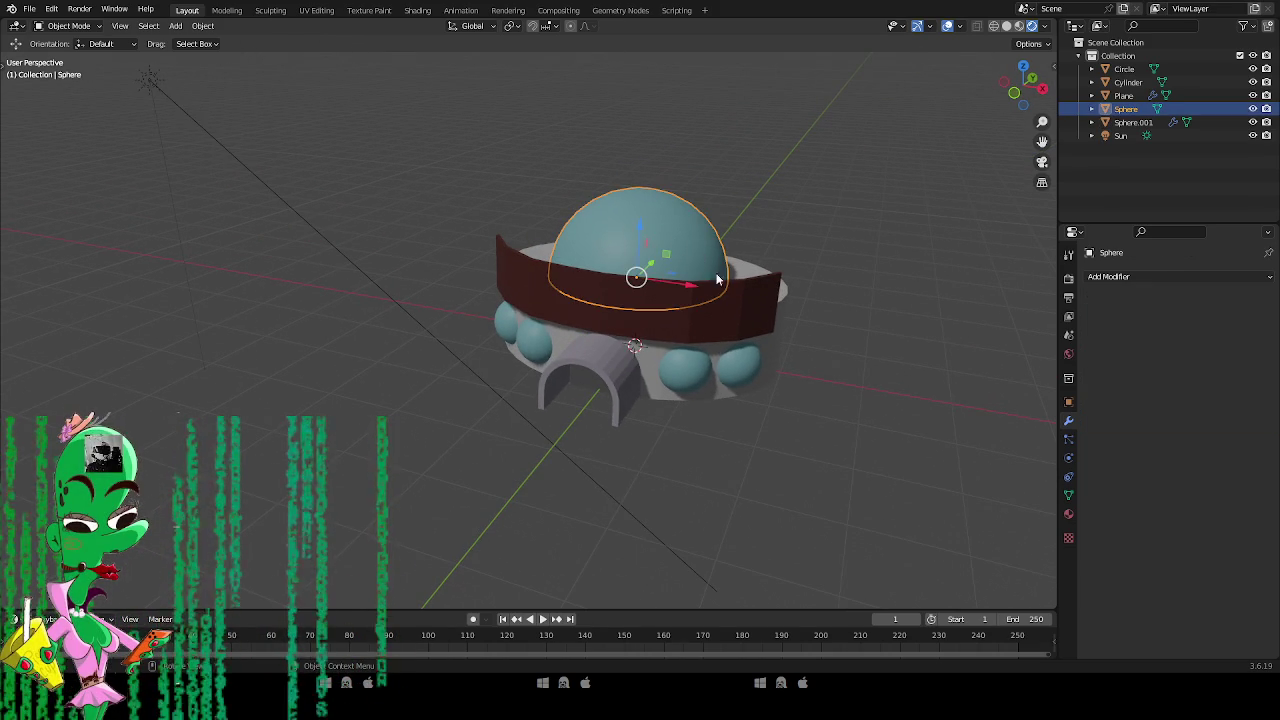
pyautogui.press('s')
pyautogui.press('Return')
pyautogui.click(798, 435)
pyautogui.moveTo(798, 435)
pyautogui.mouseDown()
pyautogui.moveTo(844, 370)
pyautogui.moveTo(571, 357)
pyautogui.moveTo(818, 426)
pyautogui.moveTo(734, 423)
pyautogui.moveTo(747, 413)
pyautogui.mouseUp()
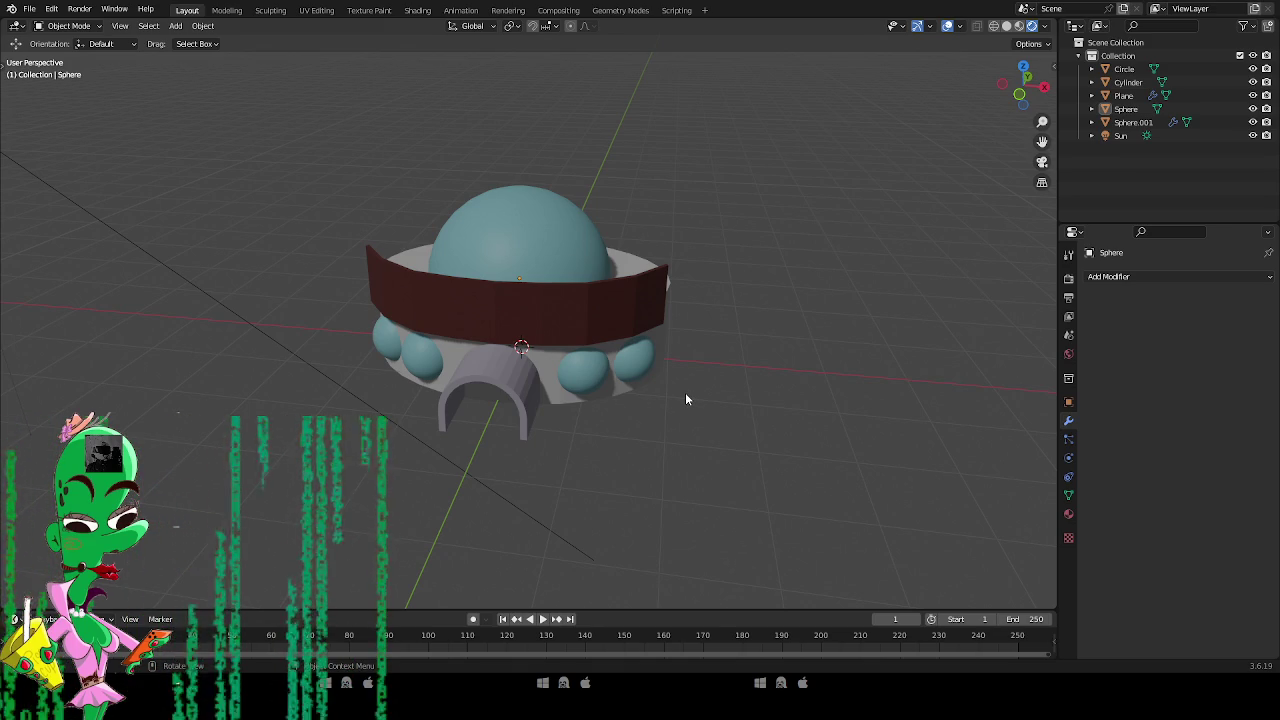
pyautogui.moveTo(650, 256)
pyautogui.mouseDown()
pyautogui.moveTo(634, 248)
pyautogui.moveTo(629, 277)
pyautogui.mouseUp()
pyautogui.hotkey('shift', 'a')
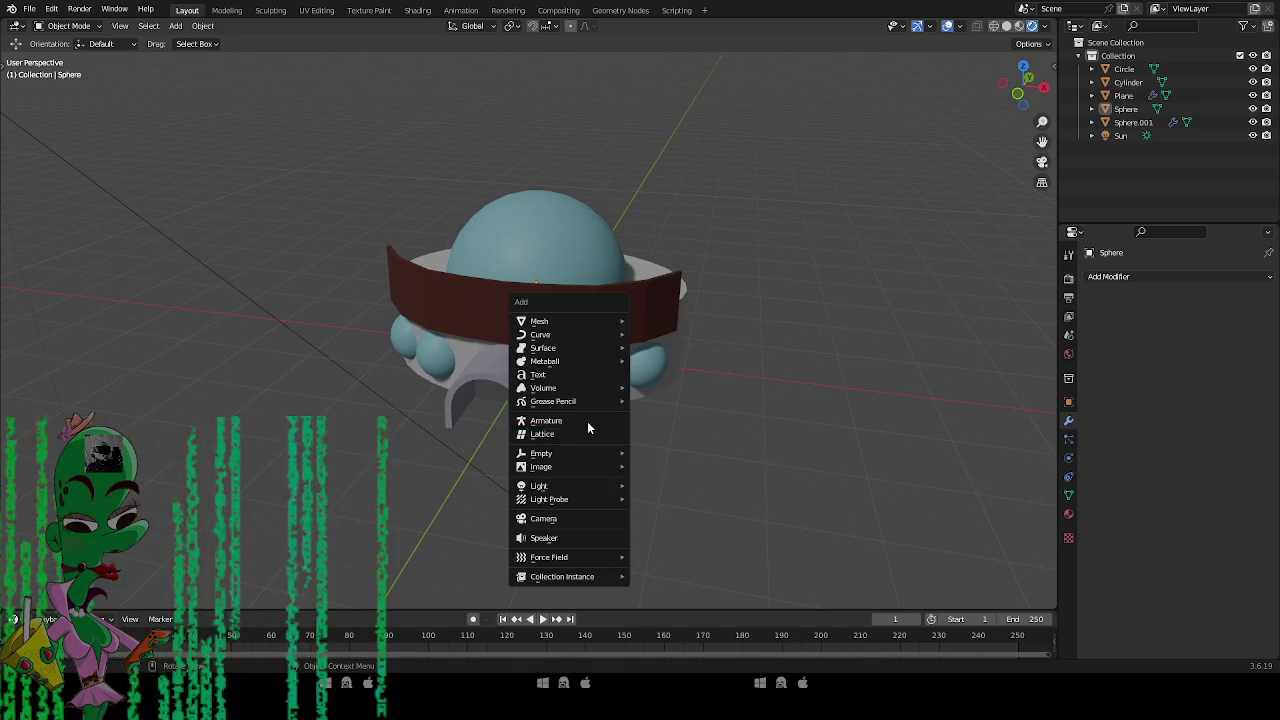
# Add a camera to the scene and orbit from the front view to look down on the model.
pyautogui.click(582, 518)
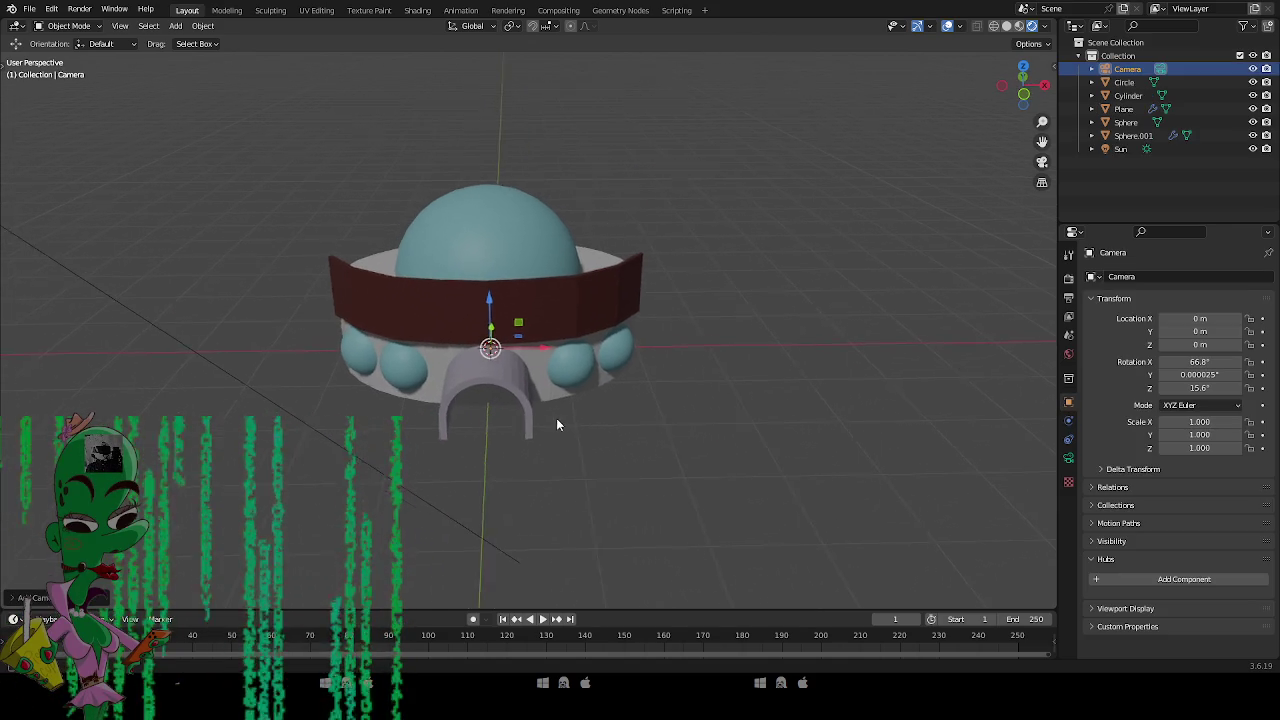
pyautogui.press('KP_1')
pyautogui.moveTo(603, 413)
pyautogui.mouseDown()
pyautogui.moveTo(603, 438)
pyautogui.moveTo(626, 334)
pyautogui.moveTo(624, 348)
pyautogui.moveTo(642, 341)
pyautogui.moveTo(636, 355)
pyautogui.mouseUp()
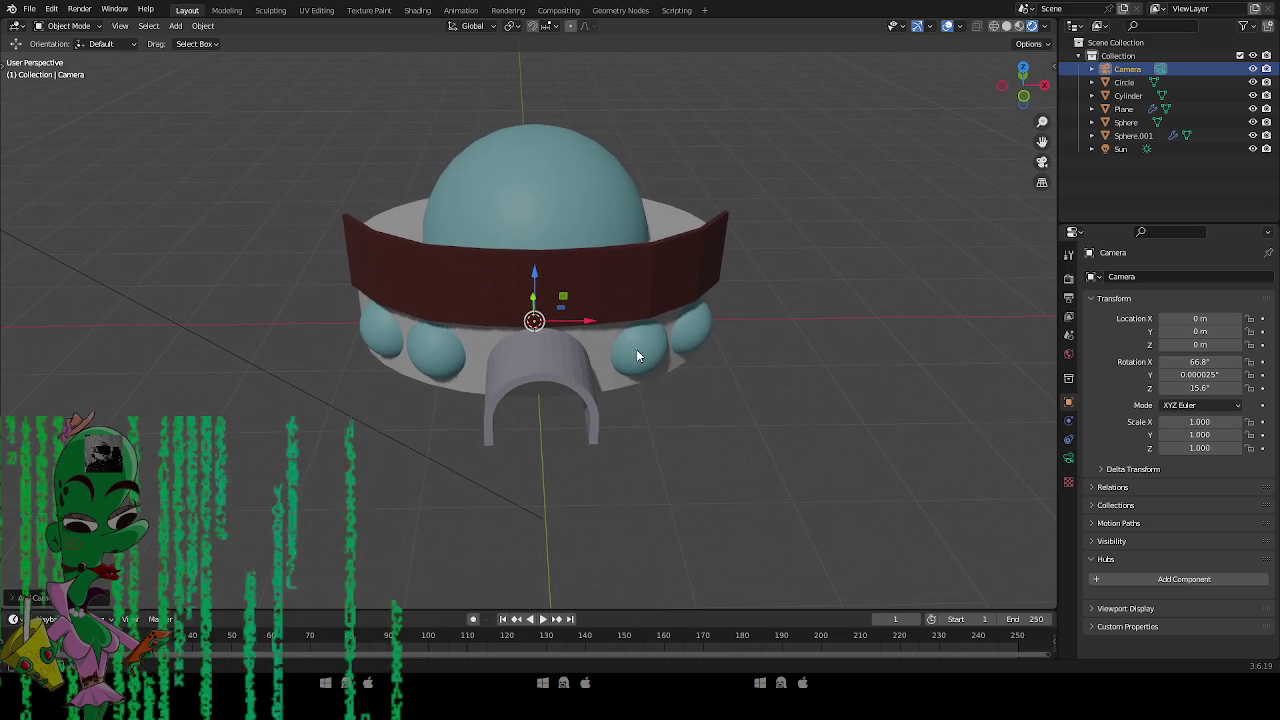
pyautogui.click(543, 378)
# Apply Shade Smooth to the arched door object, then deselect it and tilt the view.
pyautogui.rightClick(543, 372)
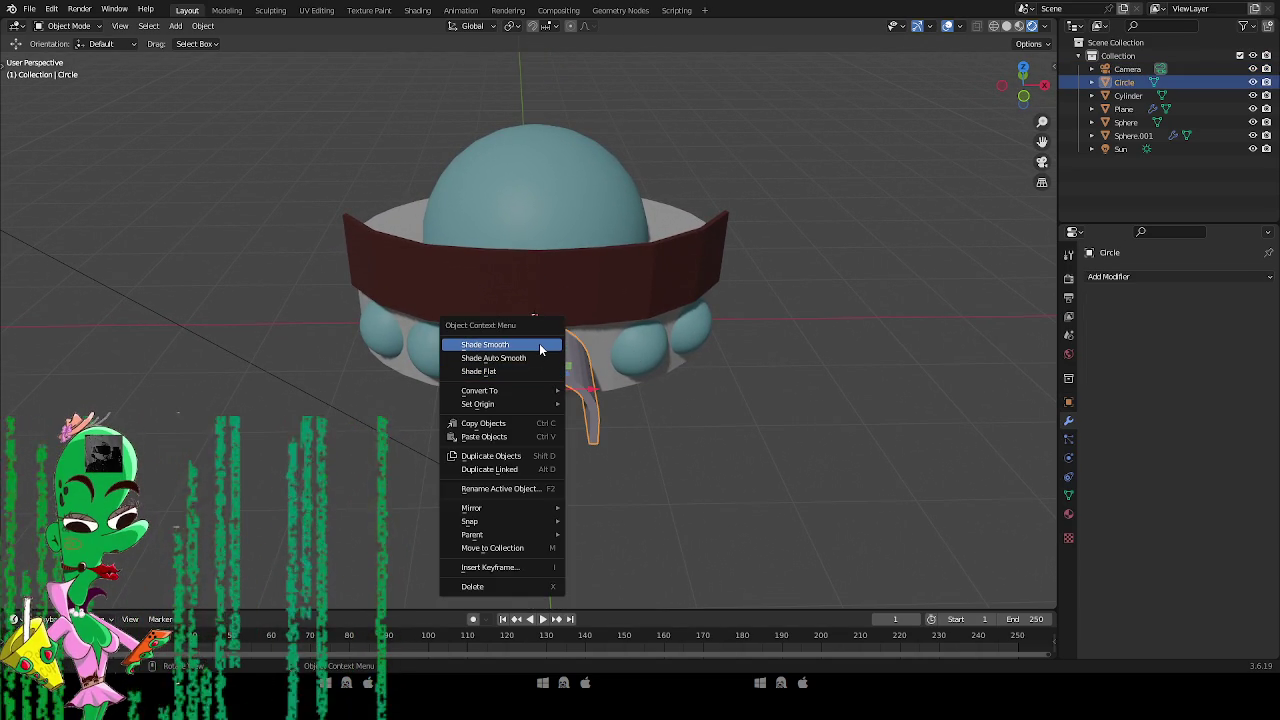
pyautogui.click(540, 346)
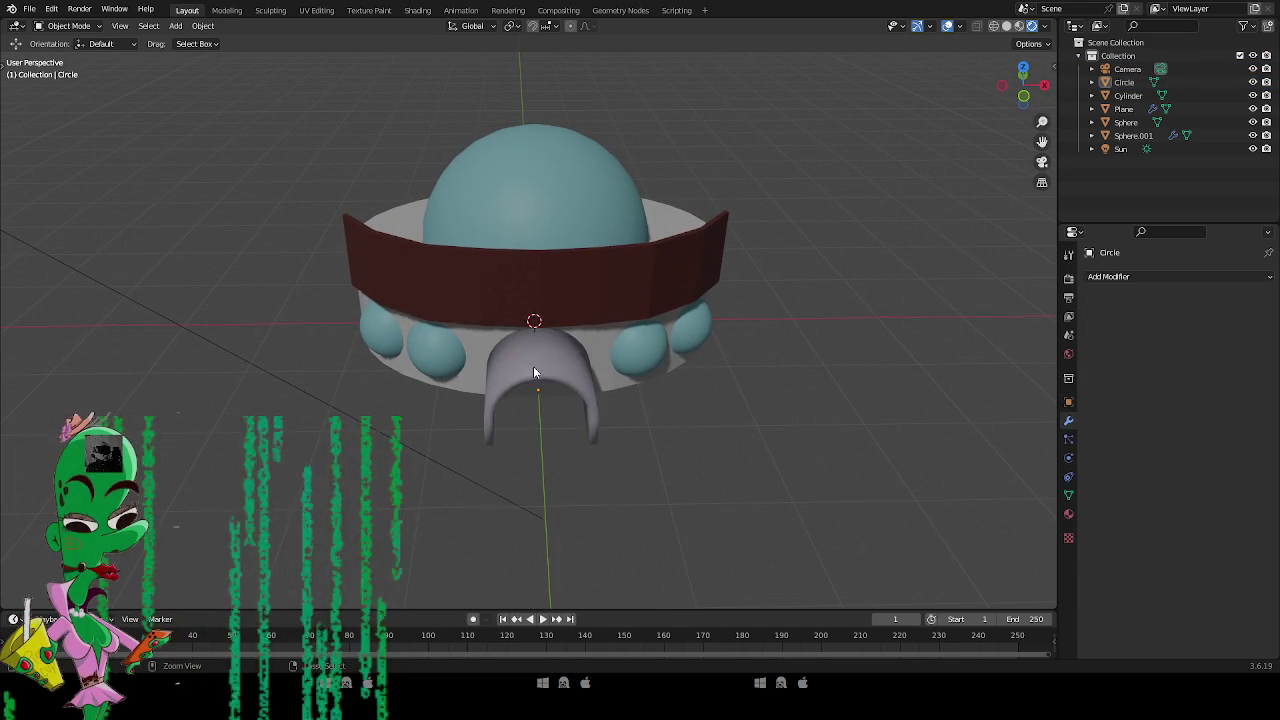
pyautogui.click(692, 405)
pyautogui.moveTo(692, 405); pyautogui.dragTo(709, 424)
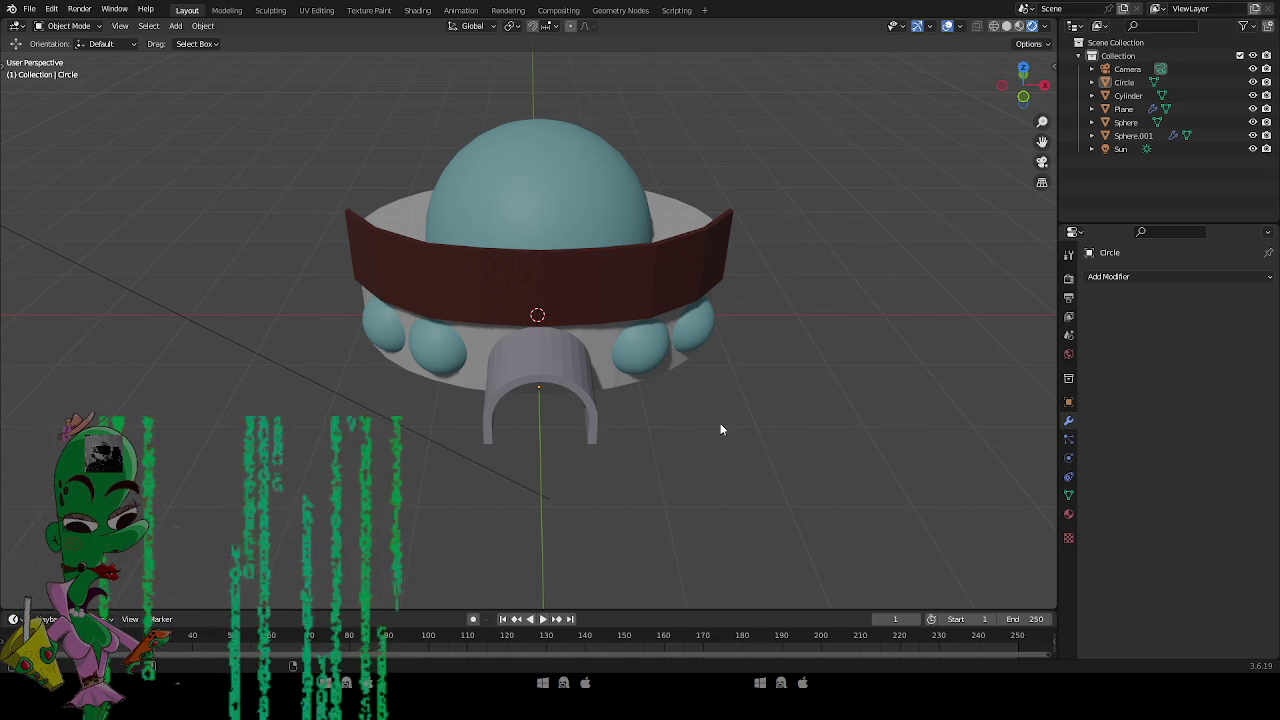
# Look through the camera and set the output resolution to 800 × 800 px.
pyautogui.press('KP_0')
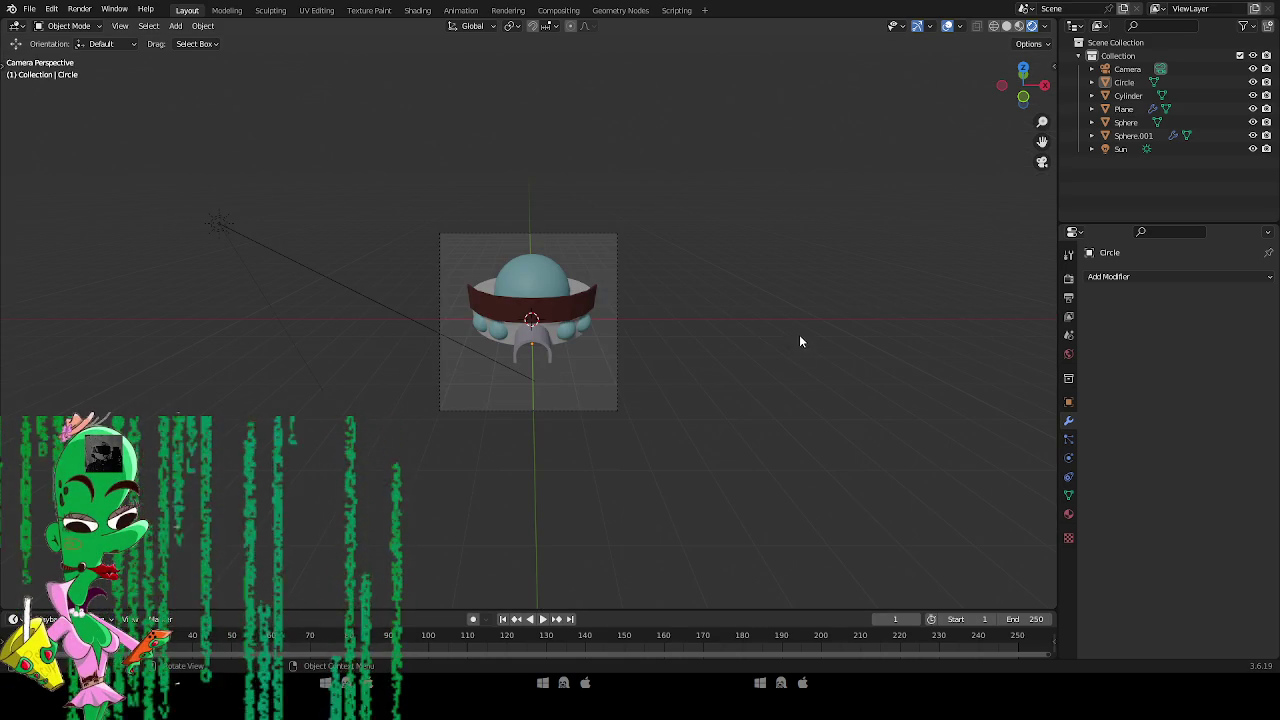
pyautogui.scroll(1, 812, 334)
pyautogui.click(1068, 279)
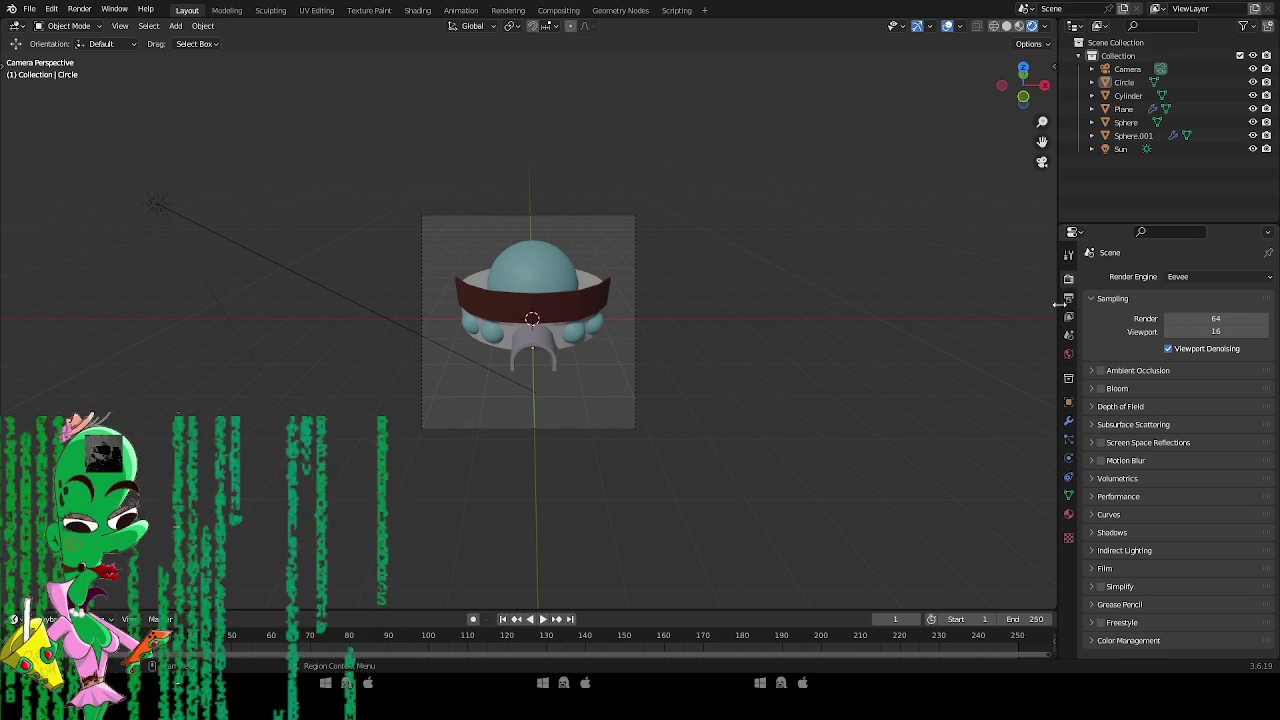
pyautogui.click(1068, 297)
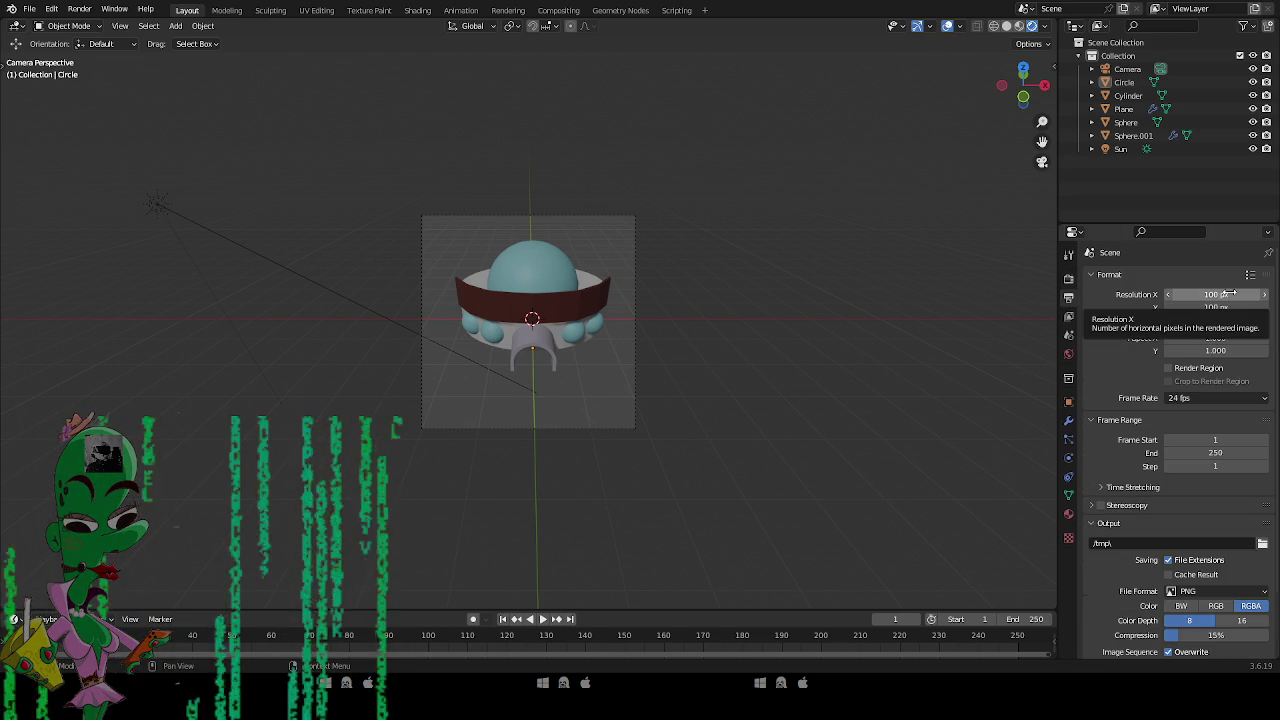
pyautogui.click(1230, 293)
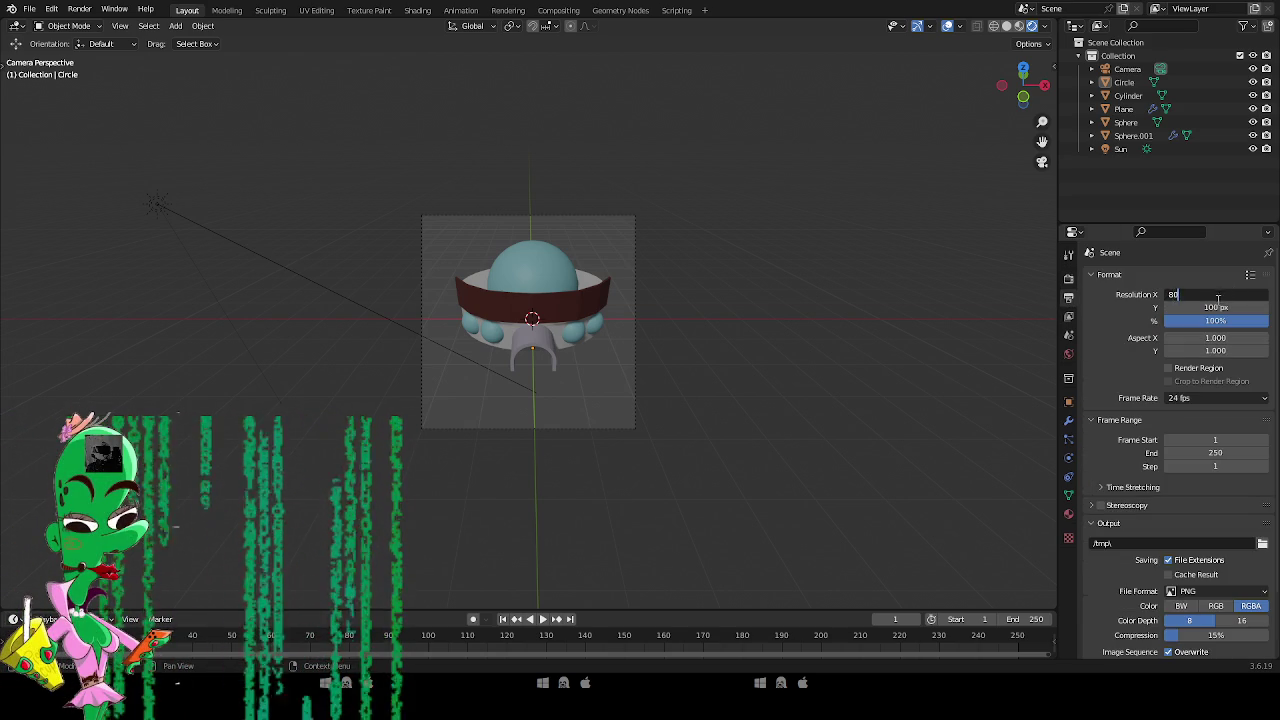
pyautogui.write('0')
pyautogui.press('Return')
pyautogui.click(1216, 311)
pyautogui.write('80')
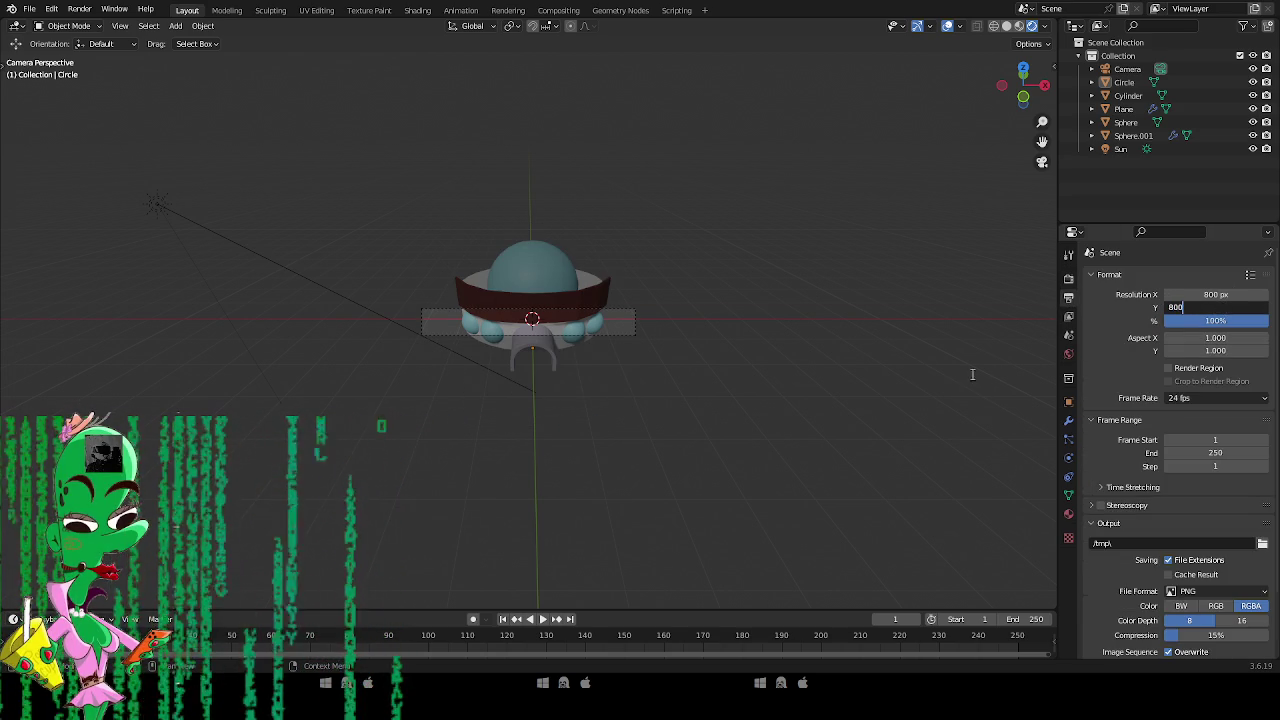
pyautogui.press('Return')
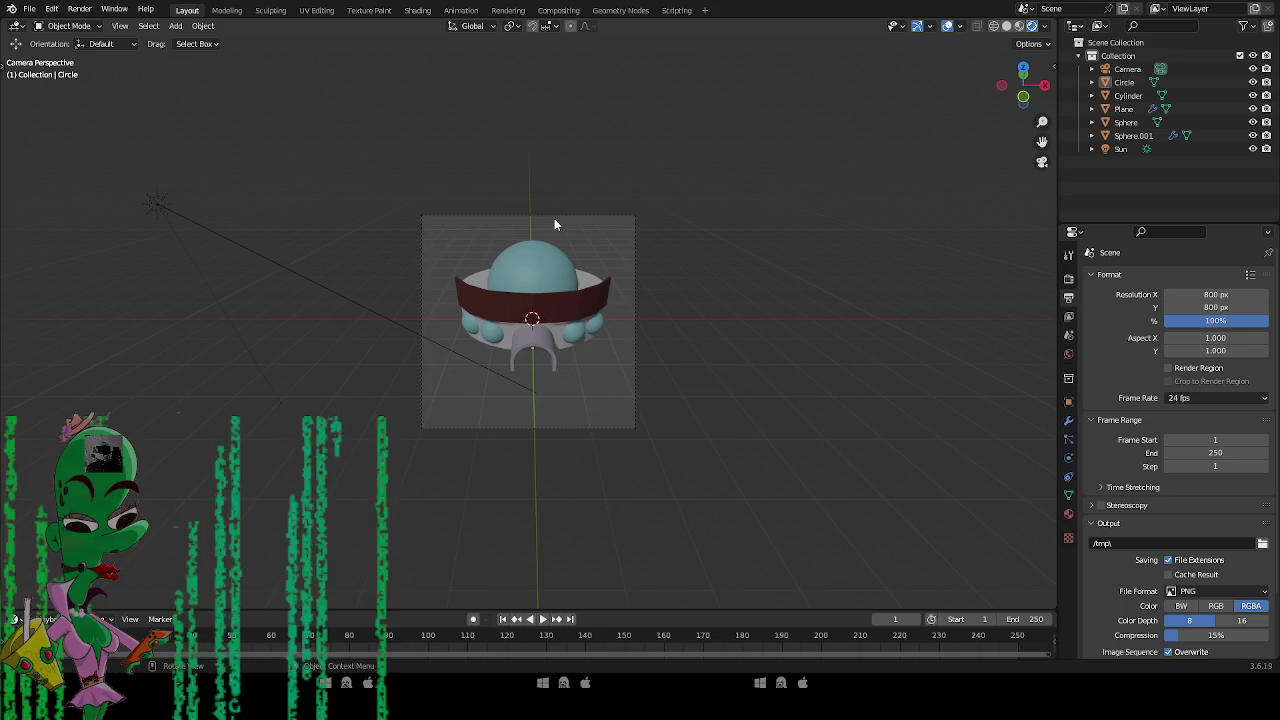
pyautogui.click(554, 218)
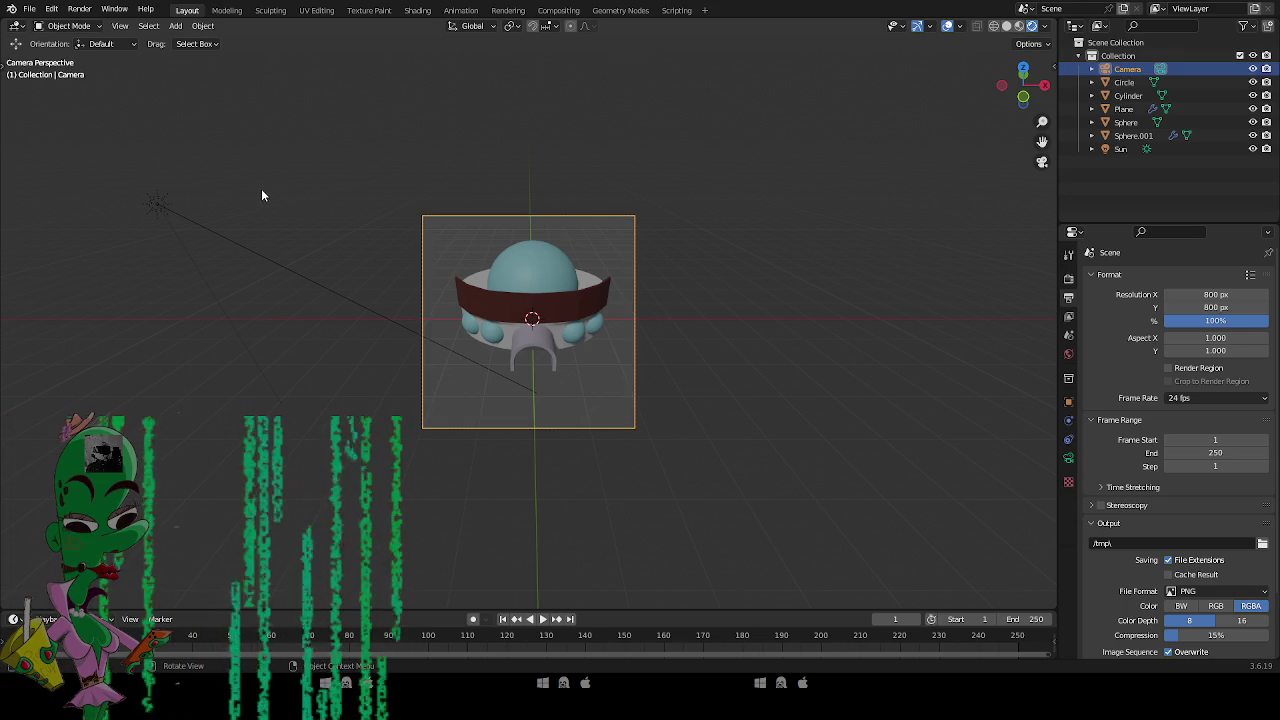
# Move the camera to better frame the domed building, then deselect it.
pyautogui.press('n')
pyautogui.press('n')
pyautogui.press('t')
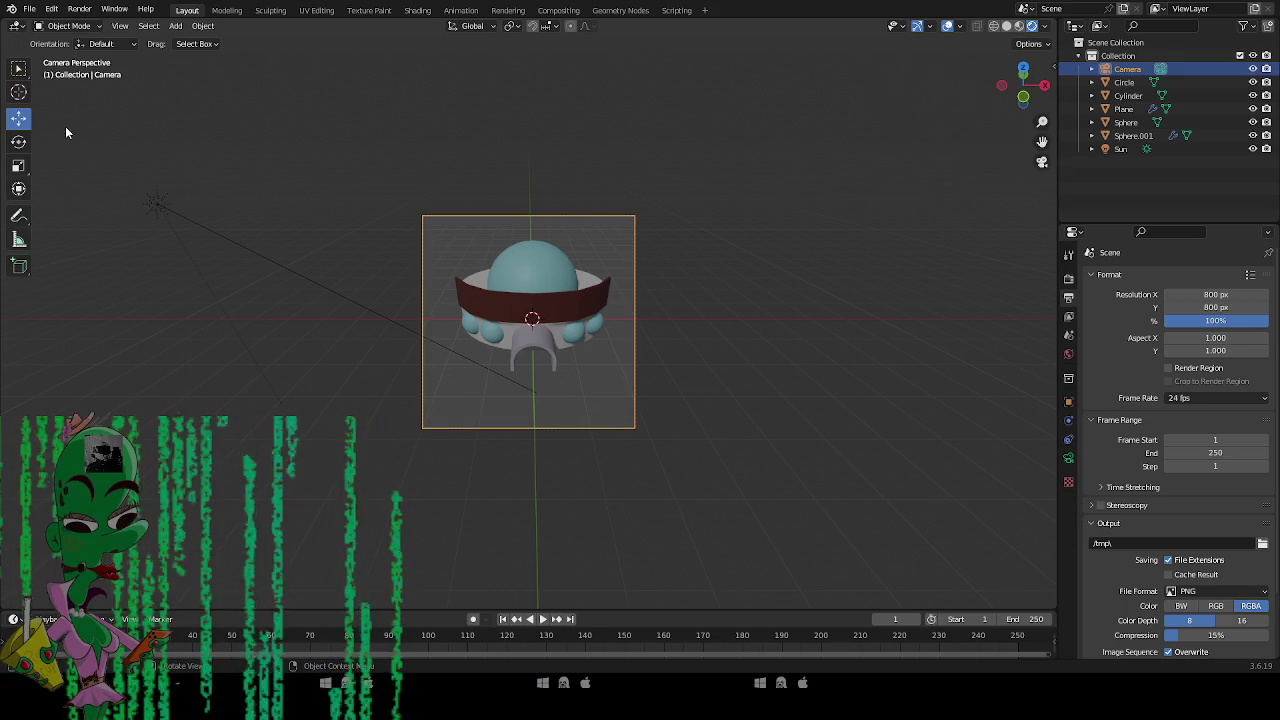
pyautogui.press('g')
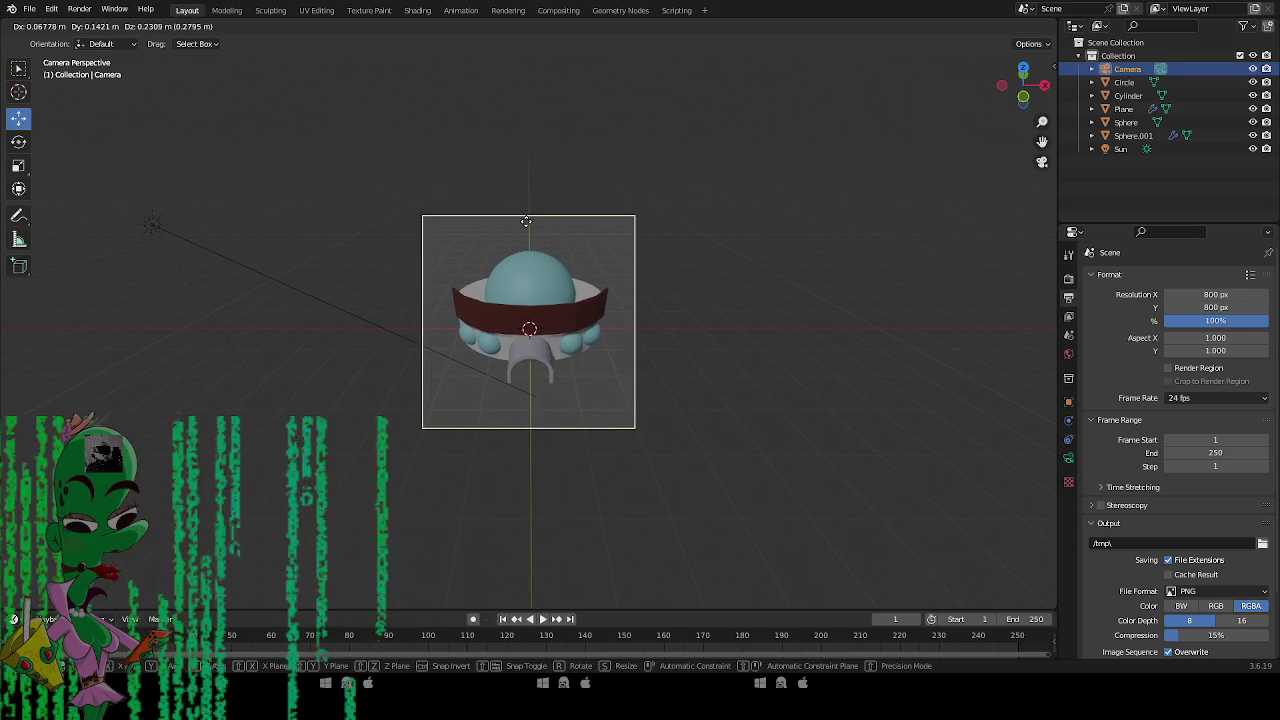
pyautogui.click(525, 218)
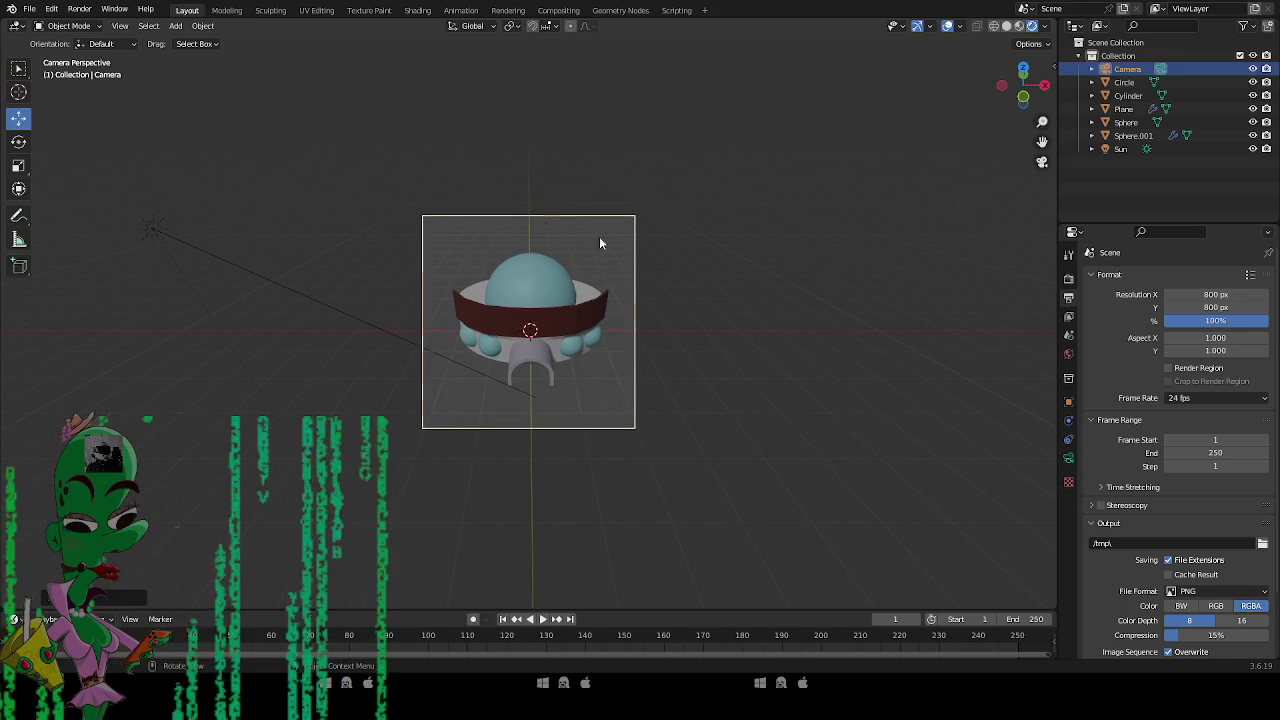
pyautogui.click(810, 350)
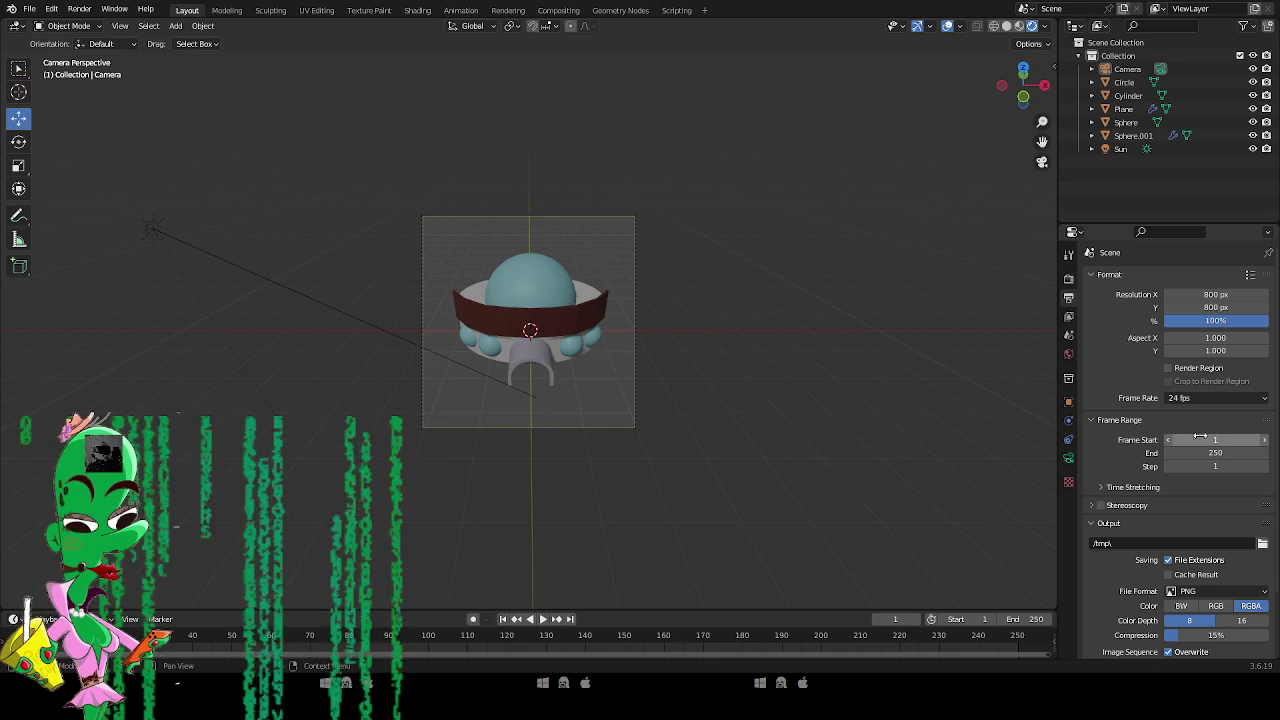
# Browse the View Layer and Scene properties tabs before returning to Output settings.
pyautogui.scroll(-3, 1200, 466)
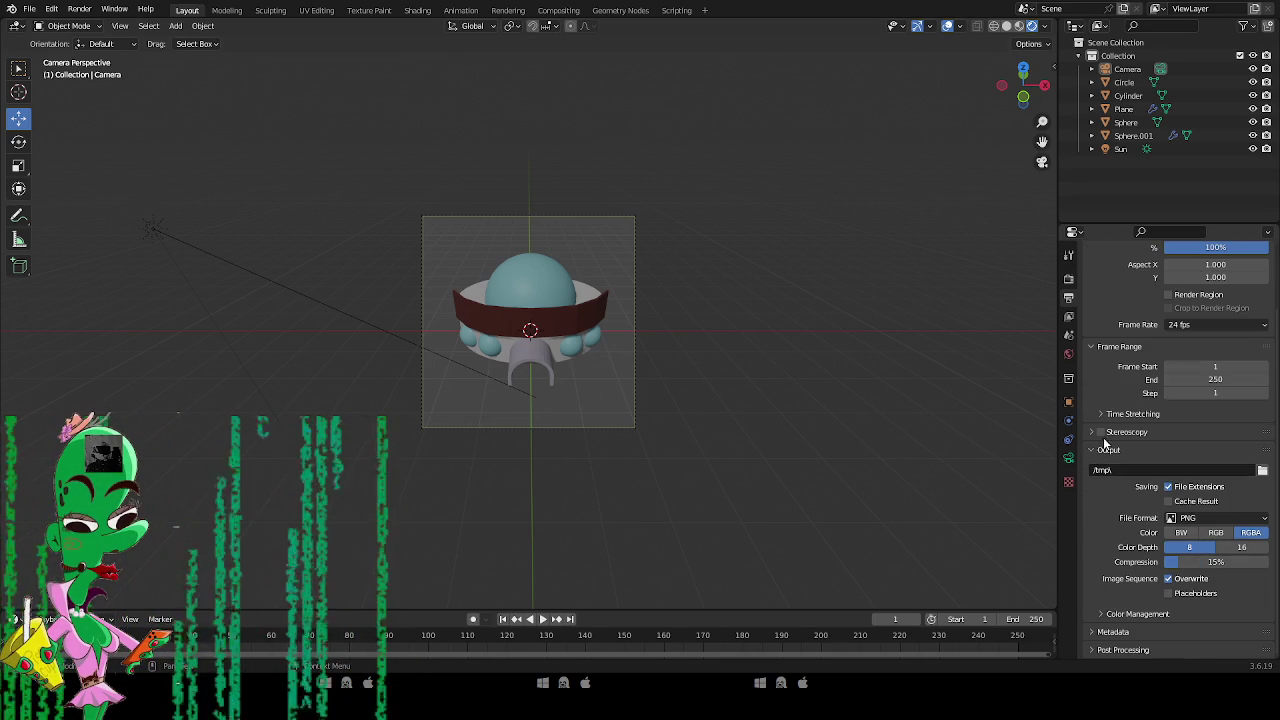
pyautogui.click(1068, 317)
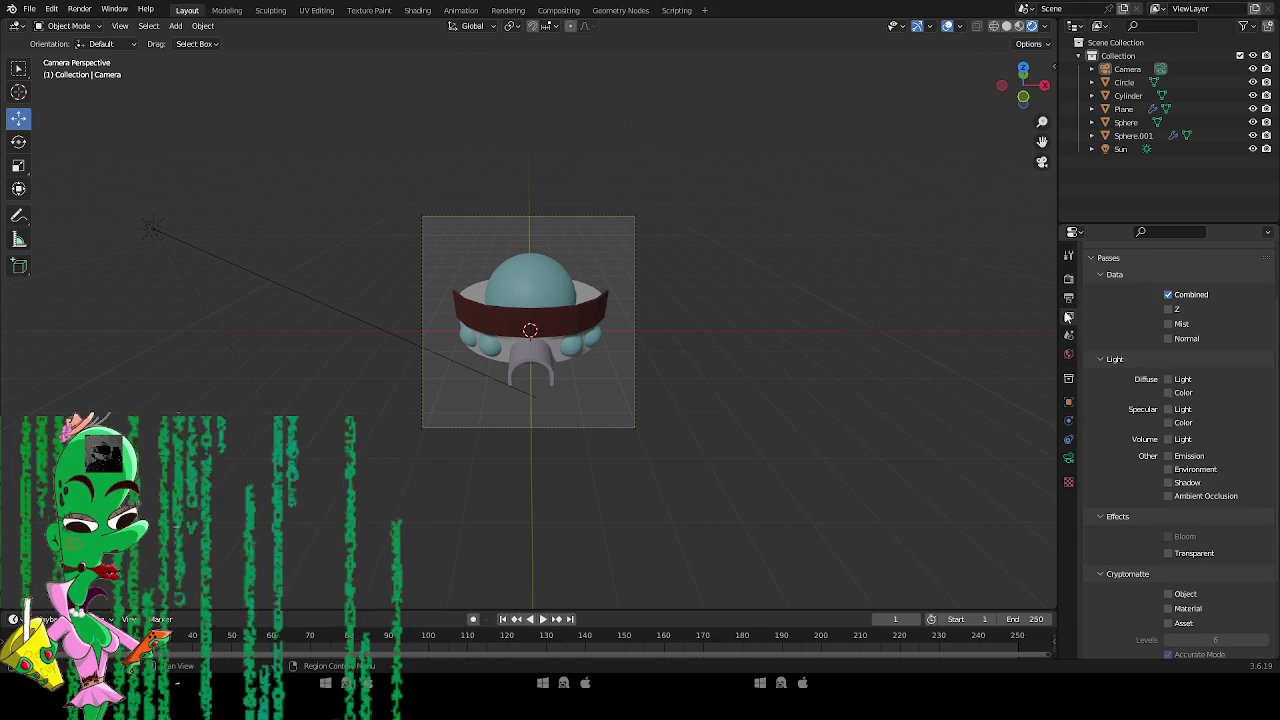
pyautogui.scroll(-3, 1122, 502)
pyautogui.scroll(1, 1122, 494)
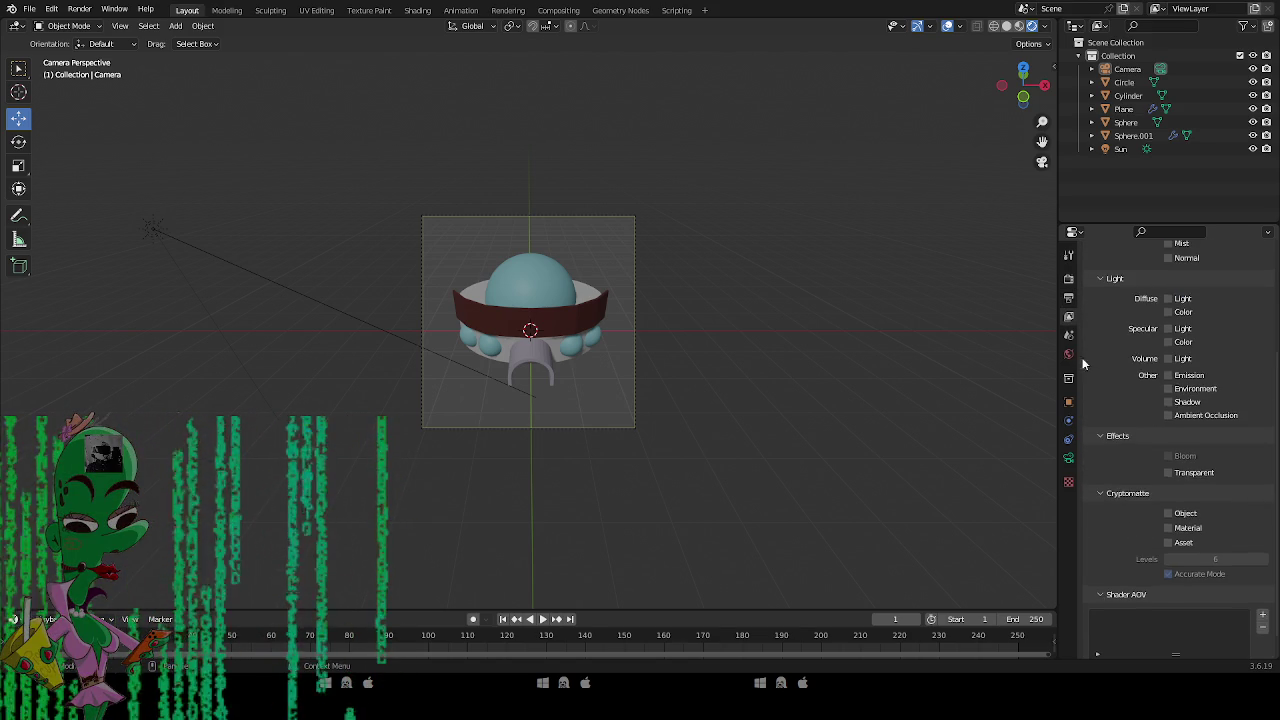
pyautogui.click(1068, 335)
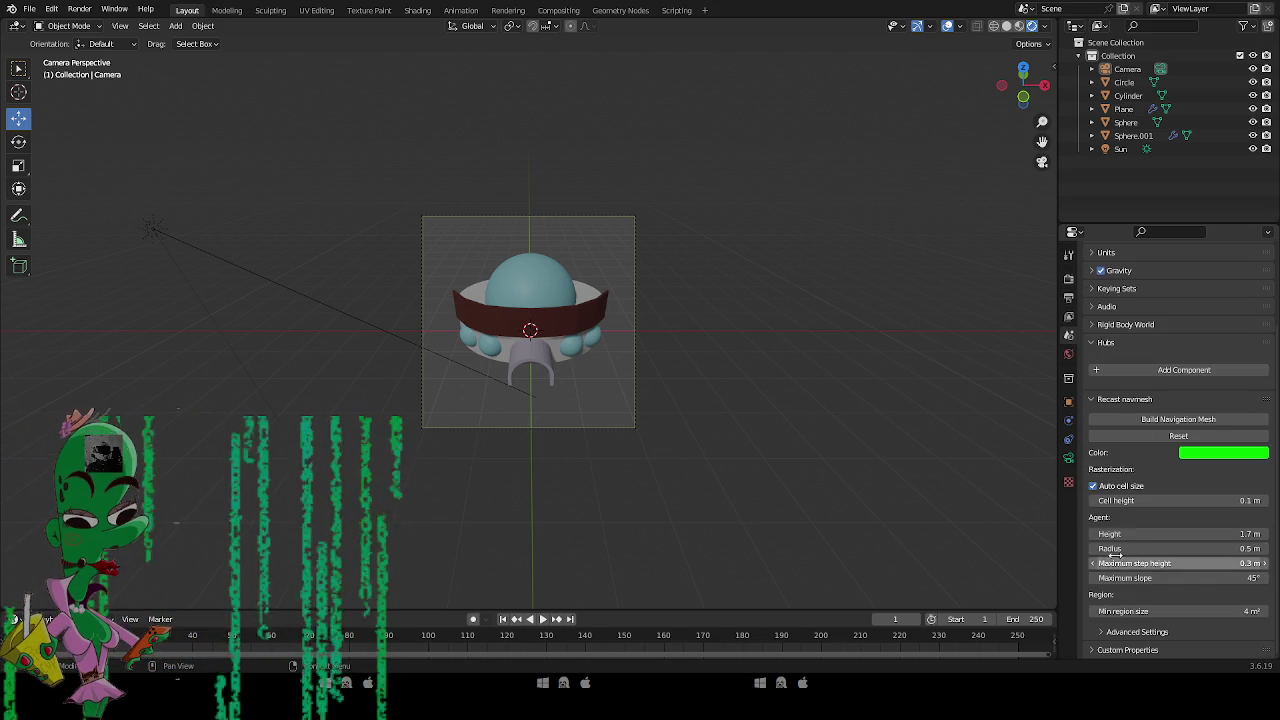
pyautogui.scroll(2, 1107, 487)
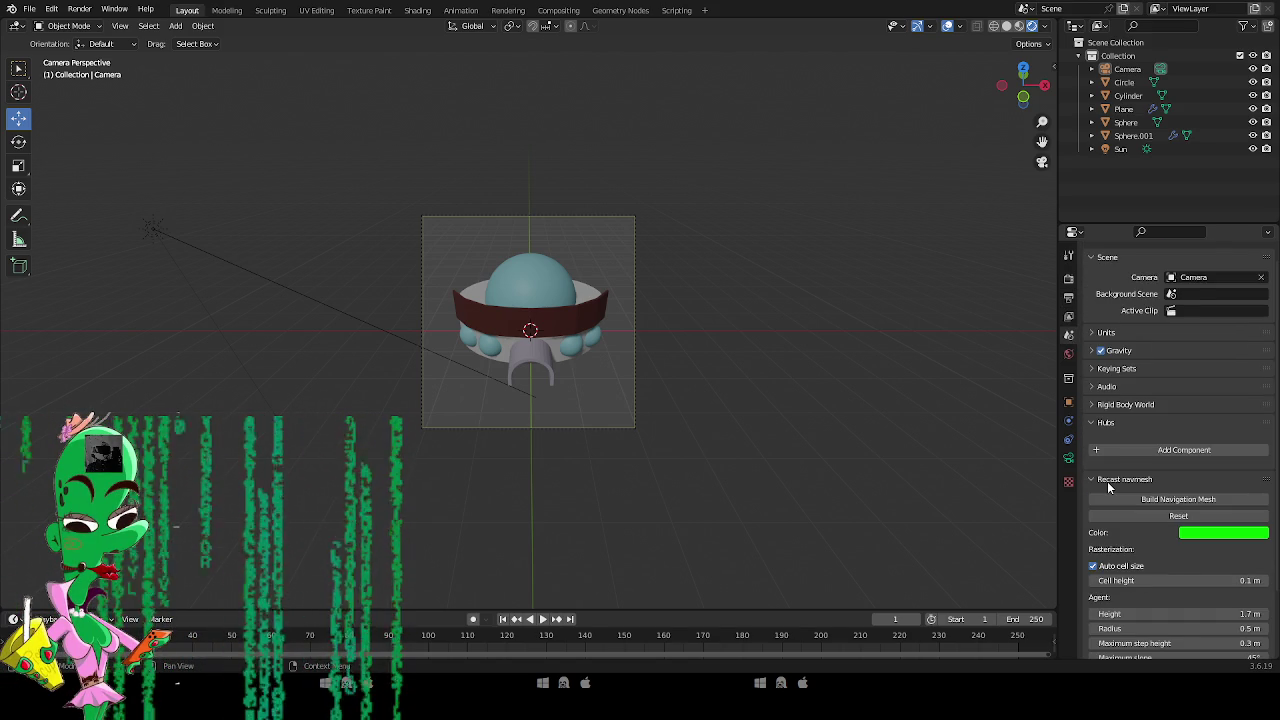
pyautogui.scroll(1, 1107, 481)
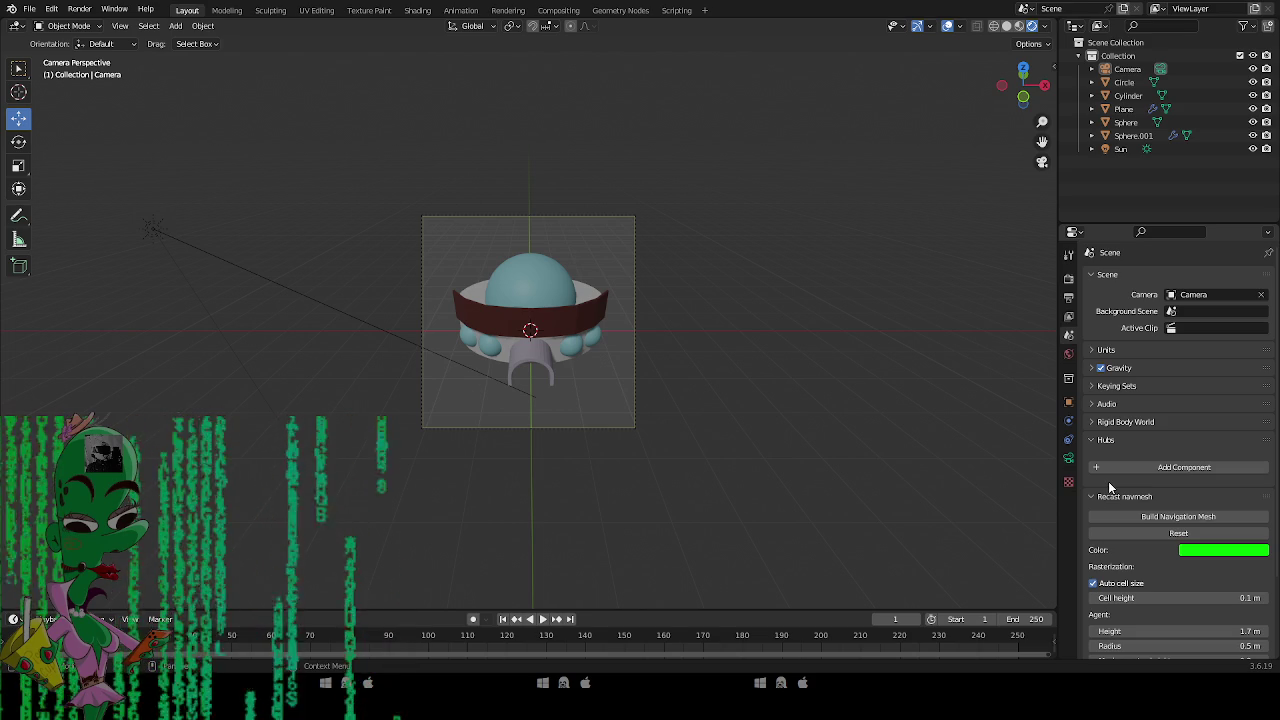
pyautogui.scroll(-3, 1108, 481)
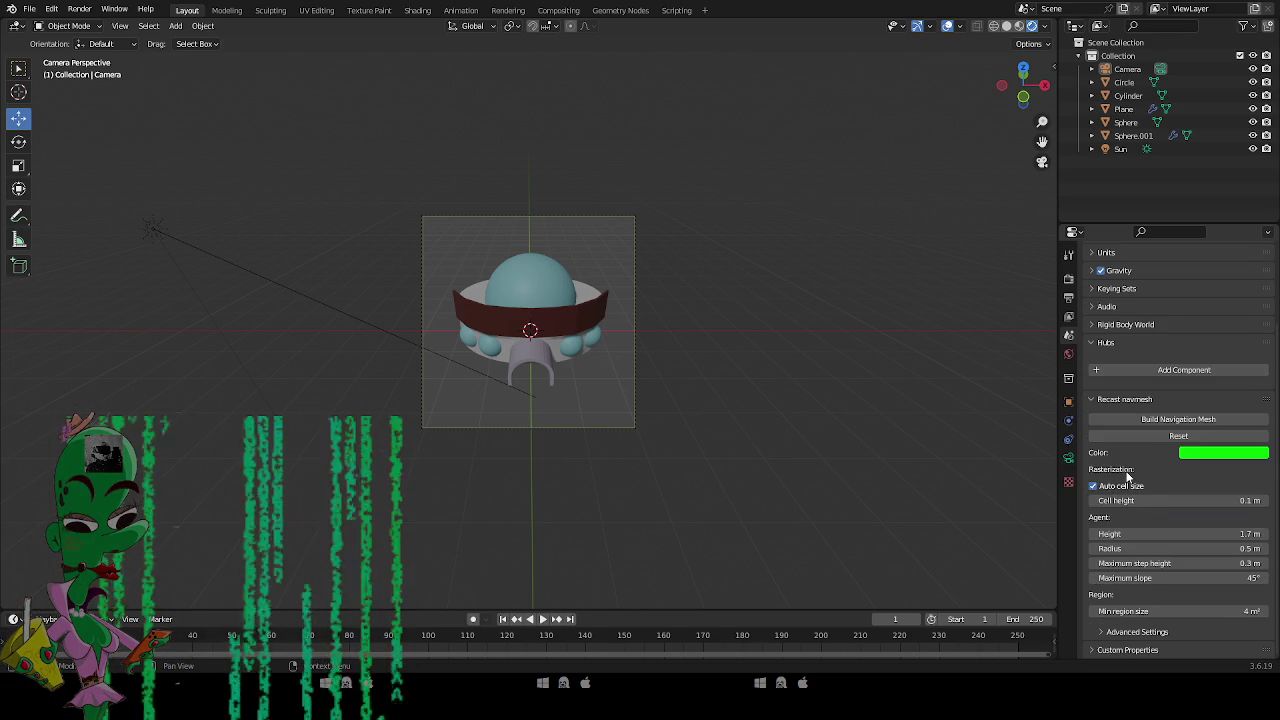
pyautogui.click(1069, 298)
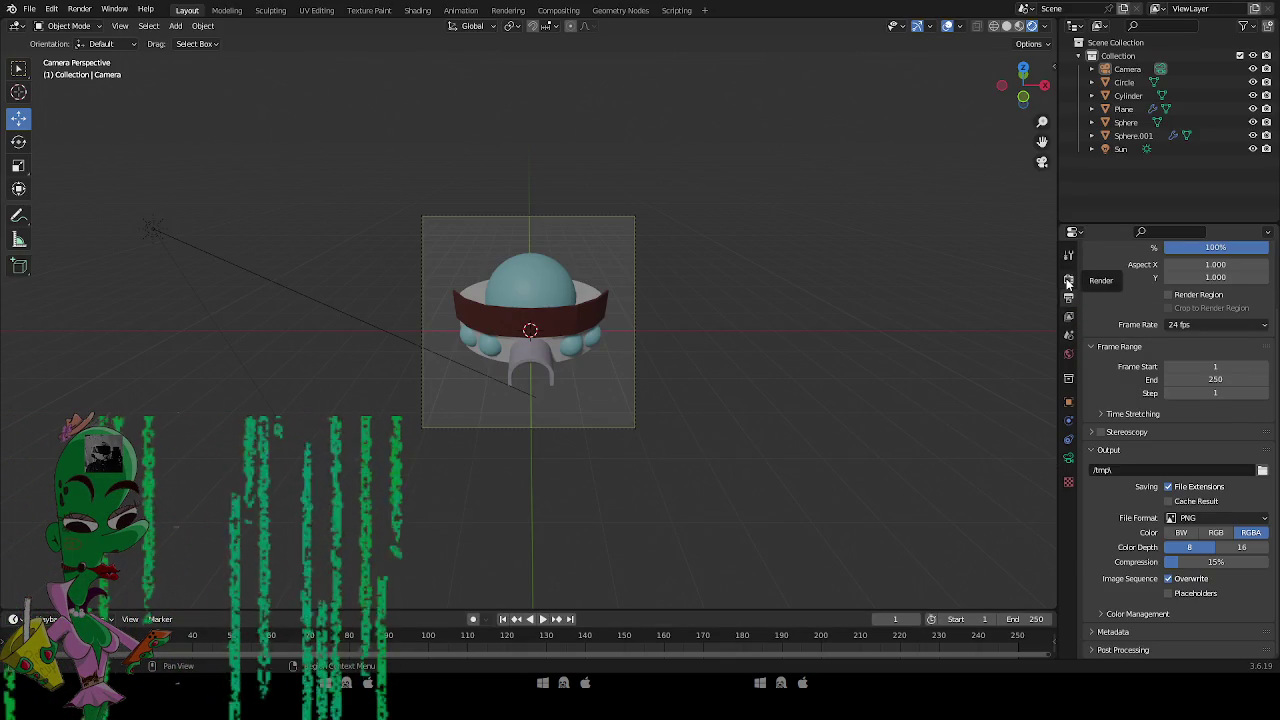
# Enable Film Transparent in the Render properties for a see-through background.
pyautogui.click(1067, 280)
pyautogui.click(1088, 569)
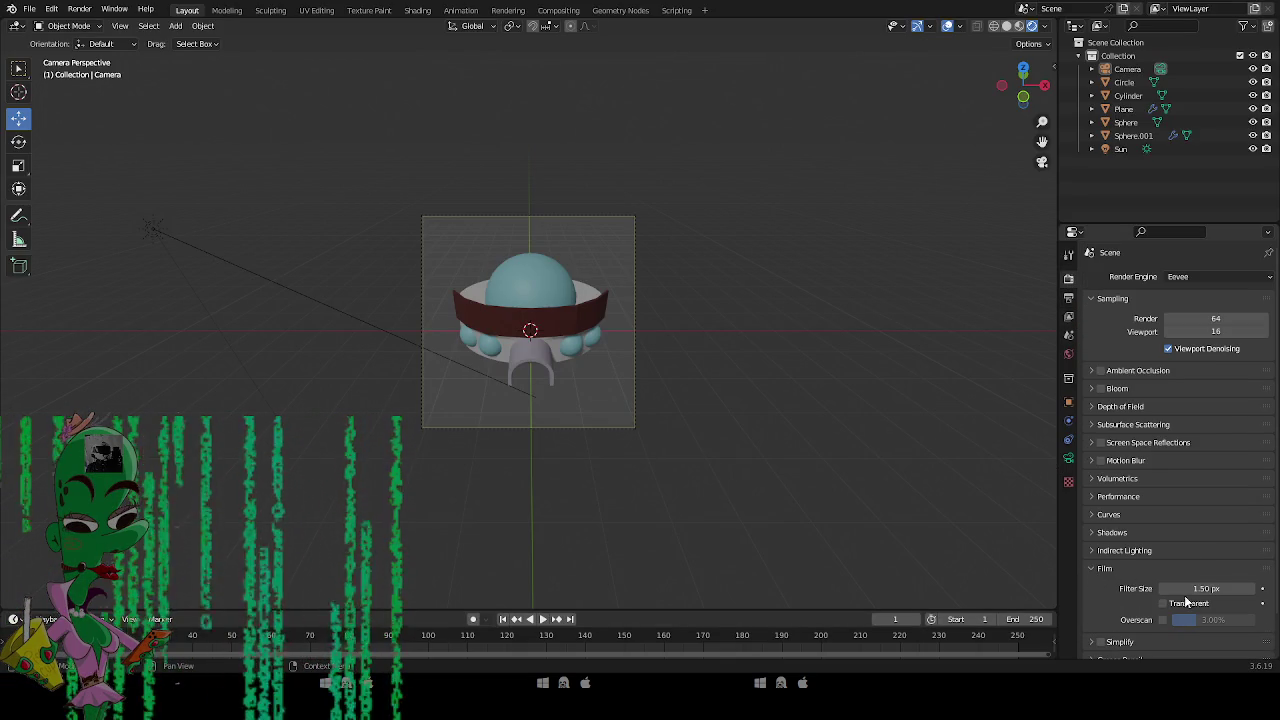
pyautogui.click(1165, 604)
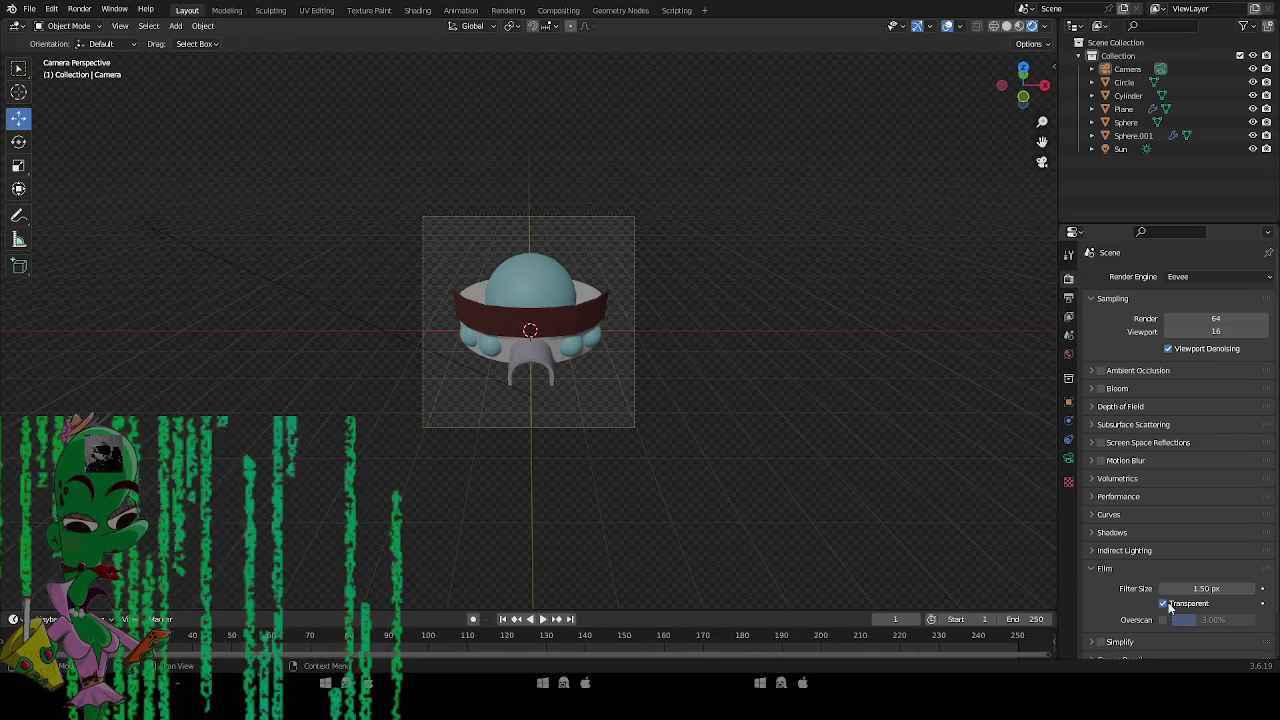
pyautogui.click(79, 9)
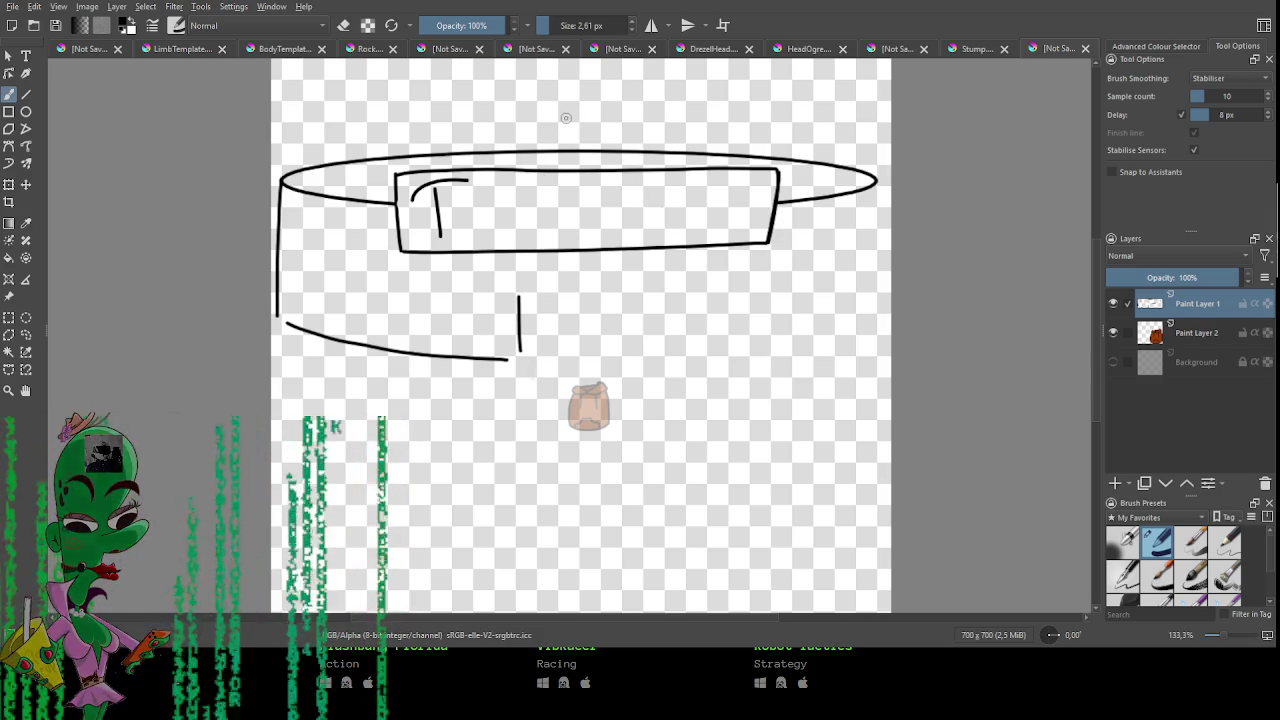
# Nudge the Krita canvas slightly to bring the building outline sketch into view.
pyautogui.moveTo(668, 269); pyautogui.dragTo(657, 283)
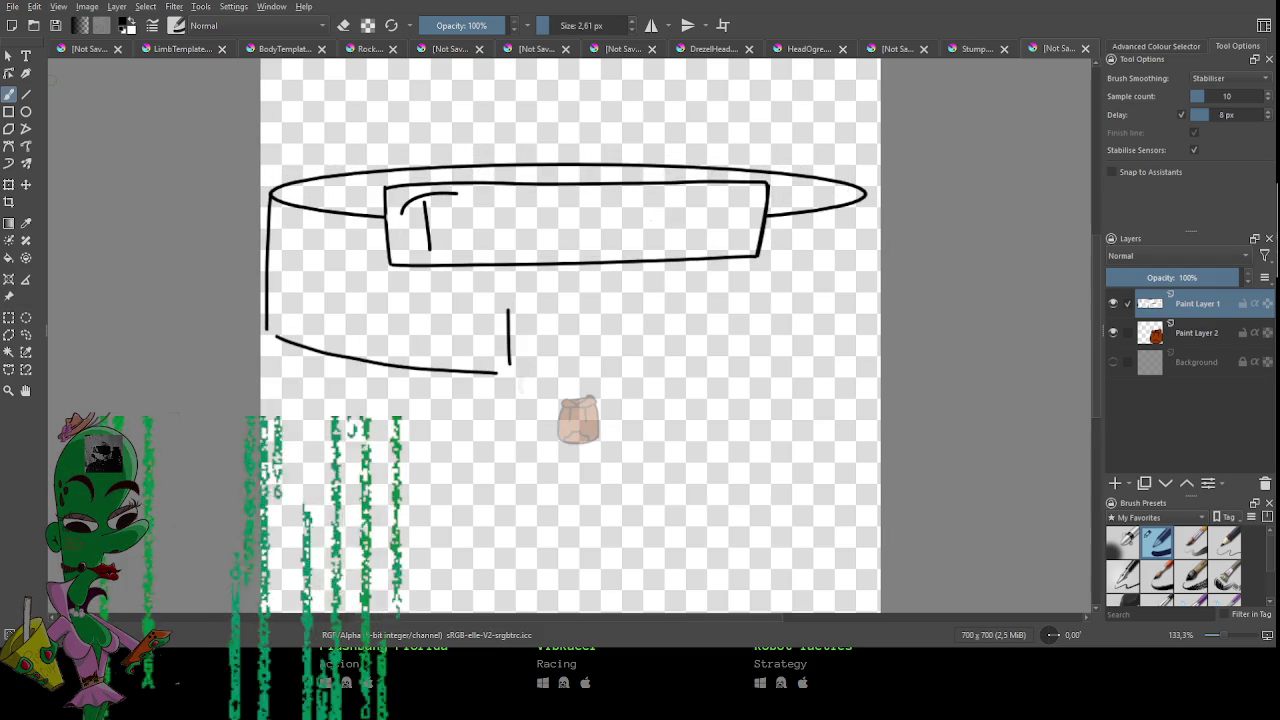
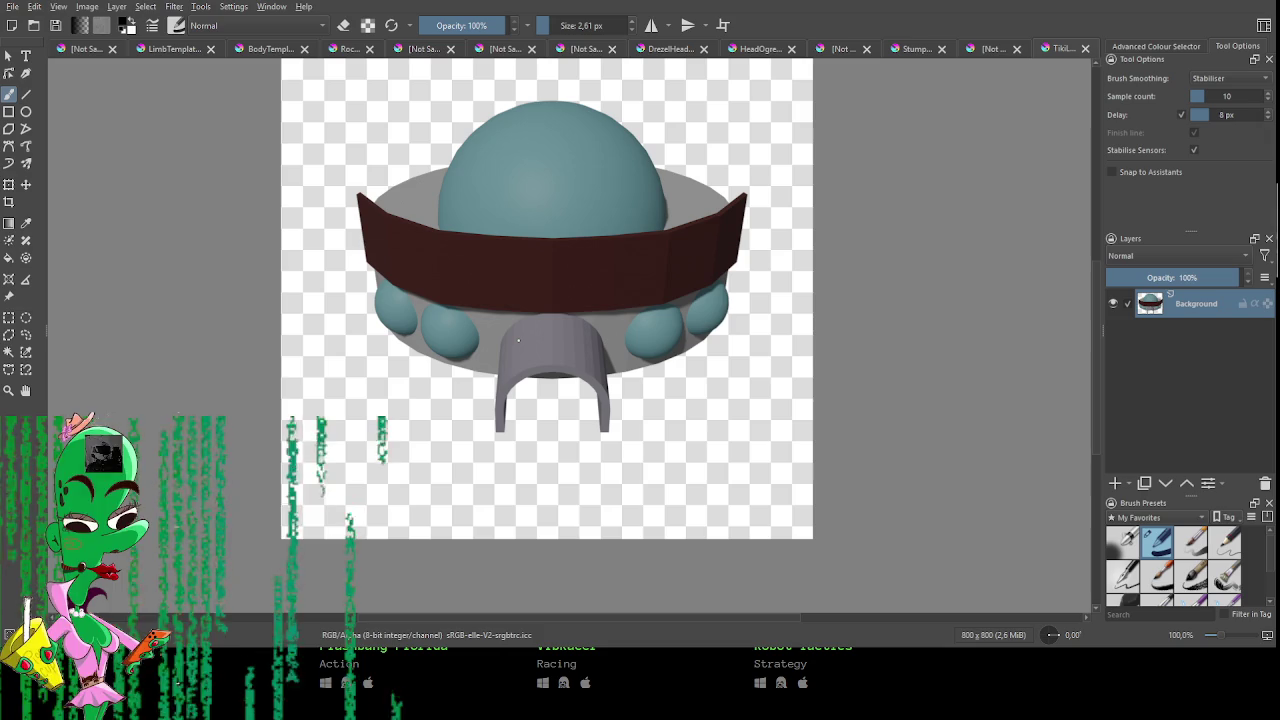
# Add a new paint layer above the background, undoing a trial stroke on the dome.
pyautogui.click(1115, 483)
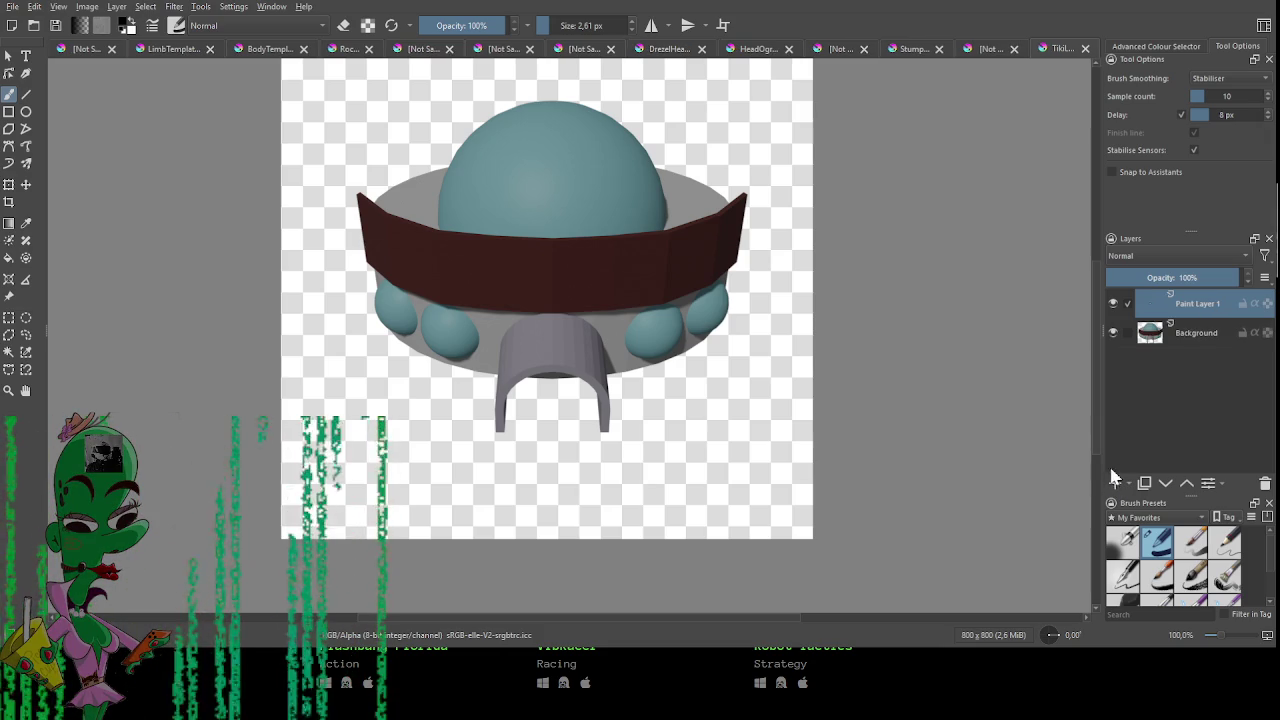
pyautogui.moveTo(468, 190); pyautogui.dragTo(545, 84)
pyautogui.hotkey('ctrl', 'z')
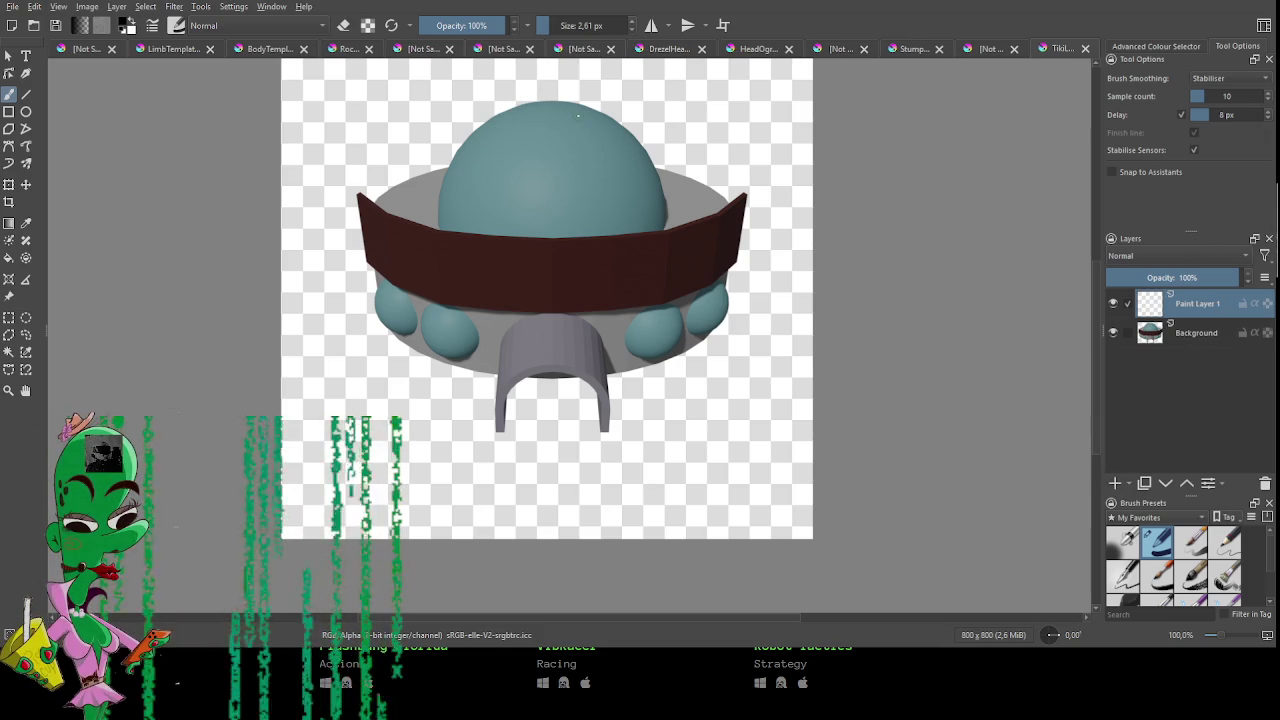
# Paint a near-white highlight at about 57% opacity along the dome's left edge.
pyautogui.click(1185, 44)
pyautogui.click(1172, 142)
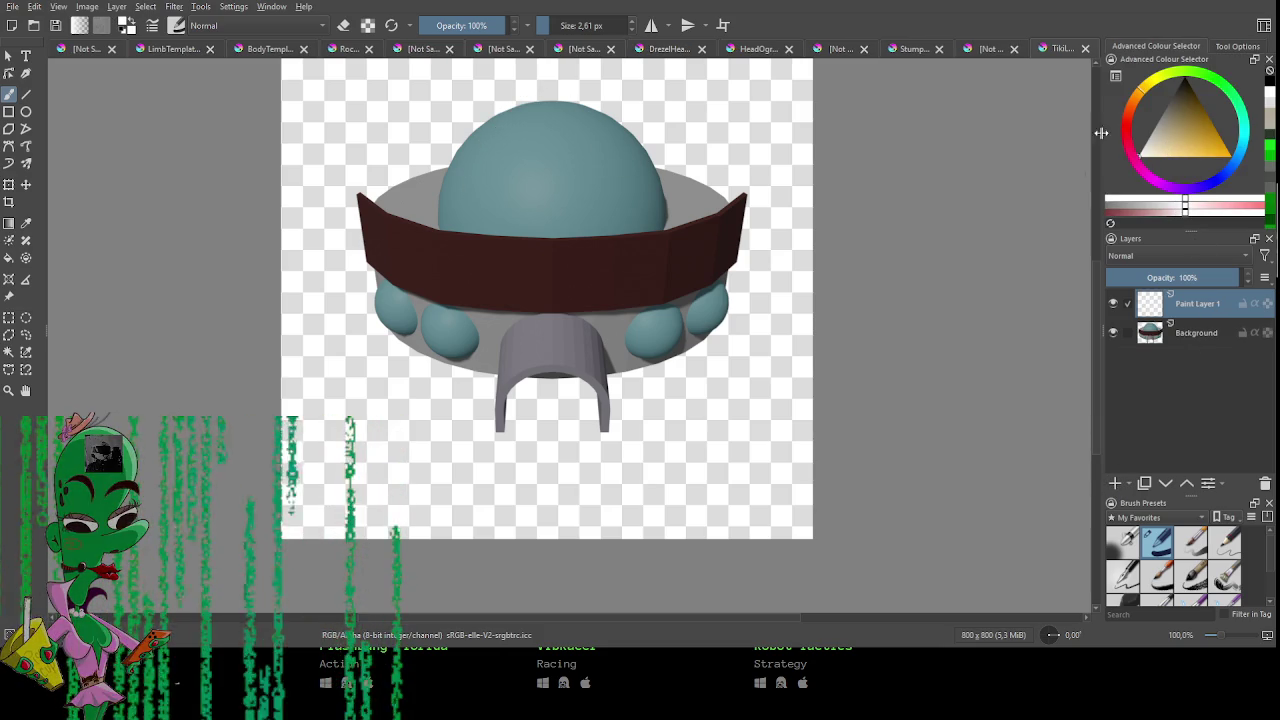
pyautogui.click(467, 25)
pyautogui.moveTo(498, 123); pyautogui.dragTo(450, 206)
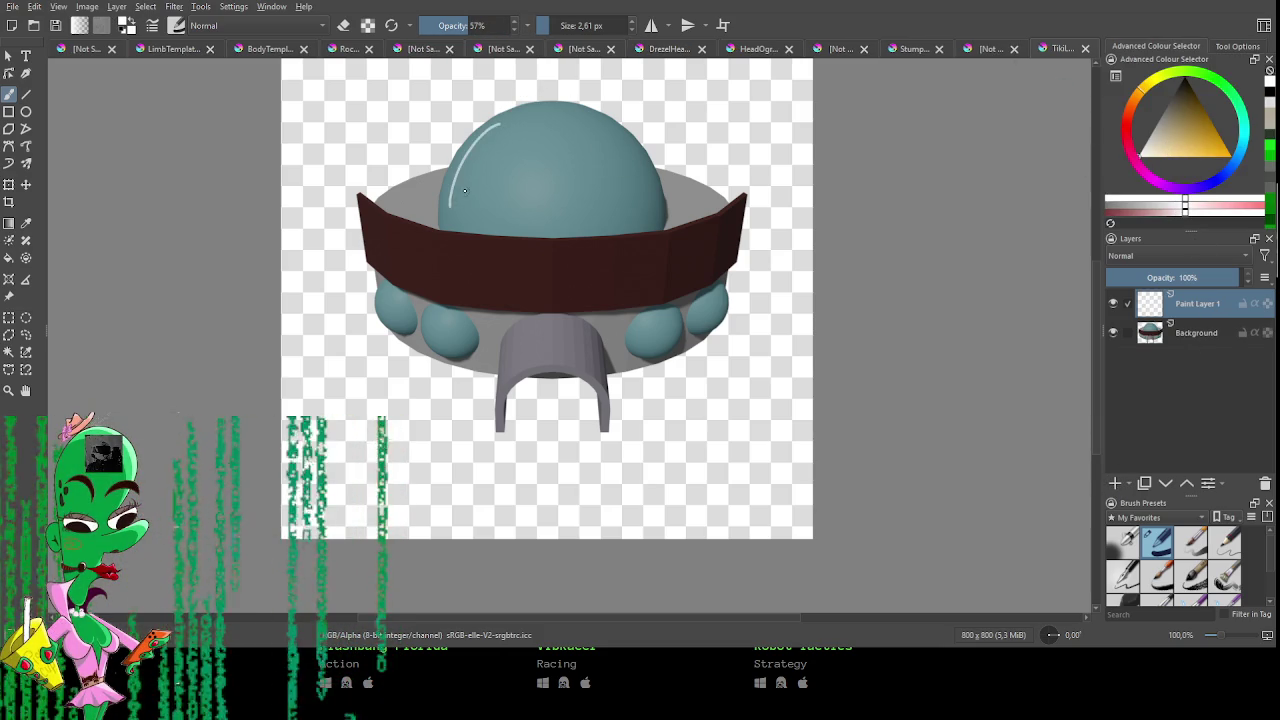
pyautogui.moveTo(478, 148)
pyautogui.keyDown('shift'); pyautogui.mouseDown()
pyautogui.moveTo(490, 148)
pyautogui.moveTo(455, 200)
pyautogui.mouseUp(); pyautogui.keyUp('shift')
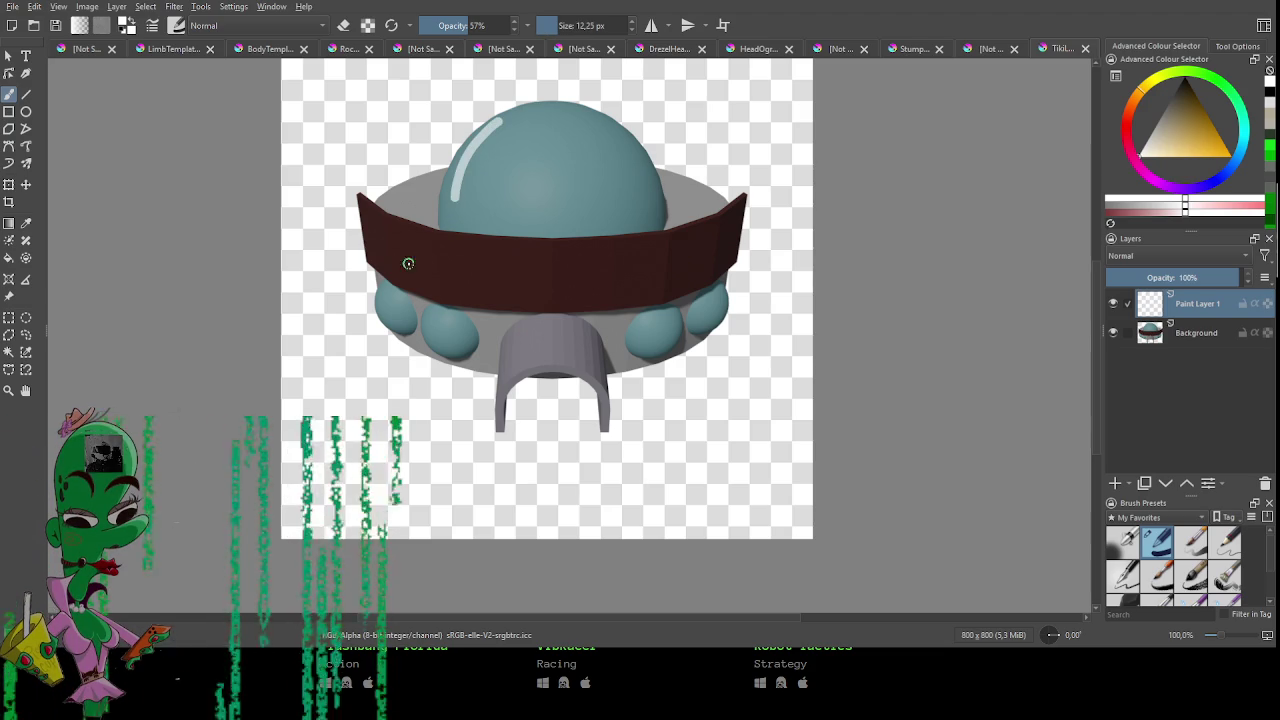
pyautogui.hotkey('ctrl', 'z')
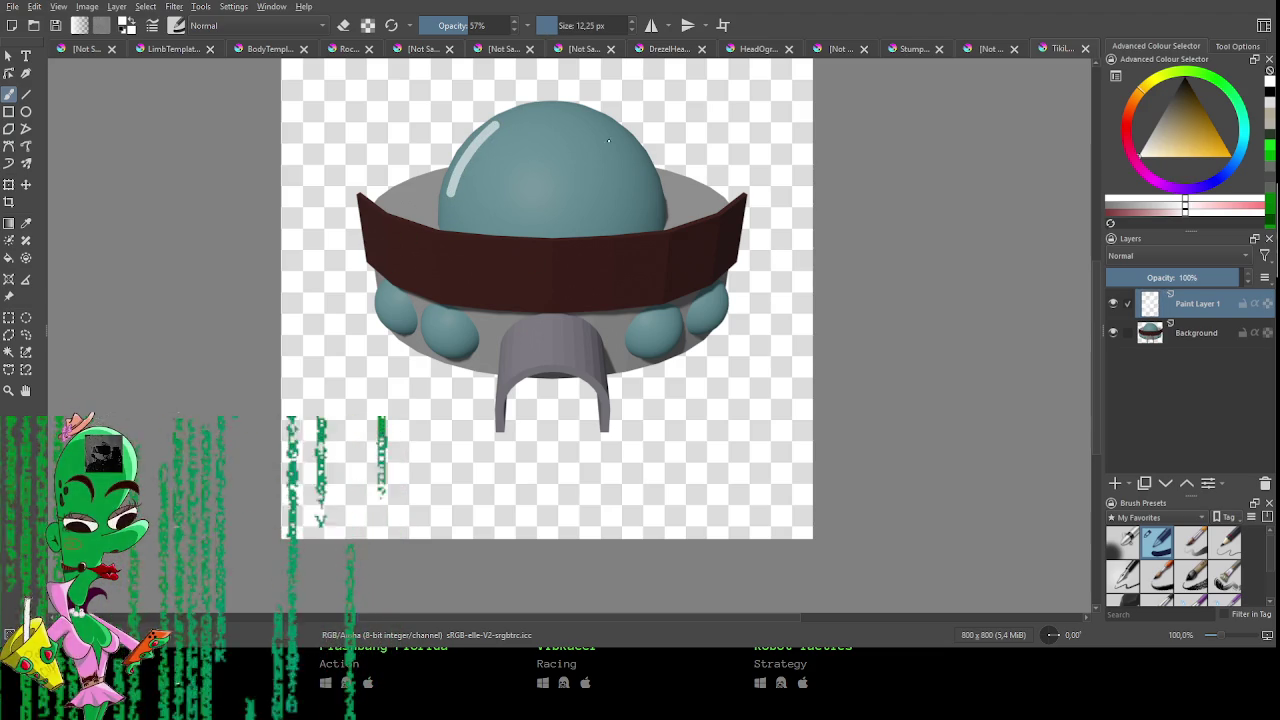
pyautogui.scroll(3, 610, 318)
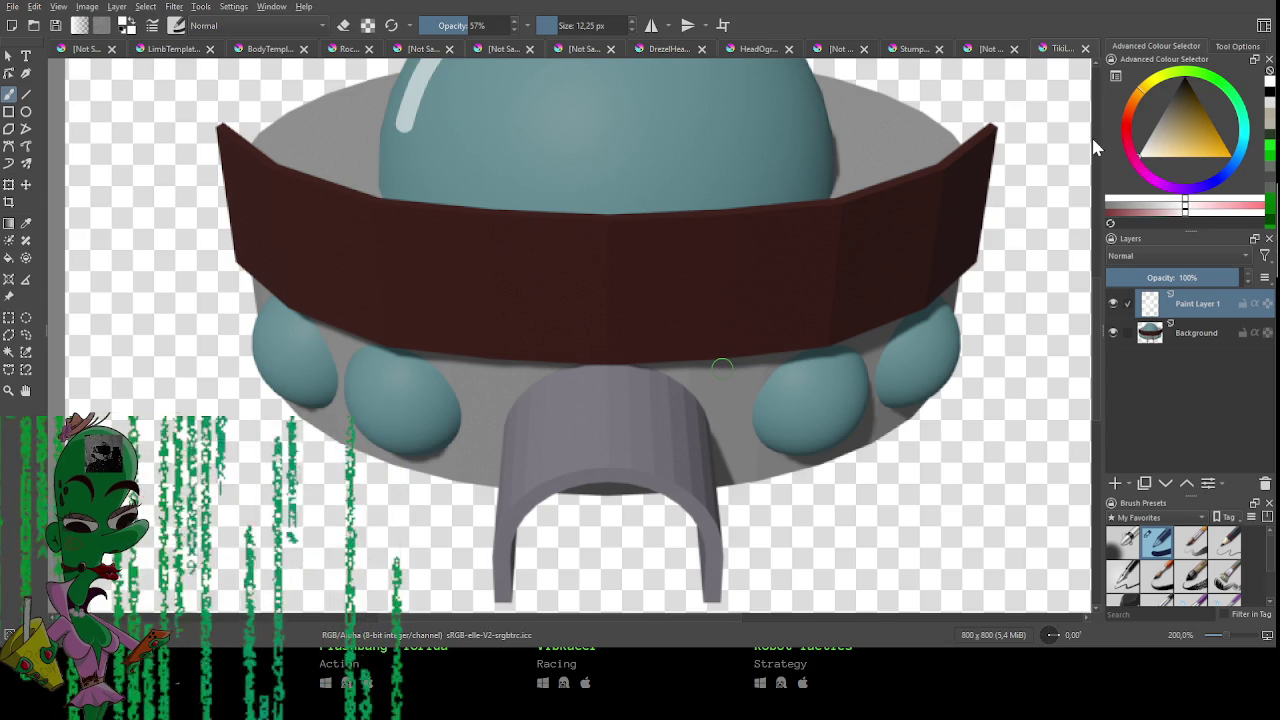
# Restore brush opacity to 100%, shrink the brush, and set Brush Smoothing to None.
pyautogui.moveTo(478, 25); pyautogui.dragTo(512, 25)
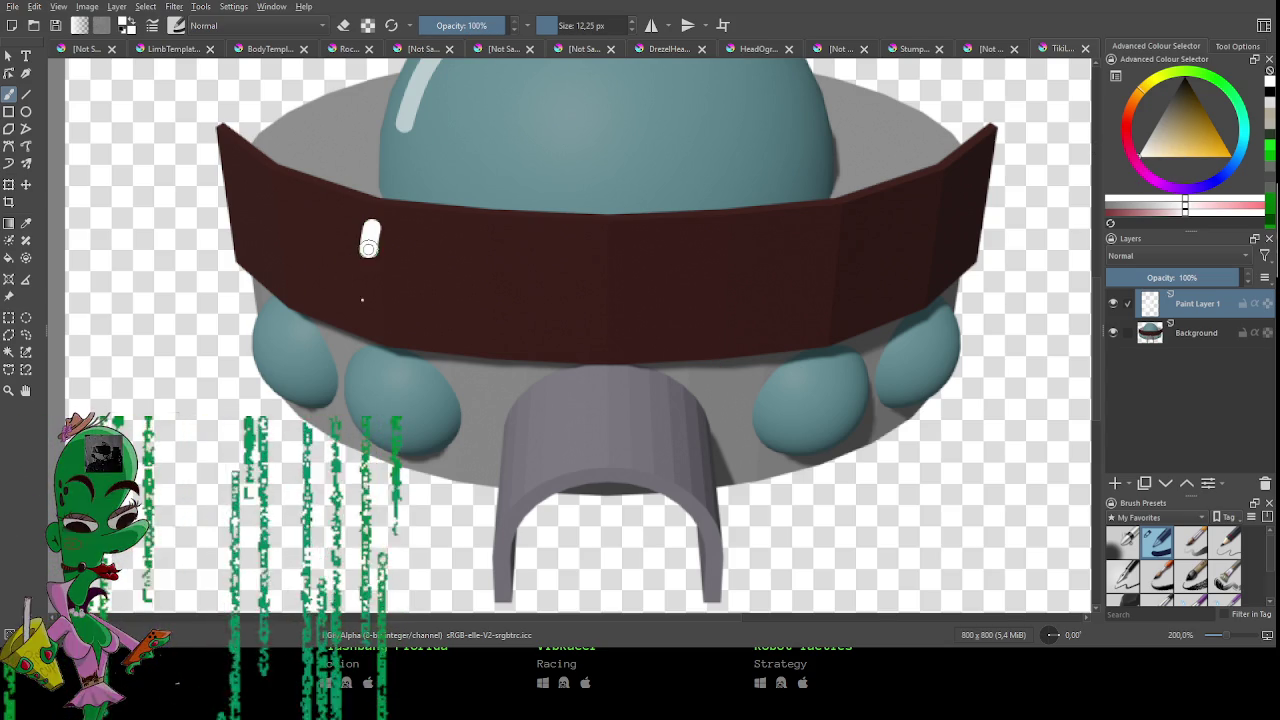
pyautogui.moveTo(371, 230); pyautogui.dragTo(343, 243)
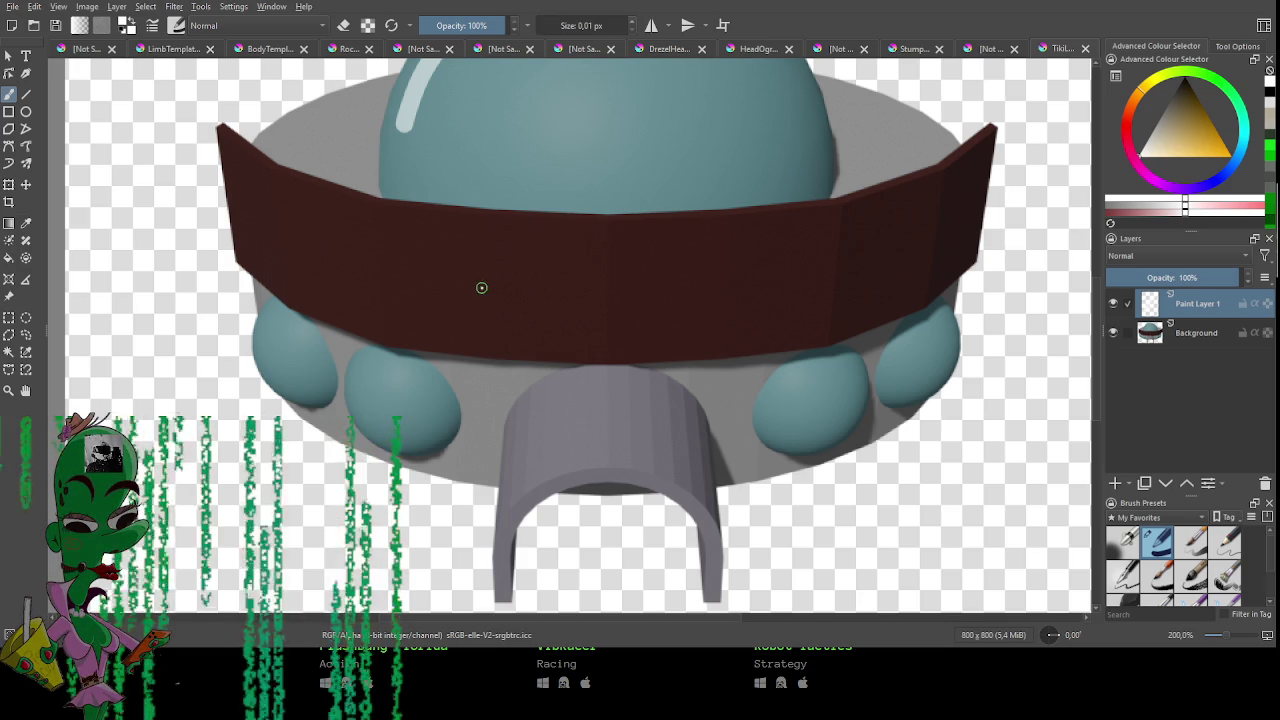
pyautogui.press('1')
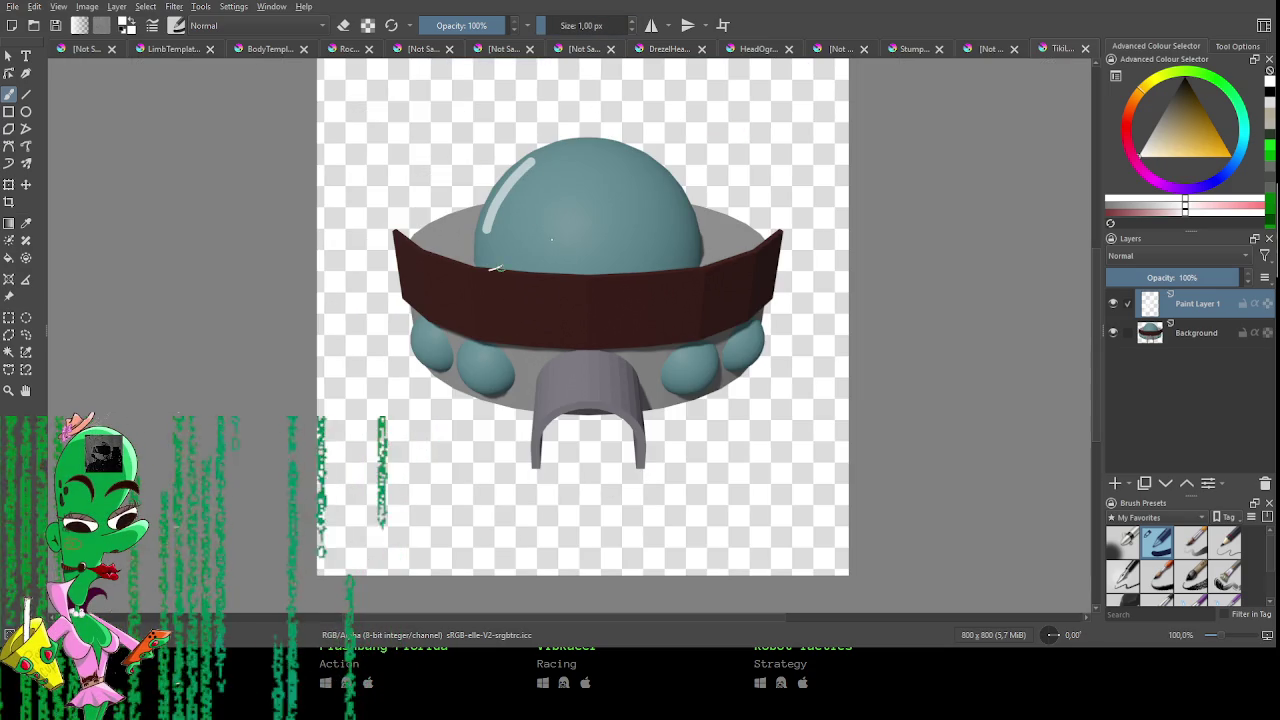
pyautogui.click(1237, 46)
pyautogui.click(1232, 78)
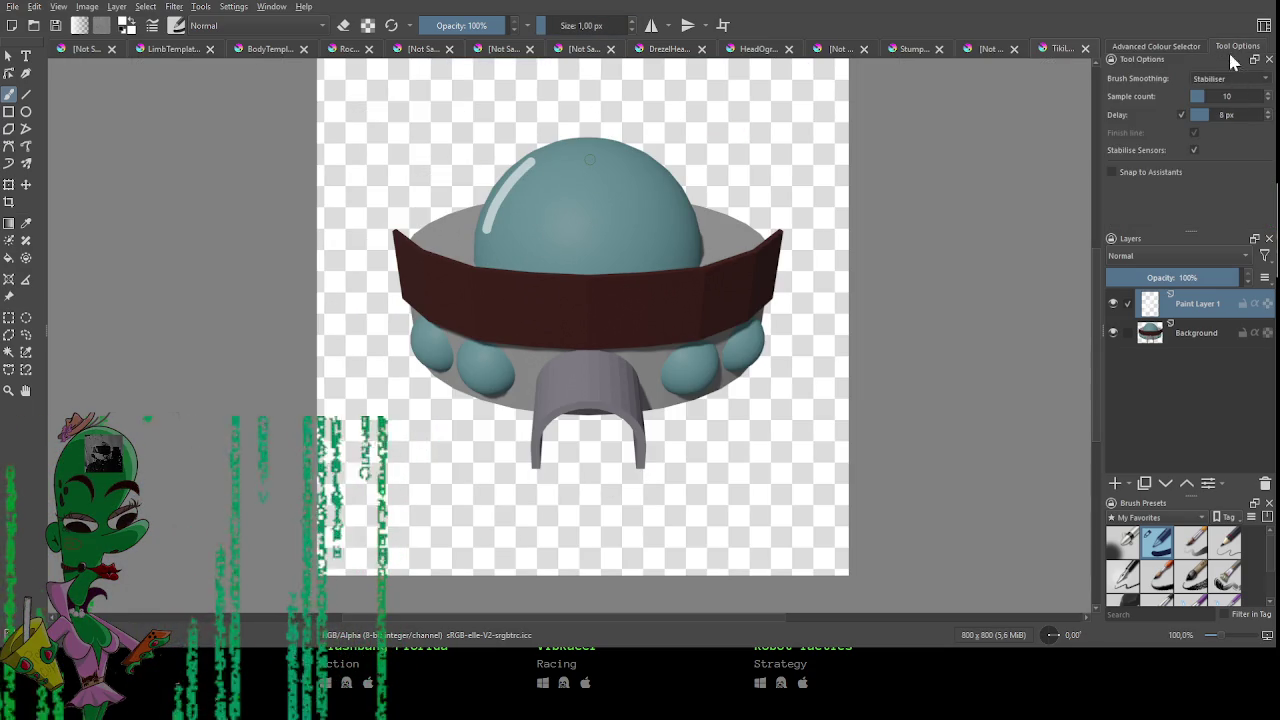
pyautogui.click(1237, 46)
pyautogui.press('+')
pyautogui.press('+')
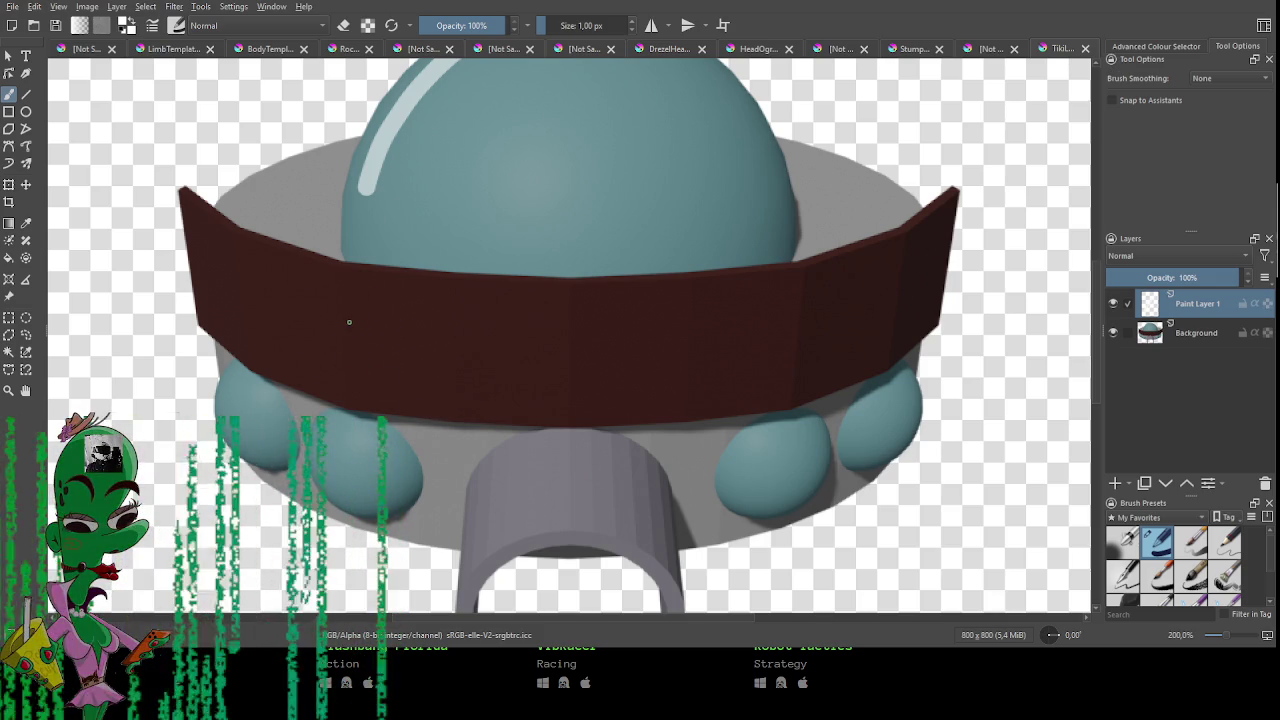
# Try drawing a letter T on the band, undo it, and thicken the brush.
pyautogui.moveTo(350, 300); pyautogui.dragTo(345, 376)
pyautogui.moveTo(330, 301)
pyautogui.mouseDown()
pyautogui.moveTo(378, 292)
pyautogui.moveTo(347, 381)
pyautogui.mouseUp()
pyautogui.hotkey('ctrl', 'z')
pyautogui.hotkey('ctrl', 'z')
pyautogui.hotkey('ctrl', 'z')
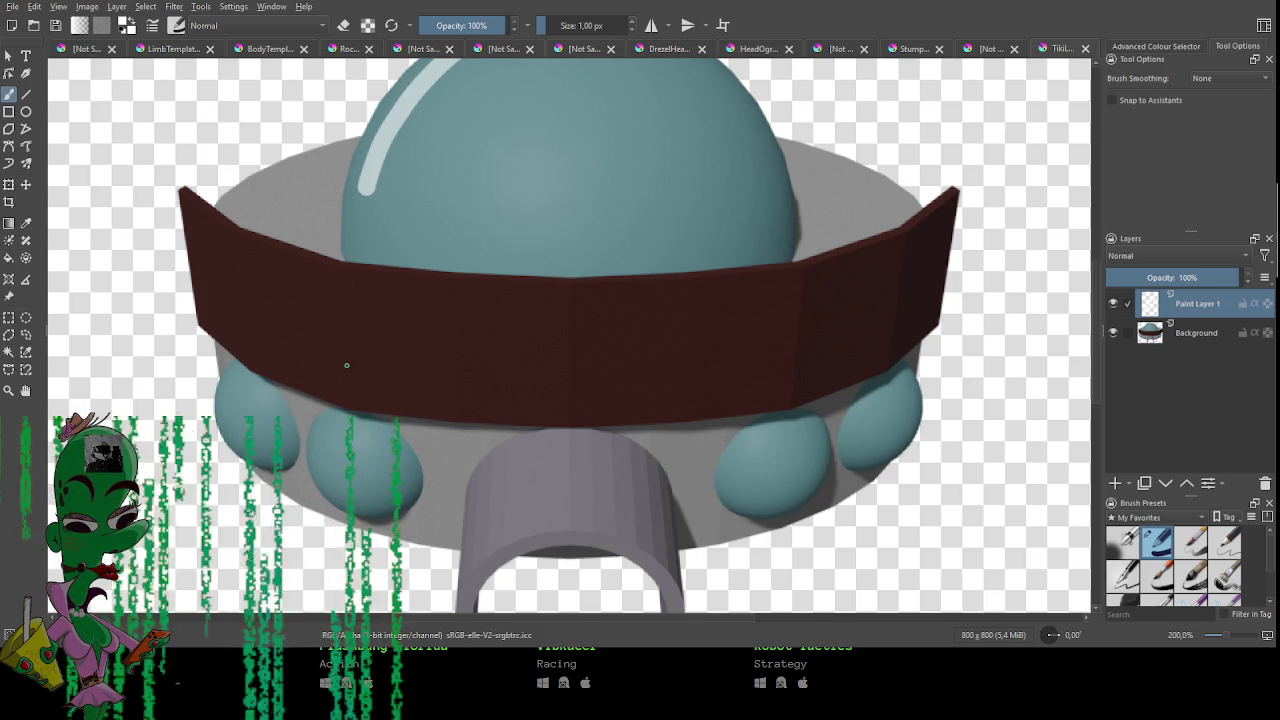
pyautogui.moveTo(350, 330); pyautogui.dragTo(347, 378)
# Hand-letter TIKI across the brown band, then undo the lettering strokes.
pyautogui.hotkey('ctrl', 'z')
pyautogui.press(']')
pyautogui.press(']')
pyautogui.press(']')
pyautogui.moveTo(350, 310)
pyautogui.mouseDown()
pyautogui.moveTo(347, 368)
pyautogui.moveTo(375, 295)
pyautogui.moveTo(381, 382)
pyautogui.mouseUp()
pyautogui.moveTo(408, 302); pyautogui.dragTo(407, 378)
pyautogui.moveTo(440, 308)
pyautogui.mouseDown()
pyautogui.moveTo(436, 378)
pyautogui.moveTo(461, 378)
pyautogui.mouseUp()
pyautogui.moveTo(585, 302); pyautogui.dragTo(590, 396)
pyautogui.hotkey('ctrl', 'z')
pyautogui.hotkey('ctrl', 'z')
pyautogui.hotkey('ctrl', 'z')
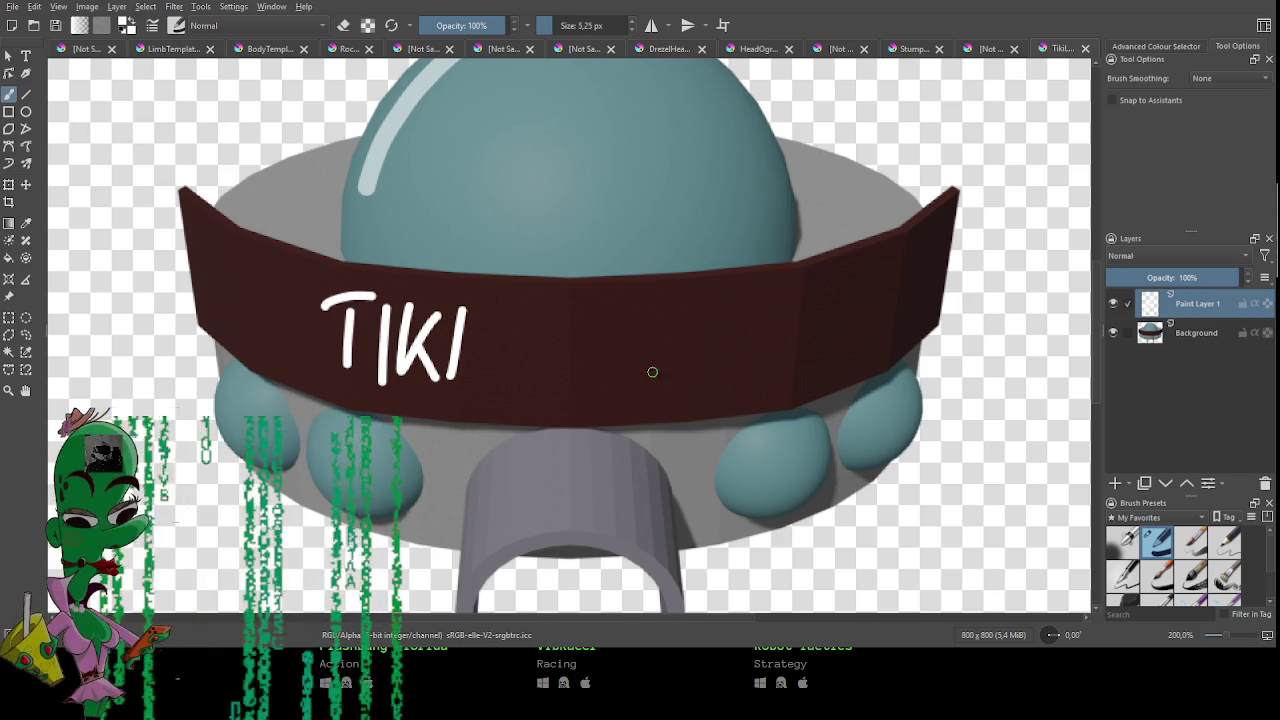
pyautogui.hotkey('ctrl', 'z')
pyautogui.hotkey('ctrl', 'z')
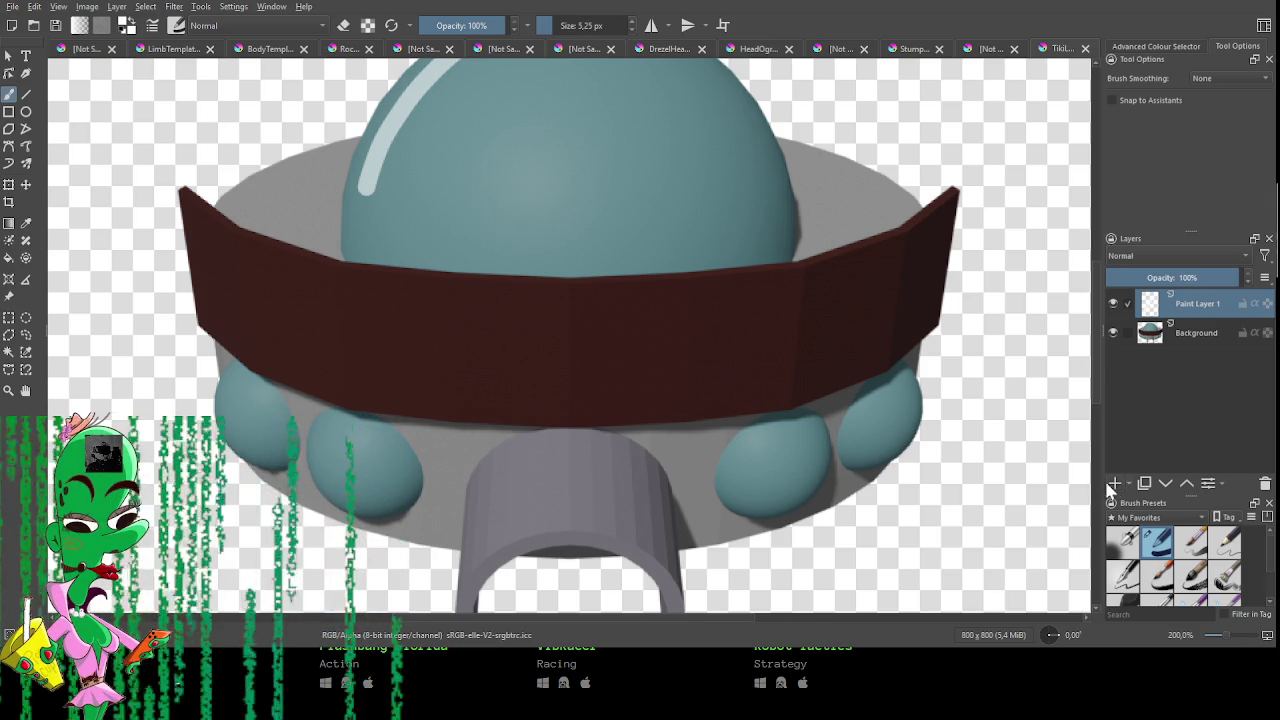
# Add Paint Layer 2 and try the Transform, Move and Edit Shapes tools.
pyautogui.click(1115, 483)
pyautogui.hotkey('ctrl', 't')
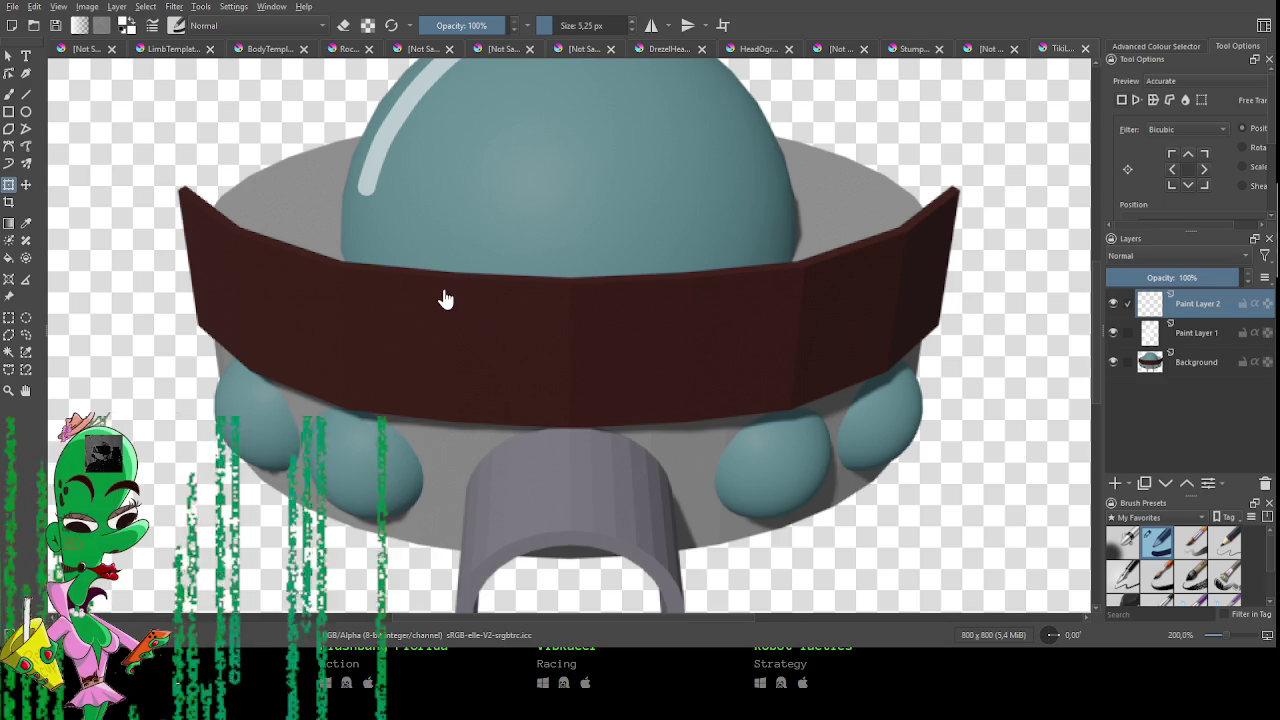
pyautogui.press('t')
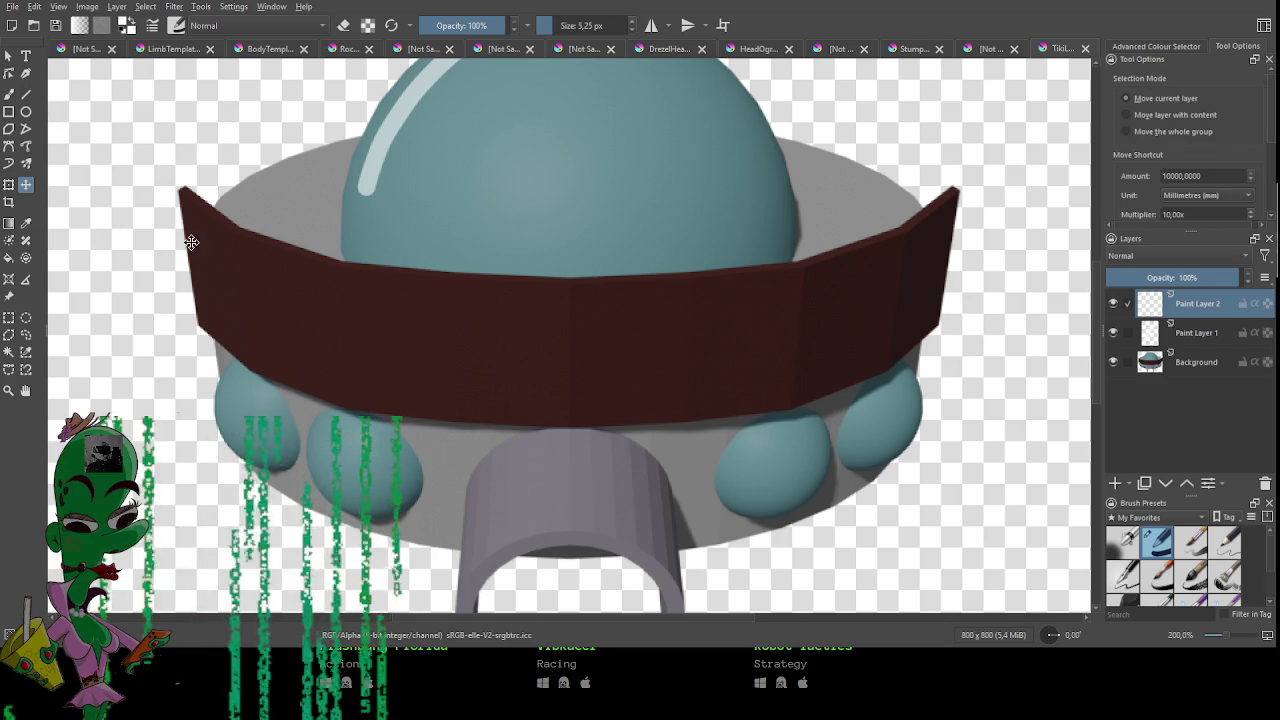
pyautogui.scroll(-1, 180, 235)
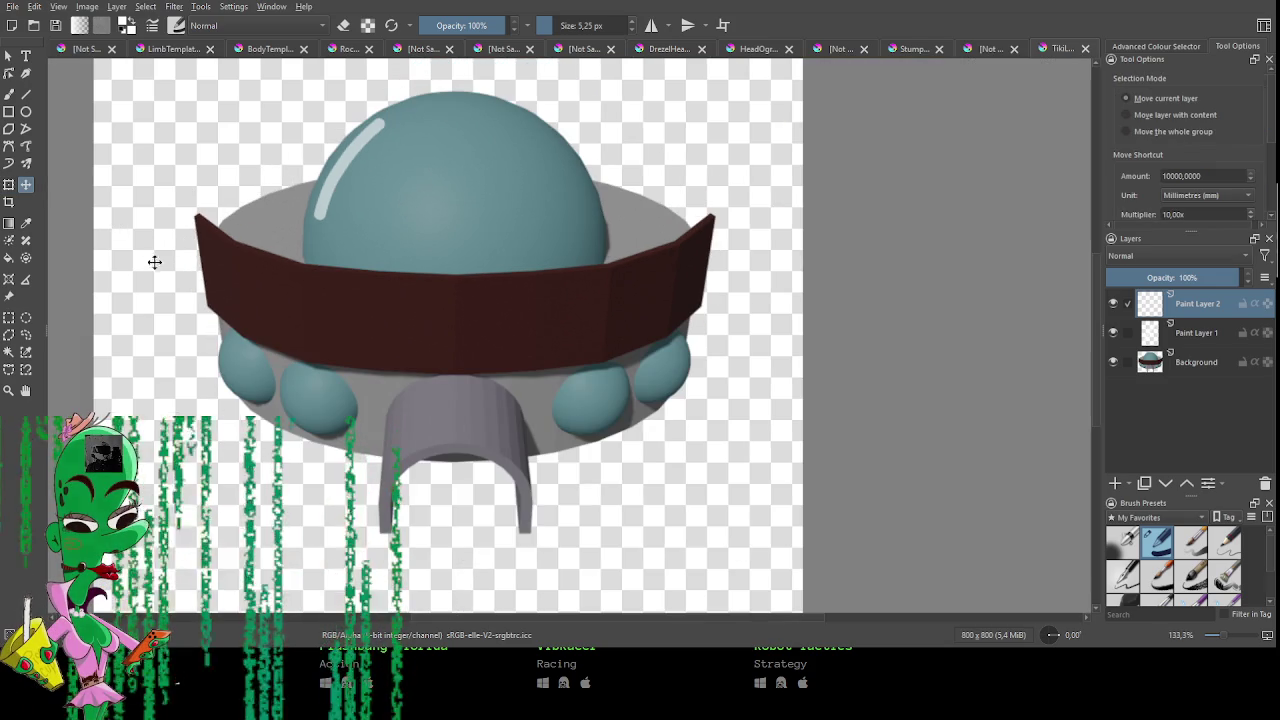
pyautogui.click(9, 73)
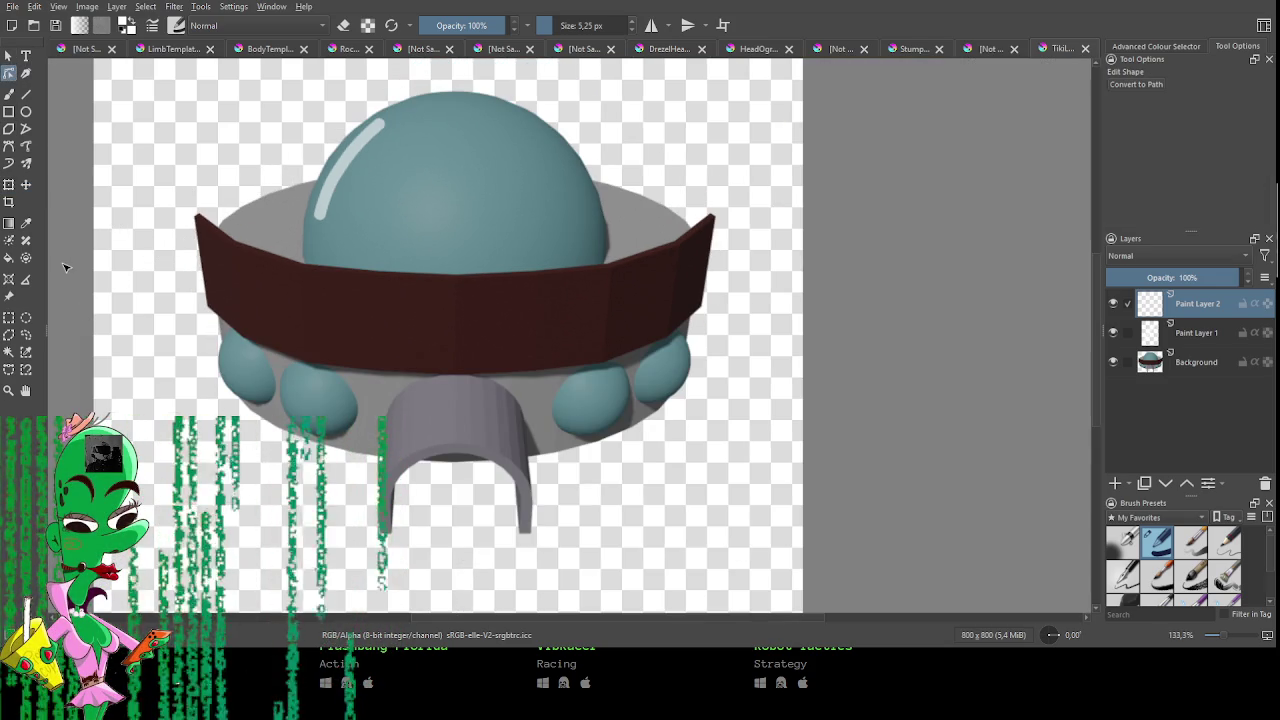
# Switch between the Move and Transform tools, then return to the freehand brush and quick palette.
pyautogui.moveTo(170, 241); pyautogui.dragTo(176, 245)
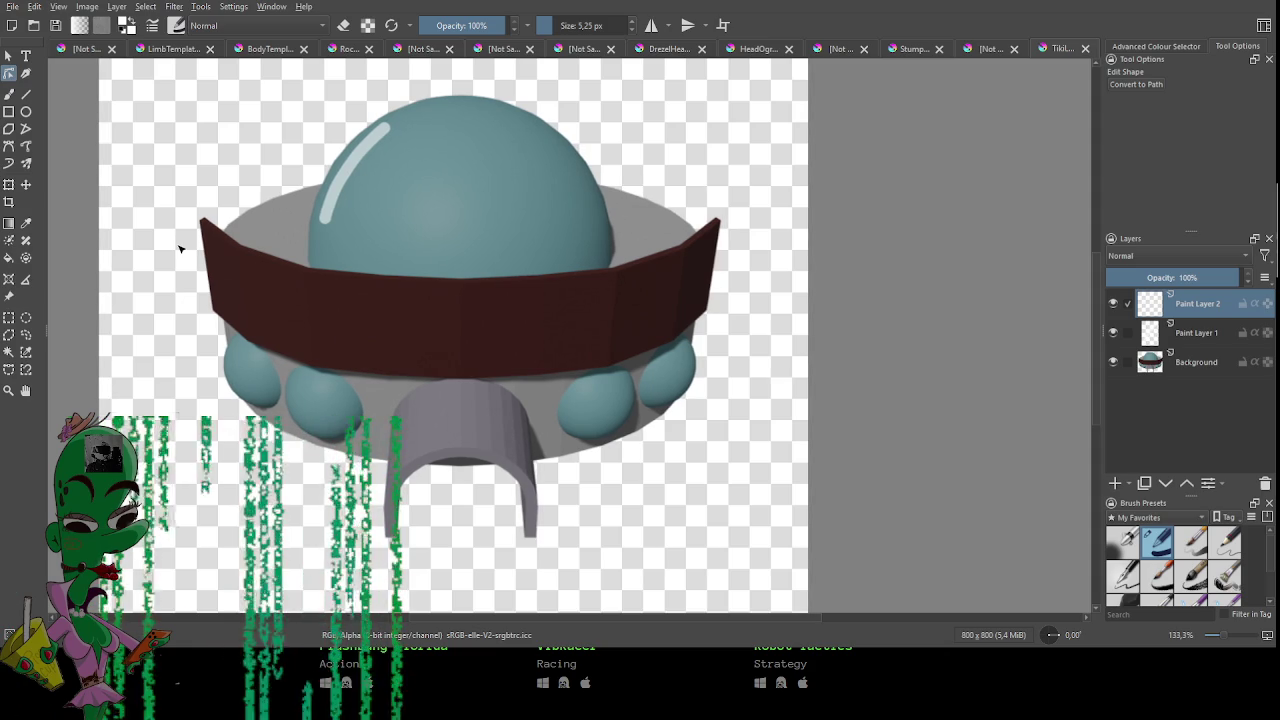
pyautogui.press('t')
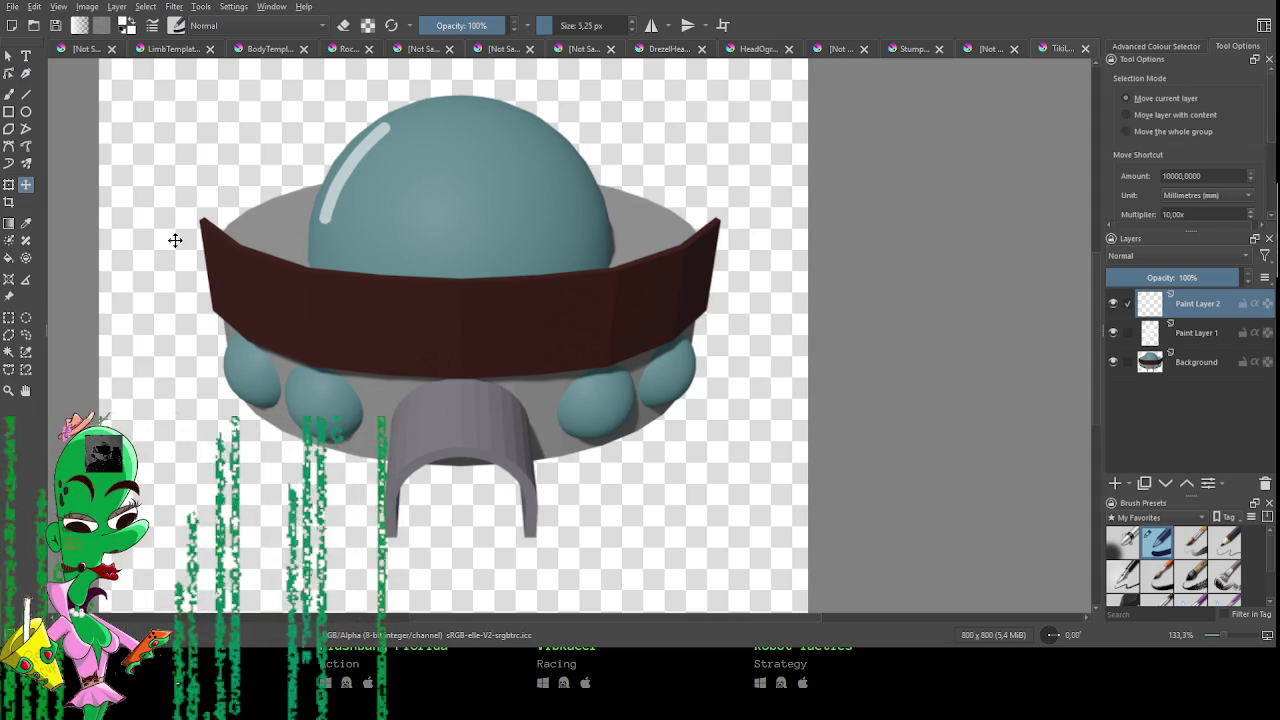
pyautogui.hotkey('ctrl', 't')
pyautogui.press('t')
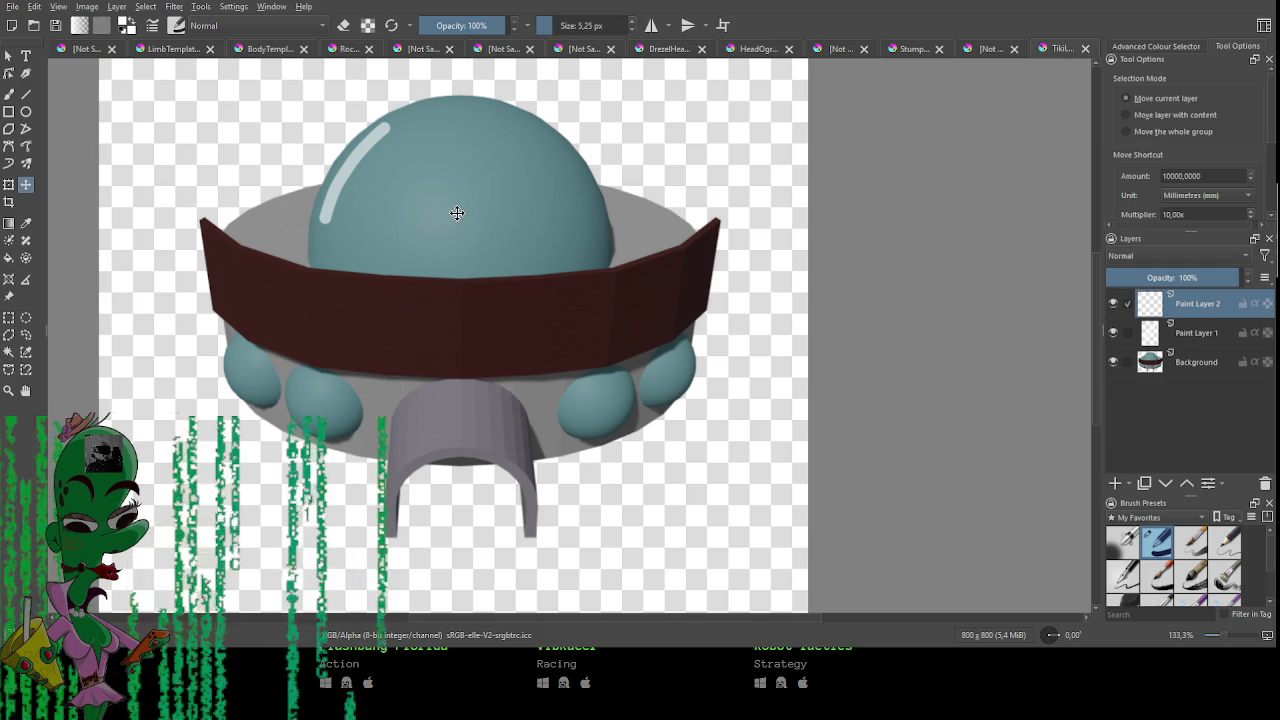
pyautogui.moveTo(520, 209); pyautogui.dragTo(549, 240)
pyautogui.press('b')
pyautogui.rightClick(445, 251)
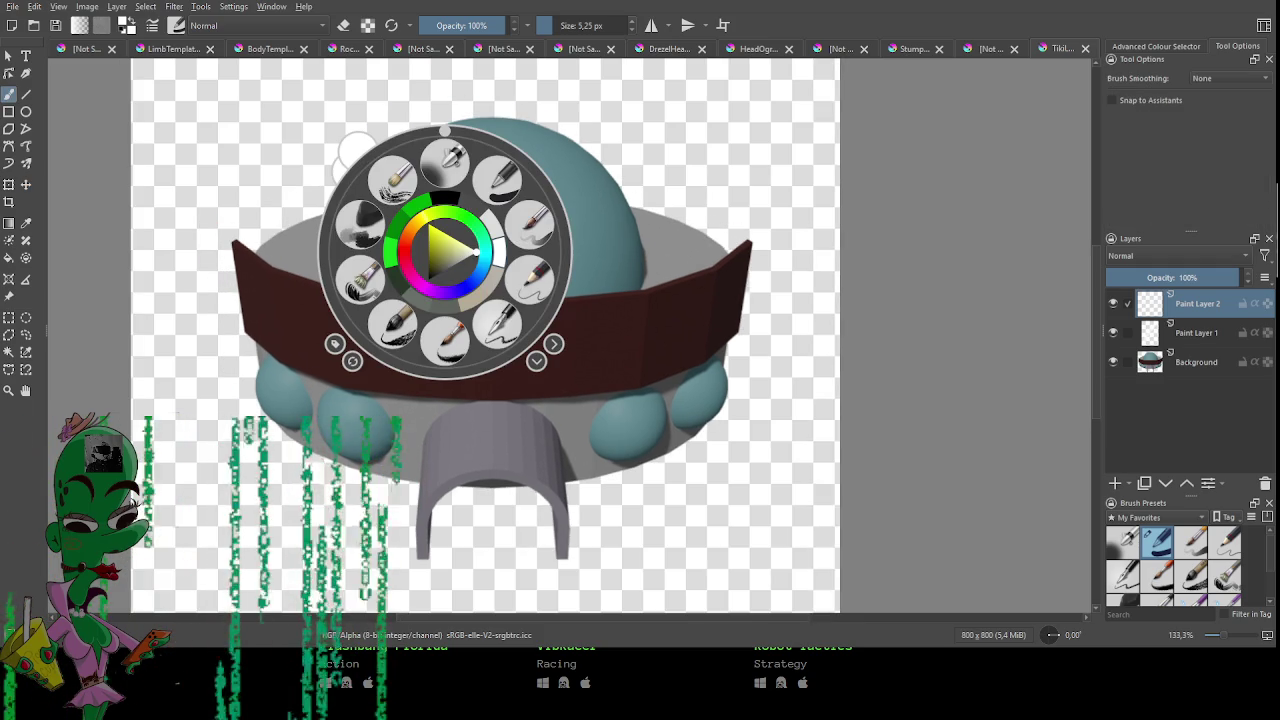
# Create a text box on the brown band reading 'Tiki Labs'.
pyautogui.click(26, 55)
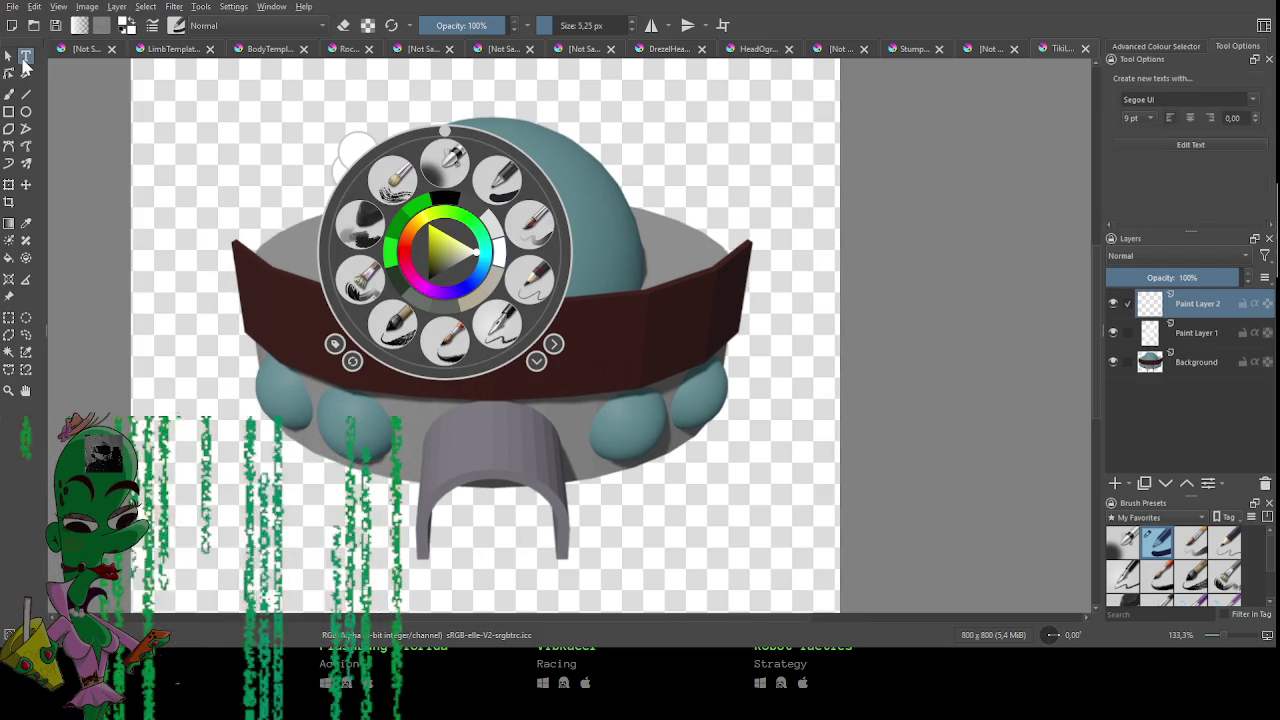
pyautogui.click(287, 368)
pyautogui.moveTo(271, 284); pyautogui.dragTo(566, 421)
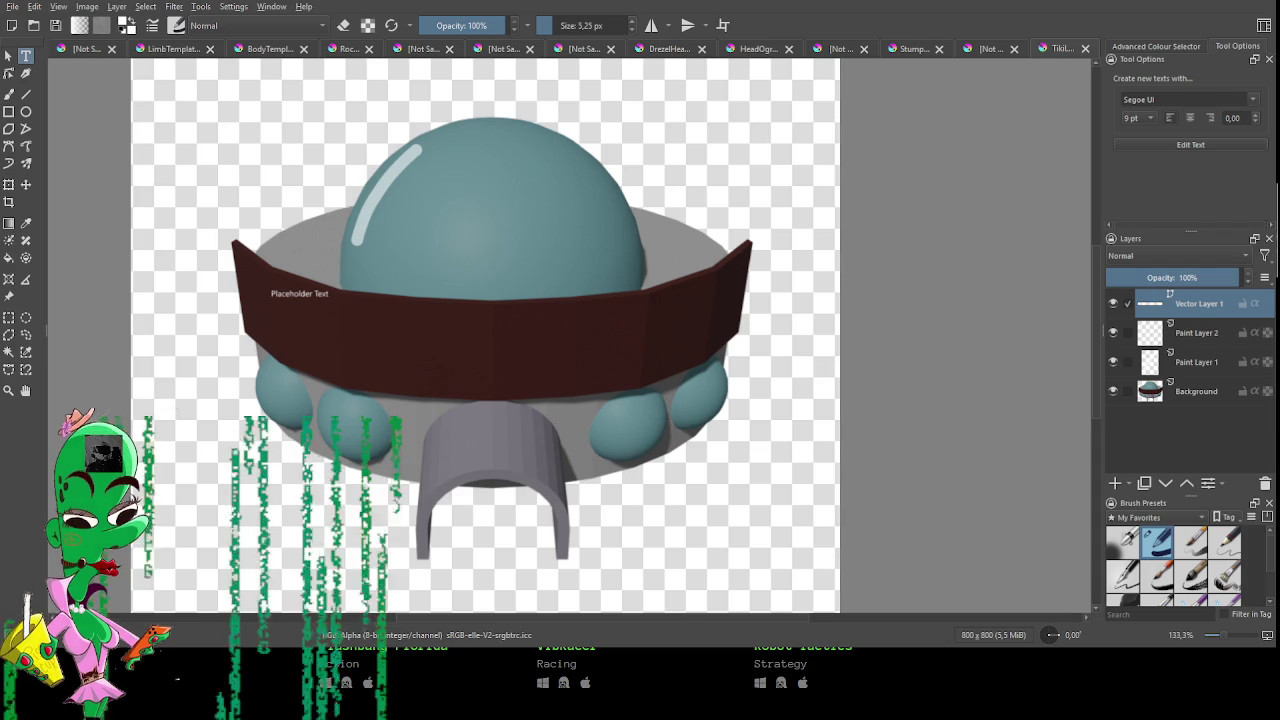
pyautogui.hotkey('ctrl', 's')
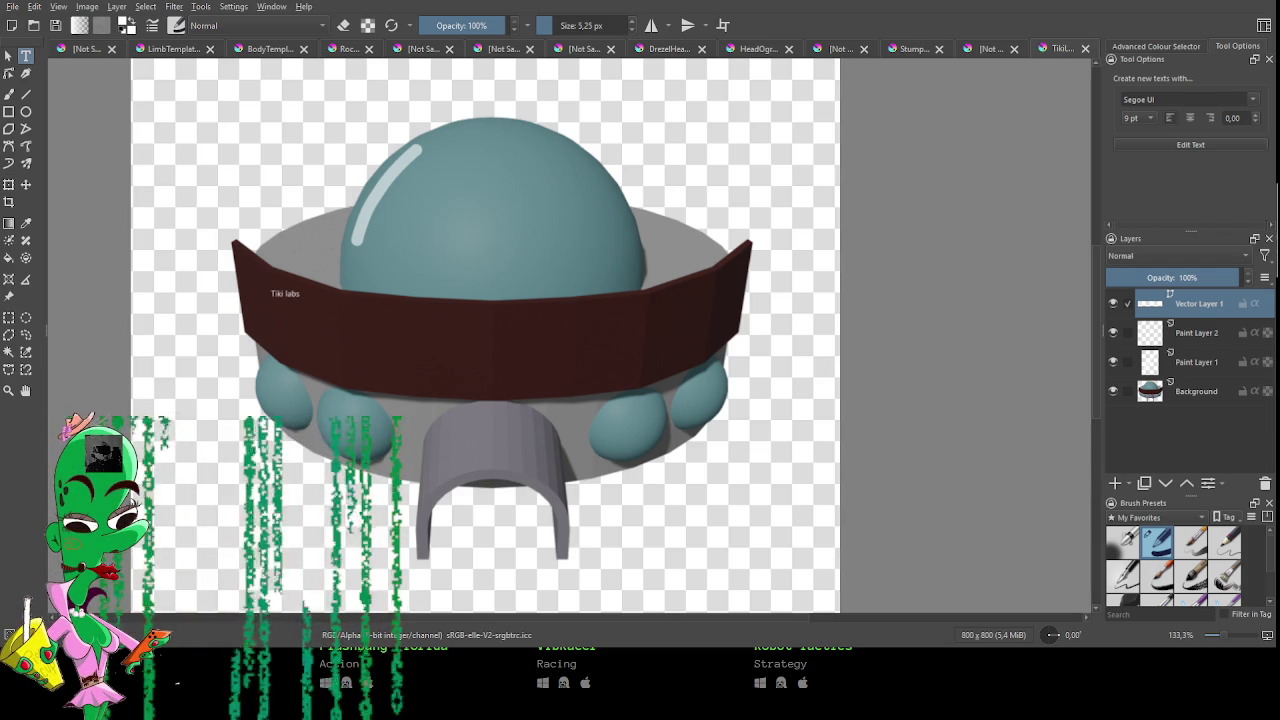
pyautogui.hotkey('ctrl', 's')
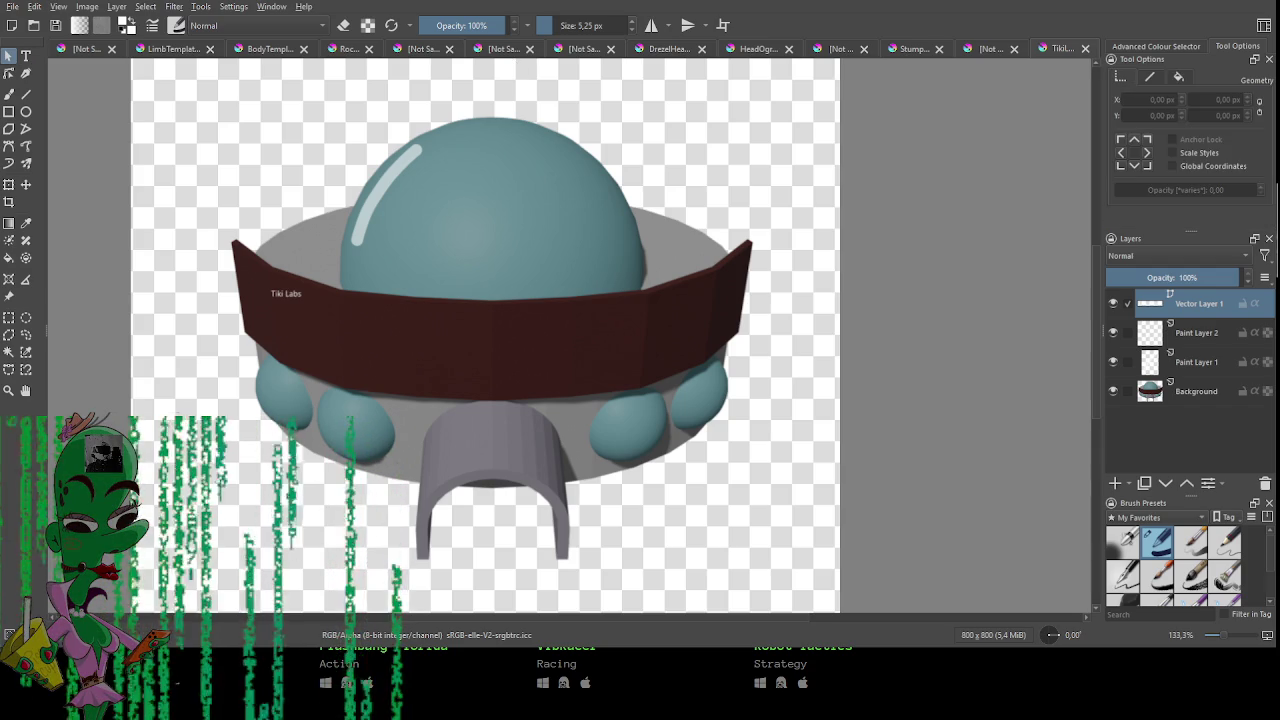
# Scale the Tiki Labs text up across the band's left side.
pyautogui.click(288, 294)
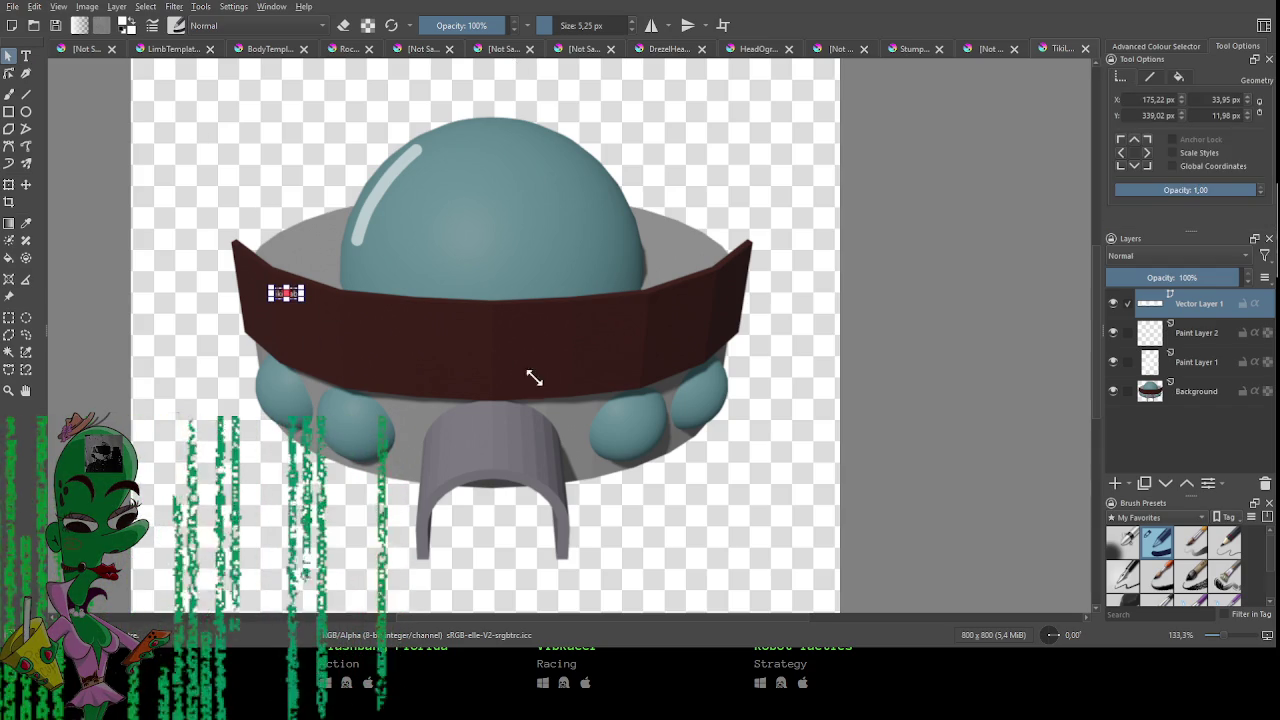
pyautogui.hotkey('ctrl', 't')
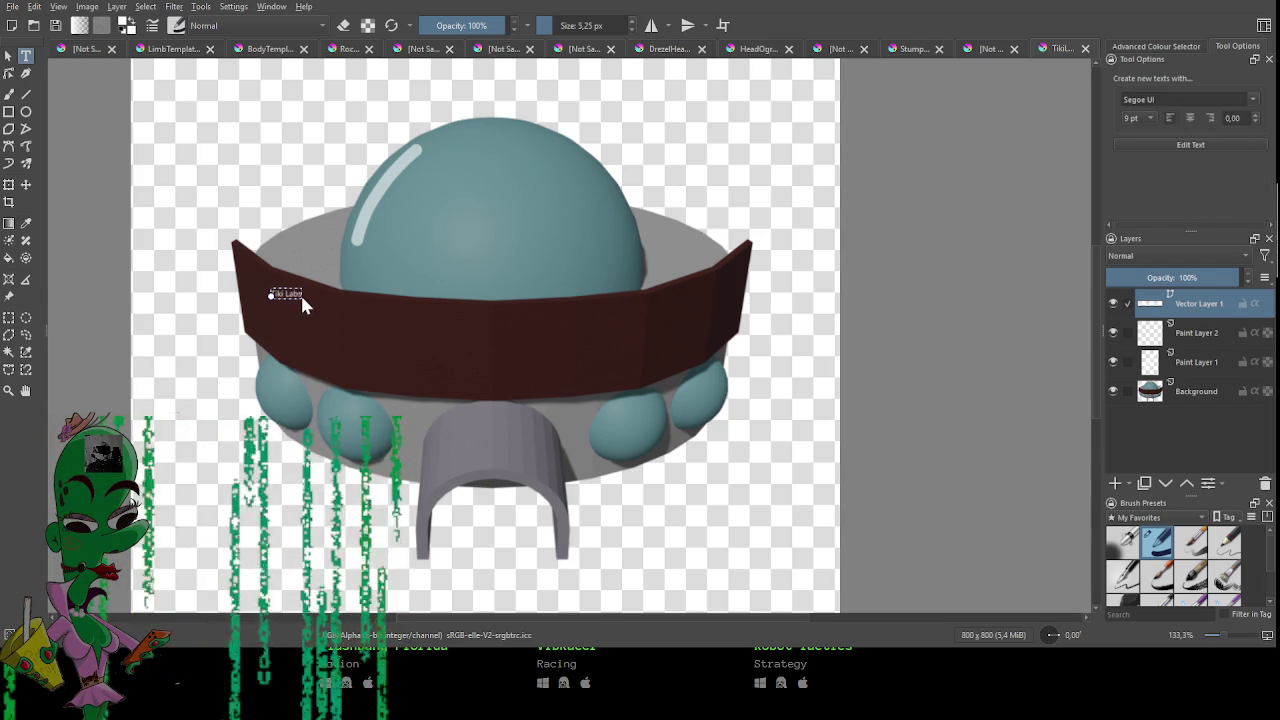
pyautogui.moveTo(288, 294)
pyautogui.mouseDown()
pyautogui.moveTo(506, 363)
pyautogui.moveTo(714, 366)
pyautogui.moveTo(640, 334)
pyautogui.moveTo(503, 306)
pyautogui.moveTo(520, 329)
pyautogui.moveTo(549, 313)
pyautogui.moveTo(428, 296)
pyautogui.moveTo(460, 292)
pyautogui.moveTo(398, 320)
pyautogui.moveTo(432, 290)
pyautogui.mouseUp()
# Move the Tiki Labs text onto the dark band and apply the transform.
pyautogui.scroll(2, 701, 361)
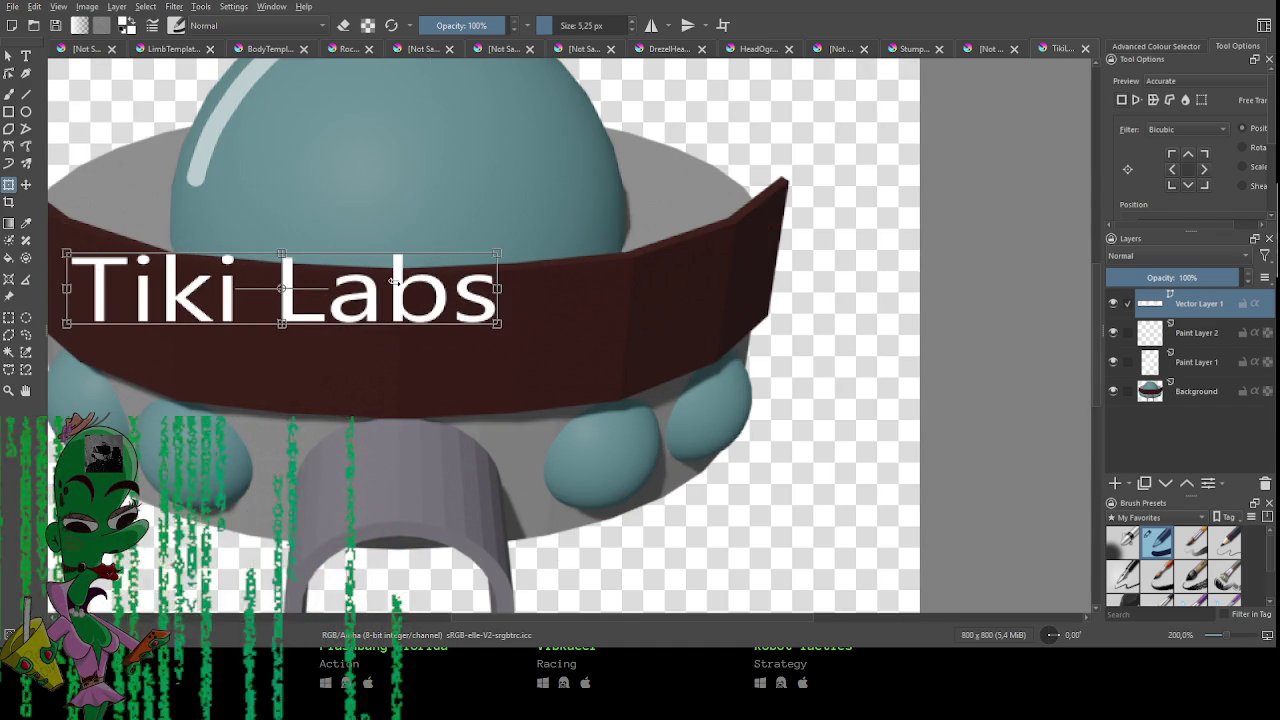
pyautogui.hotkey('ctrl', 'r')
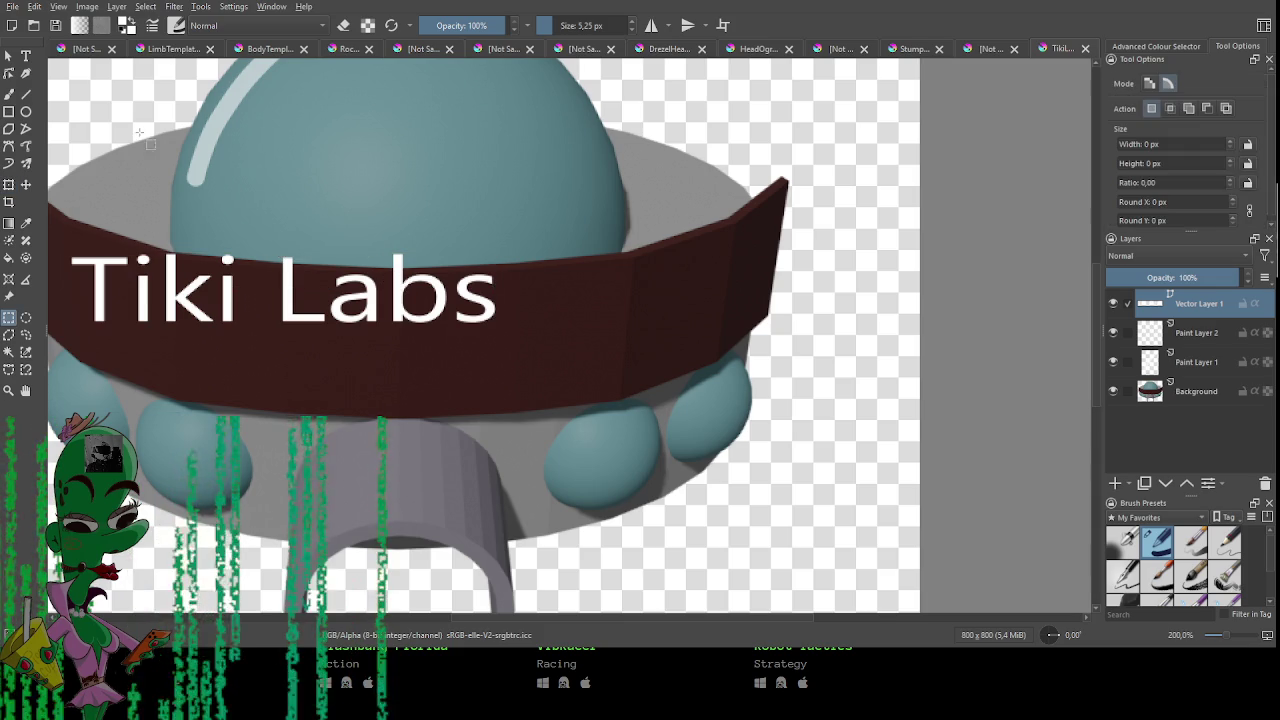
pyautogui.moveTo(282, 252); pyautogui.dragTo(382, 272)
pyautogui.hotkey('ctrl', 't')
pyautogui.moveTo(312, 296); pyautogui.dragTo(426, 343)
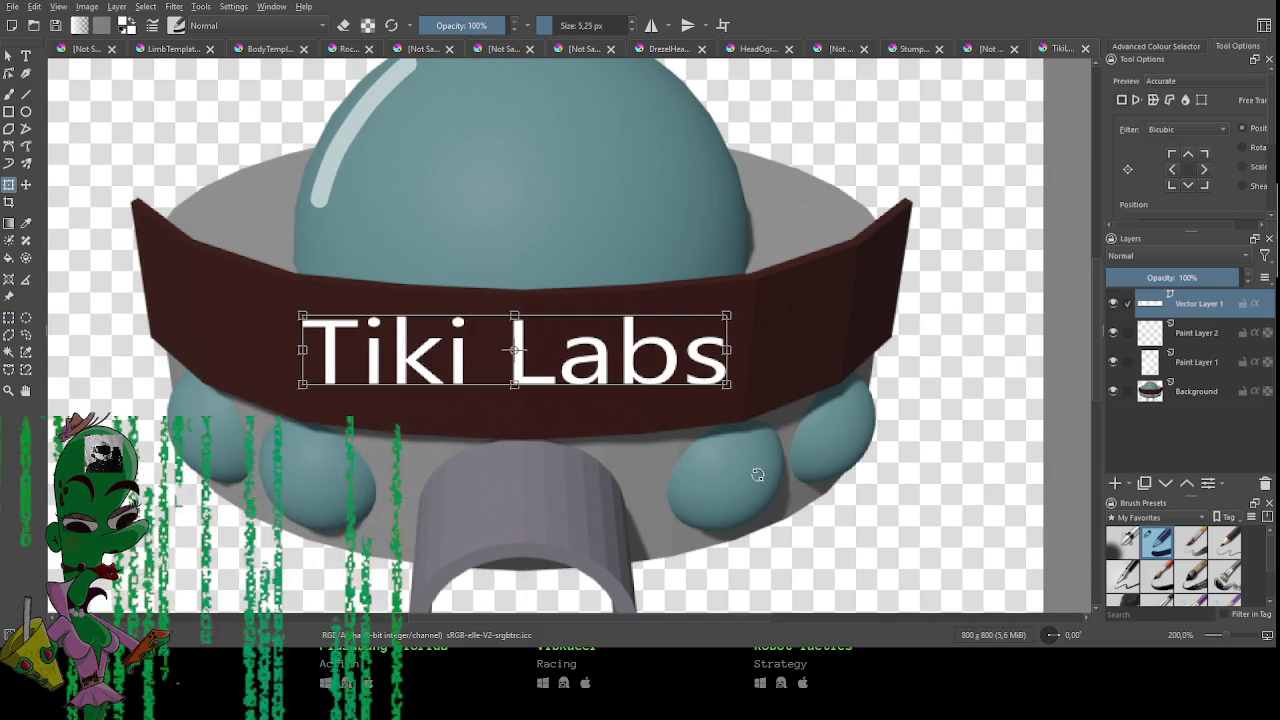
pyautogui.hotkey('ctrl', 'r')
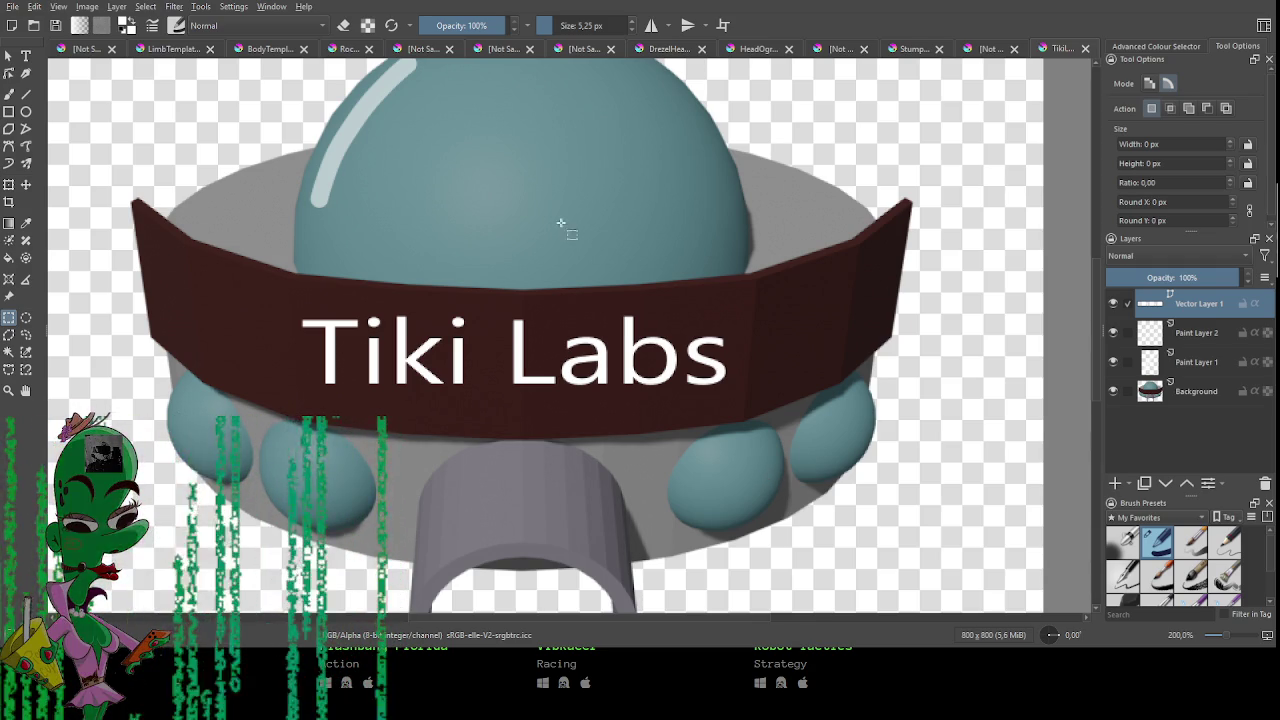
# Zoom back to 100% and make Paint Layer 2 the active layer.
pyautogui.press('1')
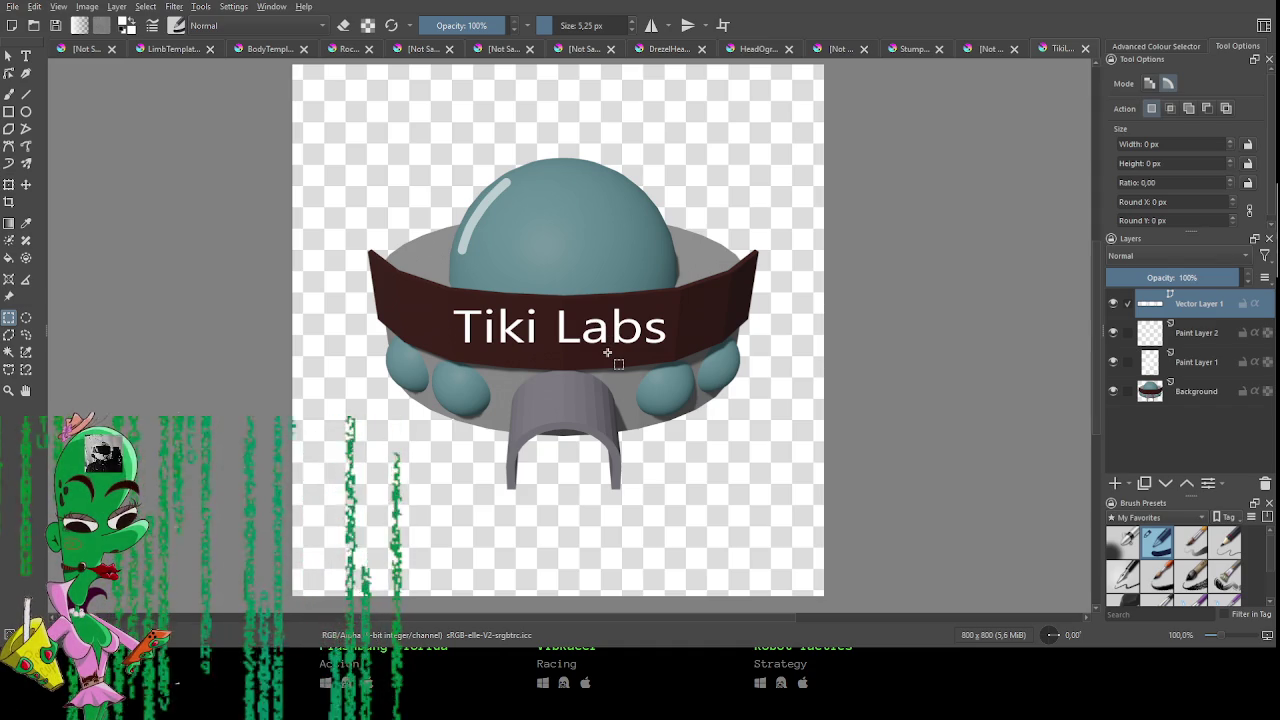
pyautogui.click(1196, 332)
pyautogui.click(1160, 46)
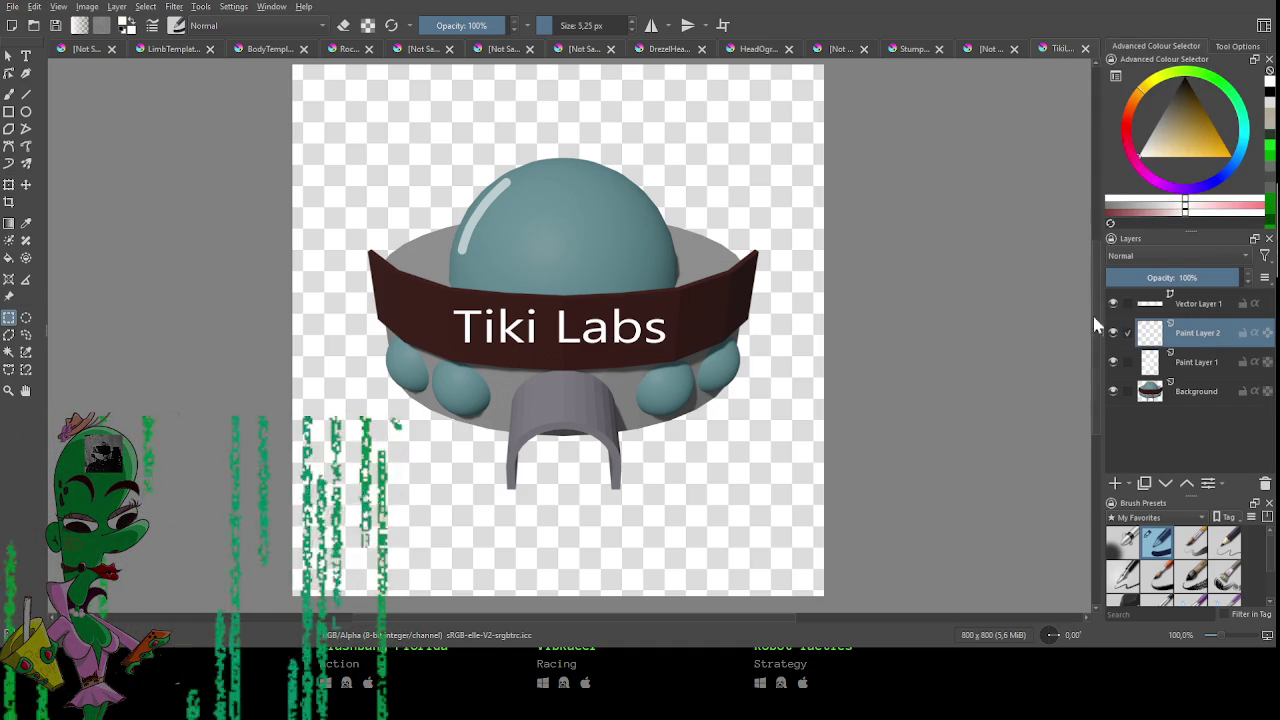
# Erase the white dome highlight on Paint Layer 1.
pyautogui.press('e')
pyautogui.moveTo(469, 189); pyautogui.dragTo(507, 221)
pyautogui.click(561, 187)
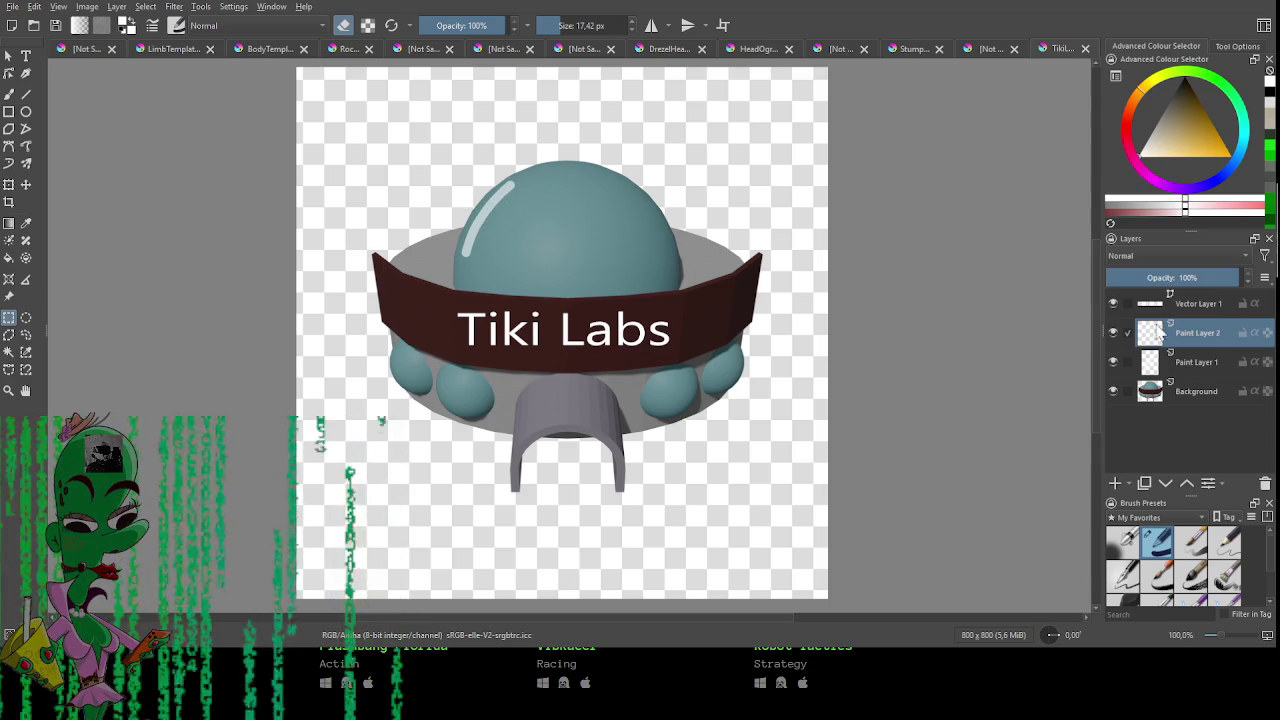
pyautogui.click(1195, 303)
pyautogui.click(1188, 360)
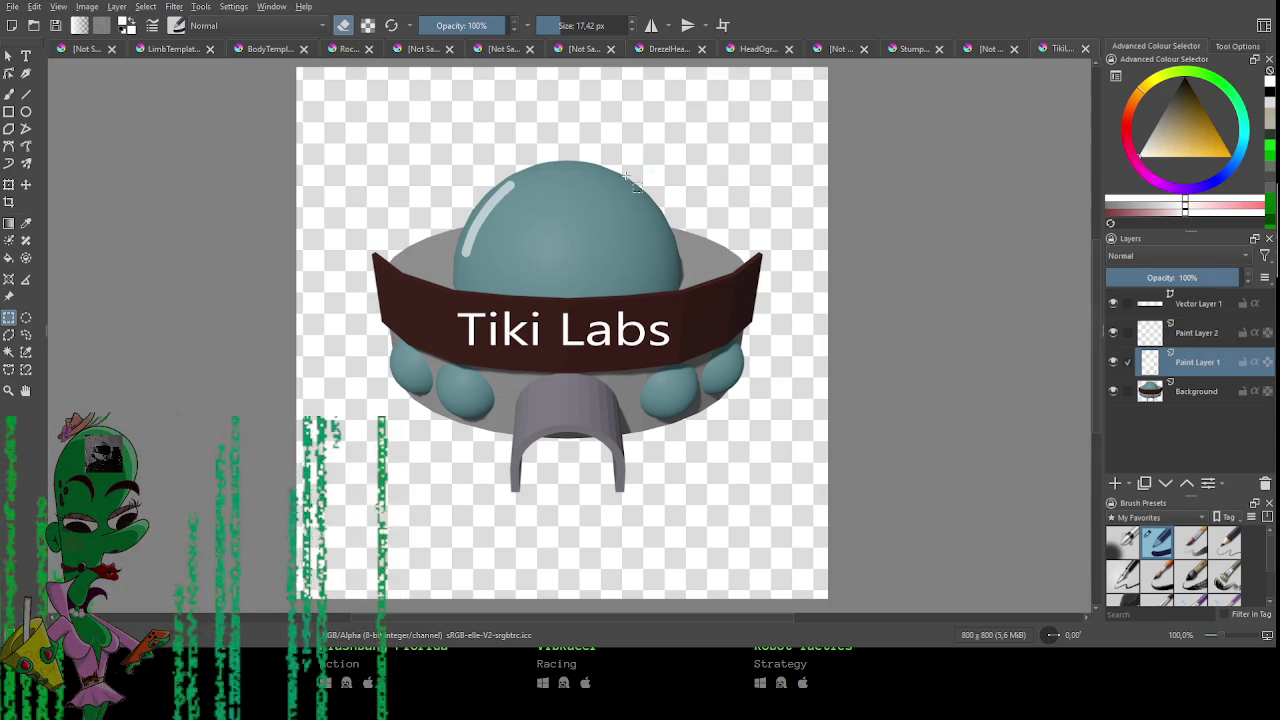
pyautogui.moveTo(393, 170); pyautogui.dragTo(651, 272)
pyautogui.press('Delete')
pyautogui.hotkey('ctrl', 'shift', 'a')
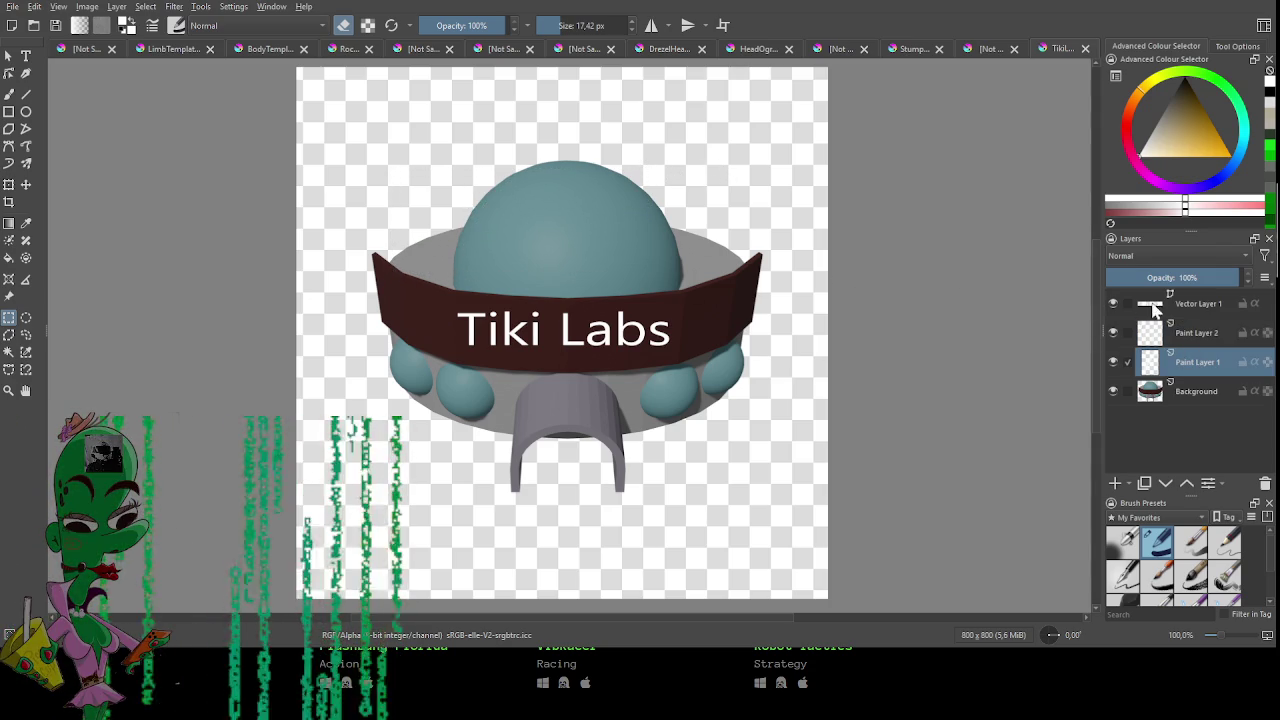
# Lower Paint Layer 1 to 56% opacity and enlarge the brush for new highlights.
pyautogui.click(1195, 277)
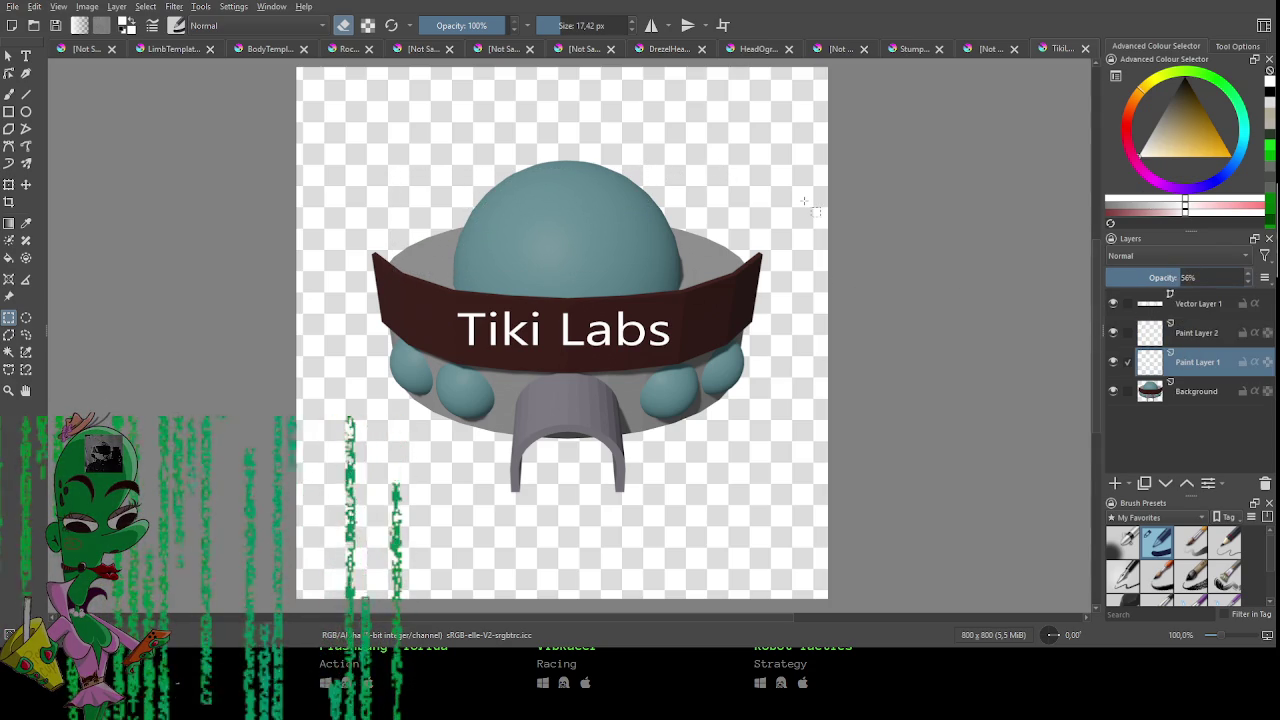
pyautogui.press('b')
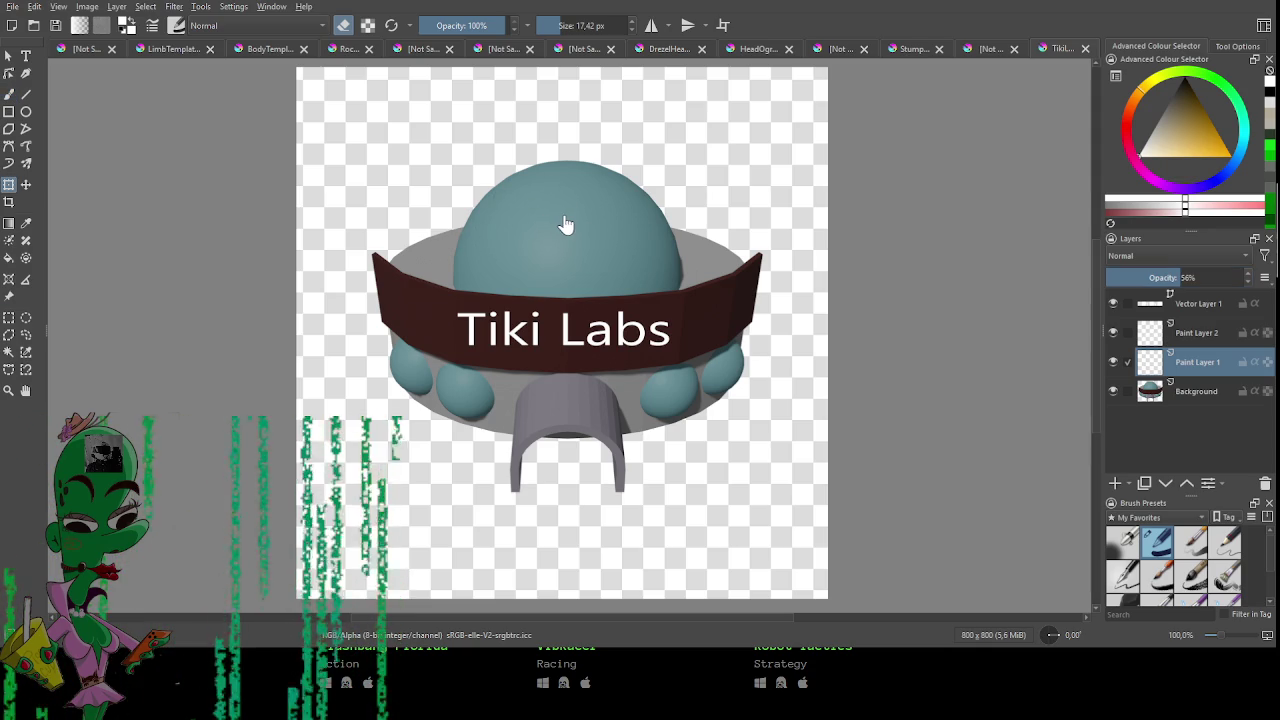
pyautogui.hotkey('ctrl', 'r')
pyautogui.press('b')
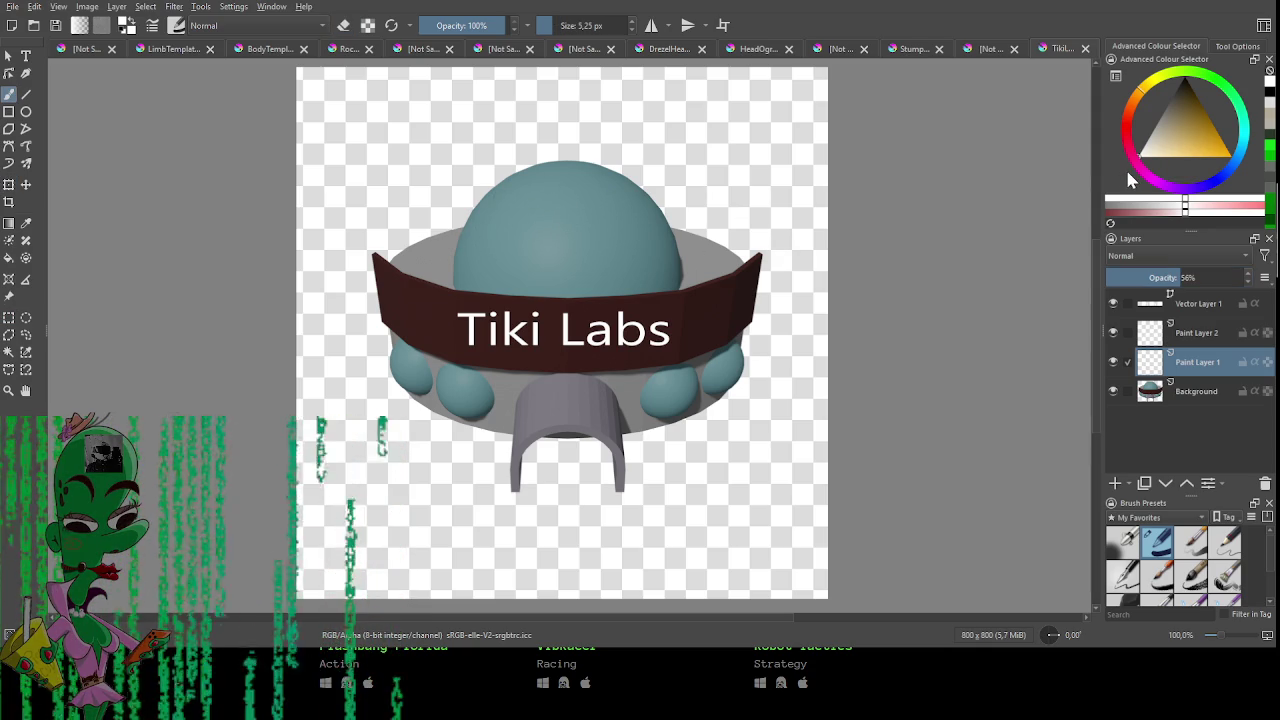
pyautogui.moveTo(662, 219); pyautogui.dragTo(596, 297)
pyautogui.hotkey('ctrl', 'z')
pyautogui.moveTo(515, 208)
pyautogui.mouseDown()
pyautogui.moveTo(545, 208)
pyautogui.moveTo(480, 188)
pyautogui.moveTo(467, 257)
pyautogui.mouseUp()
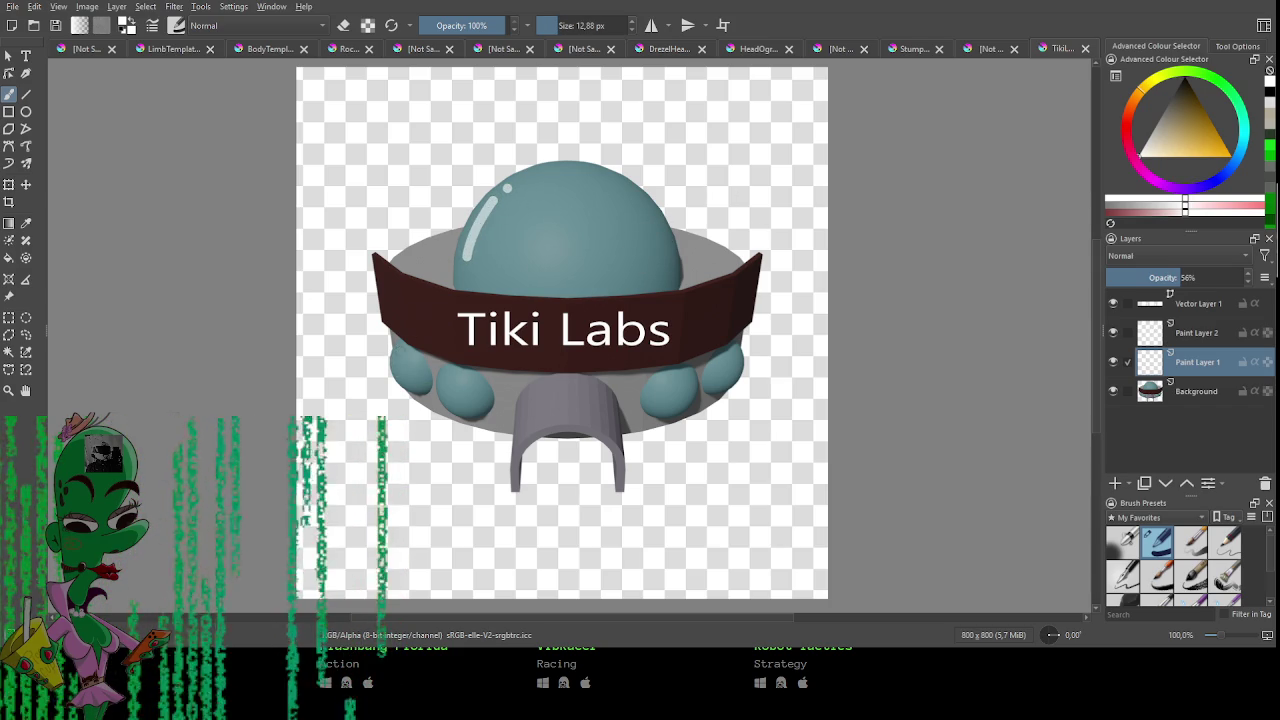
# Dab white glints on the leftmost, second and right blue bubbles.
pyautogui.moveTo(446, 370); pyautogui.dragTo(442, 394)
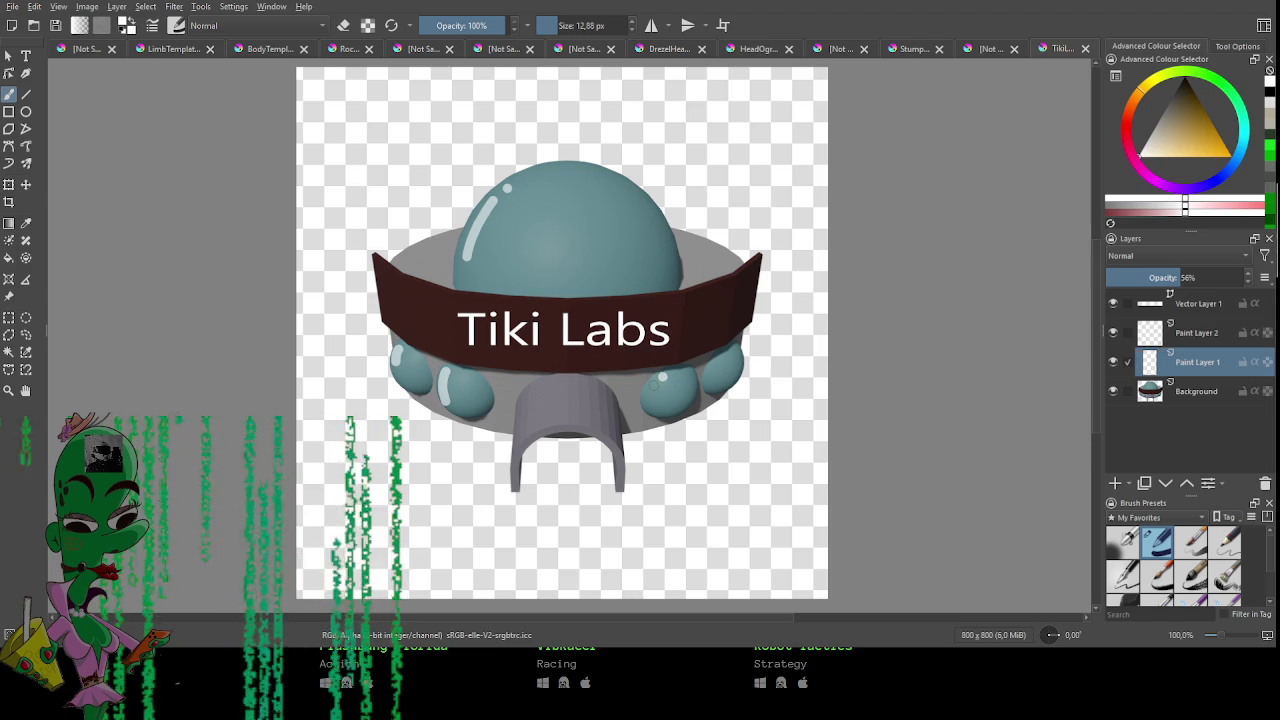
pyautogui.click(658, 380)
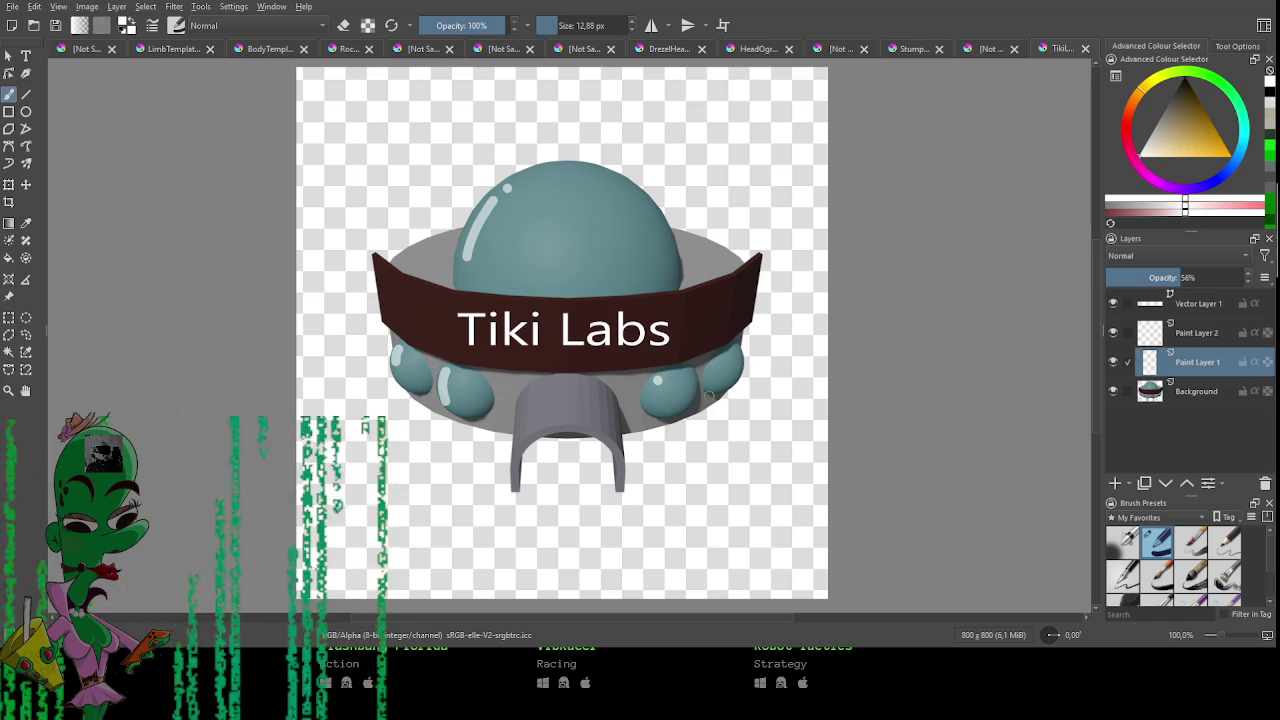
pyautogui.press('[')
pyautogui.press('[')
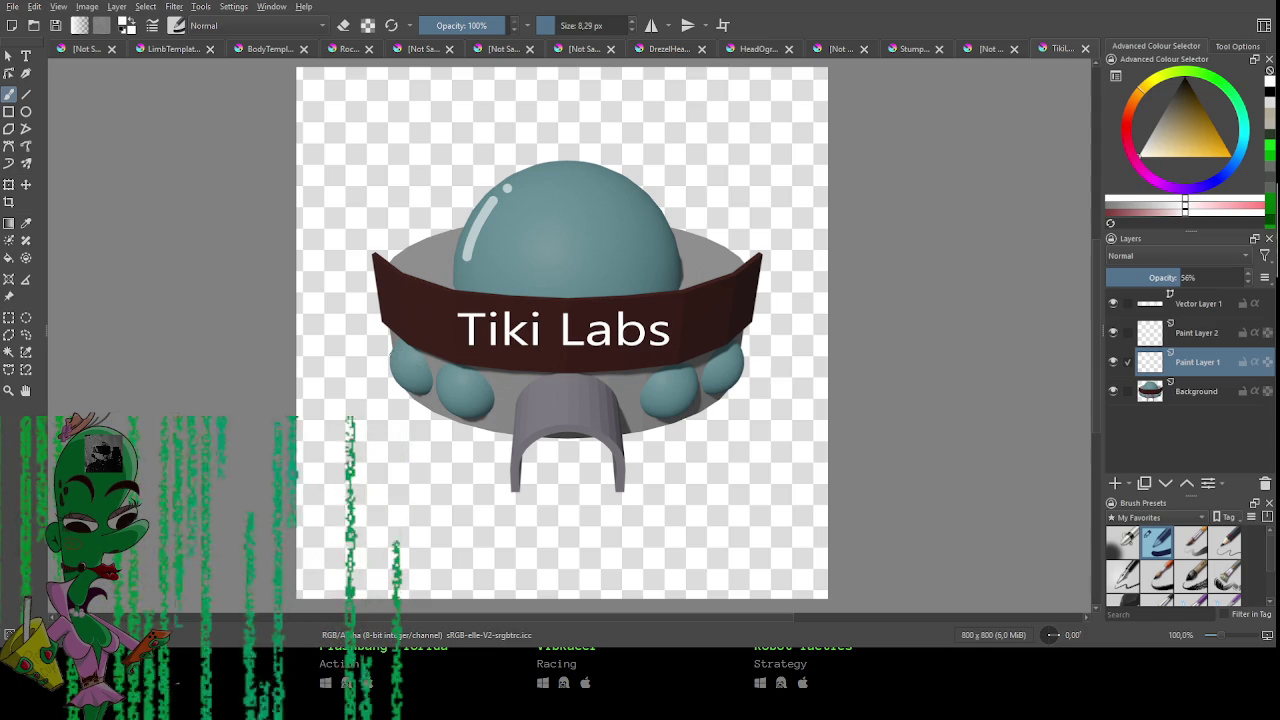
pyautogui.click(396, 357)
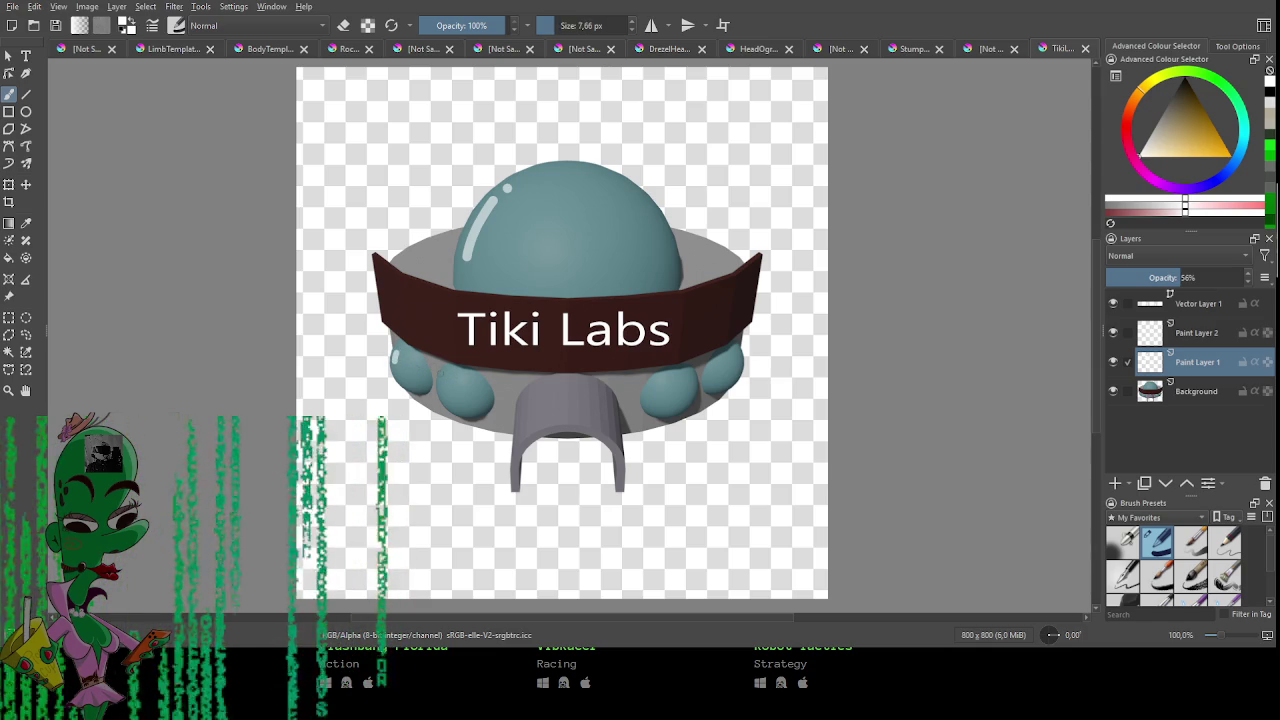
pyautogui.moveTo(442, 373); pyautogui.dragTo(439, 385)
pyautogui.click(657, 380)
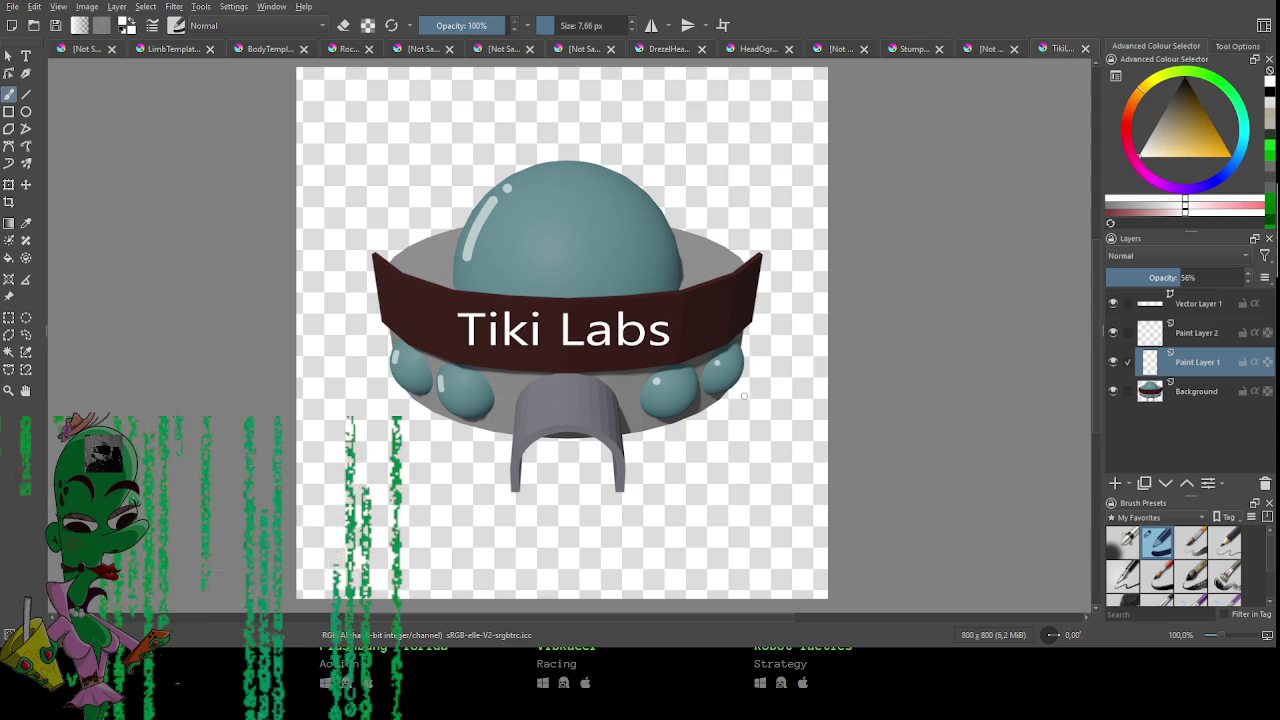
pyautogui.scroll(1, 743, 396)
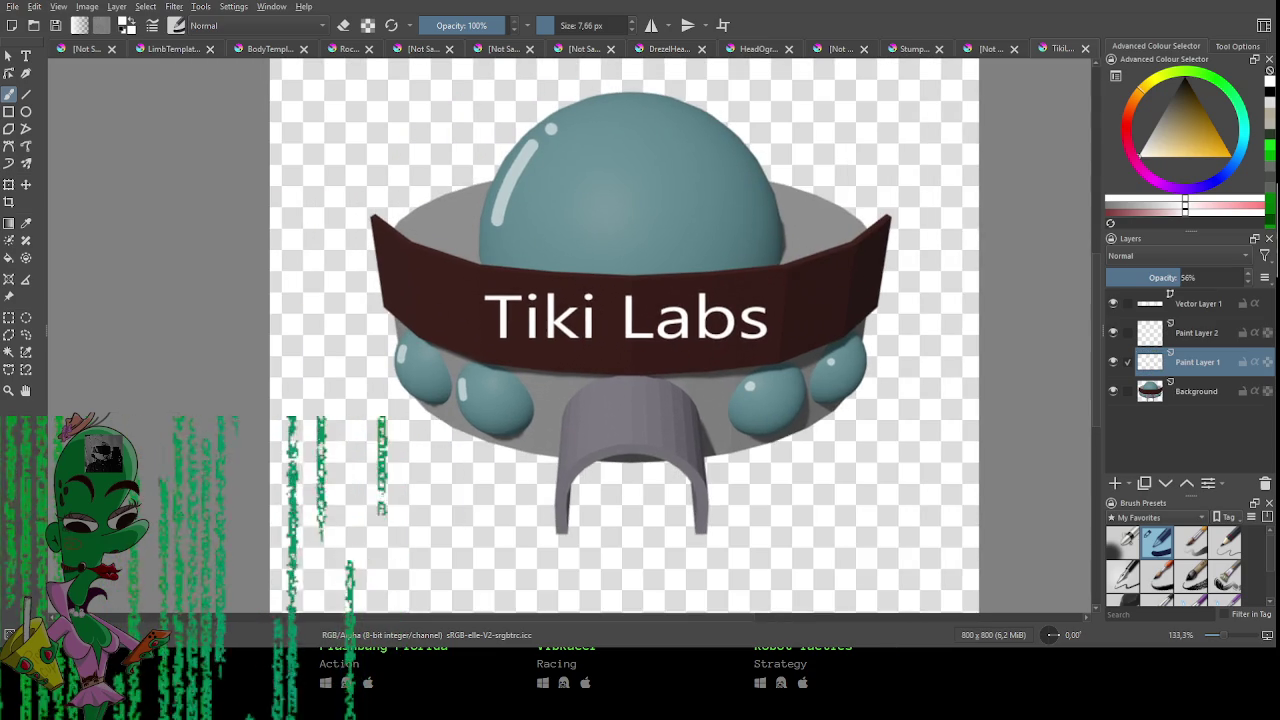
# Nudge the Tiki Labs text slightly lower on the band.
pyautogui.click(1209, 305)
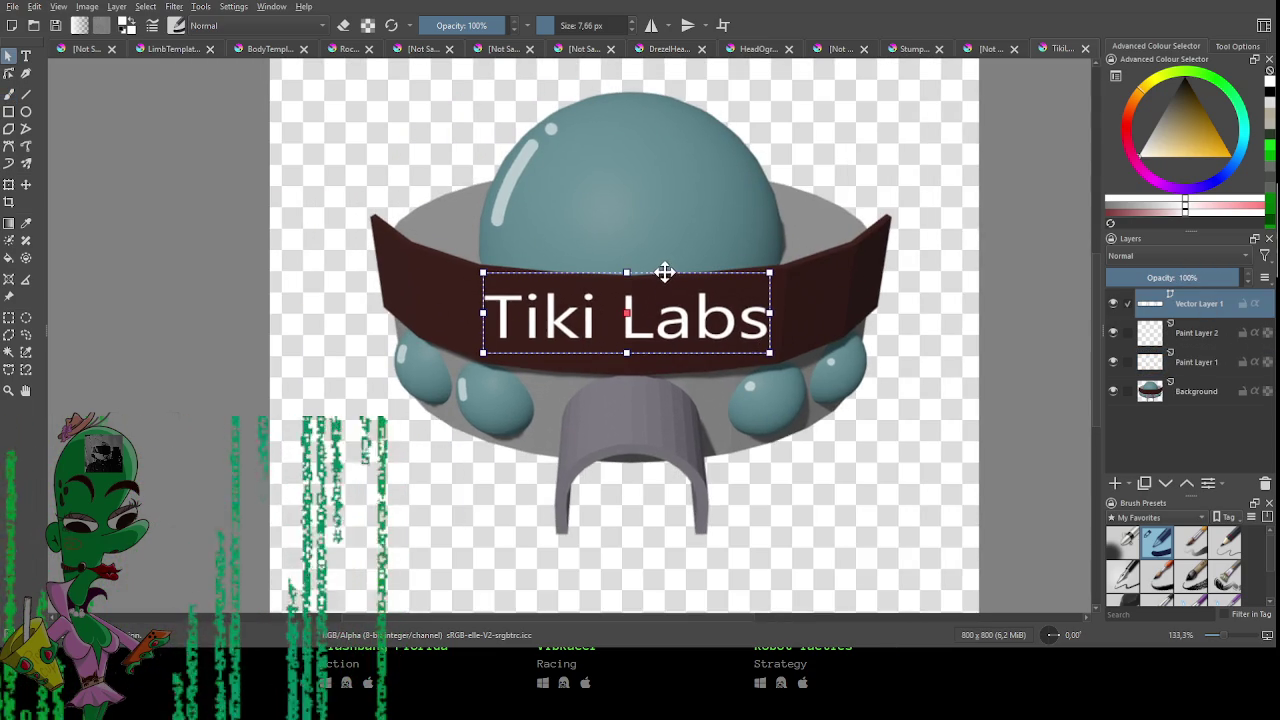
pyautogui.moveTo(663, 300); pyautogui.dragTo(671, 318)
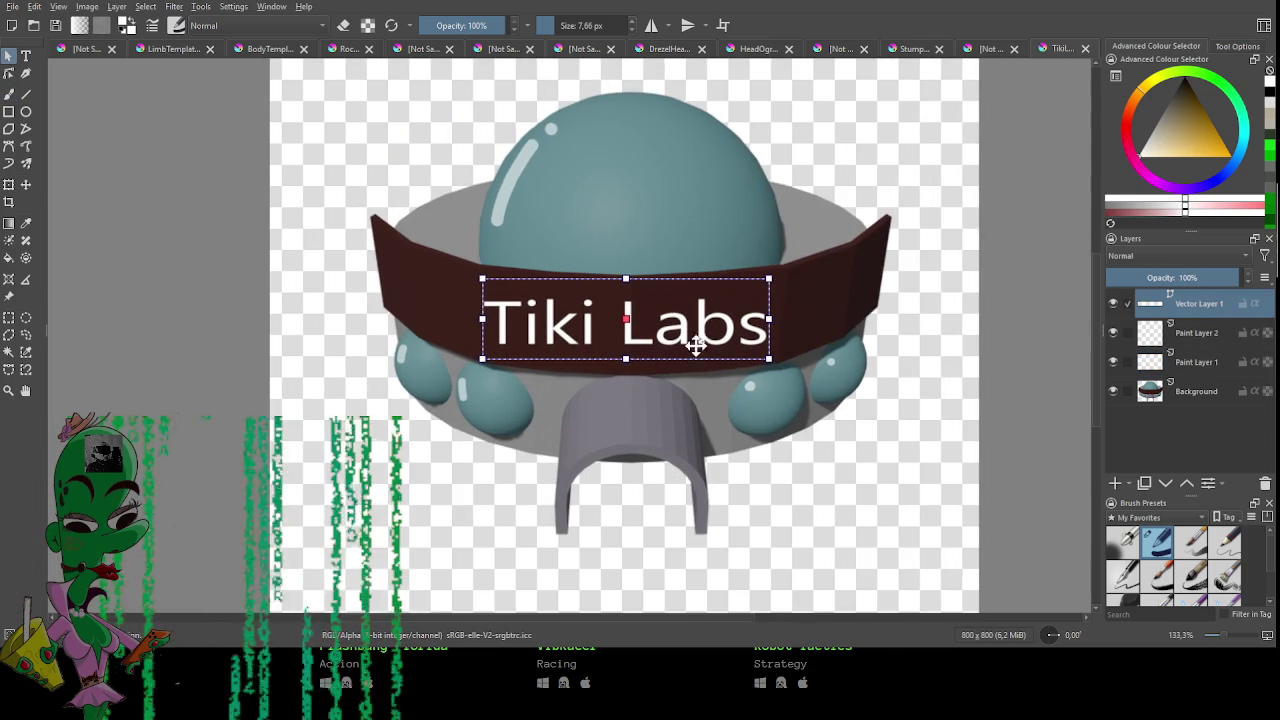
pyautogui.click(837, 549)
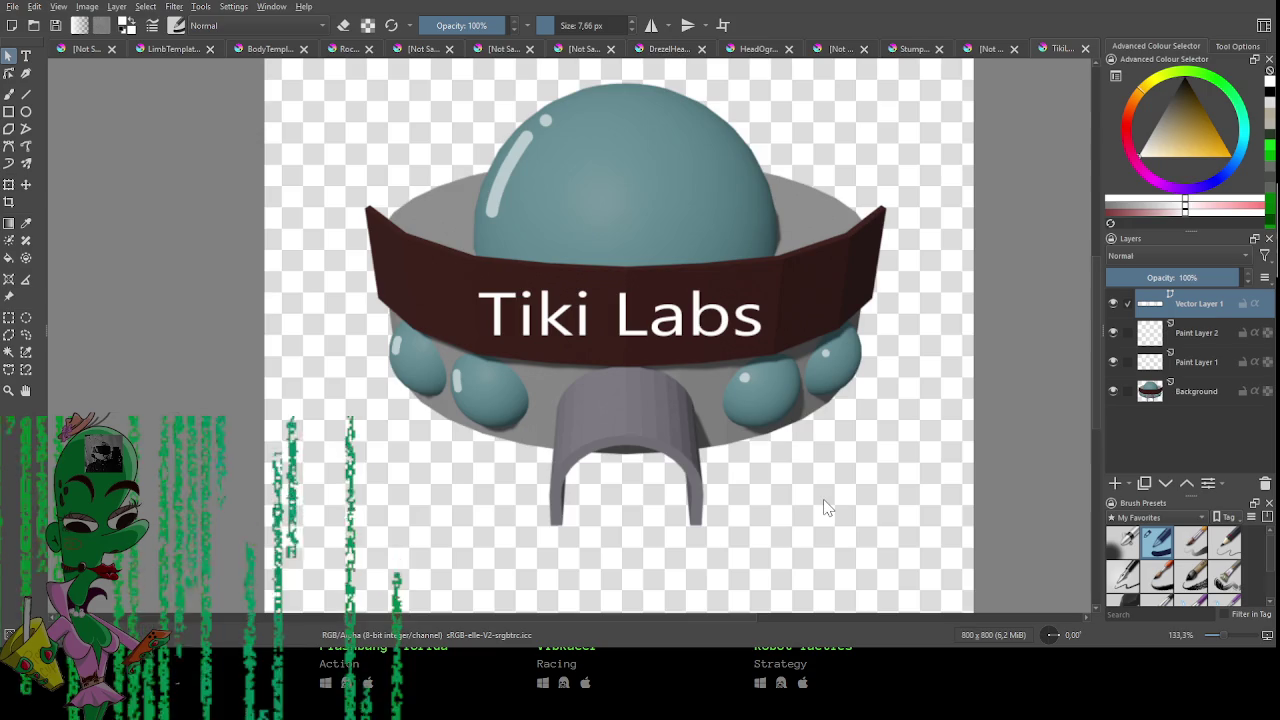
pyautogui.scroll(-1, 826, 508)
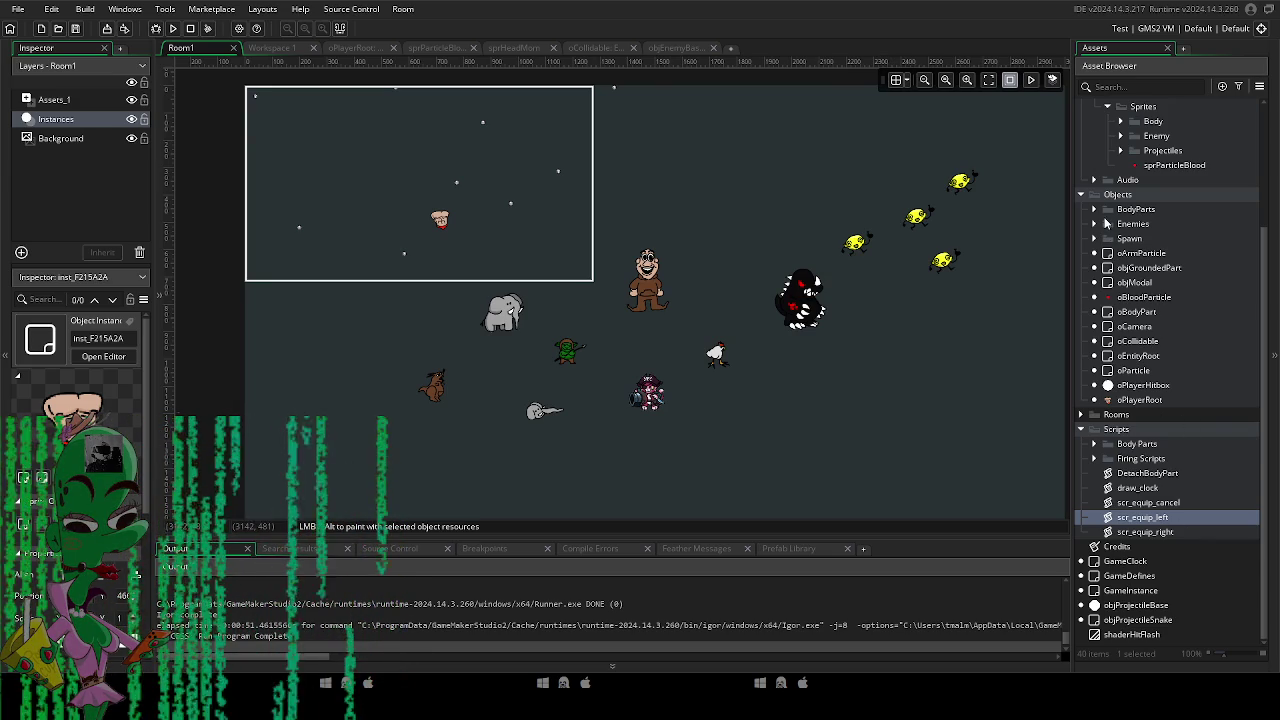
# Create a group named Environment inside the Art group and add a new sprite to it.
pyautogui.scroll(1, 1105, 230)
pyautogui.scroll(1, 1145, 277)
pyautogui.scroll(2, 1145, 277)
pyautogui.click(1122, 243)
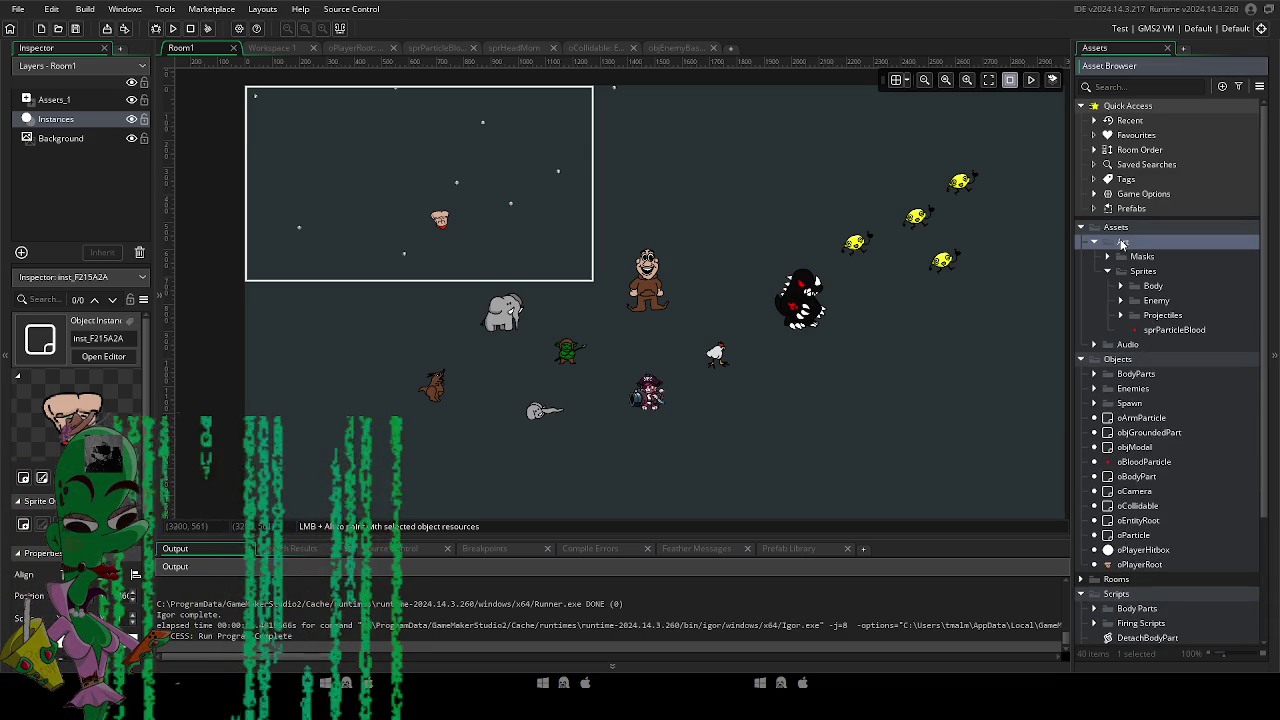
pyautogui.rightClick(1122, 243)
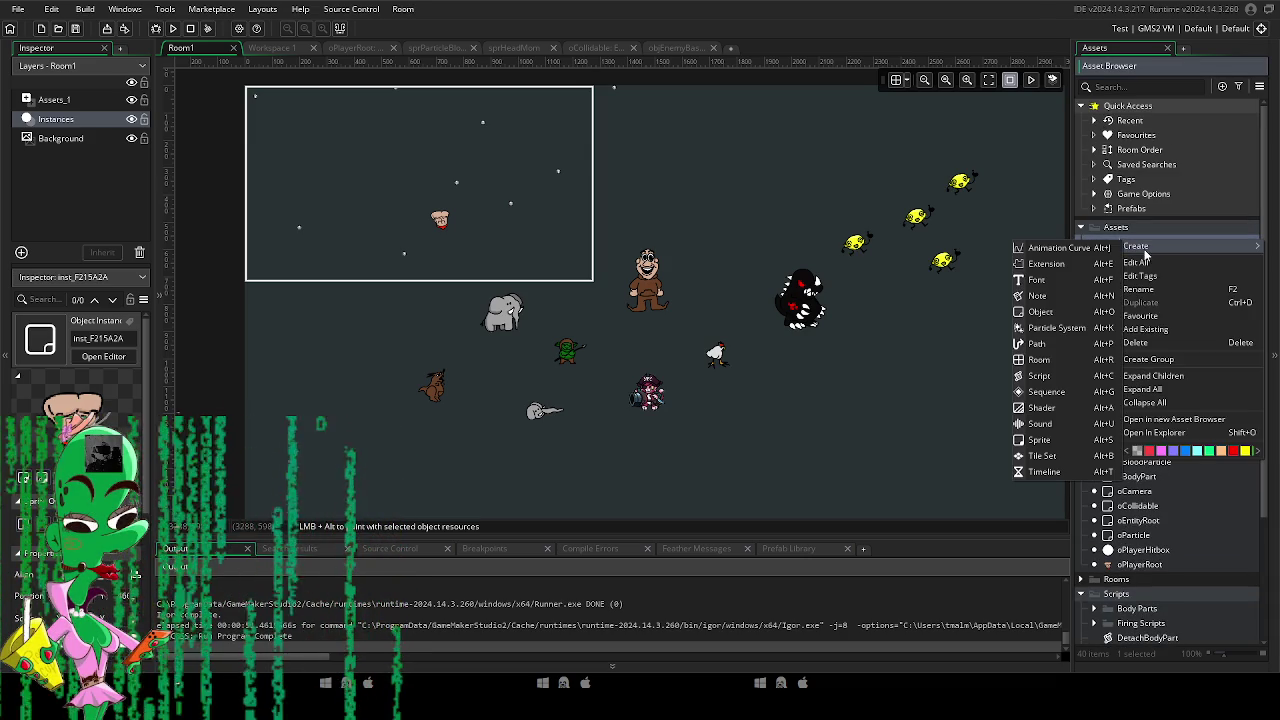
pyautogui.click(1162, 364)
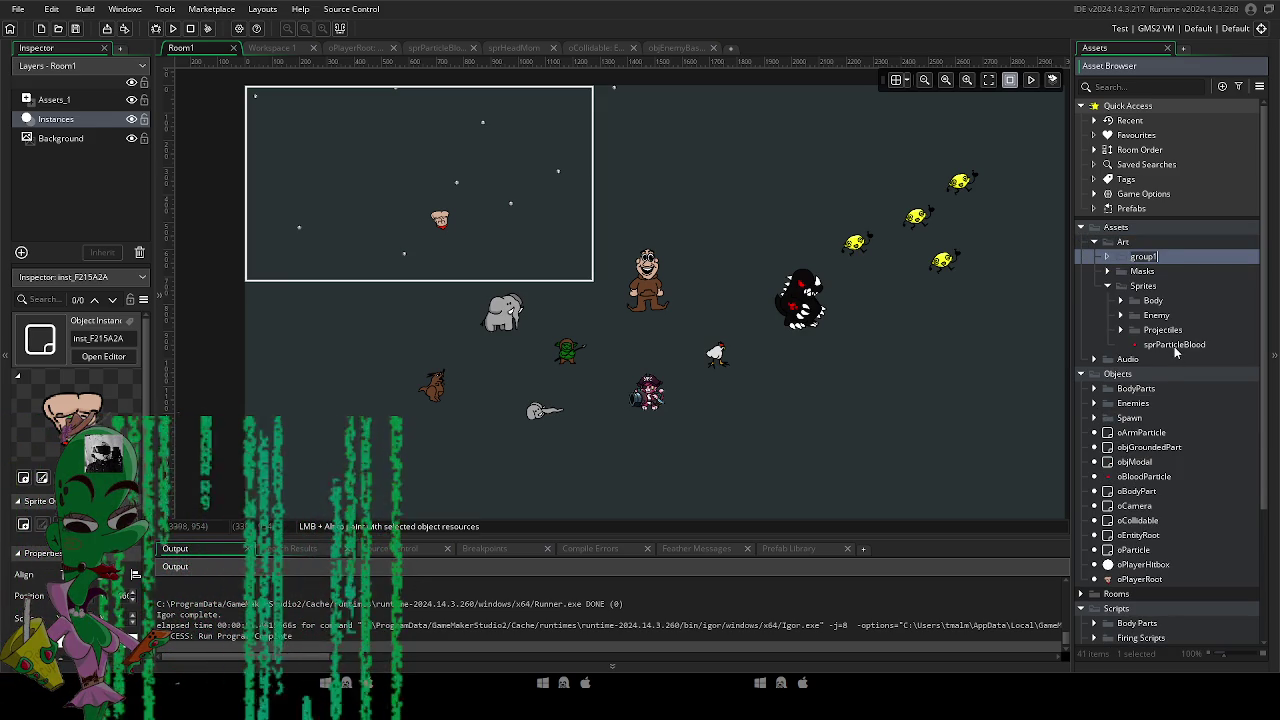
pyautogui.write('Environment')
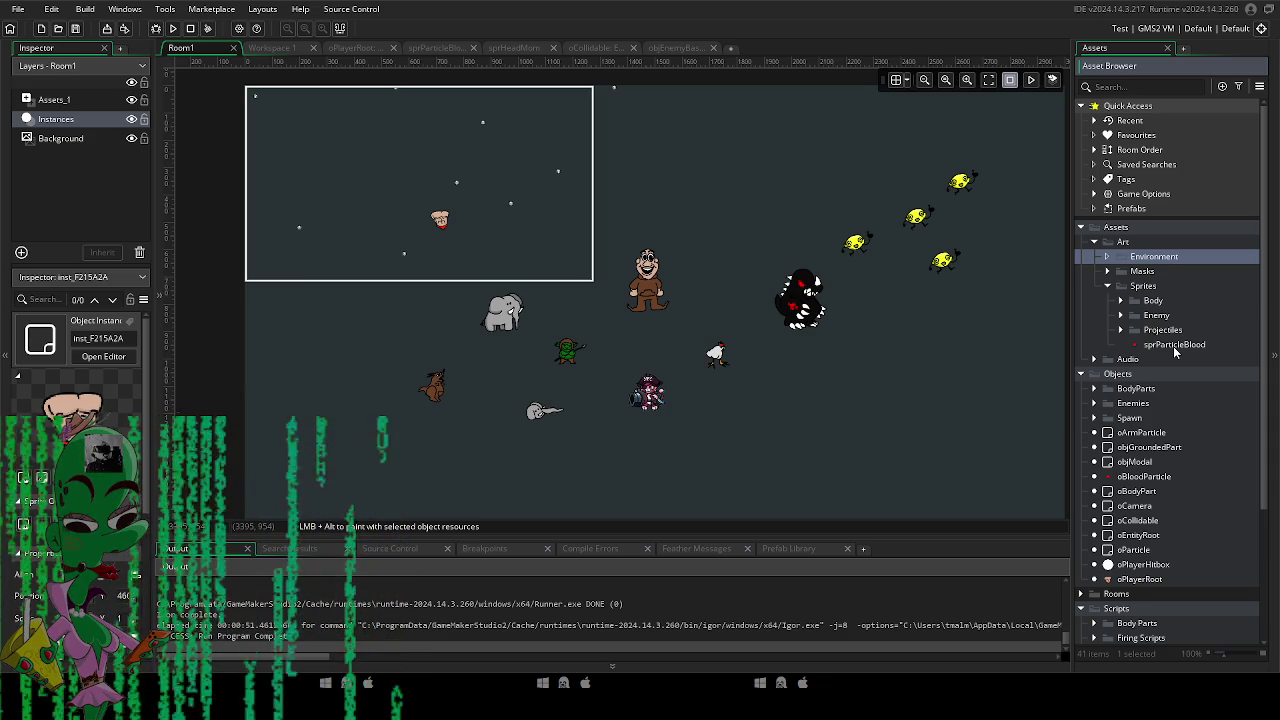
pyautogui.click(1174, 345)
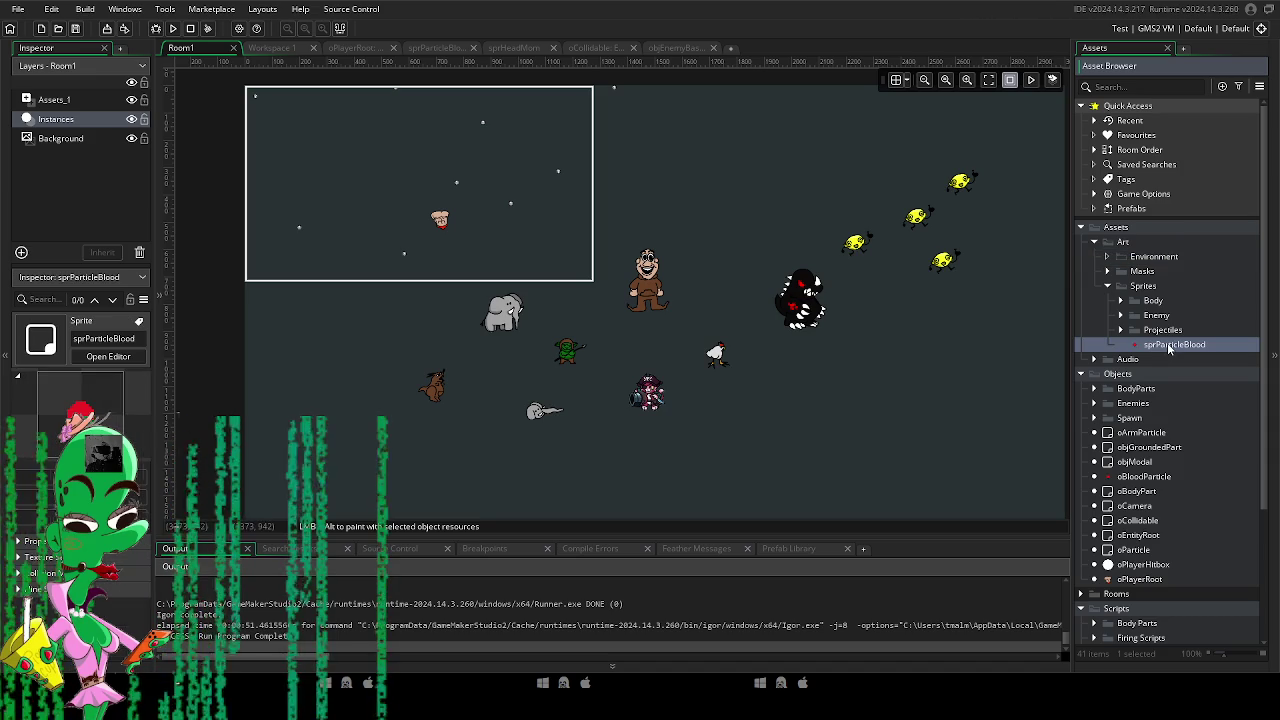
pyautogui.click(1156, 258)
pyautogui.hotkey('alt', 's')
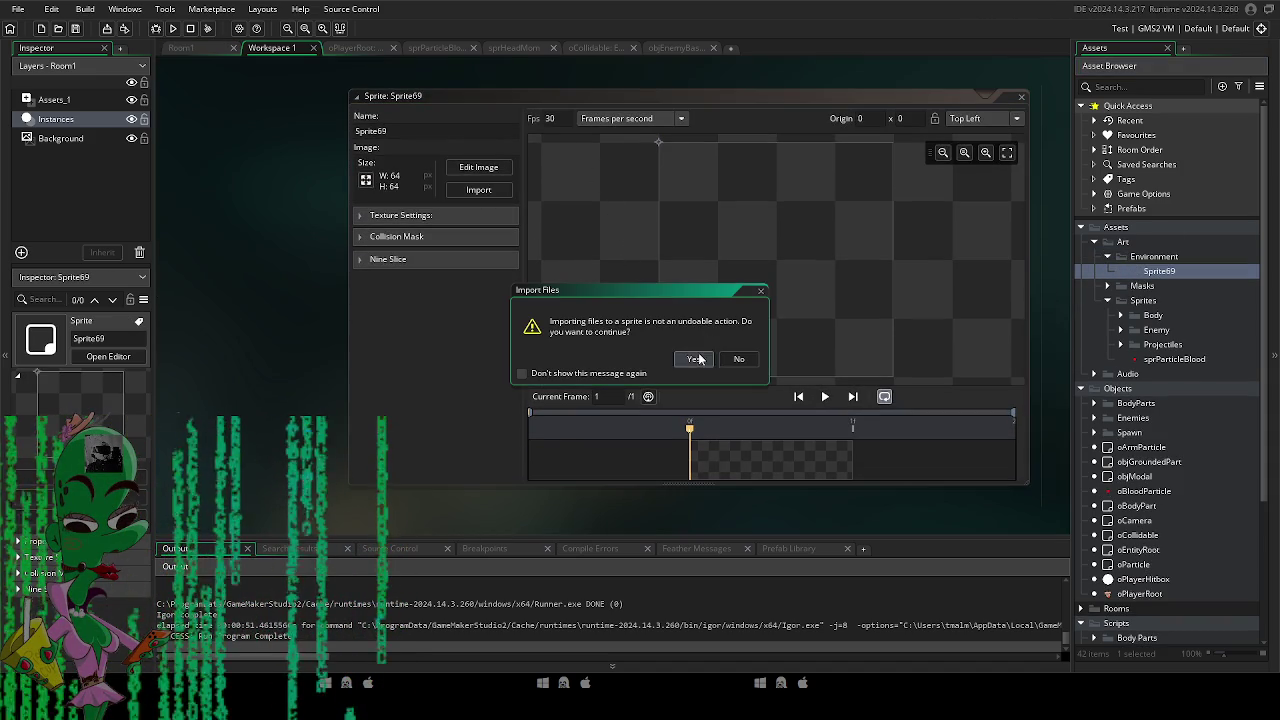
# Import the Tiki Labs UFO image and set the sprite origin at its base.
pyautogui.click(694, 359)
pyautogui.click(777, 308)
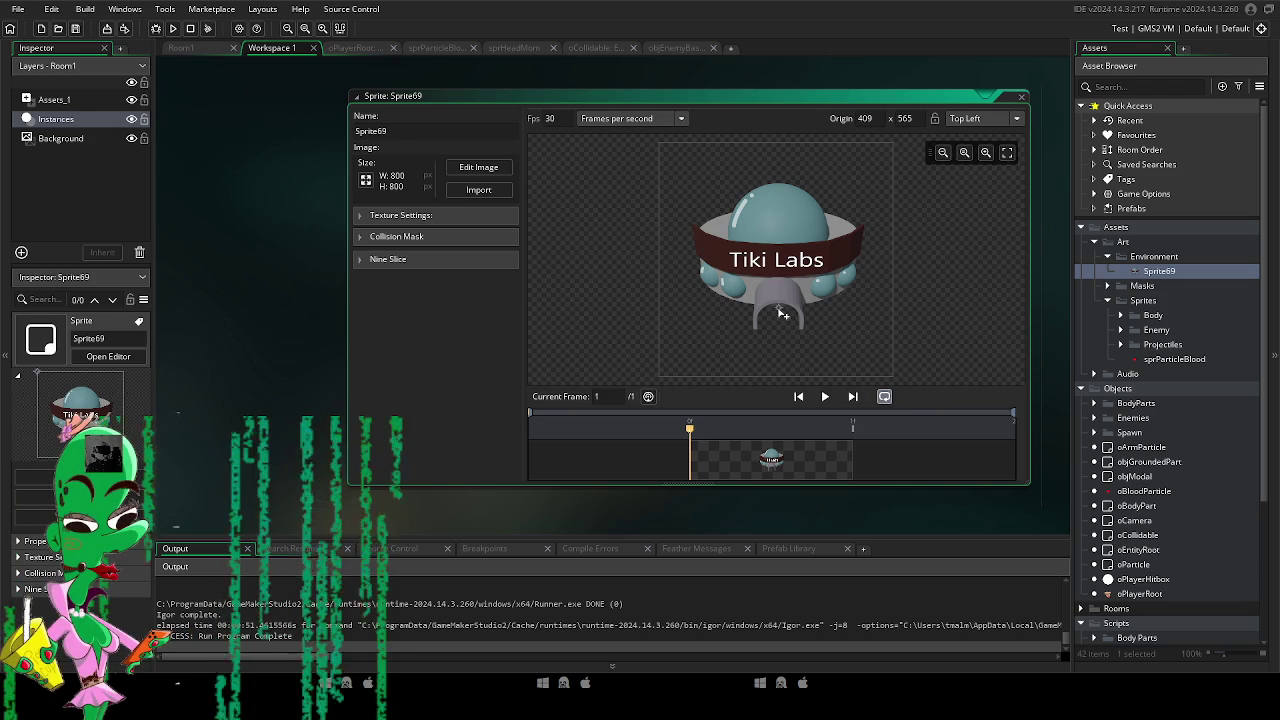
pyautogui.click(364, 215)
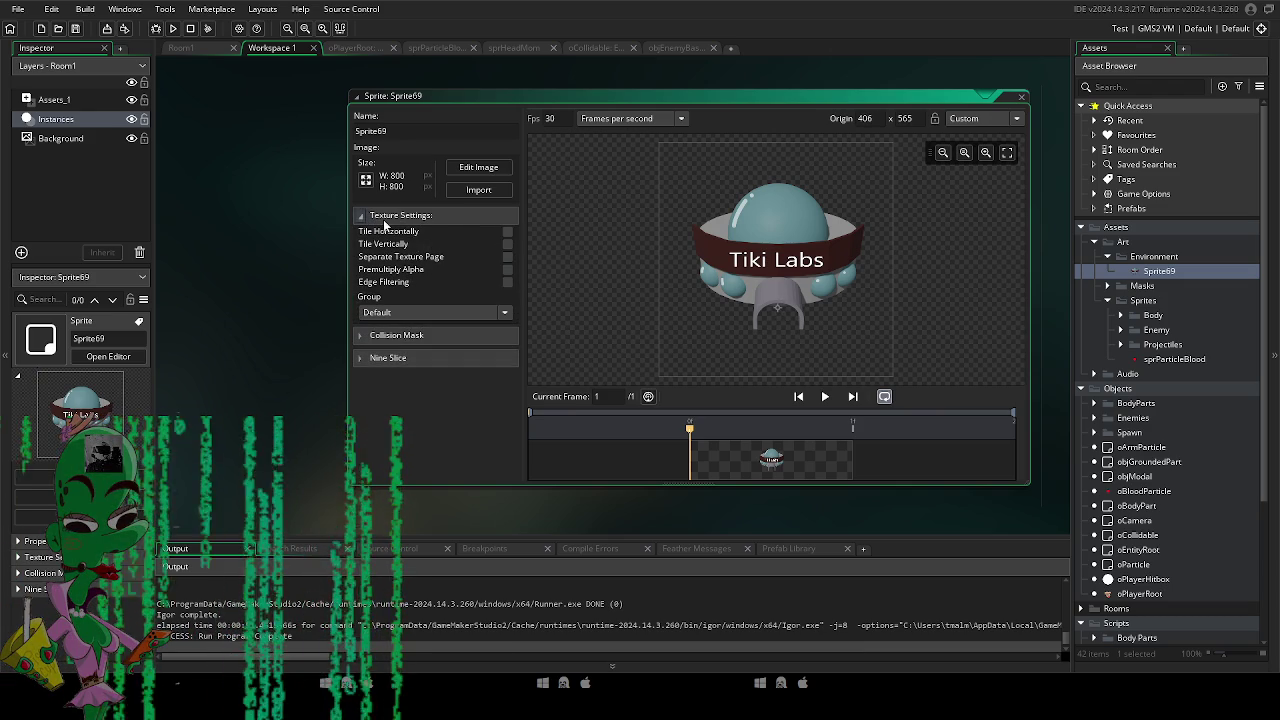
pyautogui.click(364, 215)
pyautogui.click(390, 266)
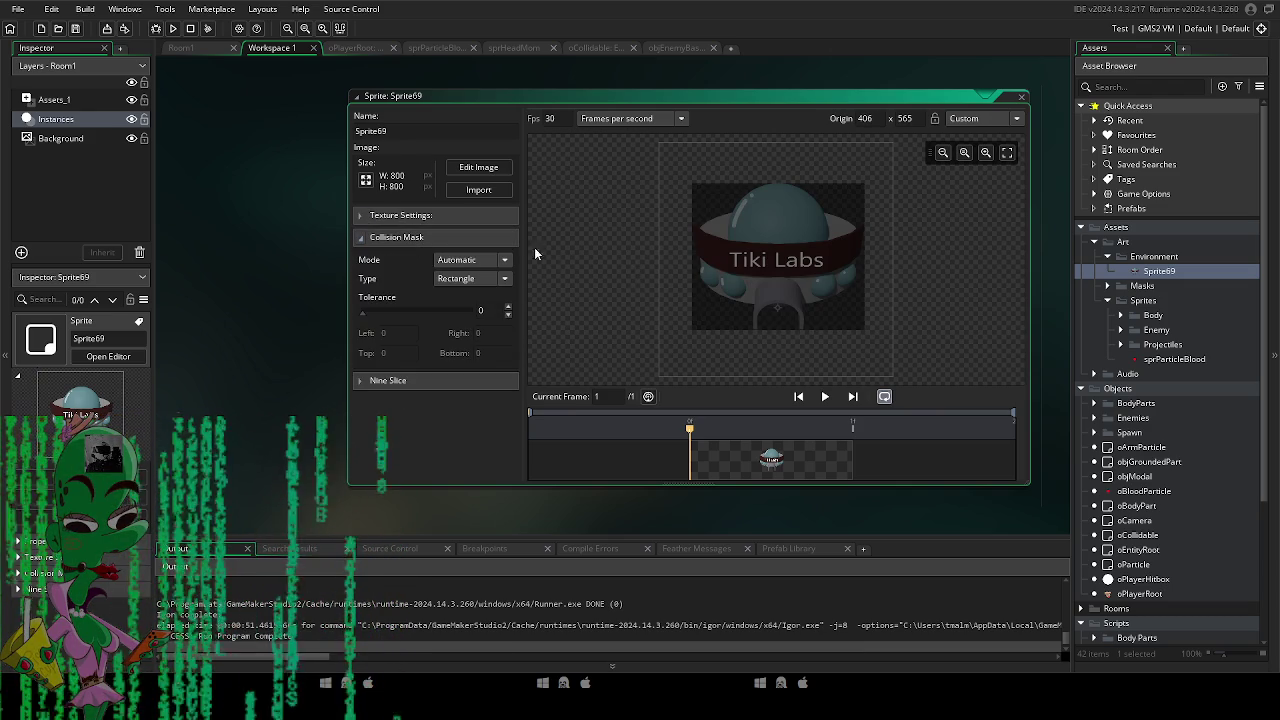
# Rename the sprite sprTikilab, then start a new sprite named sprGrass.
pyautogui.doubleClick(396, 130)
pyautogui.write('spr')
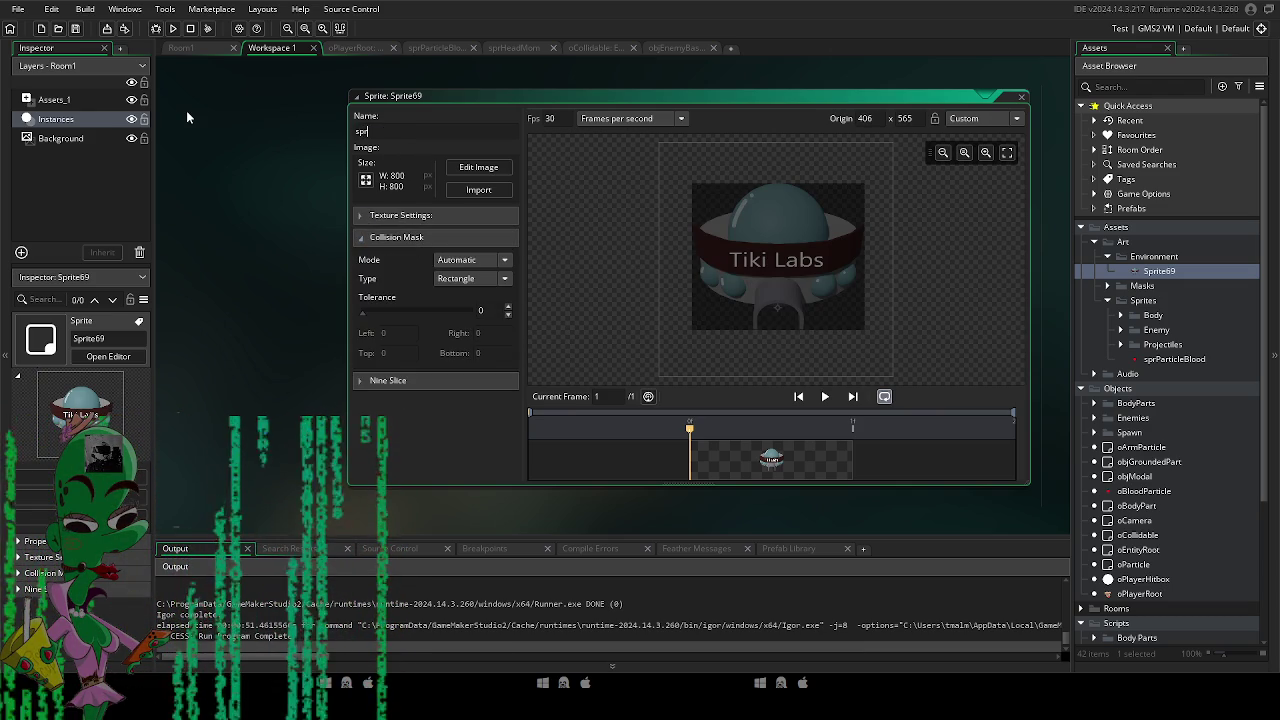
pyautogui.write('Tikilab')
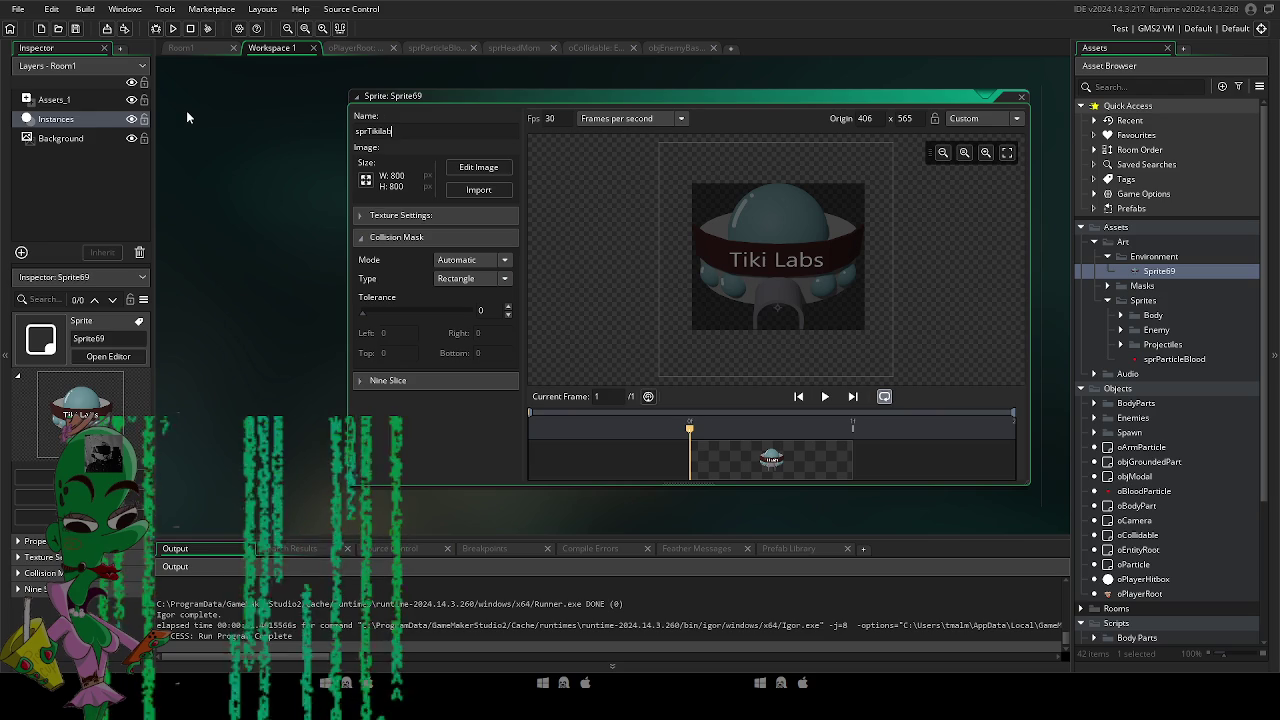
pyautogui.press('Return')
pyautogui.hotkey('alt', 's')
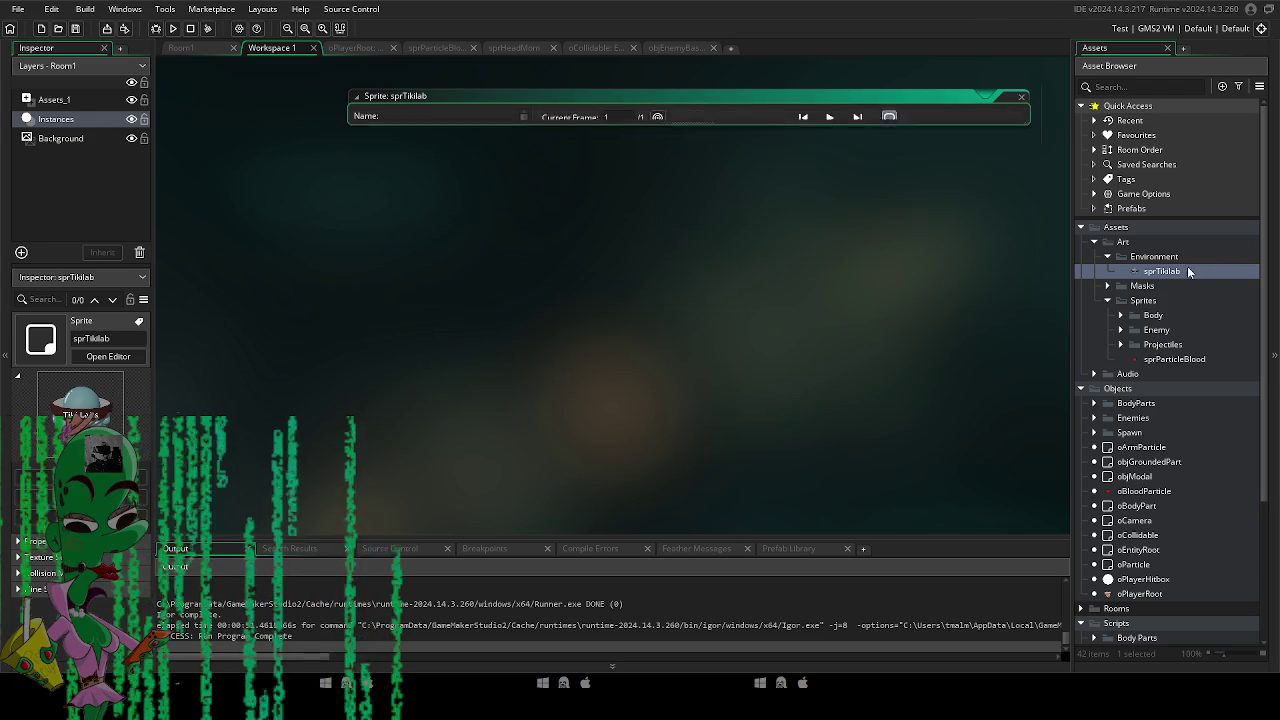
pyautogui.write('sprGr')
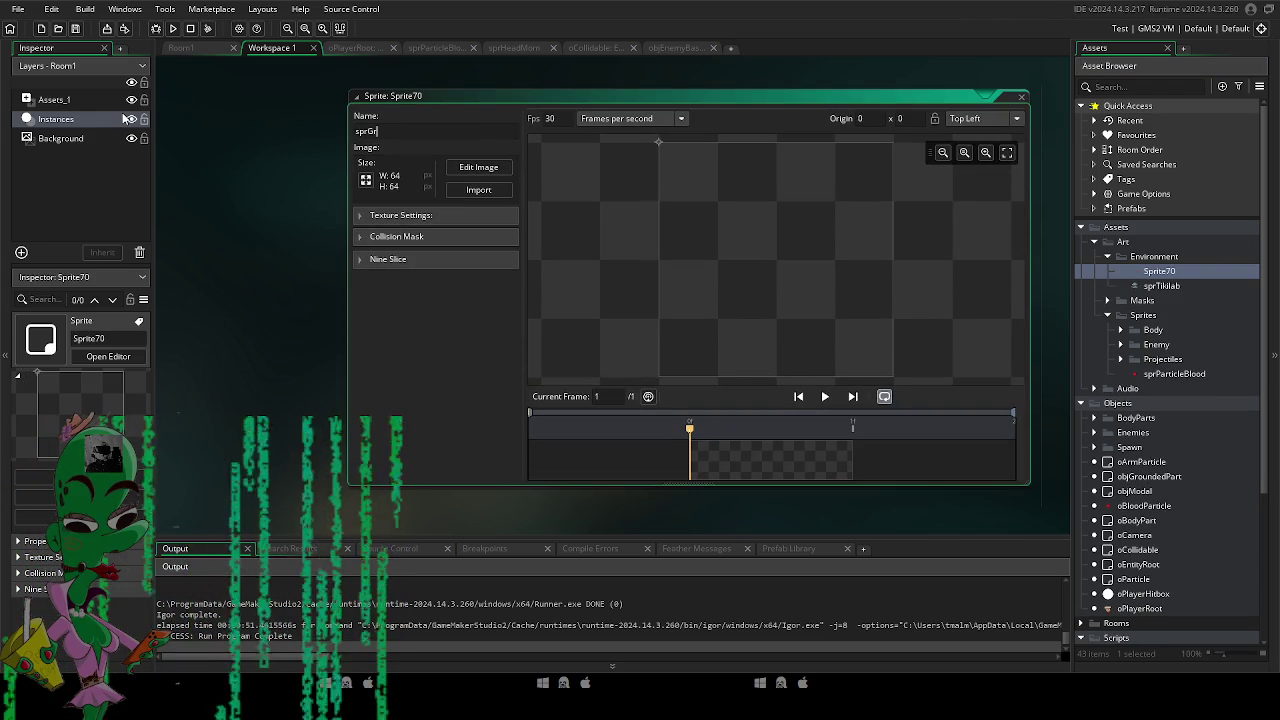
pyautogui.write('ass')
# Confirm the name sprGrass, import the three grass frames and set the origin to 122 x 146.
pyautogui.press('Return')
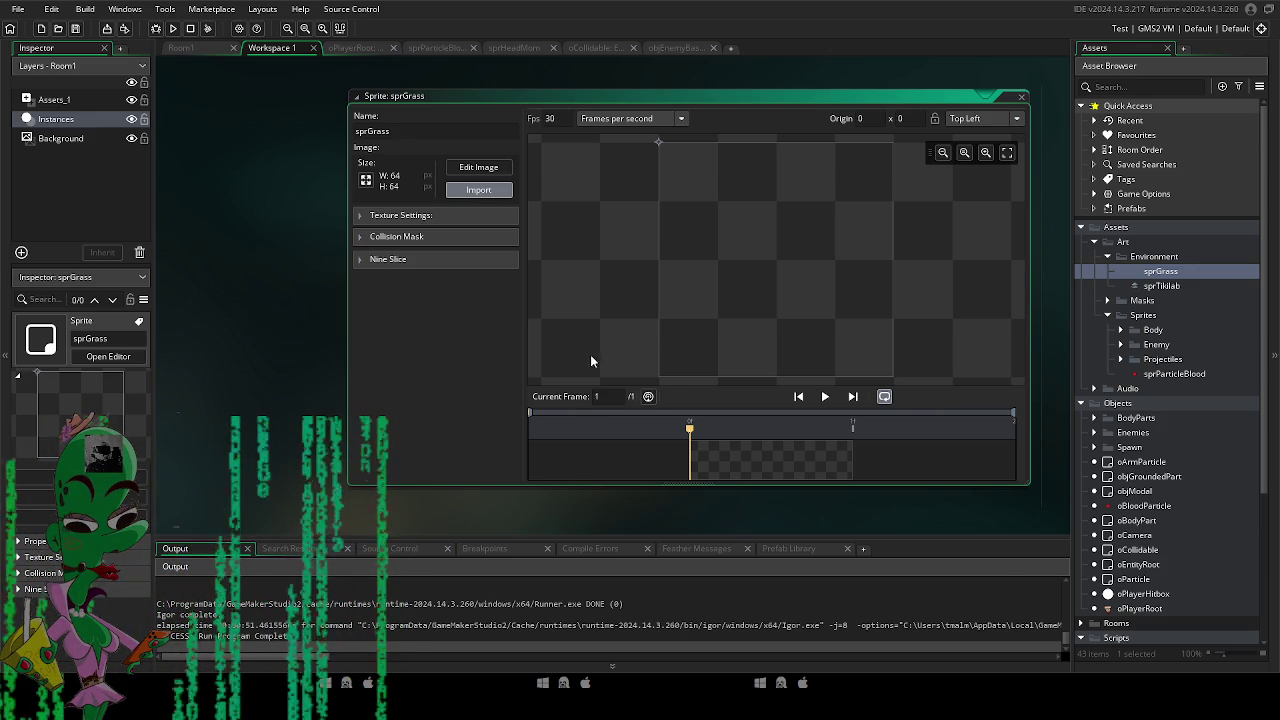
pyautogui.click(691, 357)
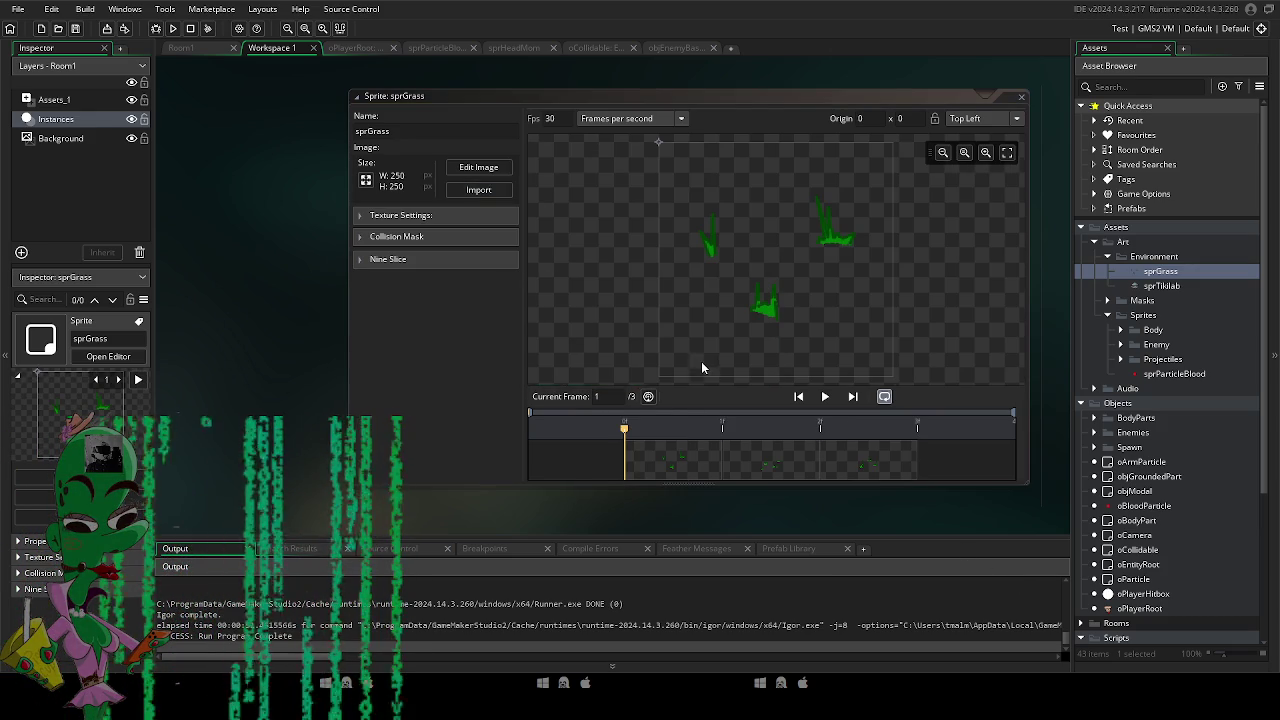
pyautogui.moveTo(656, 160)
pyautogui.mouseDown()
pyautogui.moveTo(700, 177)
pyautogui.moveTo(777, 263)
pyautogui.moveTo(773, 279)
pyautogui.mouseUp()
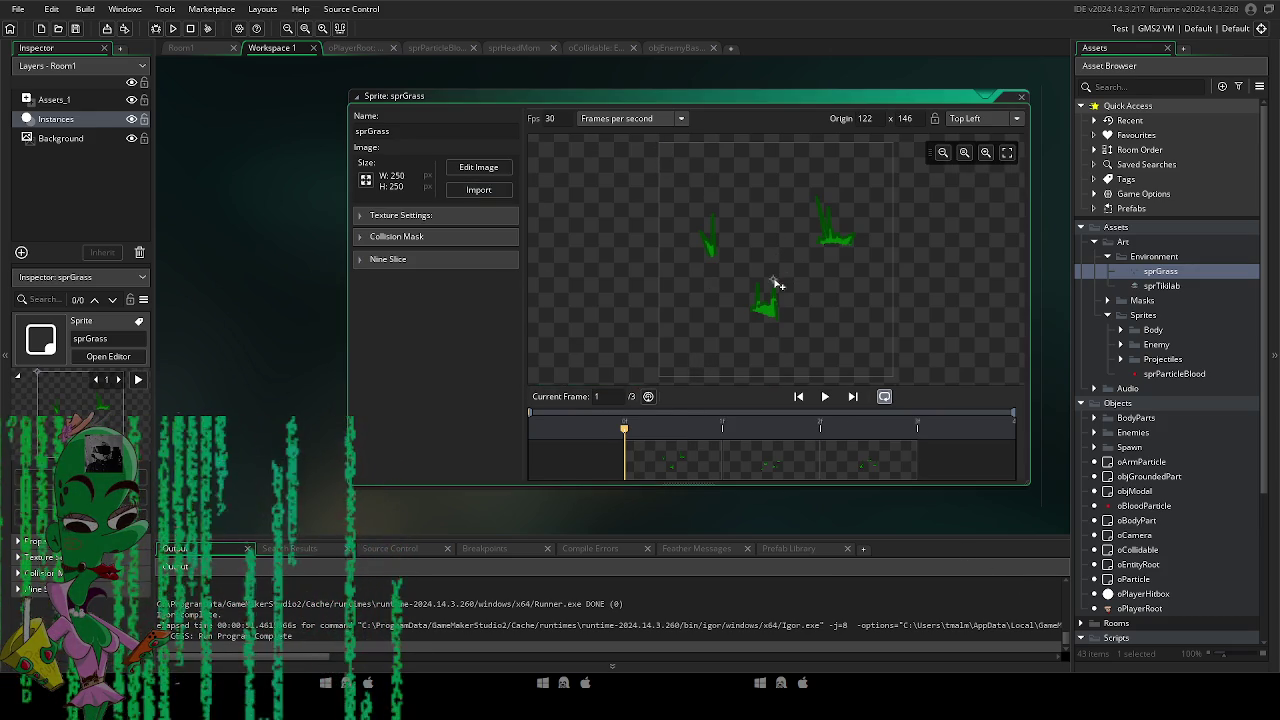
pyautogui.moveTo(466, 376); pyautogui.dragTo(456, 377)
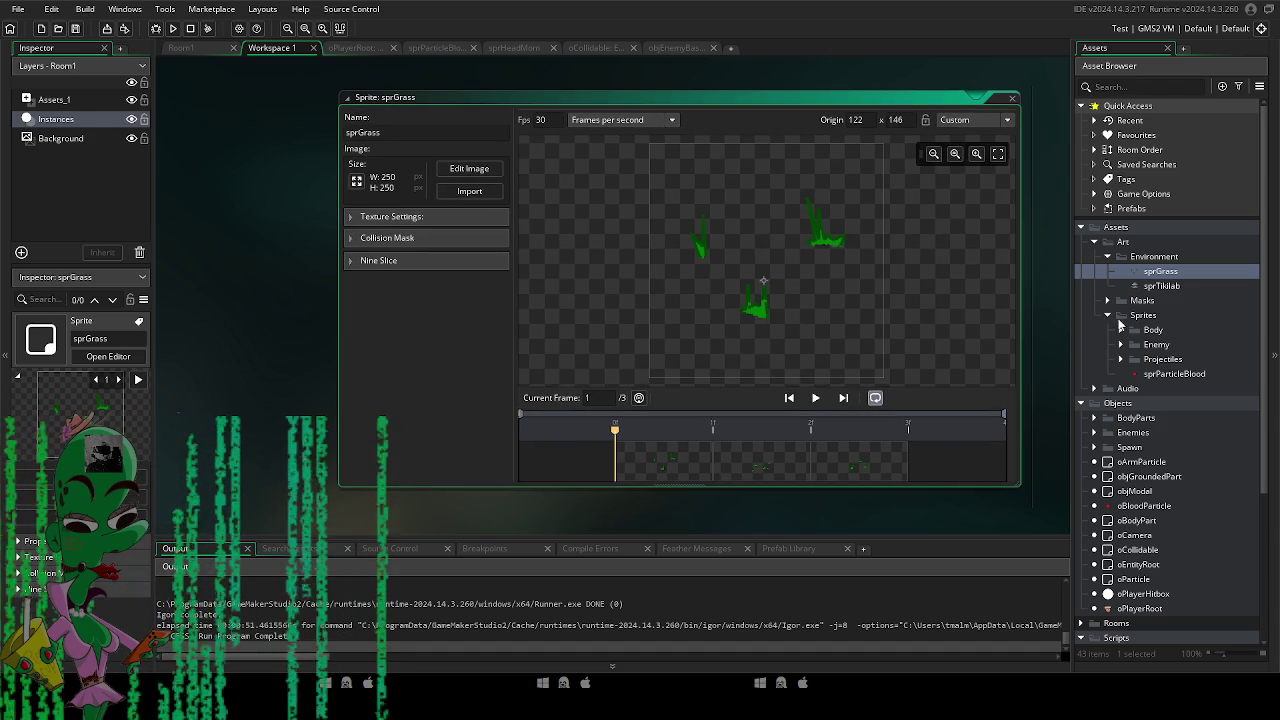
# Create another new sprite in the Environment folder.
pyautogui.rightClick(1155, 257)
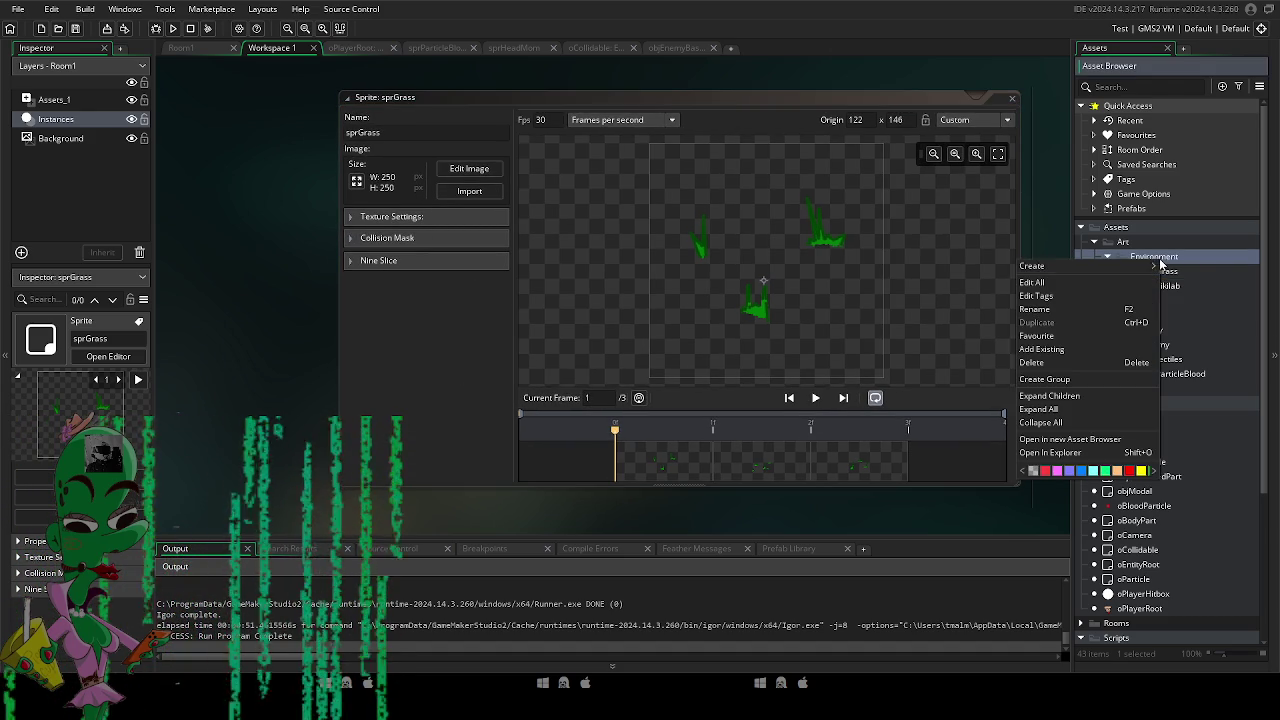
pyautogui.moveTo(1146, 266)
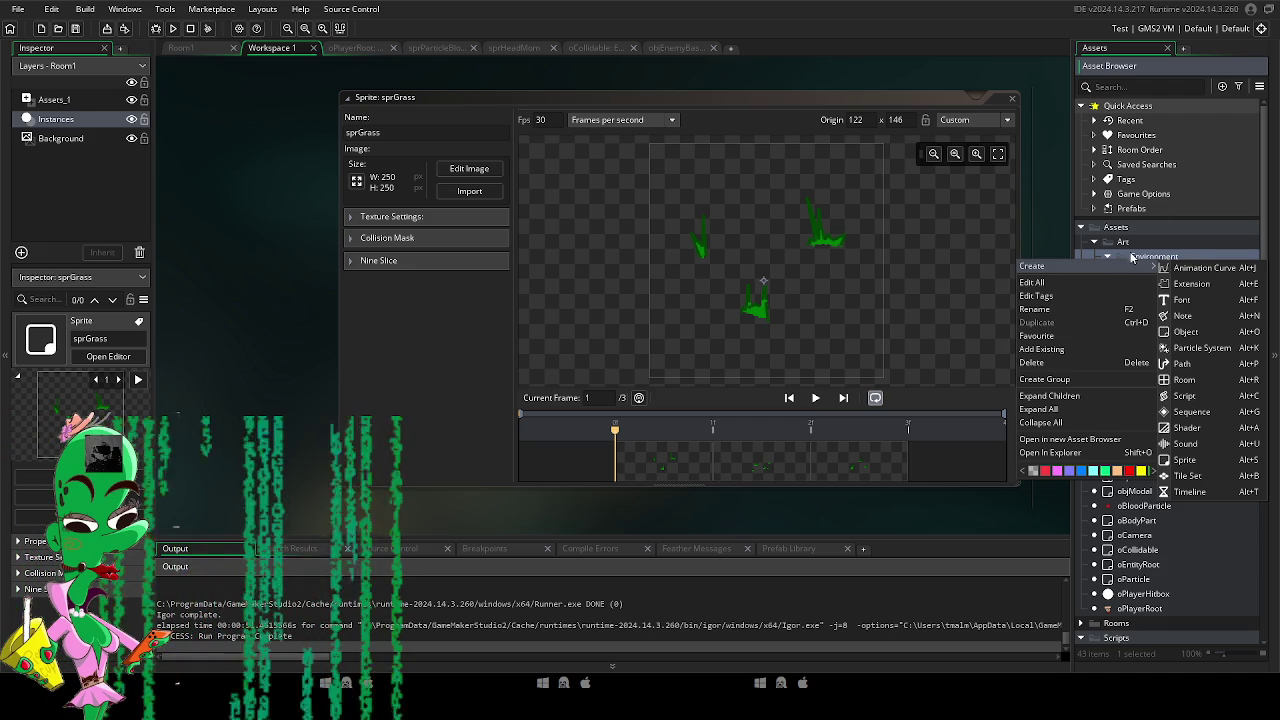
pyautogui.click(1147, 258)
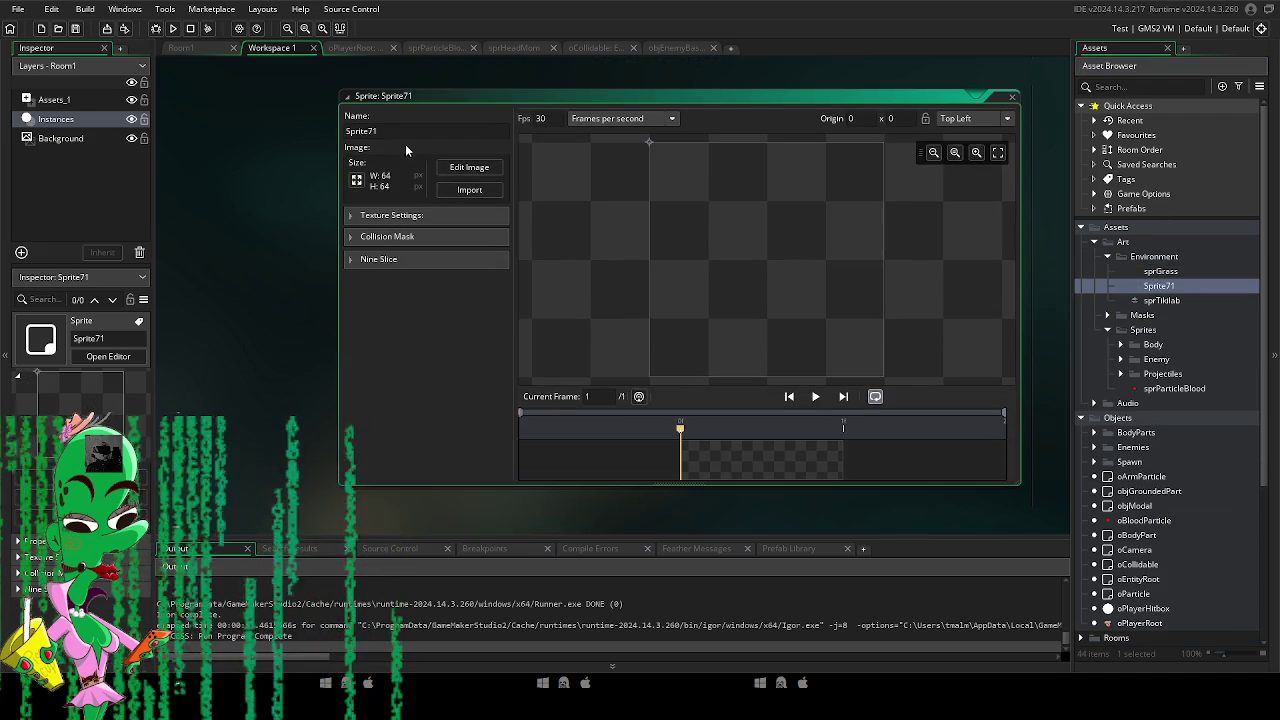
# Import the tree image, set the origin at its base, and name the sprite sprTree.
pyautogui.write('spr')
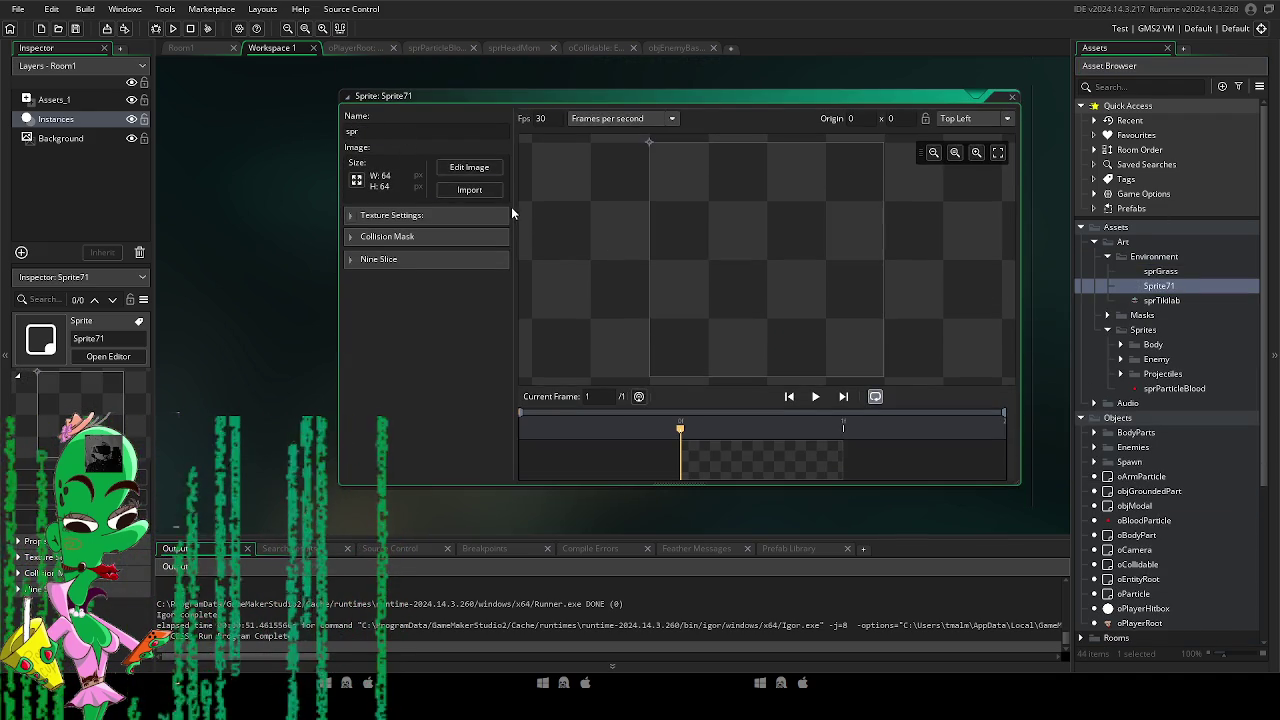
pyautogui.press('Return')
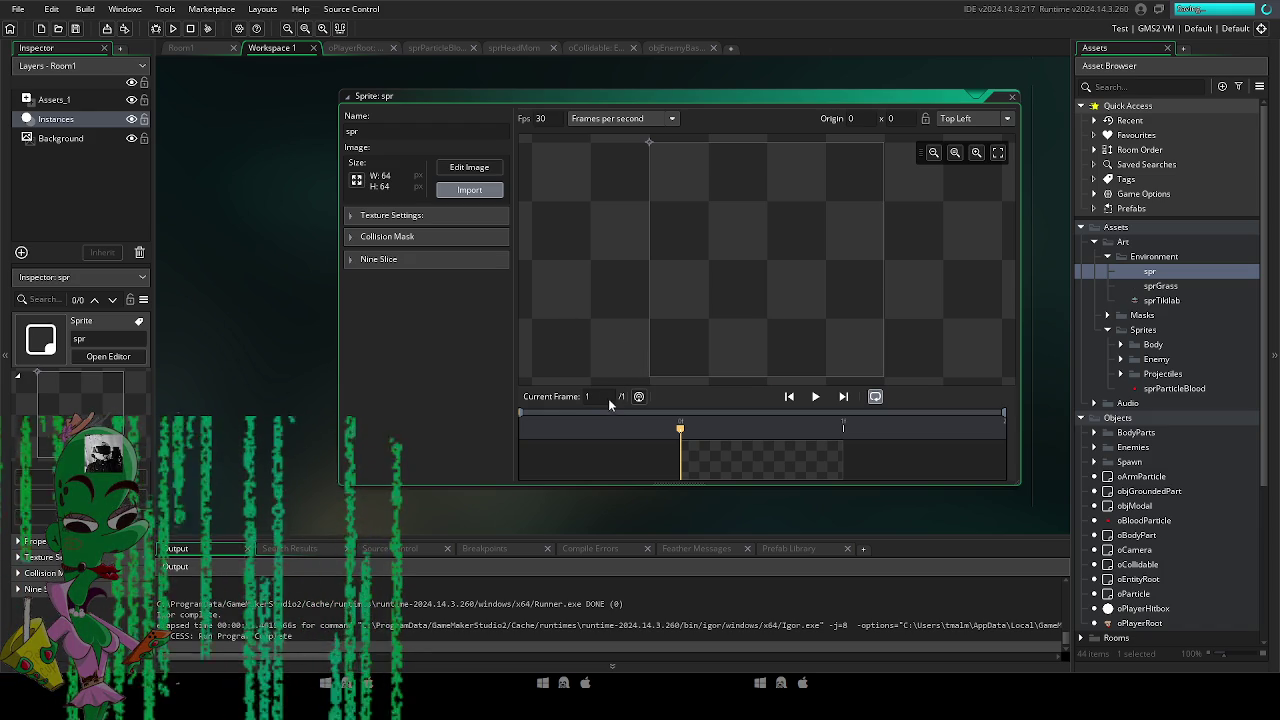
pyautogui.click(706, 358)
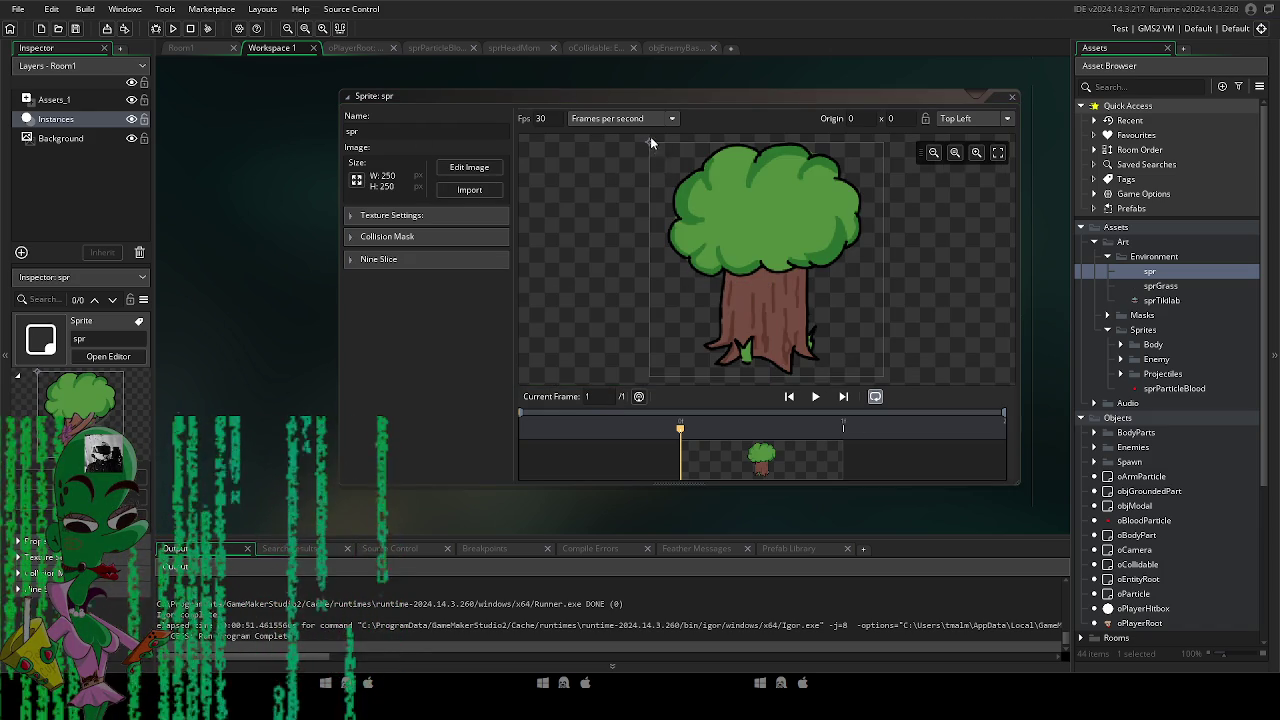
pyautogui.click(767, 357)
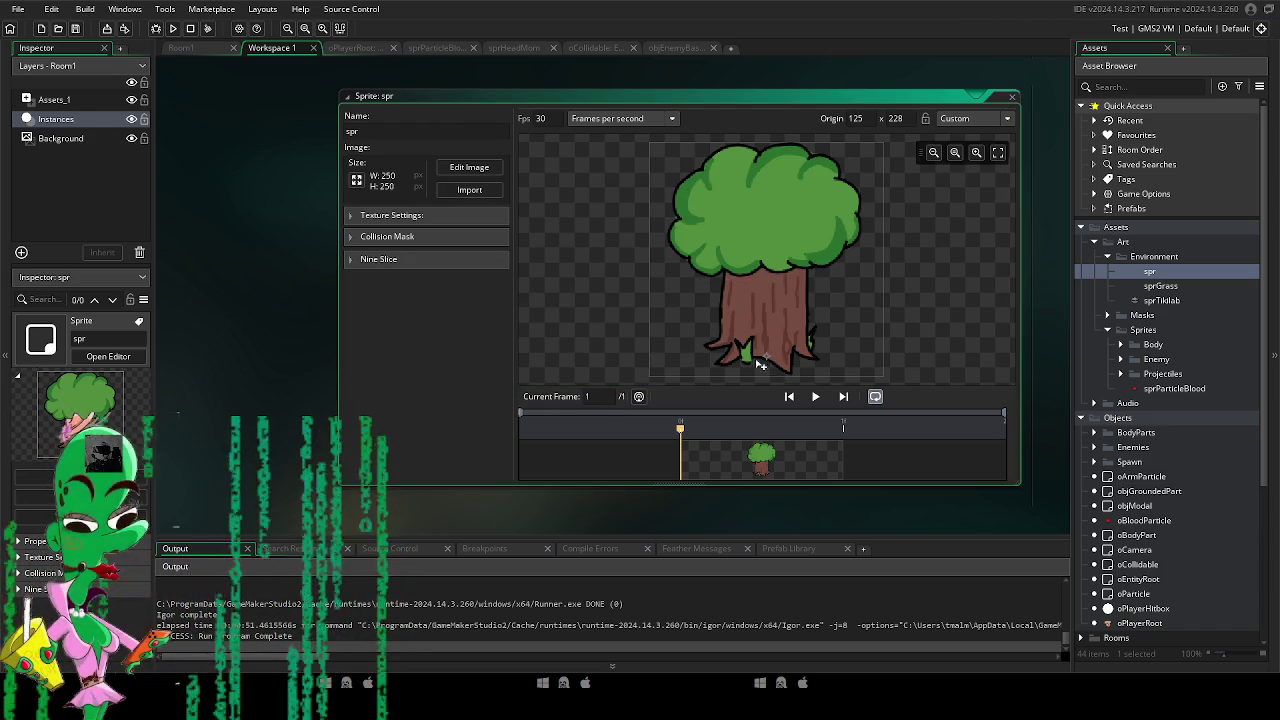
pyautogui.click(381, 135)
pyautogui.write('ree')
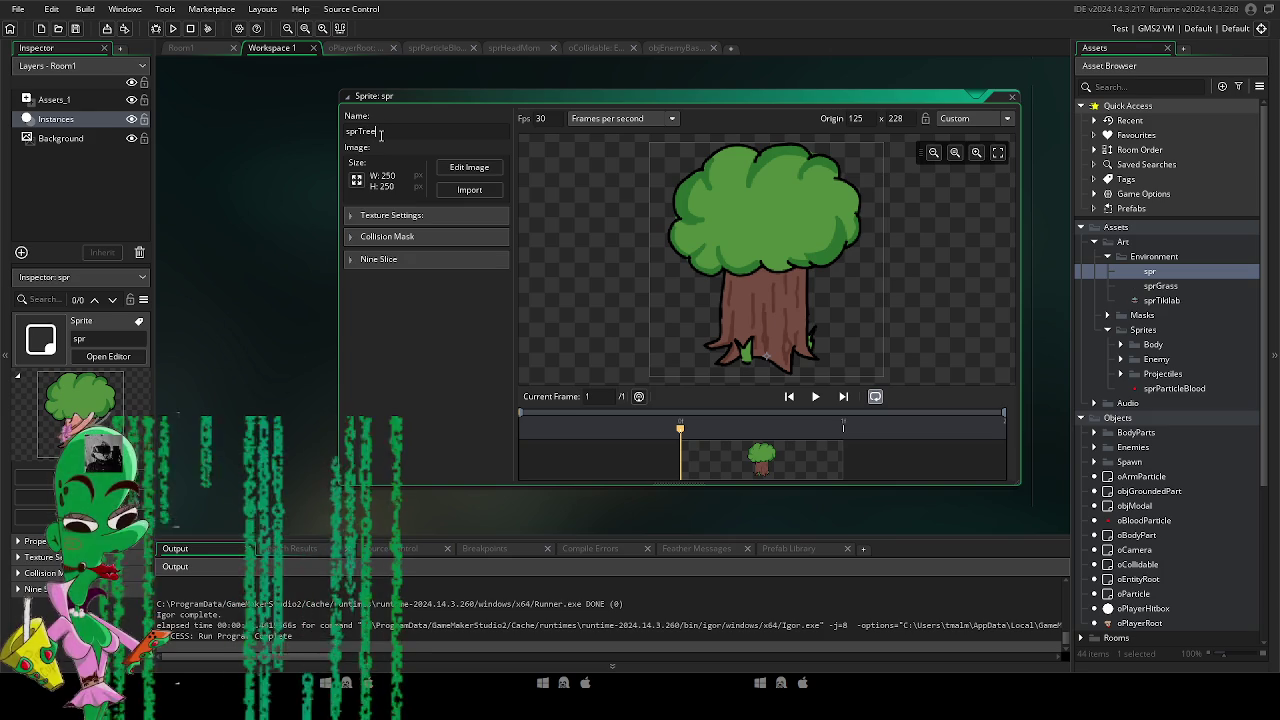
pyautogui.press('Return')
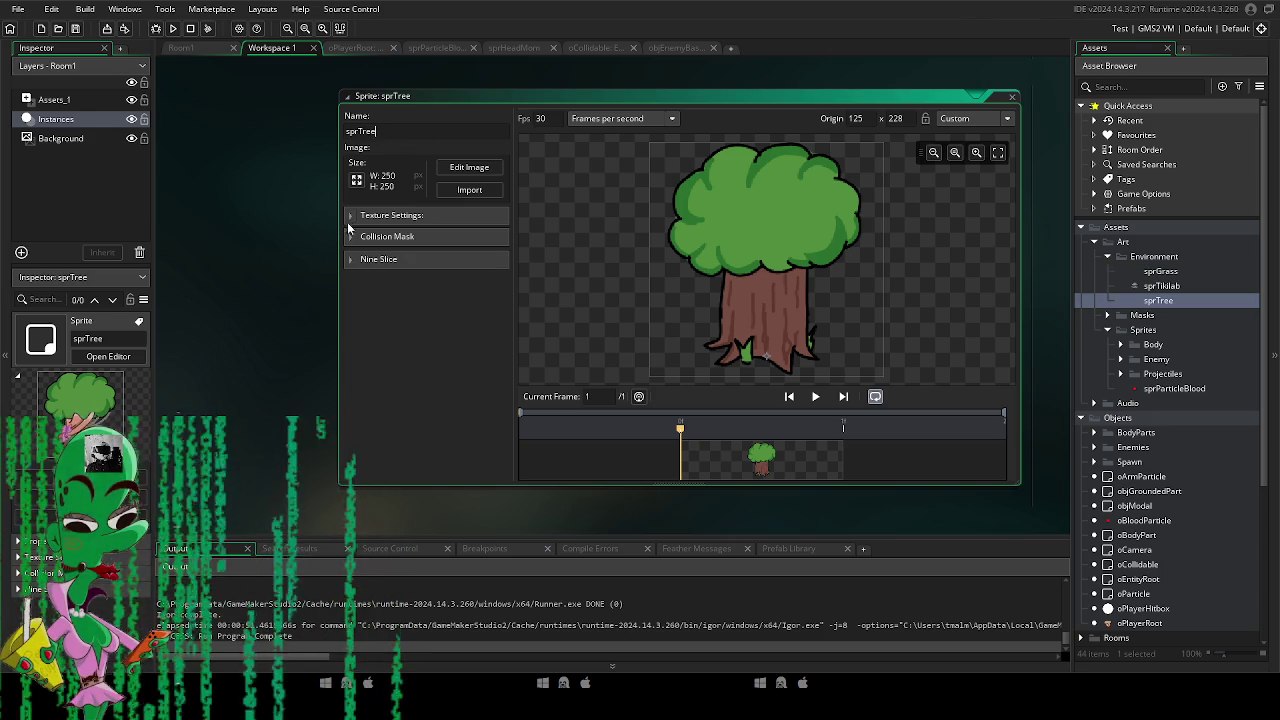
# Give sprTree a manual ellipse collision mask around the trunk base.
pyautogui.click(351, 217)
pyautogui.click(352, 215)
pyautogui.click(353, 237)
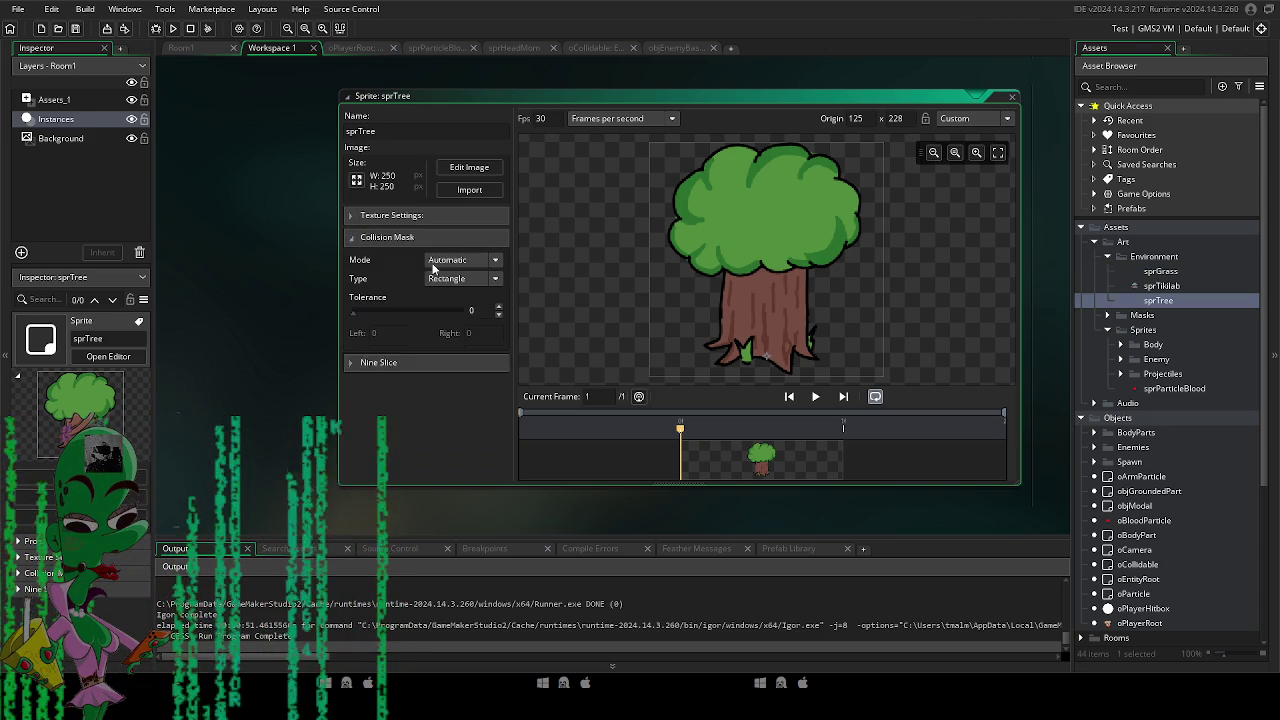
pyautogui.click(453, 262)
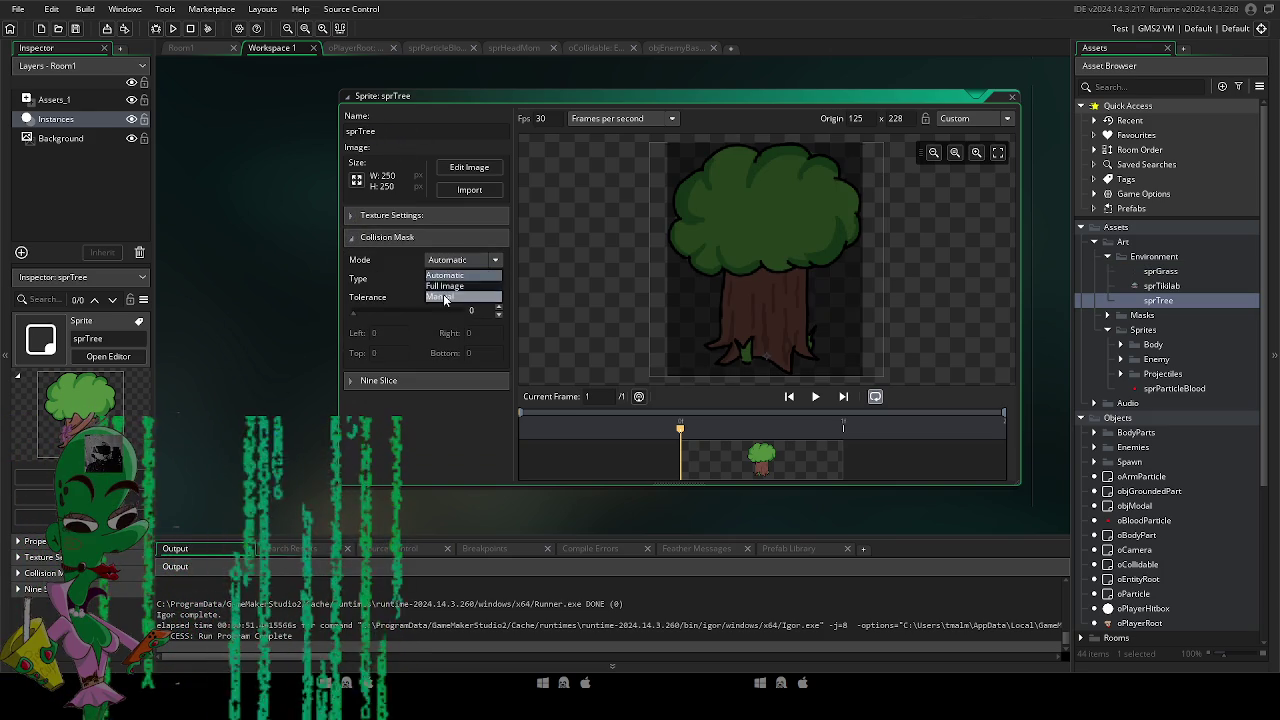
pyautogui.click(442, 296)
pyautogui.click(458, 280)
pyautogui.click(450, 315)
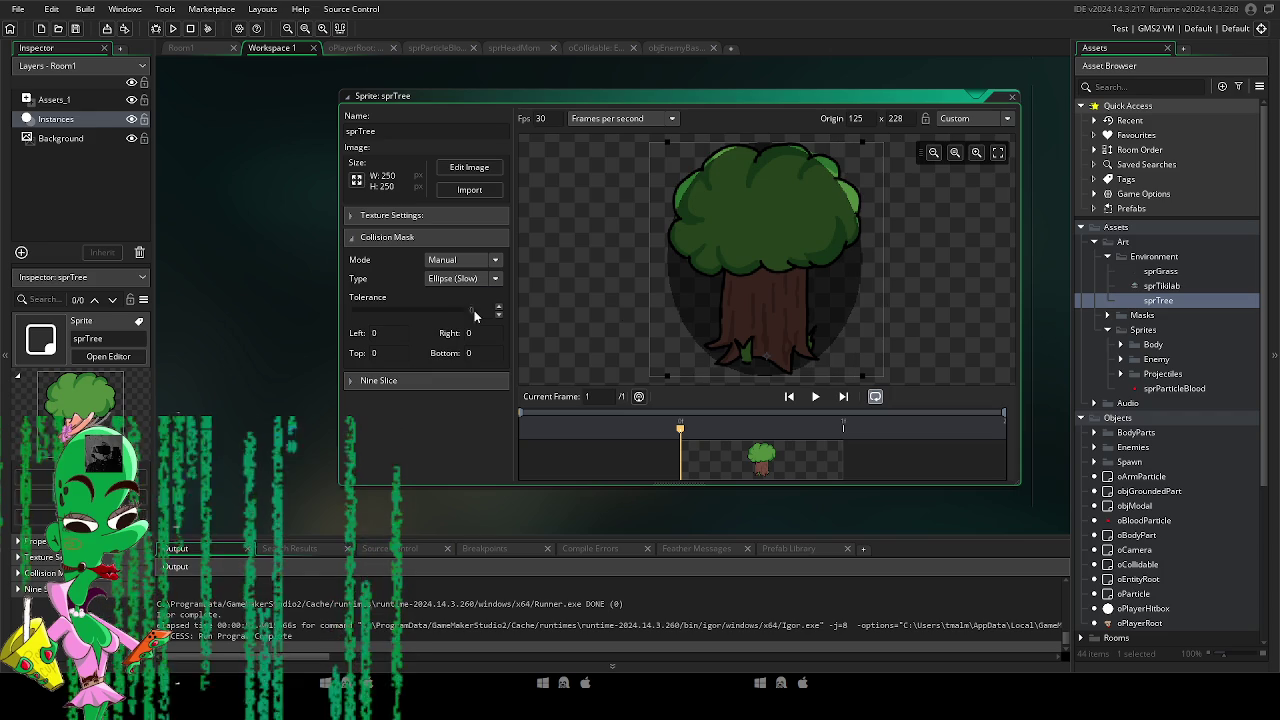
pyautogui.moveTo(651, 142)
pyautogui.mouseDown()
pyautogui.moveTo(667, 179)
pyautogui.moveTo(676, 310)
pyautogui.moveTo(800, 368)
pyautogui.mouseUp()
pyautogui.moveTo(703, 313)
pyautogui.mouseDown()
pyautogui.moveTo(772, 360)
pyautogui.moveTo(838, 380)
pyautogui.moveTo(796, 362)
pyautogui.mouseUp()
pyautogui.click(1181, 300)
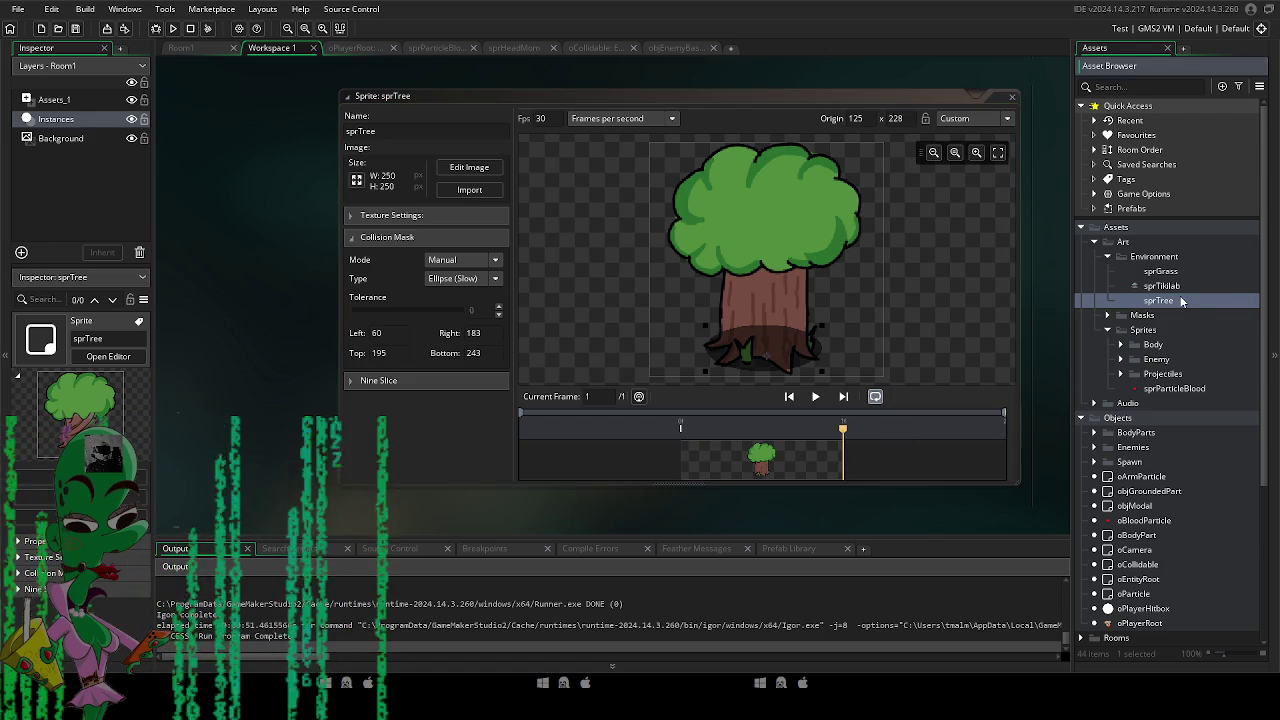
pyautogui.hotkey('alt', 's')
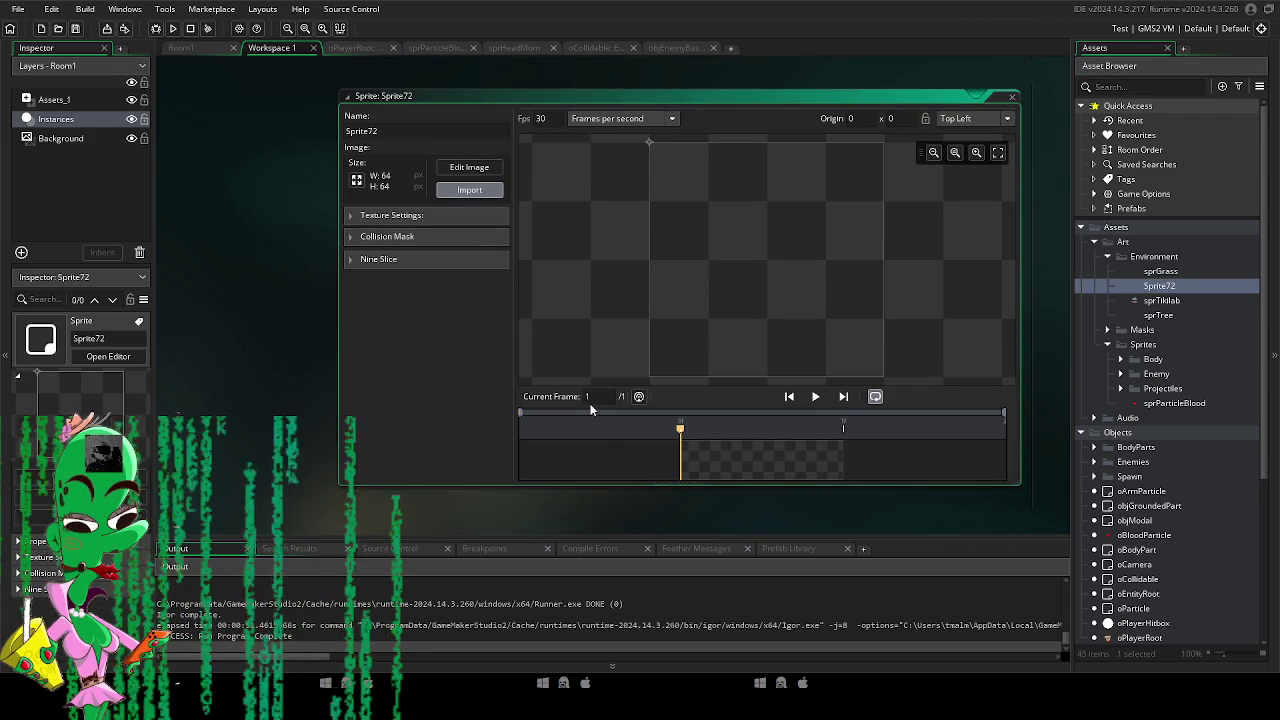
# Import the rock image and place its origin near the base at 66, 106.
pyautogui.click(696, 358)
pyautogui.click(774, 340)
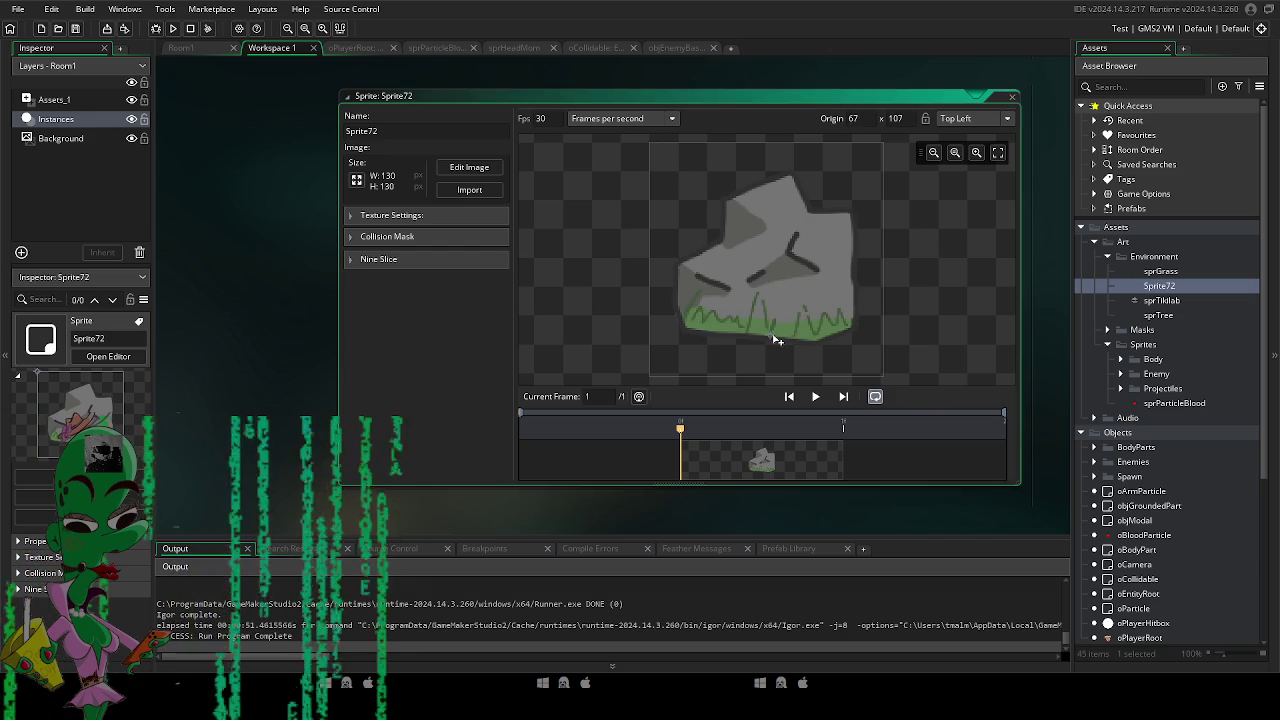
pyautogui.click(370, 222)
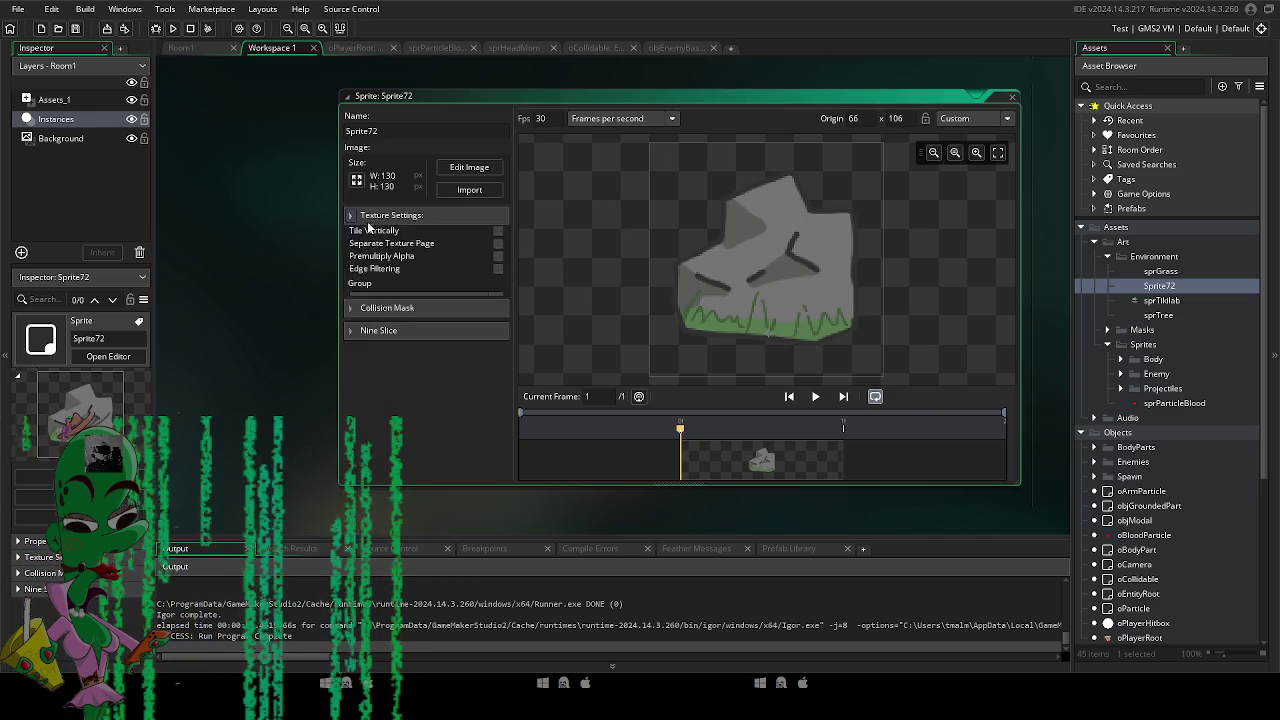
pyautogui.click(372, 220)
# Give the rock a manual ellipse collision mask fitted around its grassy base.
pyautogui.click(377, 240)
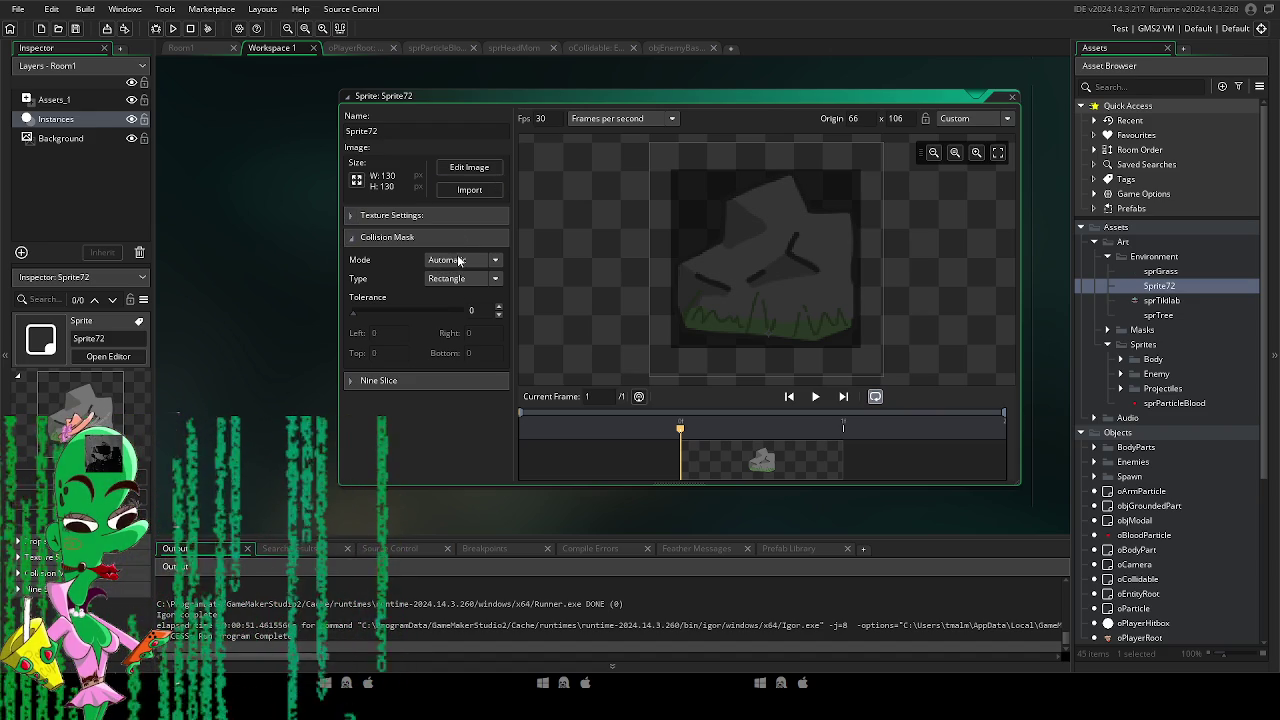
pyautogui.click(458, 260)
pyautogui.click(440, 296)
pyautogui.click(460, 279)
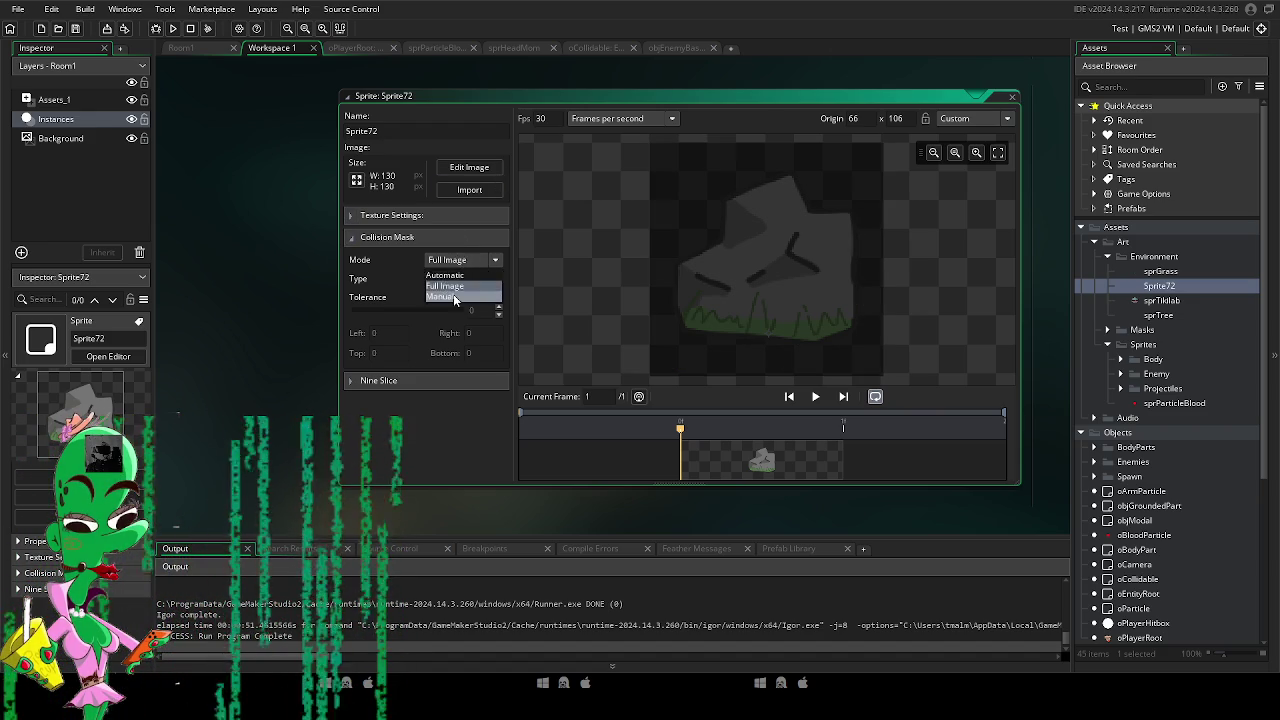
pyautogui.click(463, 288)
pyautogui.click(463, 284)
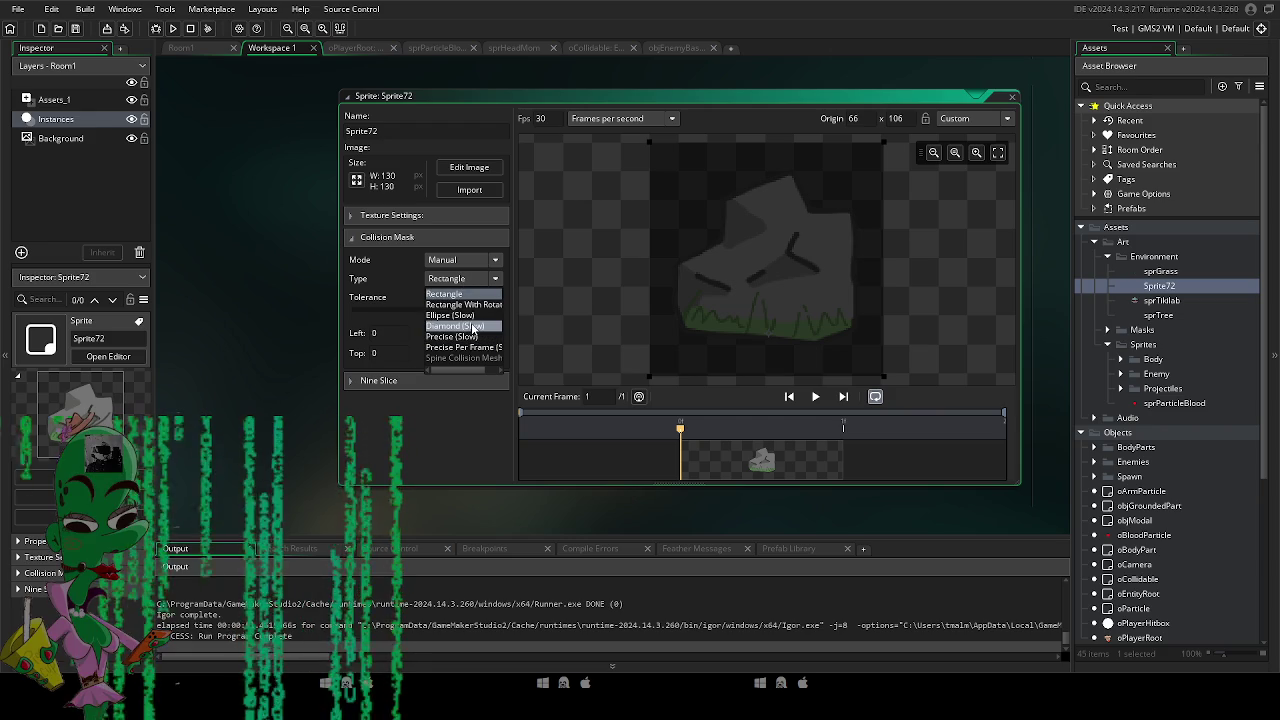
pyautogui.click(472, 316)
pyautogui.moveTo(649, 142); pyautogui.dragTo(686, 316)
pyautogui.moveTo(775, 352); pyautogui.dragTo(757, 325)
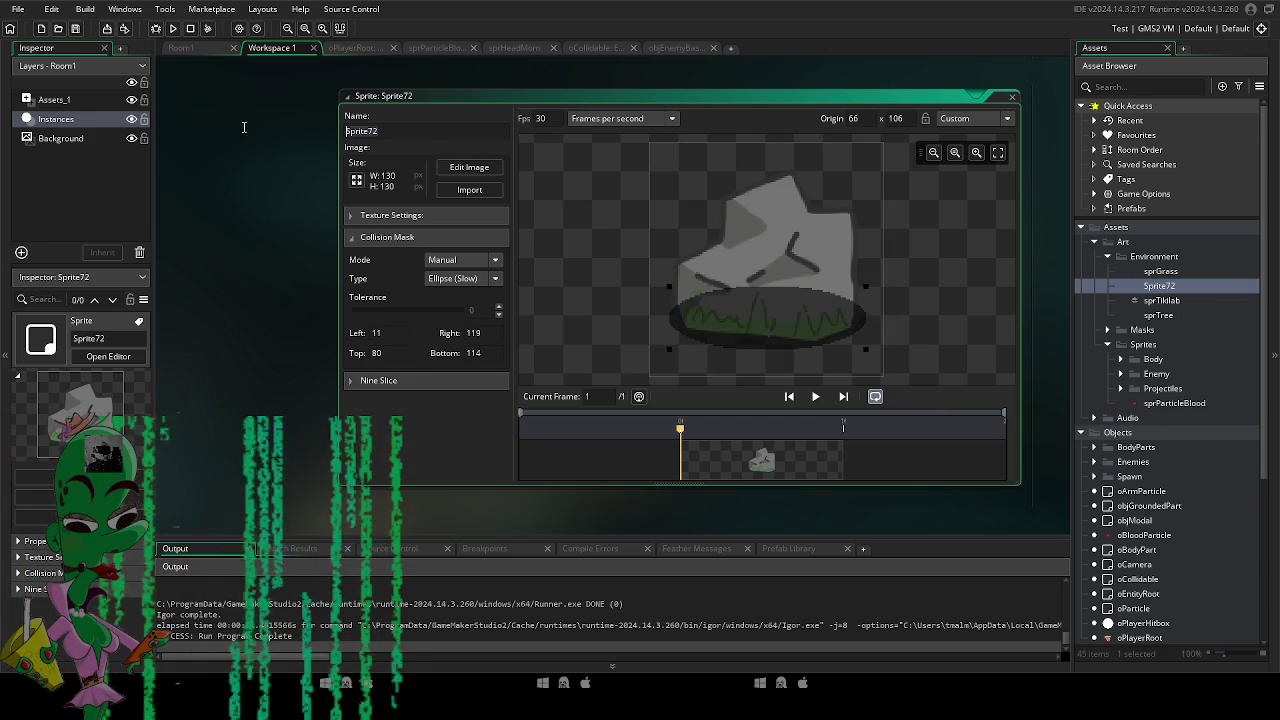
# Name the sprite sprRock and bring up options for the Environment art folder.
pyautogui.write('sprRock')
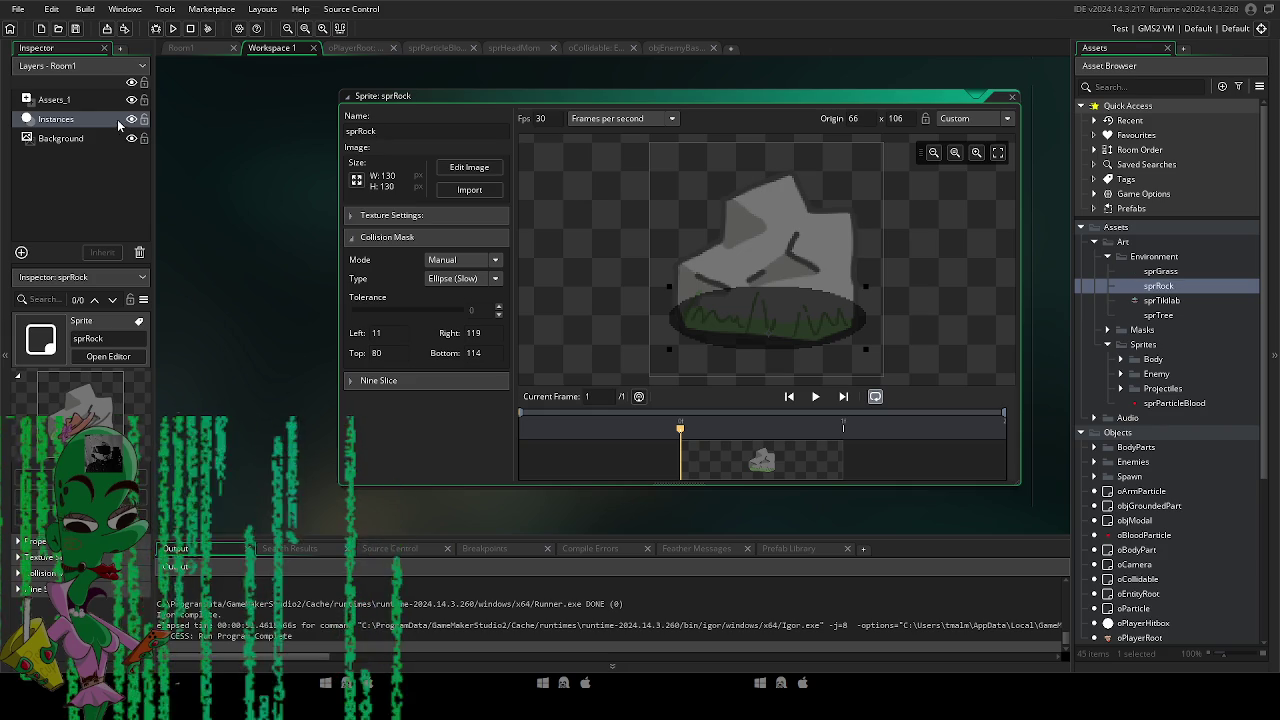
pyautogui.click(1154, 258)
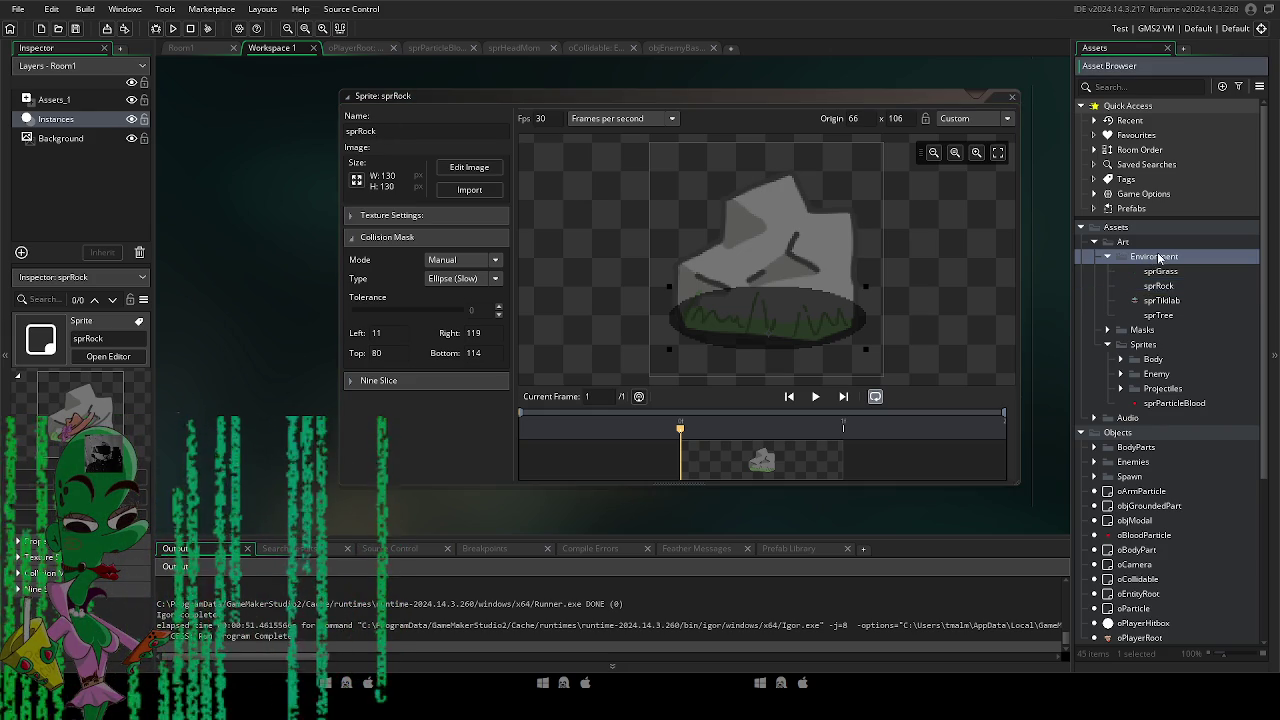
pyautogui.rightClick(1156, 259)
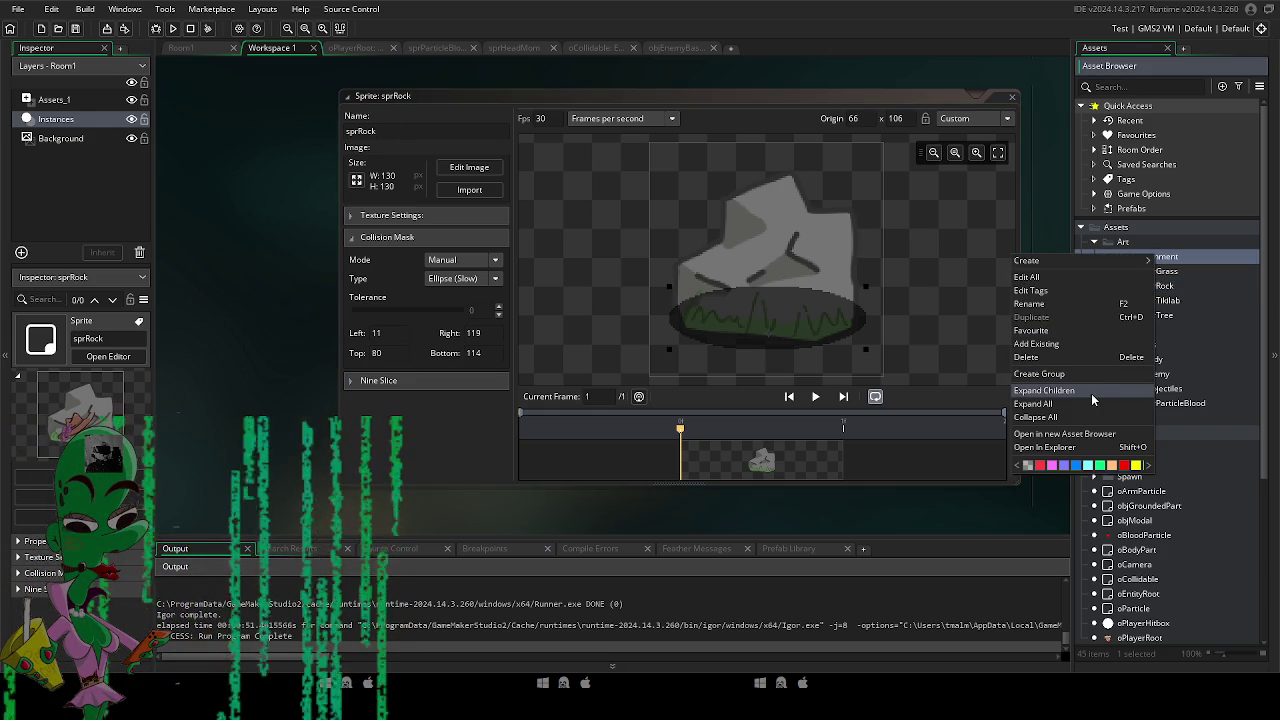
# Create a new Environment sprite named sprBush holding the bush image.
pyautogui.click(1168, 303)
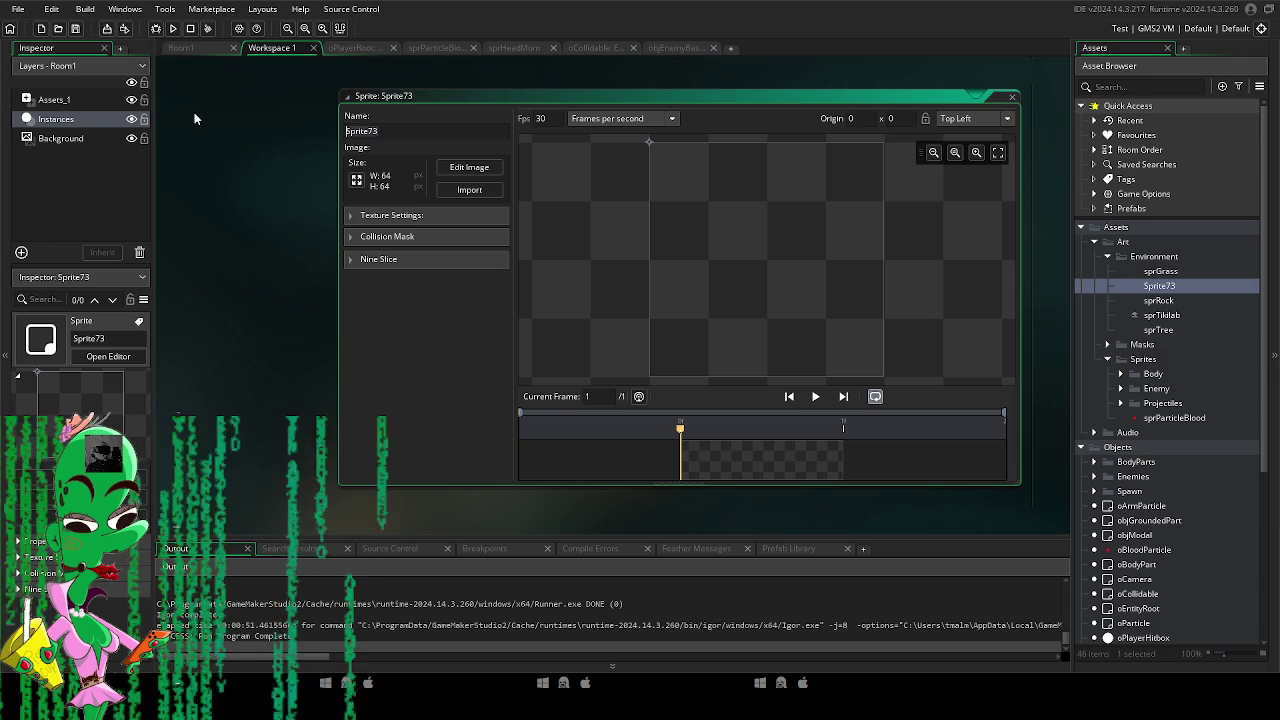
pyautogui.write('spr')
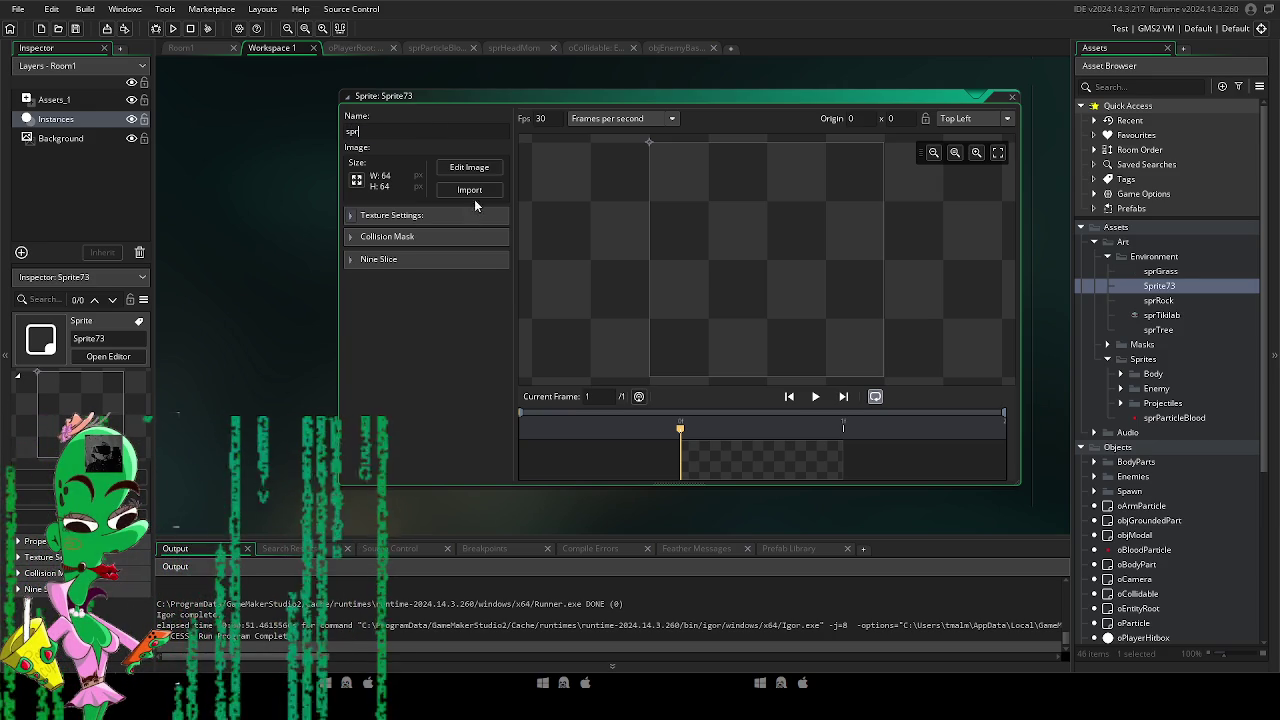
pyautogui.press('Return')
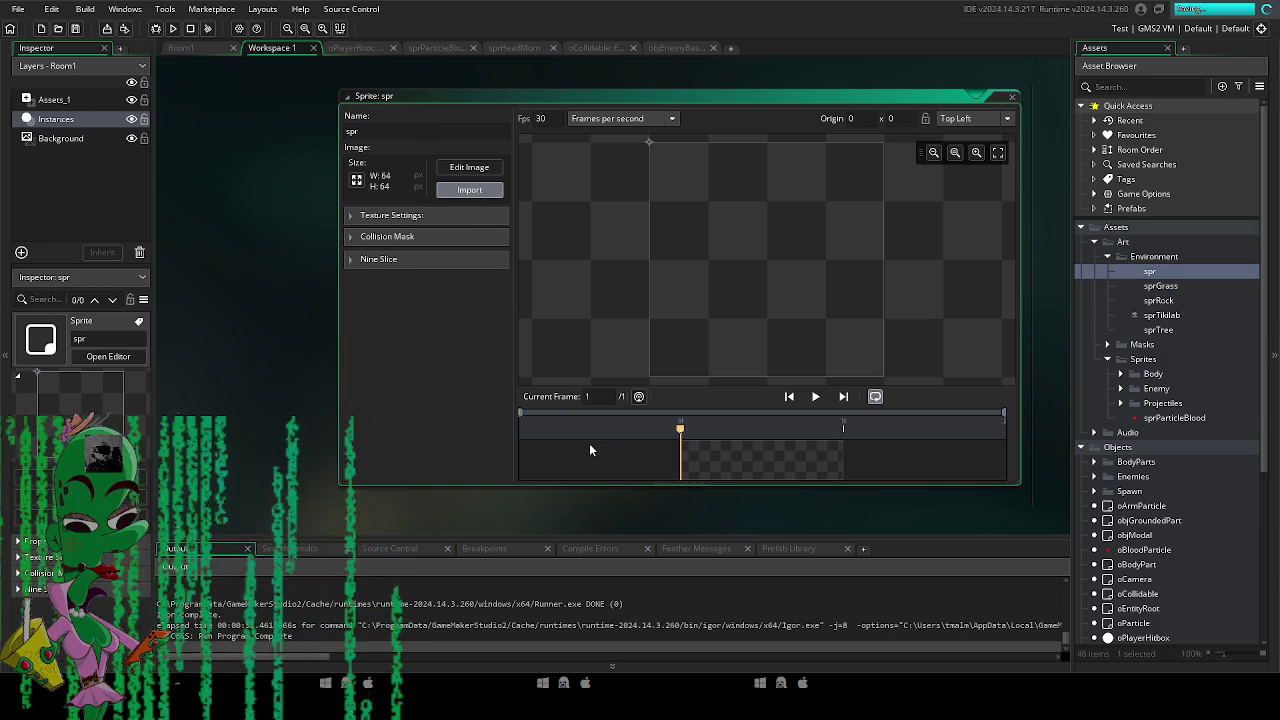
pyautogui.click(698, 358)
pyautogui.click(425, 131)
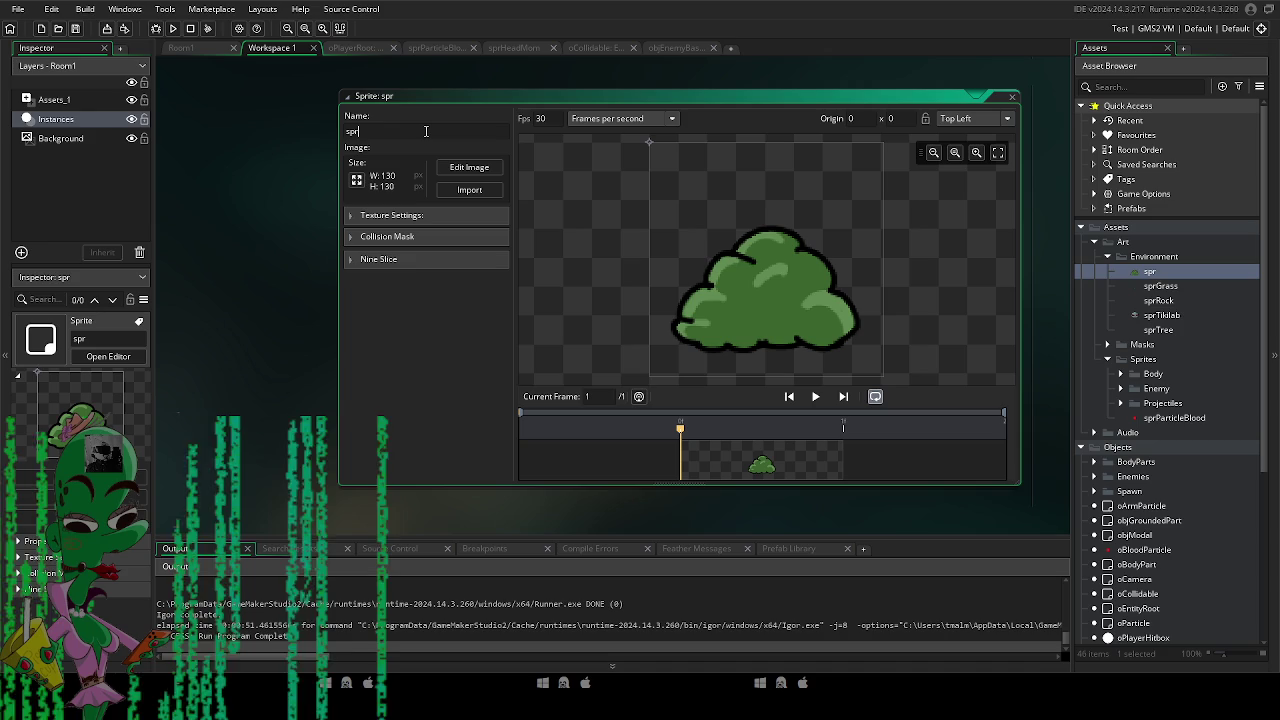
pyautogui.write('Bush')
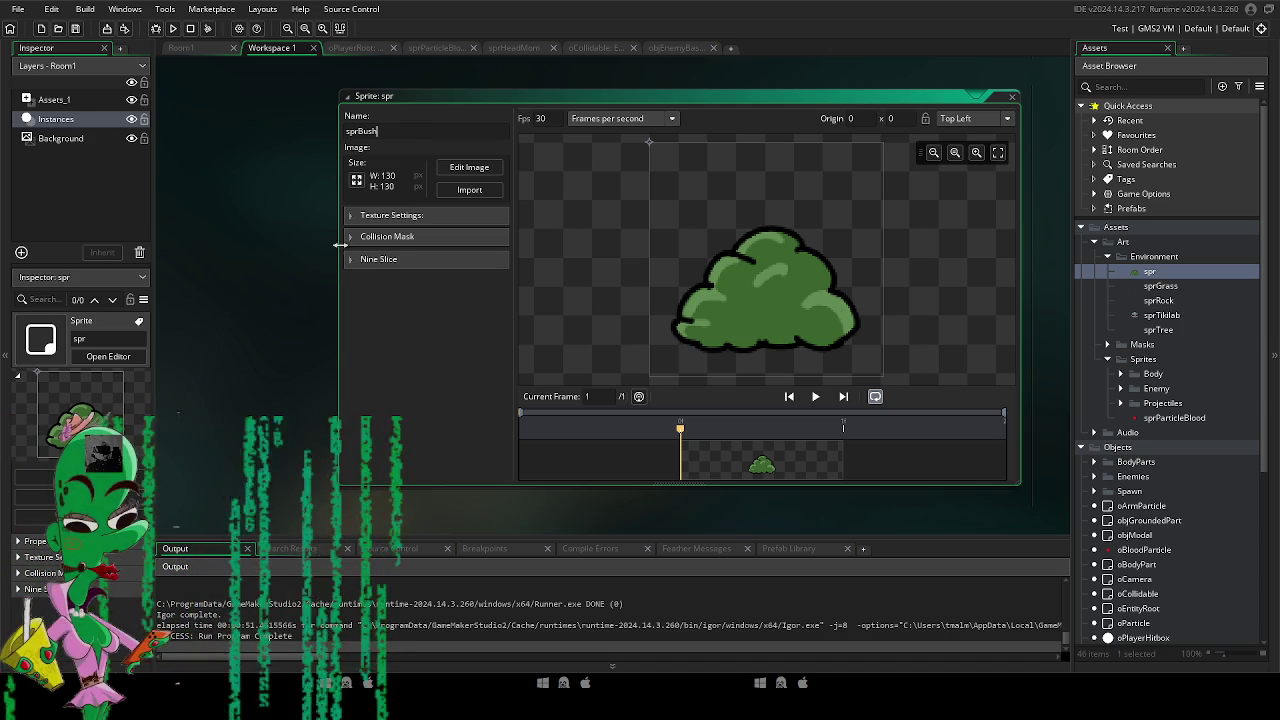
# Give sprBush a manual ellipse collision mask fitted to the bush's lower part.
pyautogui.click(352, 238)
pyautogui.click(443, 260)
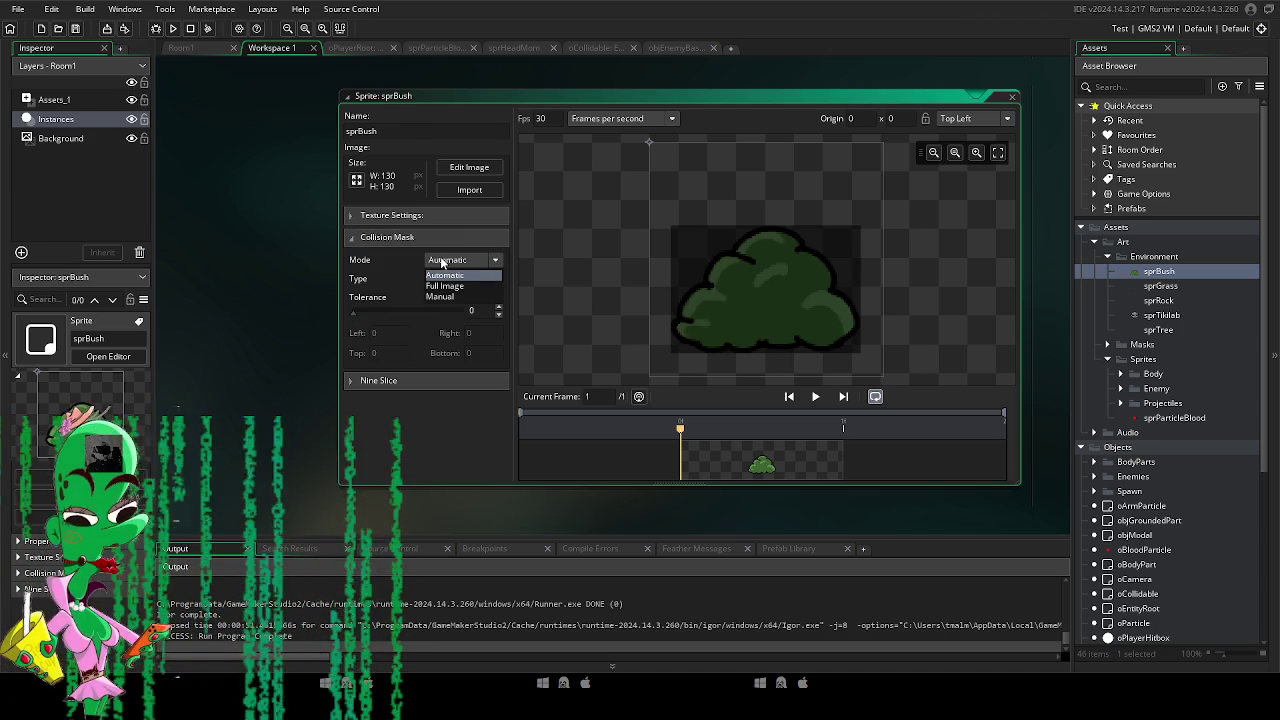
pyautogui.click(442, 296)
pyautogui.click(447, 279)
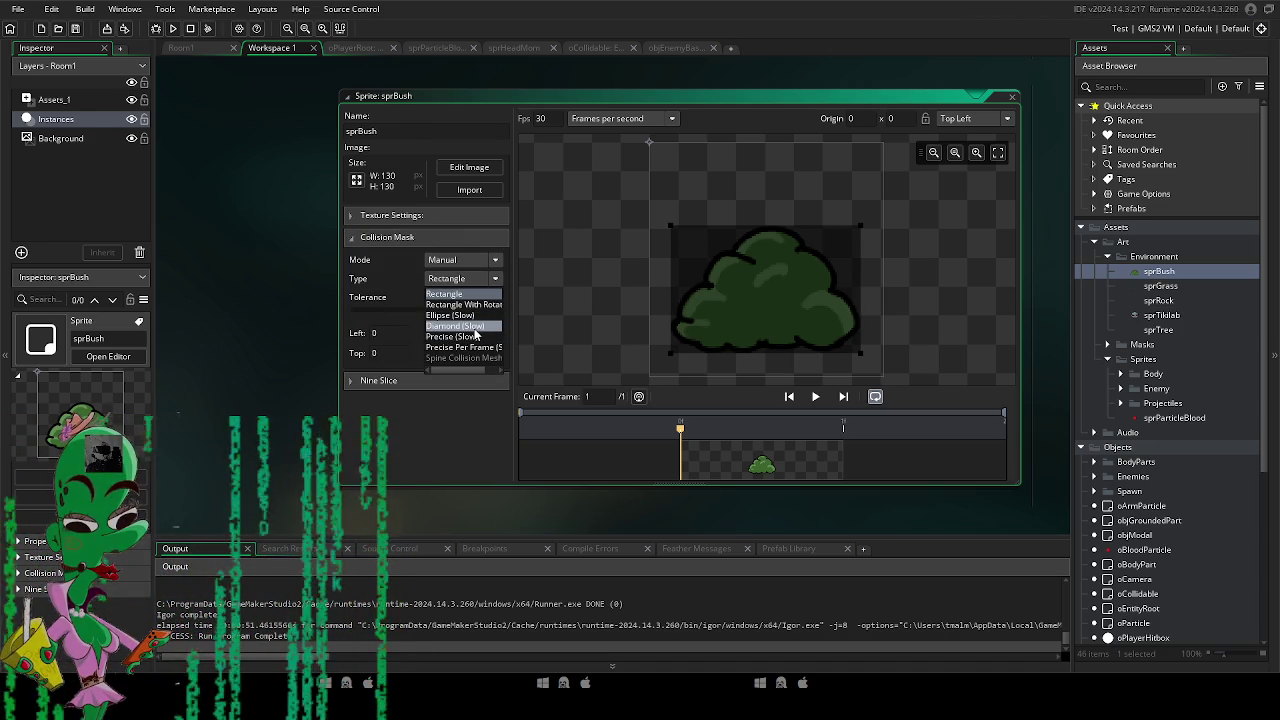
pyautogui.click(479, 318)
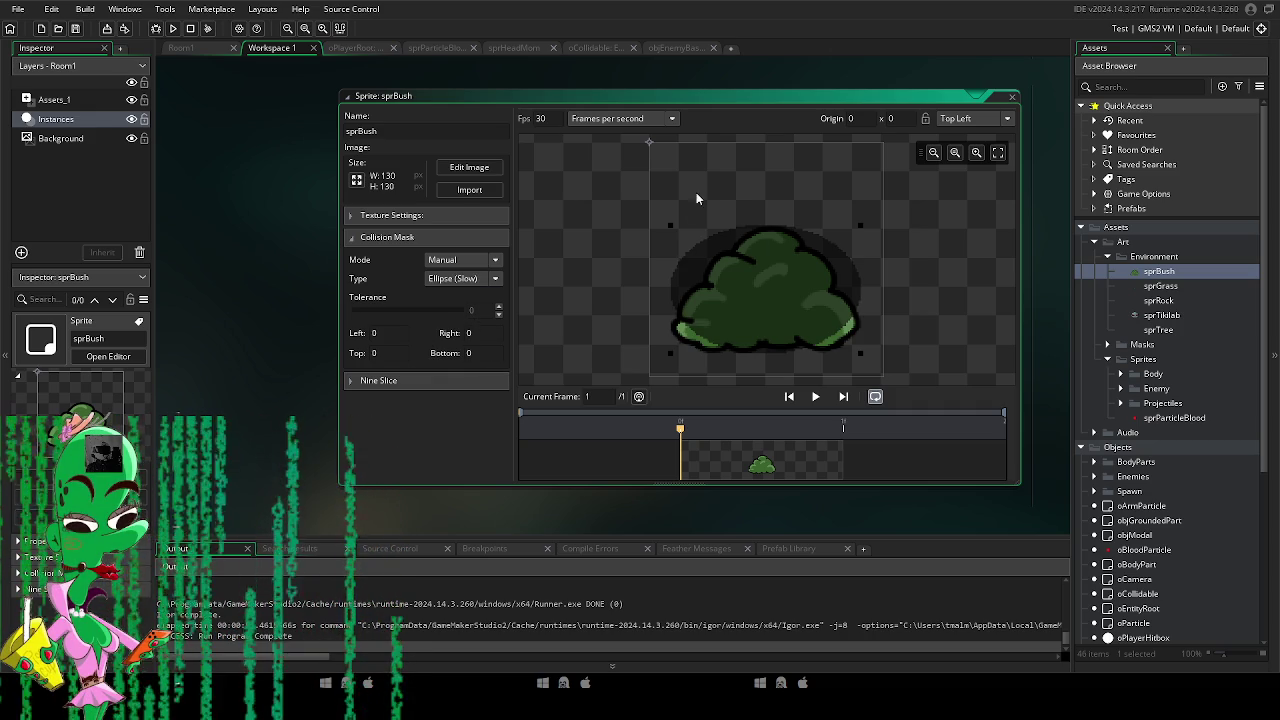
pyautogui.moveTo(672, 230); pyautogui.dragTo(676, 305)
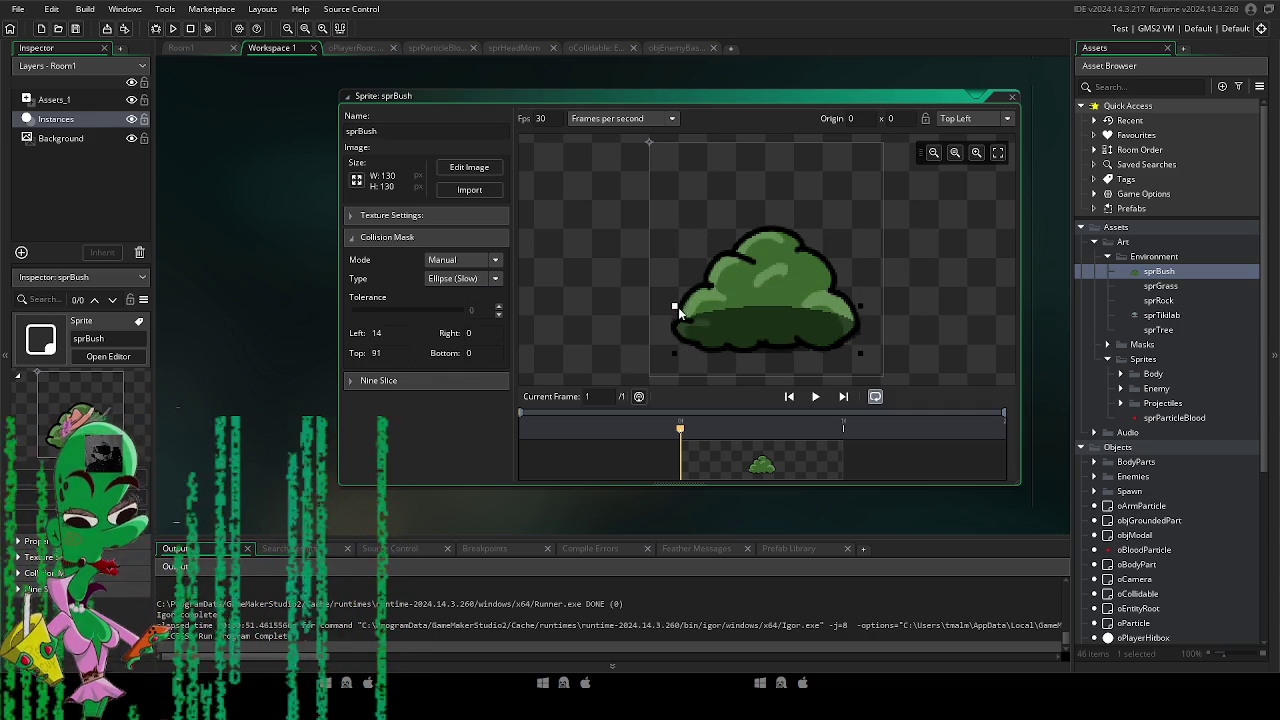
pyautogui.click(734, 337)
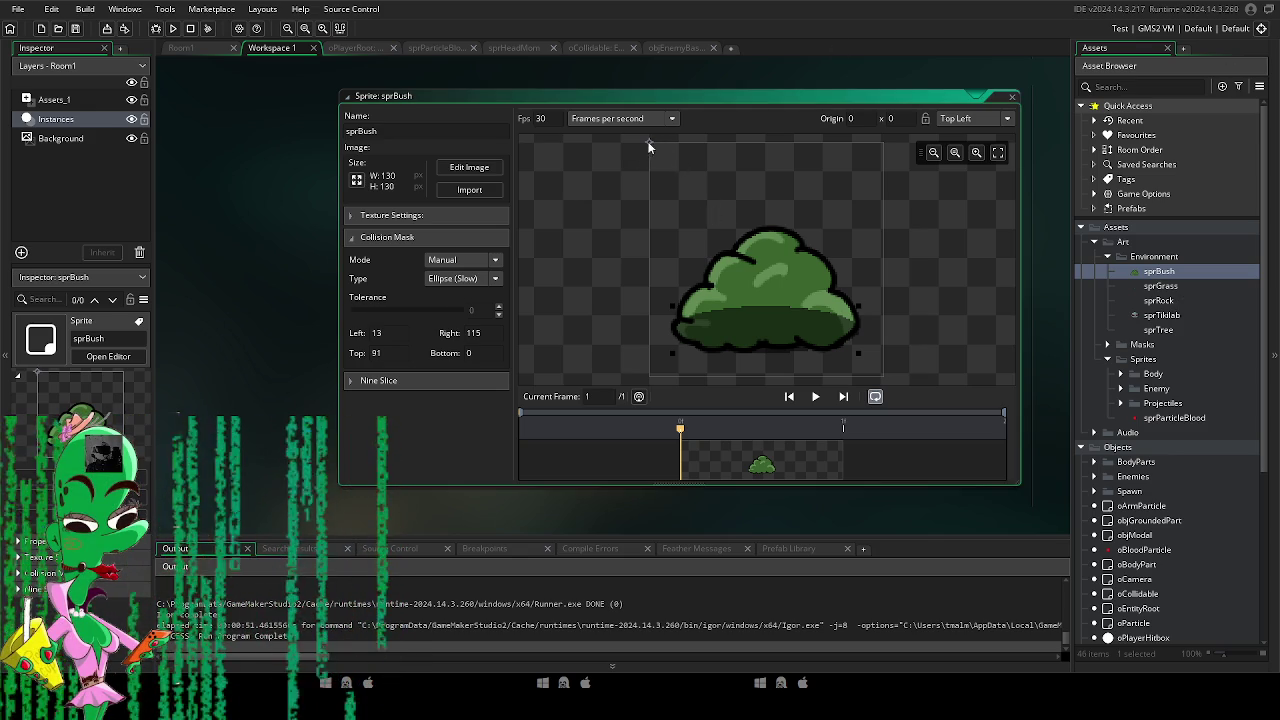
pyautogui.click(395, 217)
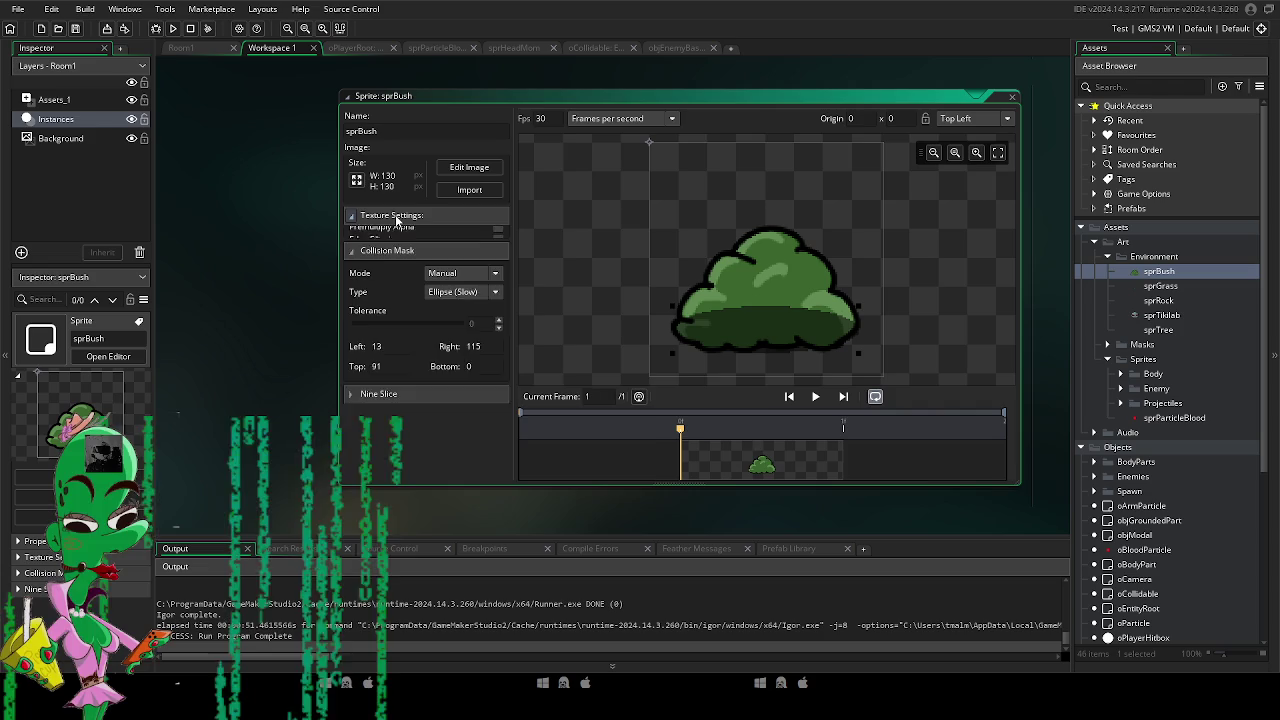
pyautogui.click(386, 238)
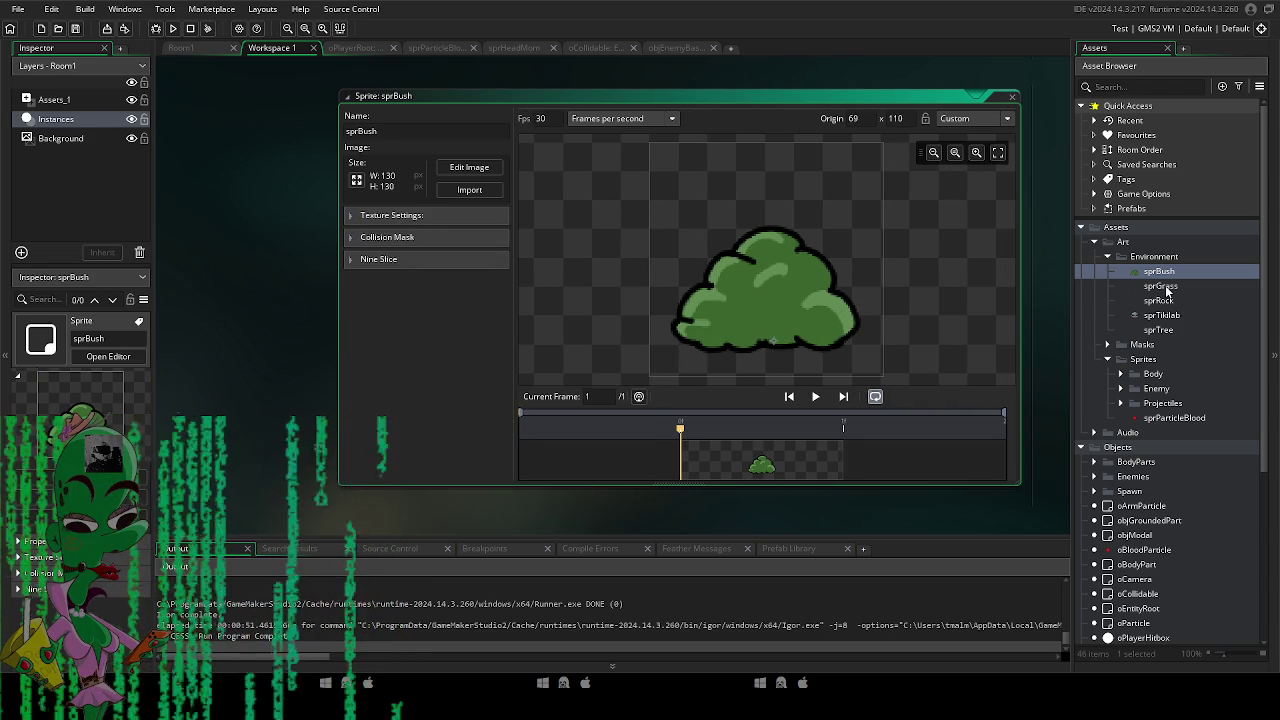
# Open sprGrass, sprRock and sprTree to review the existing environment sprites.
pyautogui.doubleClick(1160, 286)
pyautogui.doubleClick(1158, 300)
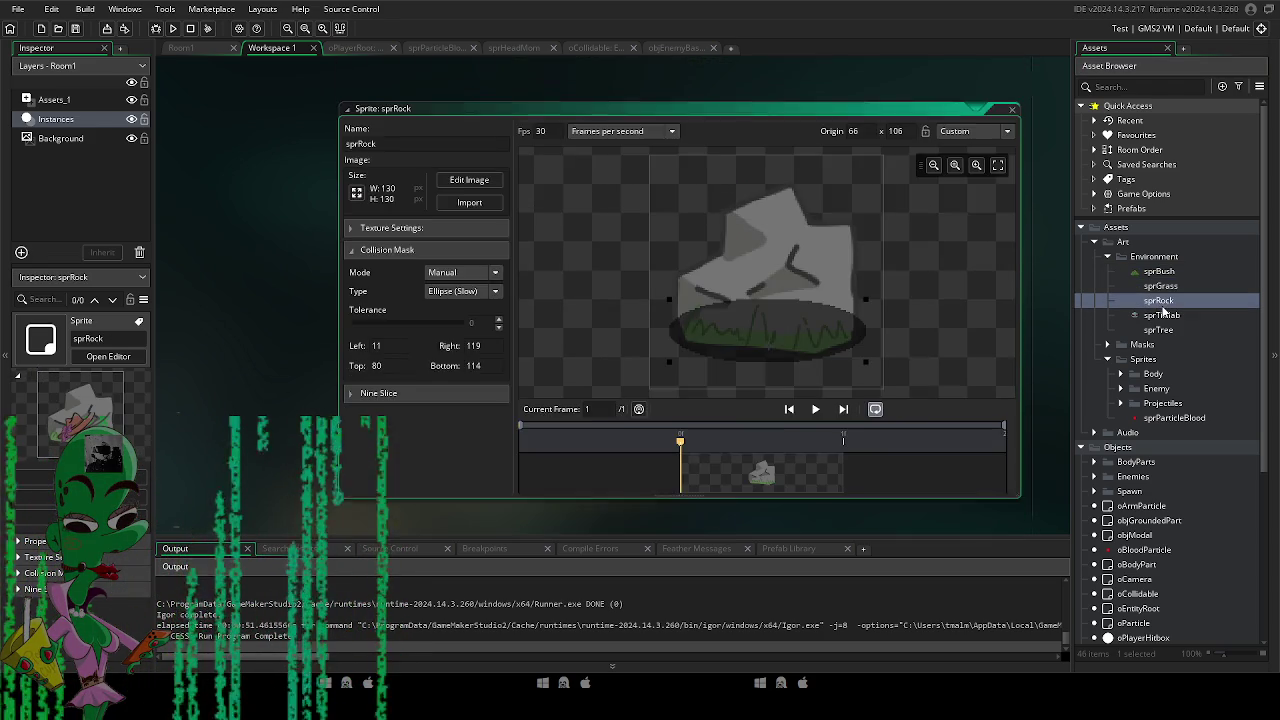
pyautogui.doubleClick(1158, 329)
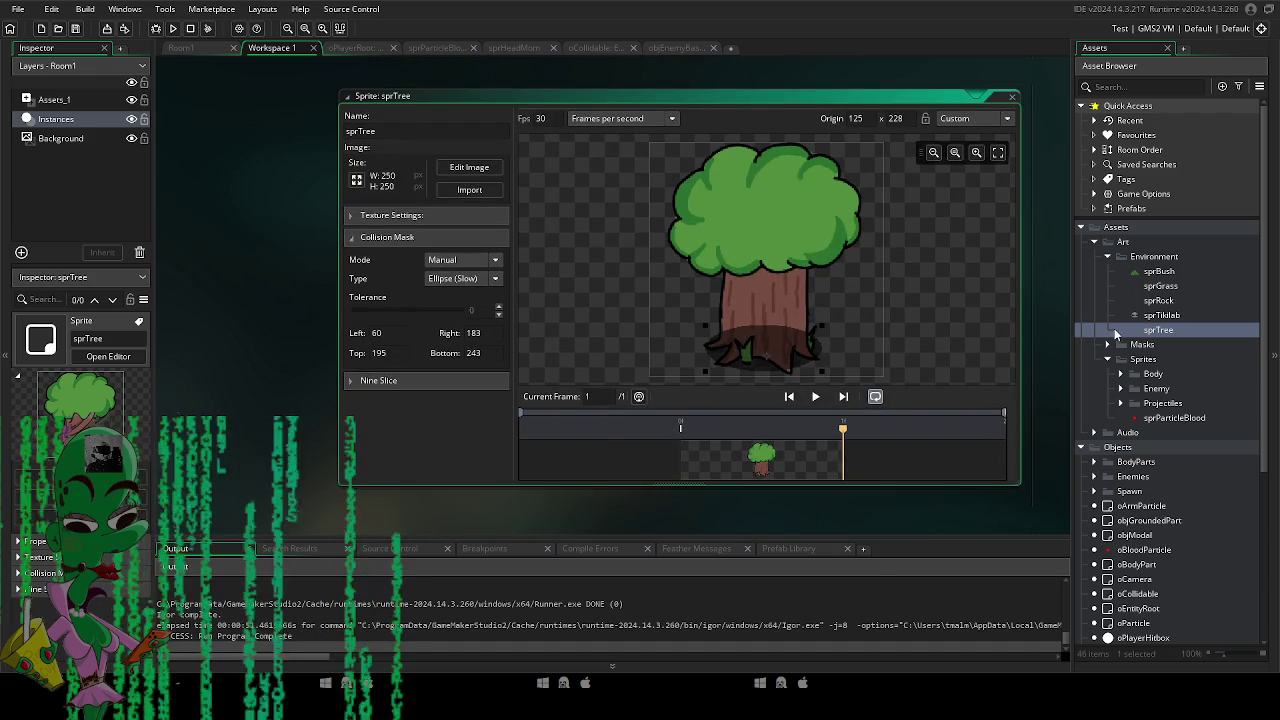
# Create sprite sprStump with the stump image and origin near its base (70, 93).
pyautogui.hotkey('alt', 's')
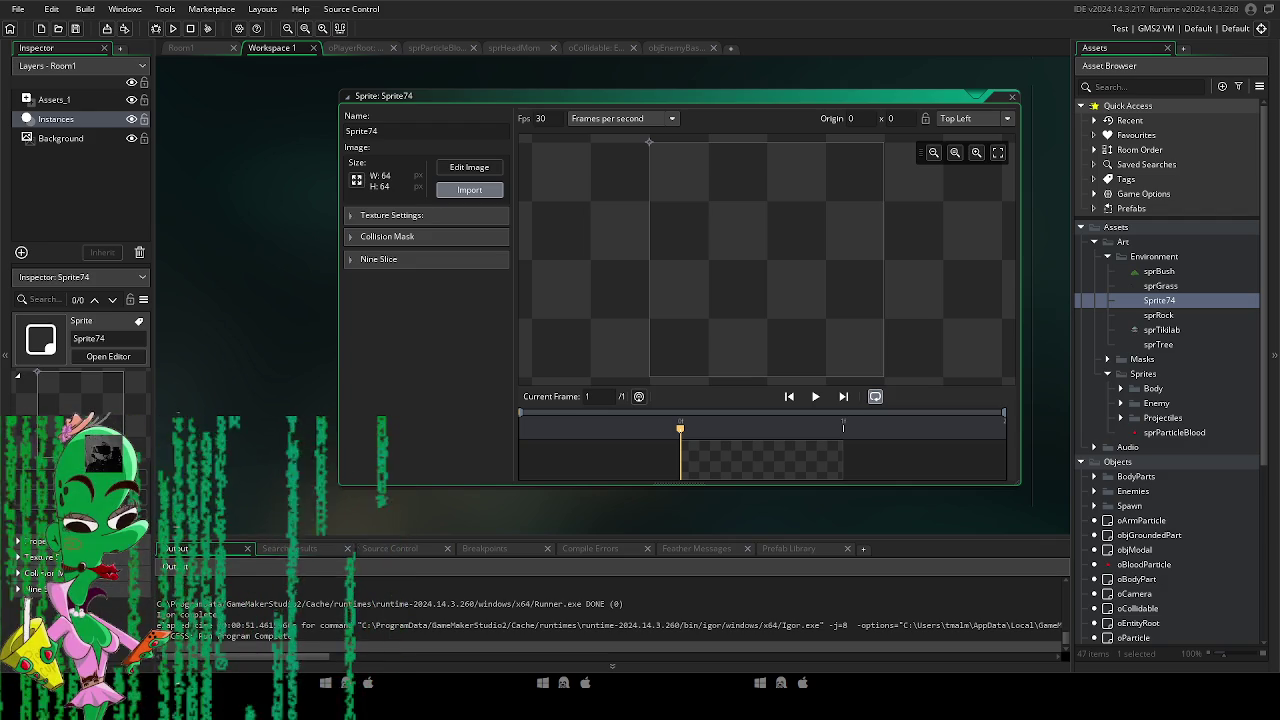
pyautogui.click(688, 359)
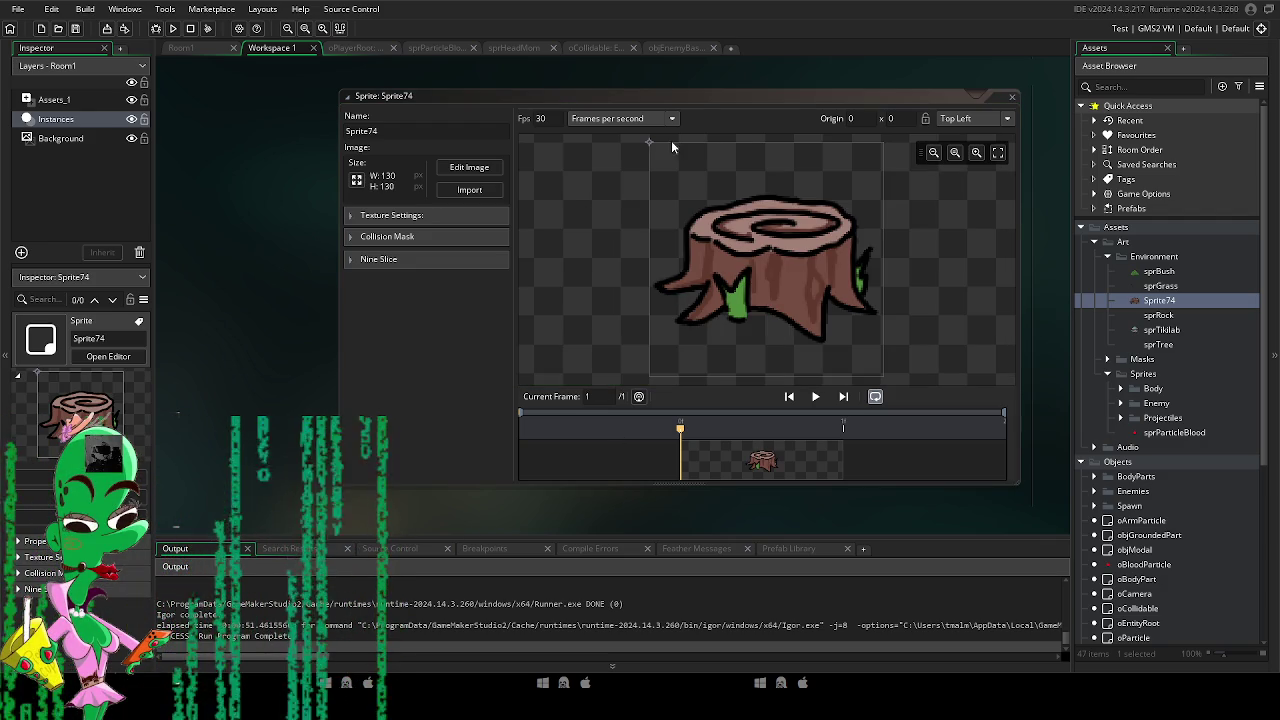
pyautogui.click(777, 317)
pyautogui.write('sprStump')
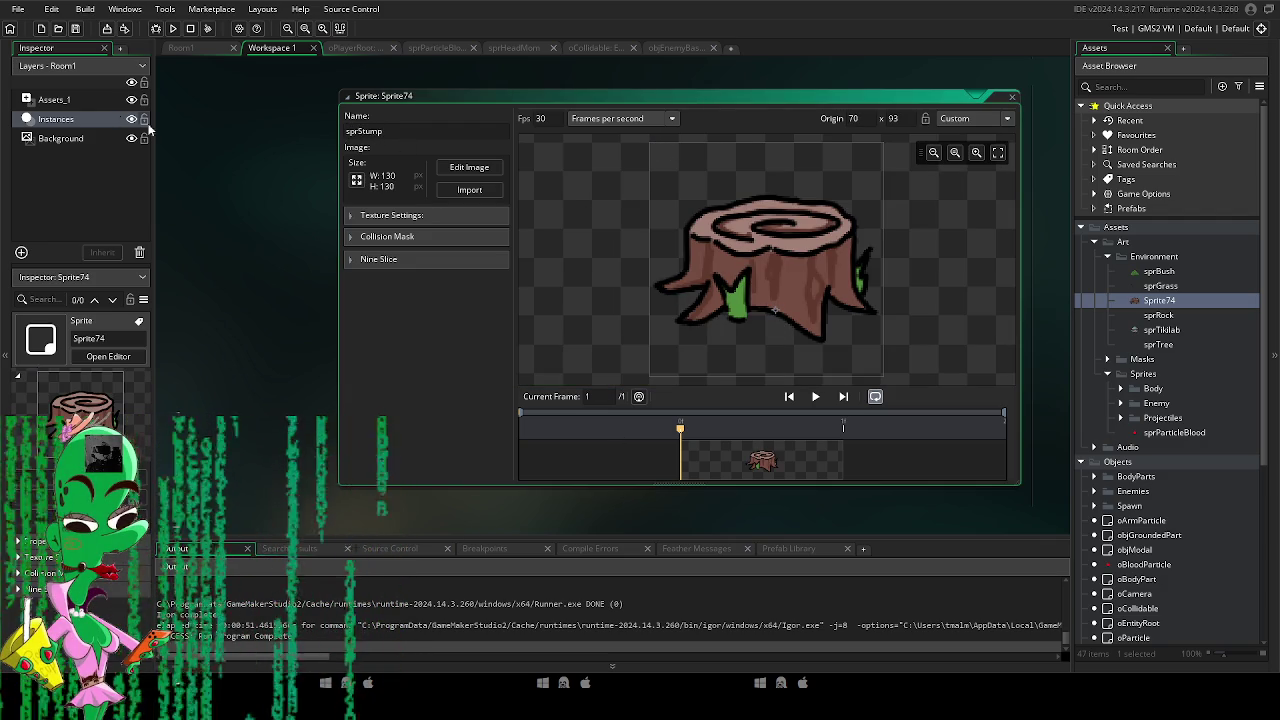
pyautogui.press('Return')
# Give sprStump a manual ellipse collision mask over its base and close the editor.
pyautogui.click(387, 237)
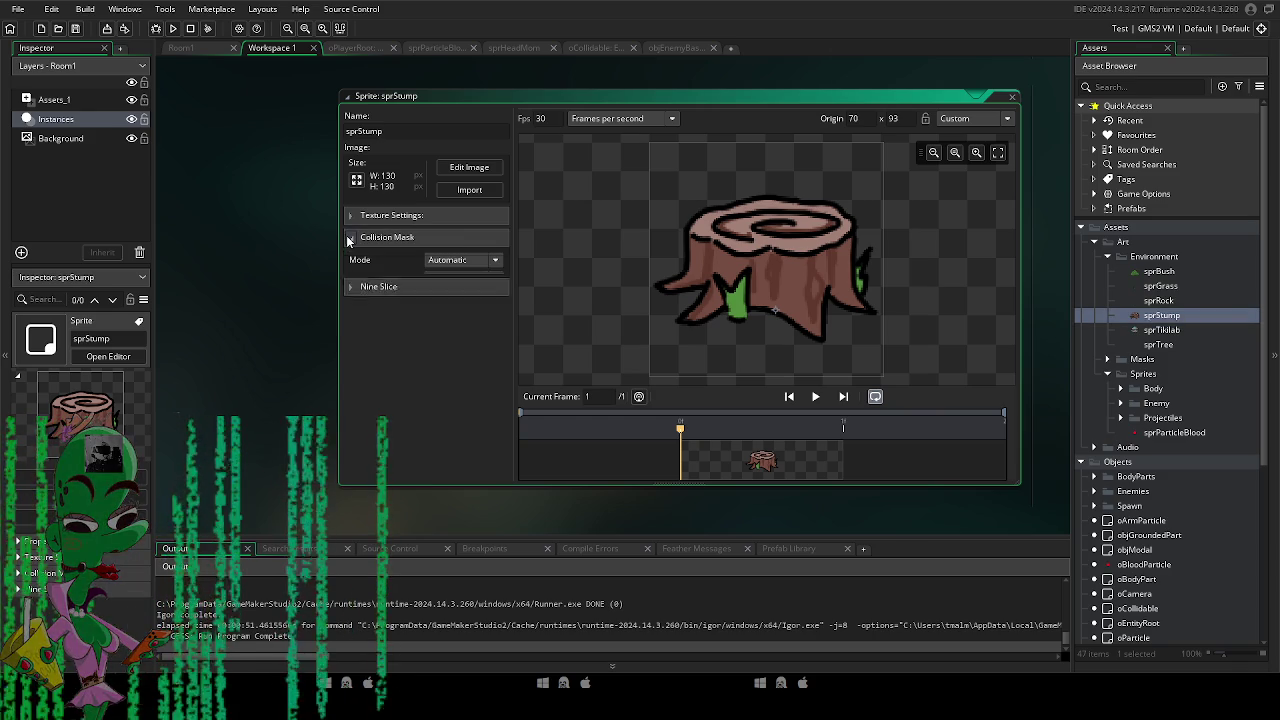
pyautogui.click(459, 264)
pyautogui.click(450, 297)
pyautogui.click(463, 278)
pyautogui.click(456, 318)
pyautogui.moveTo(658, 266)
pyautogui.mouseDown()
pyautogui.moveTo(866, 323)
pyautogui.moveTo(875, 340)
pyautogui.mouseUp()
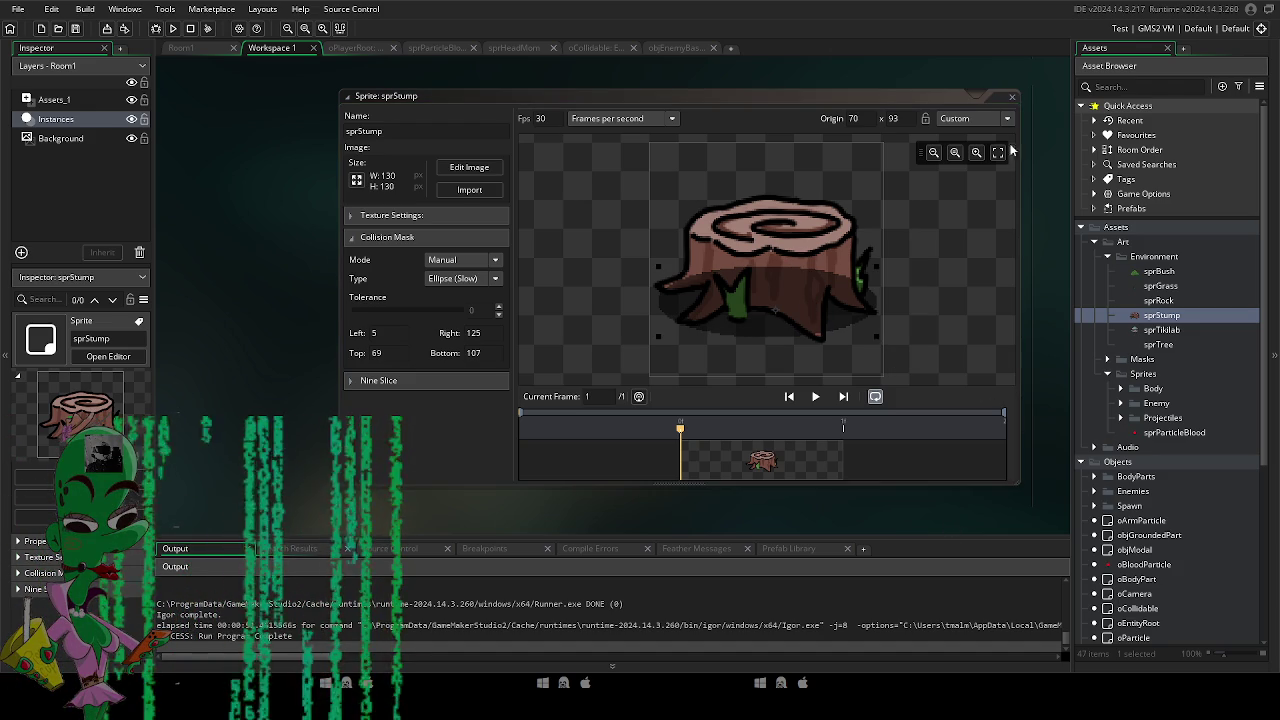
pyautogui.click(1012, 96)
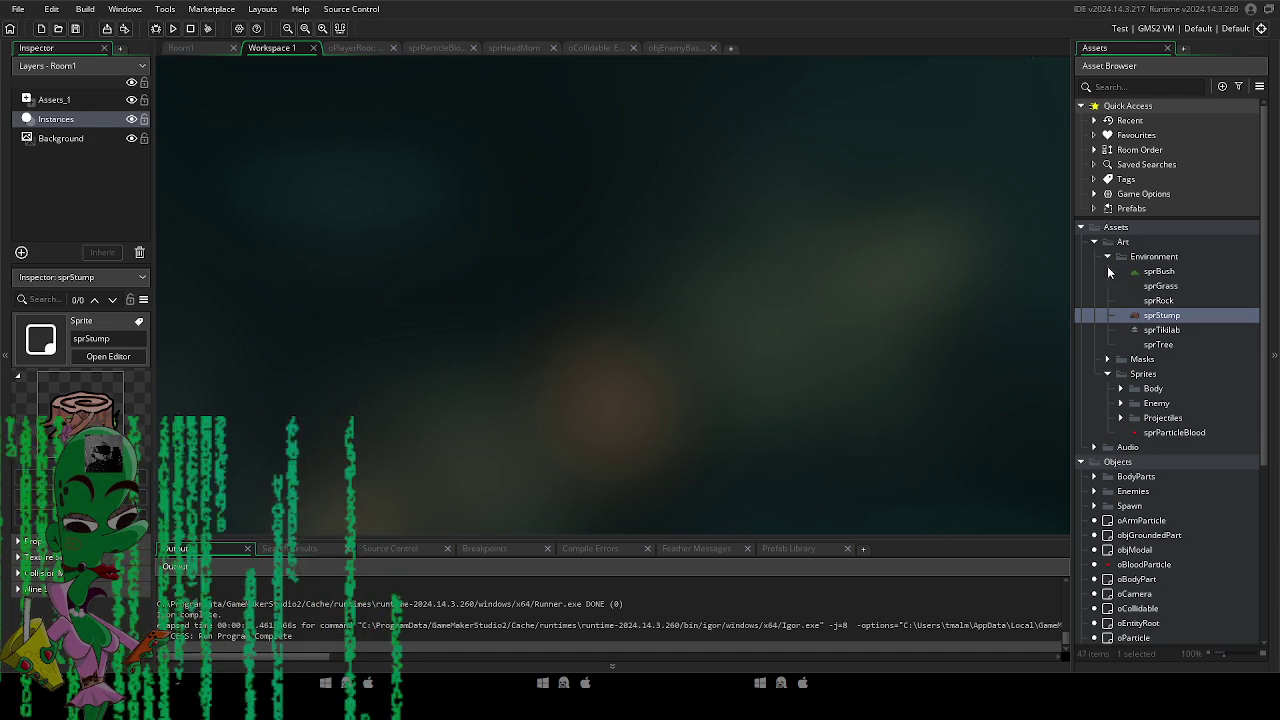
# In Room1, hide the Assets_1 layer and move the small character instance down-right.
pyautogui.click(203, 48)
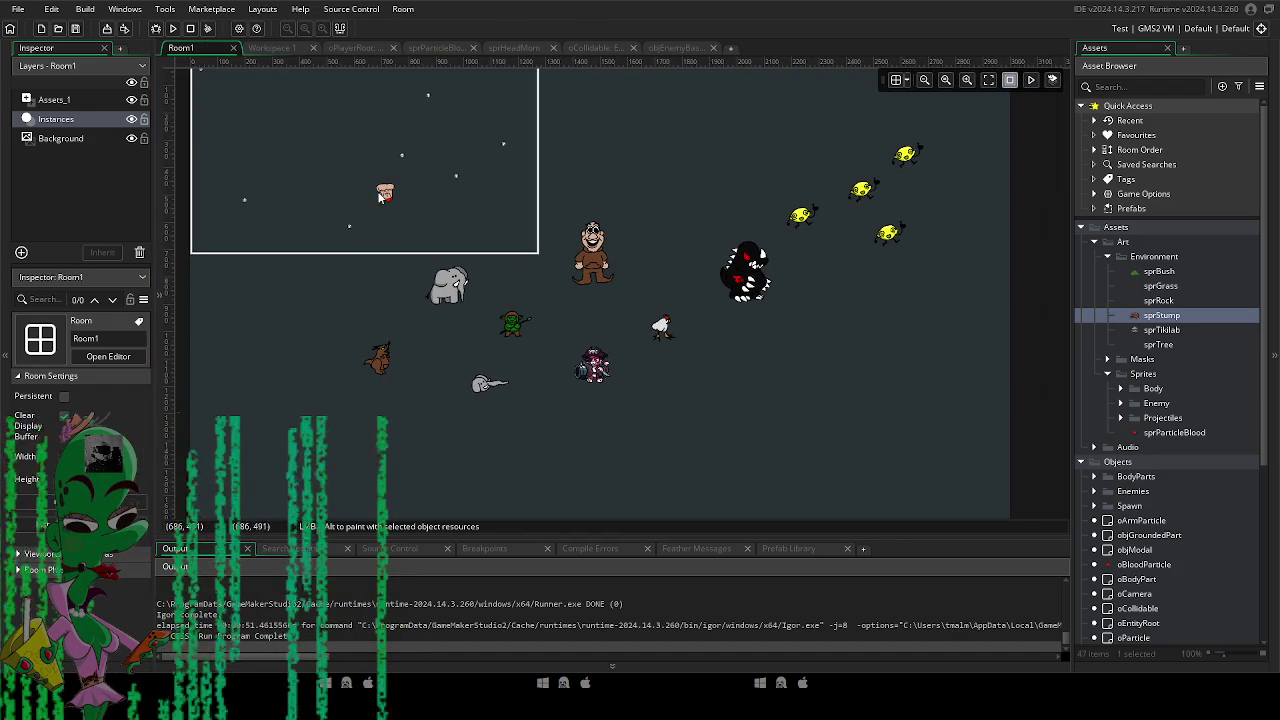
pyautogui.click(131, 99)
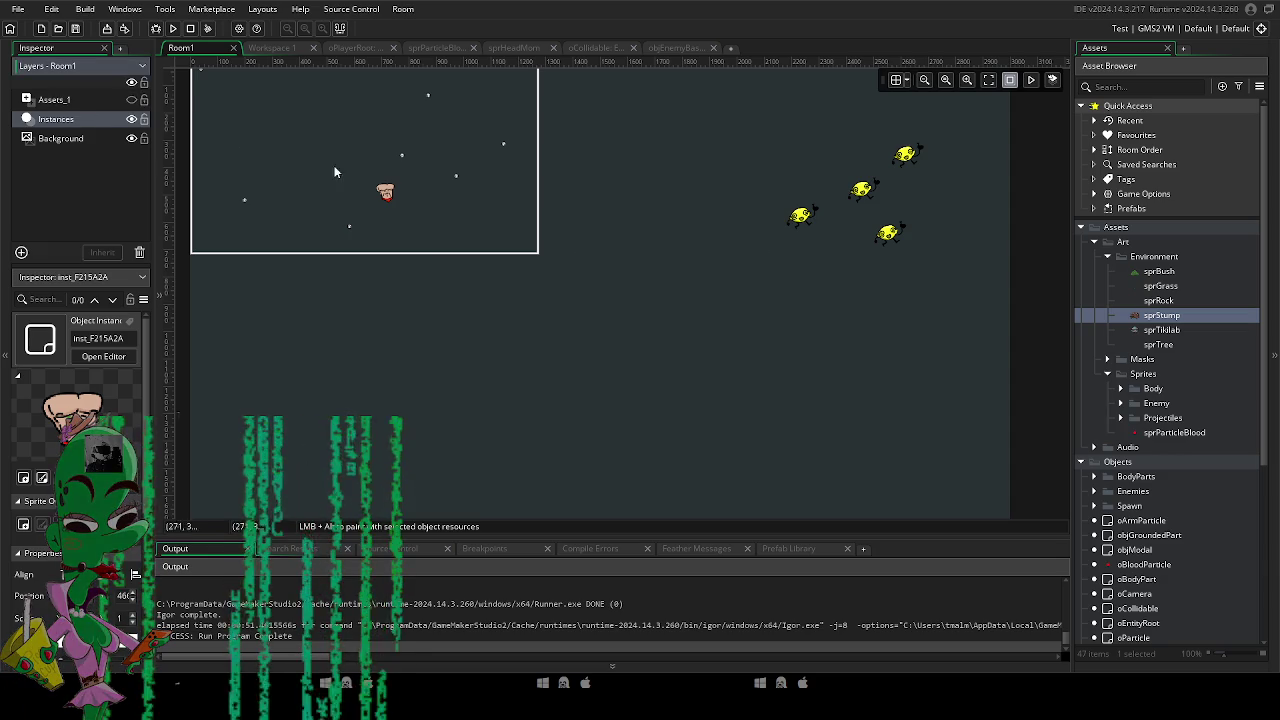
pyautogui.click(64, 119)
pyautogui.moveTo(393, 213); pyautogui.dragTo(598, 327)
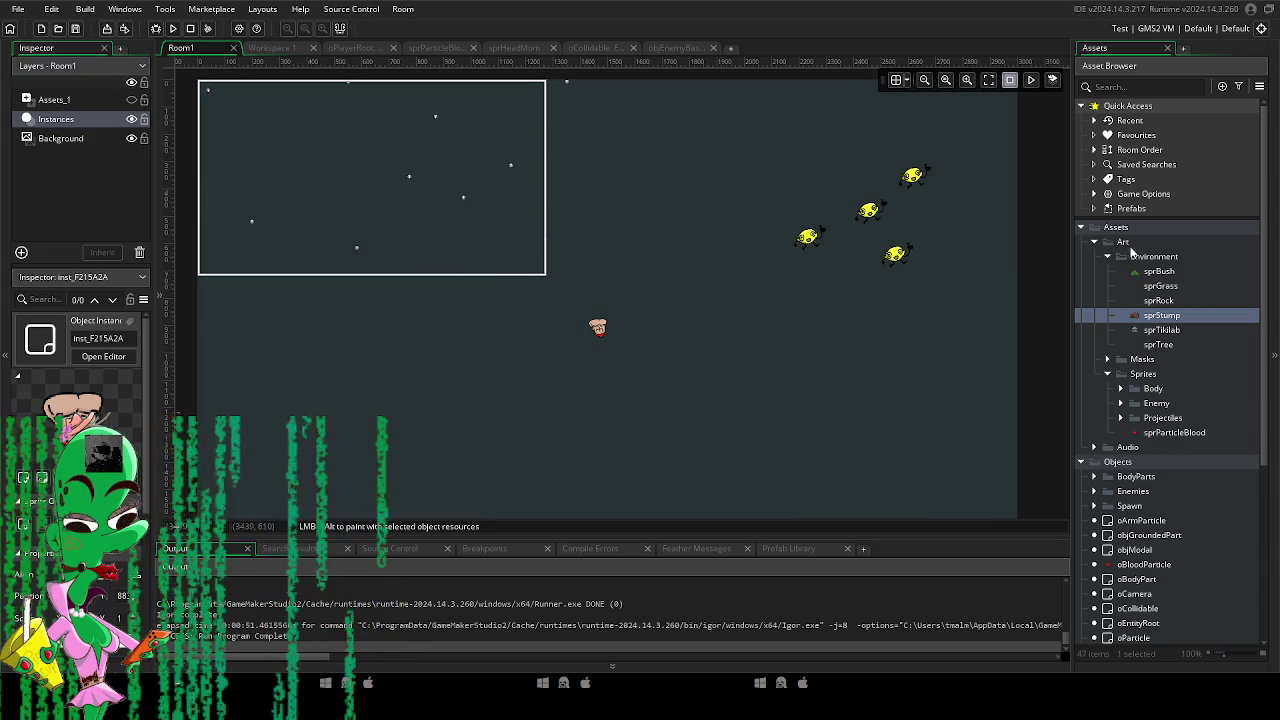
# Create a new sprite named sprBoundryBox in the Masks folder.
pyautogui.doubleClick(1142, 360)
pyautogui.rightClick(1148, 372)
pyautogui.moveTo(1140, 372)
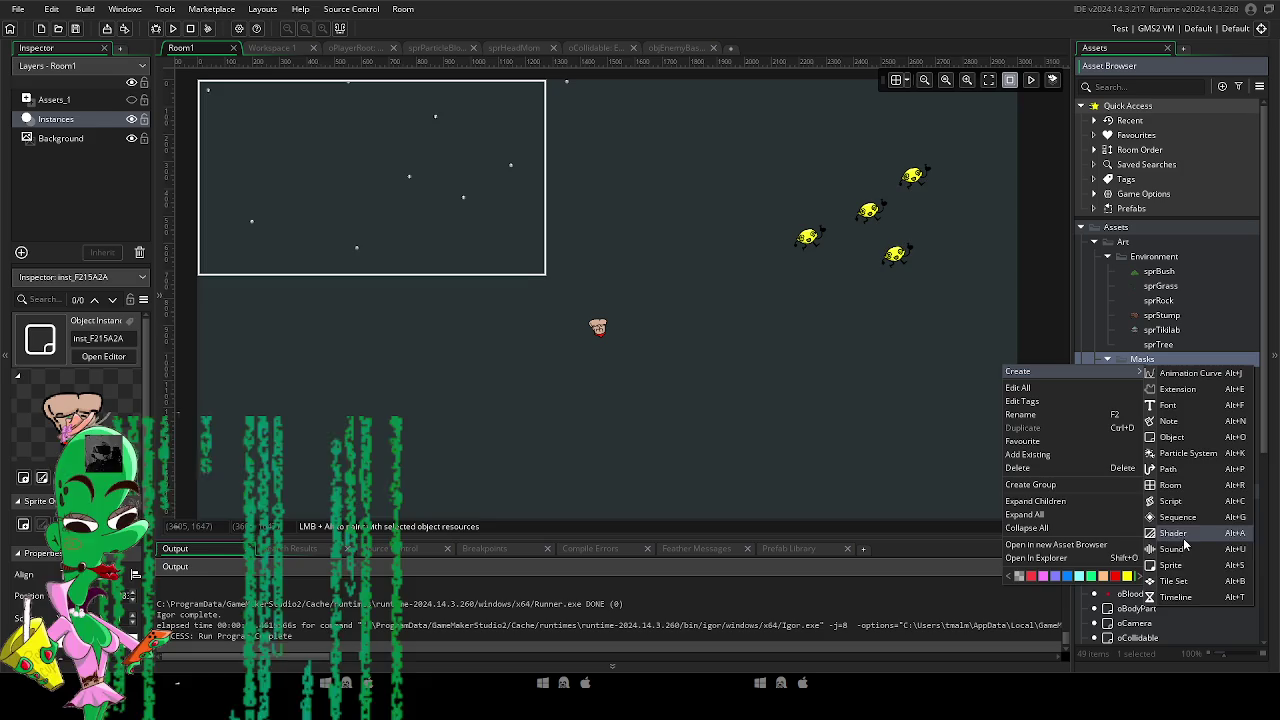
pyautogui.click(1172, 565)
pyautogui.write('spr')
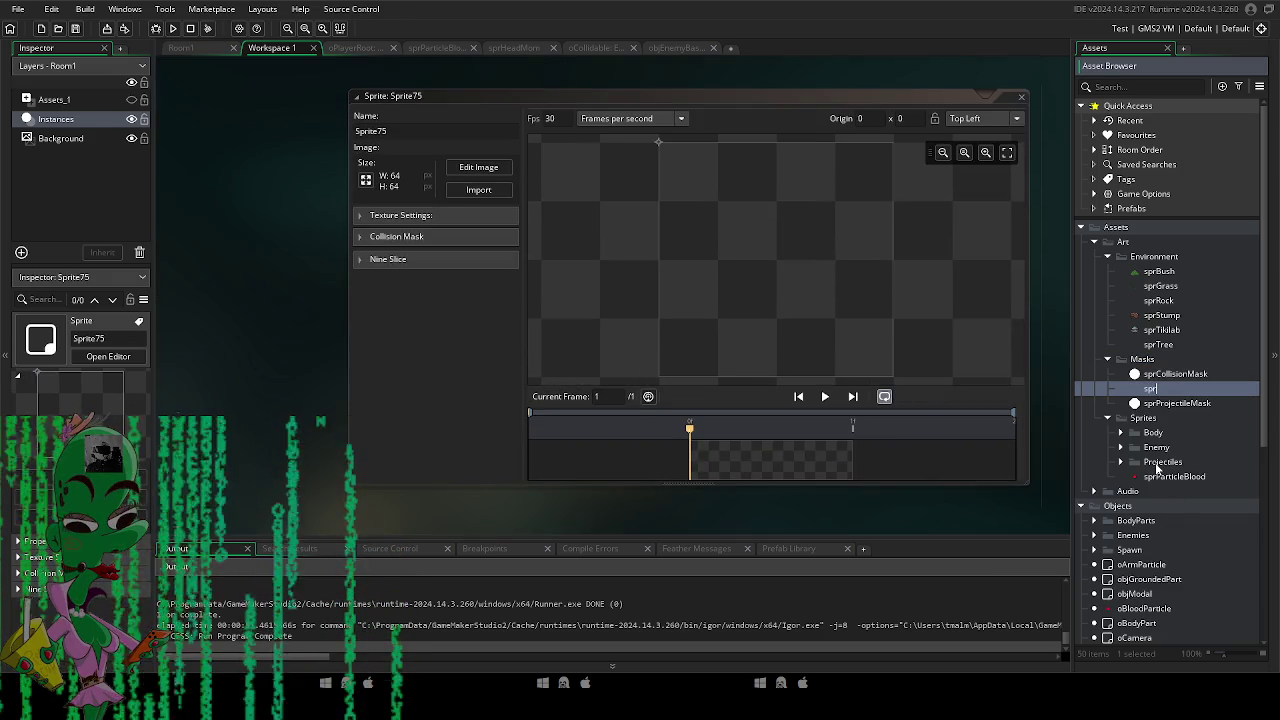
pyautogui.write('Boundry')
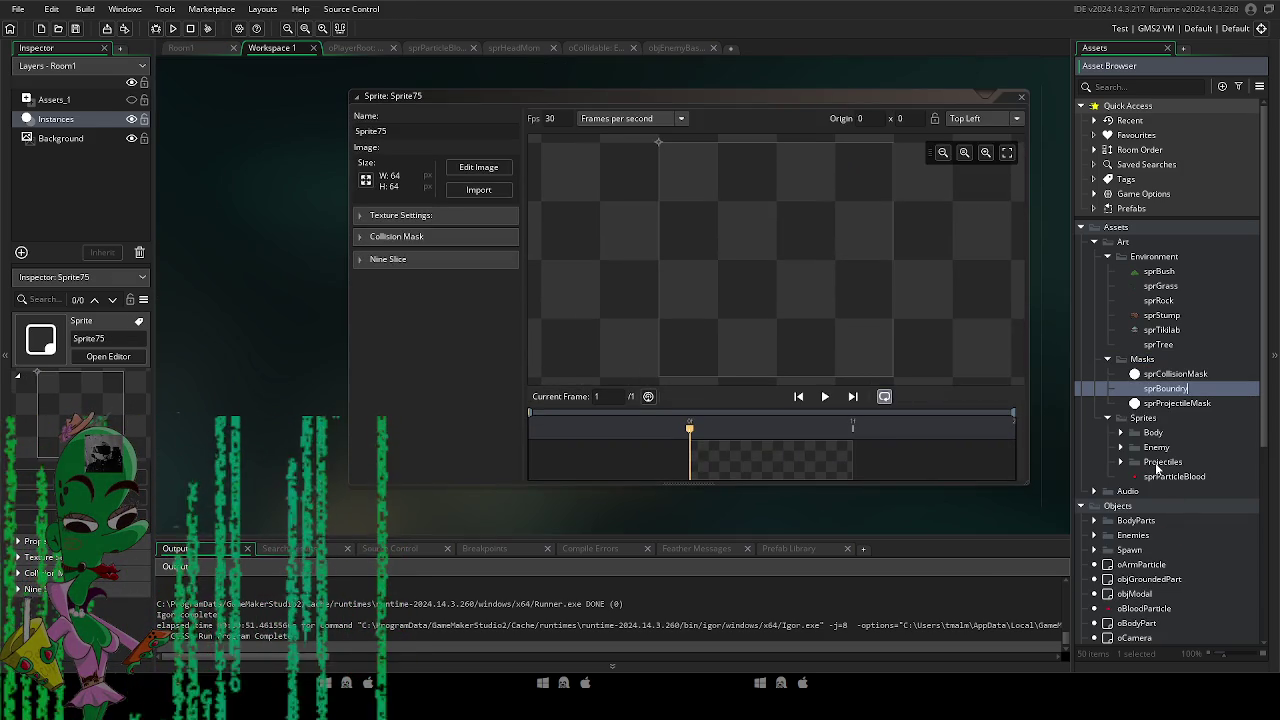
pyautogui.write('B')
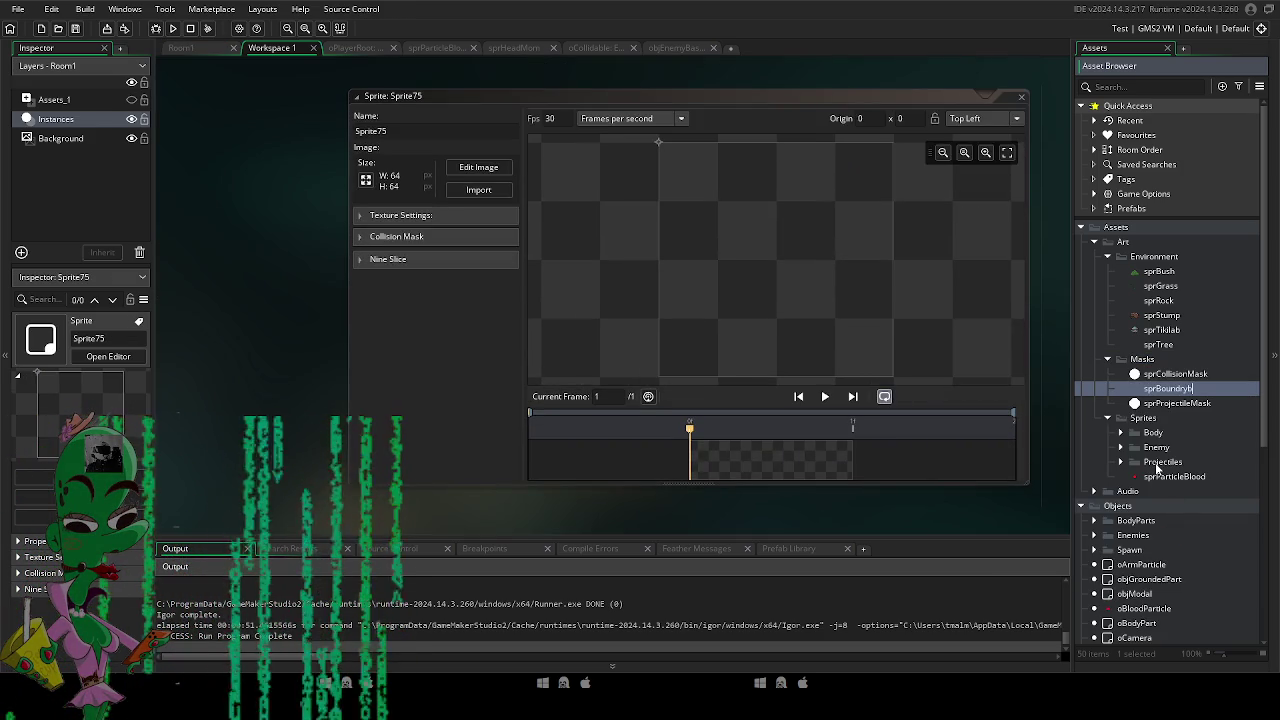
pyautogui.write('ox')
pyautogui.press('Return')
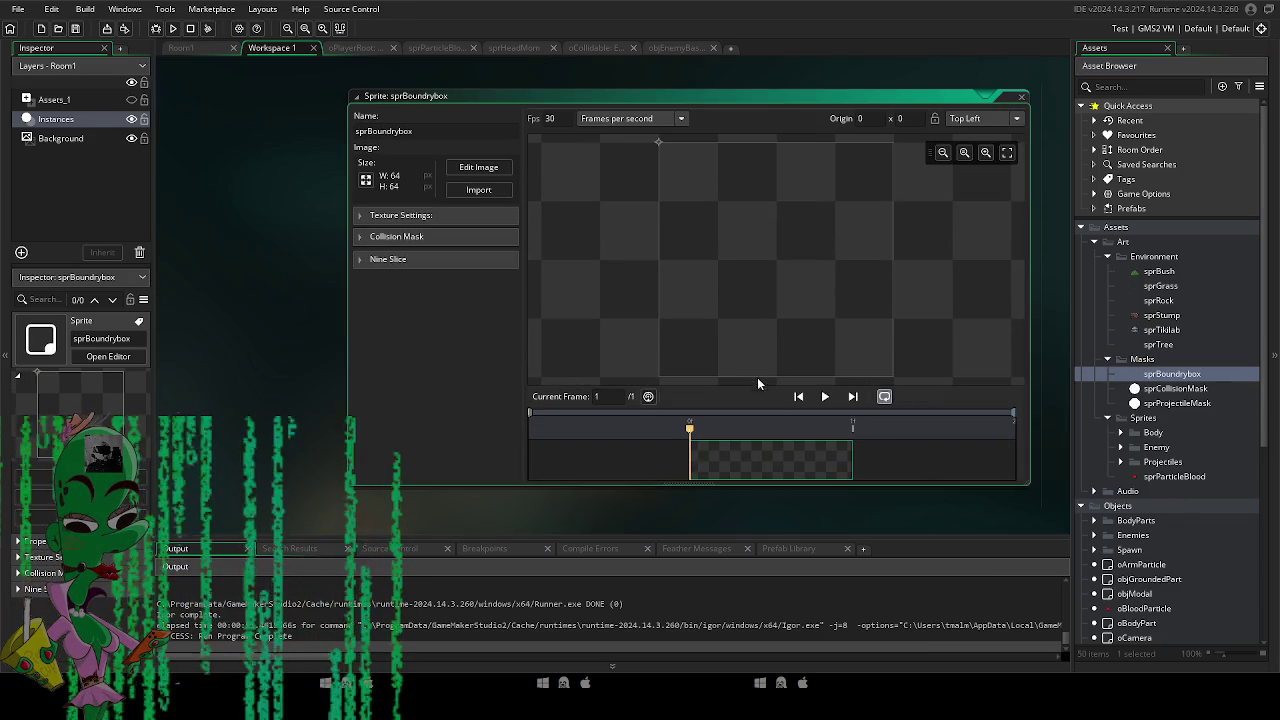
# Flood-fill the 64×64 sprBoundrybox canvas solid red, then open sprParticleBlood.
pyautogui.doubleClick(748, 464)
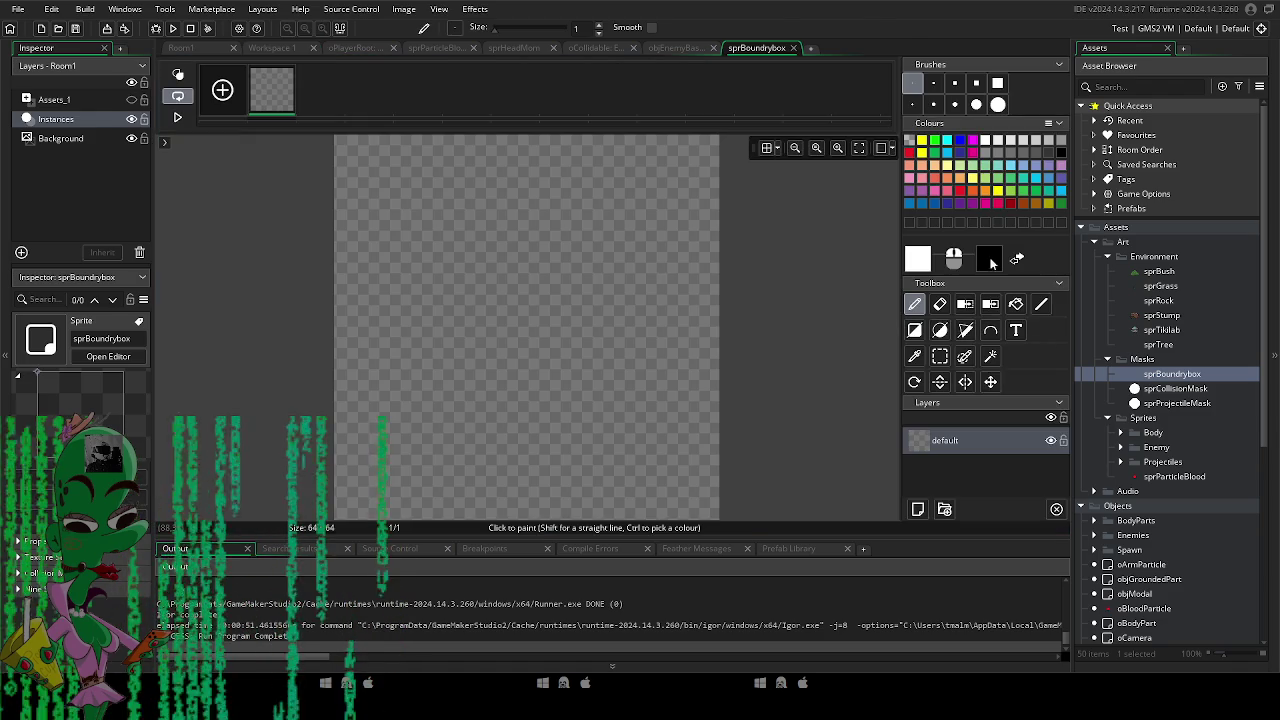
pyautogui.click(960, 191)
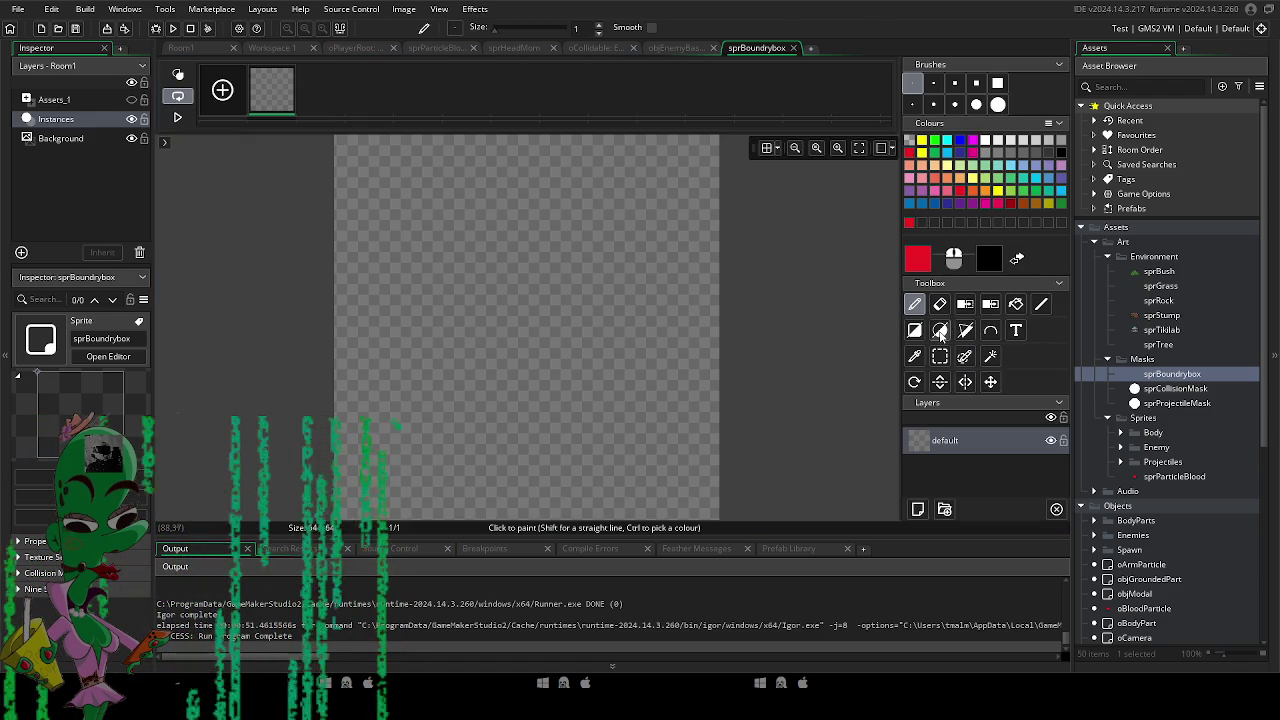
pyautogui.click(1015, 306)
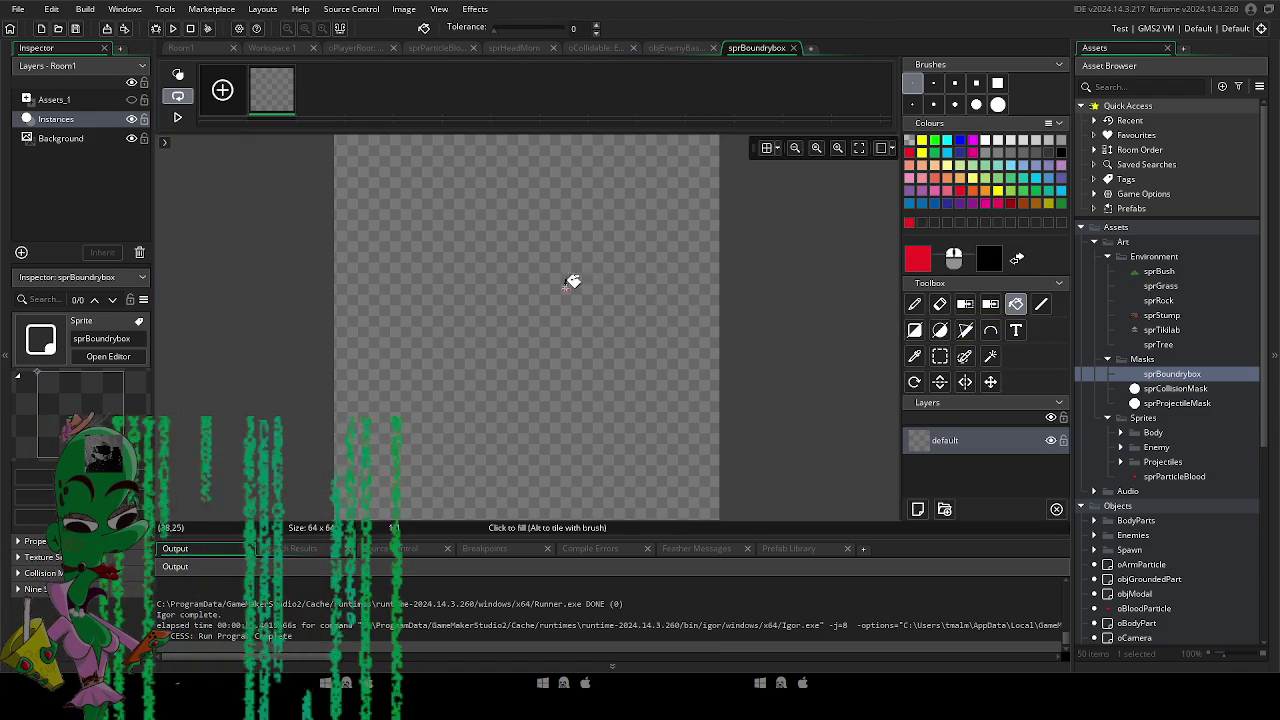
pyautogui.click(569, 281)
pyautogui.doubleClick(1174, 476)
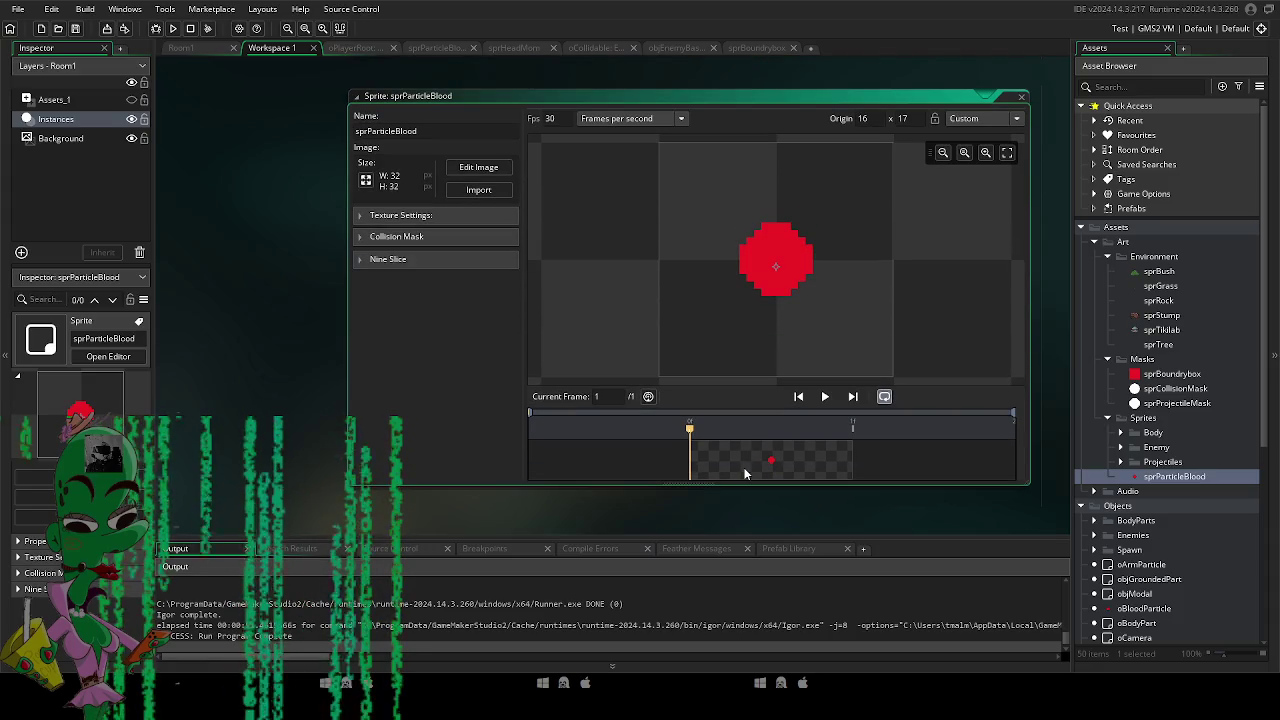
# Open objEnemyBase's Step event code from the Enemies folder.
pyautogui.click(1107, 359)
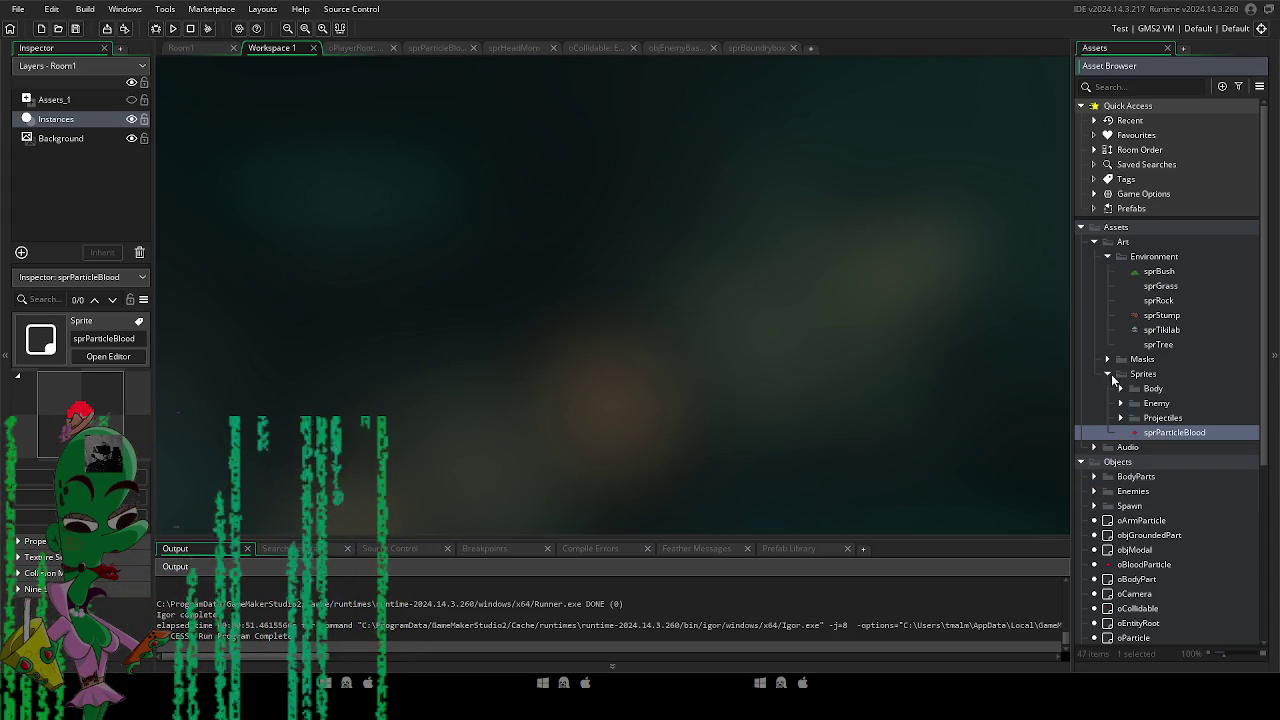
pyautogui.scroll(-4, 1140, 410)
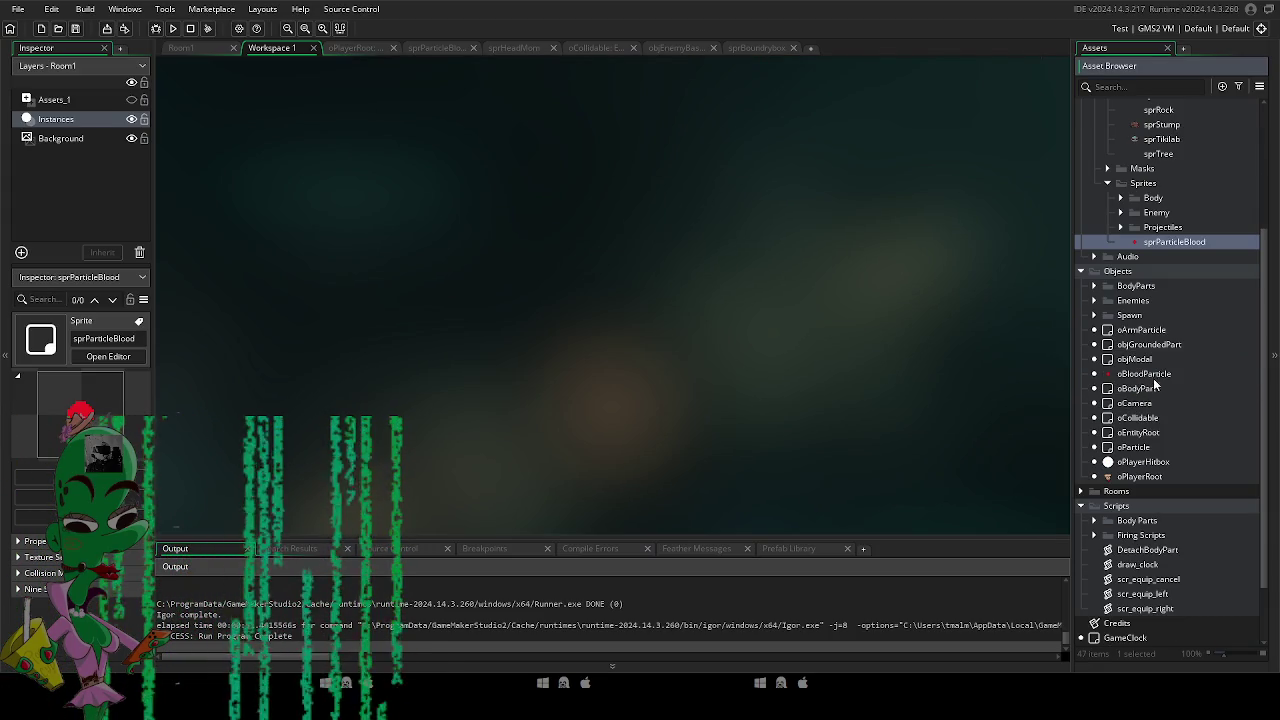
pyautogui.click(1095, 300)
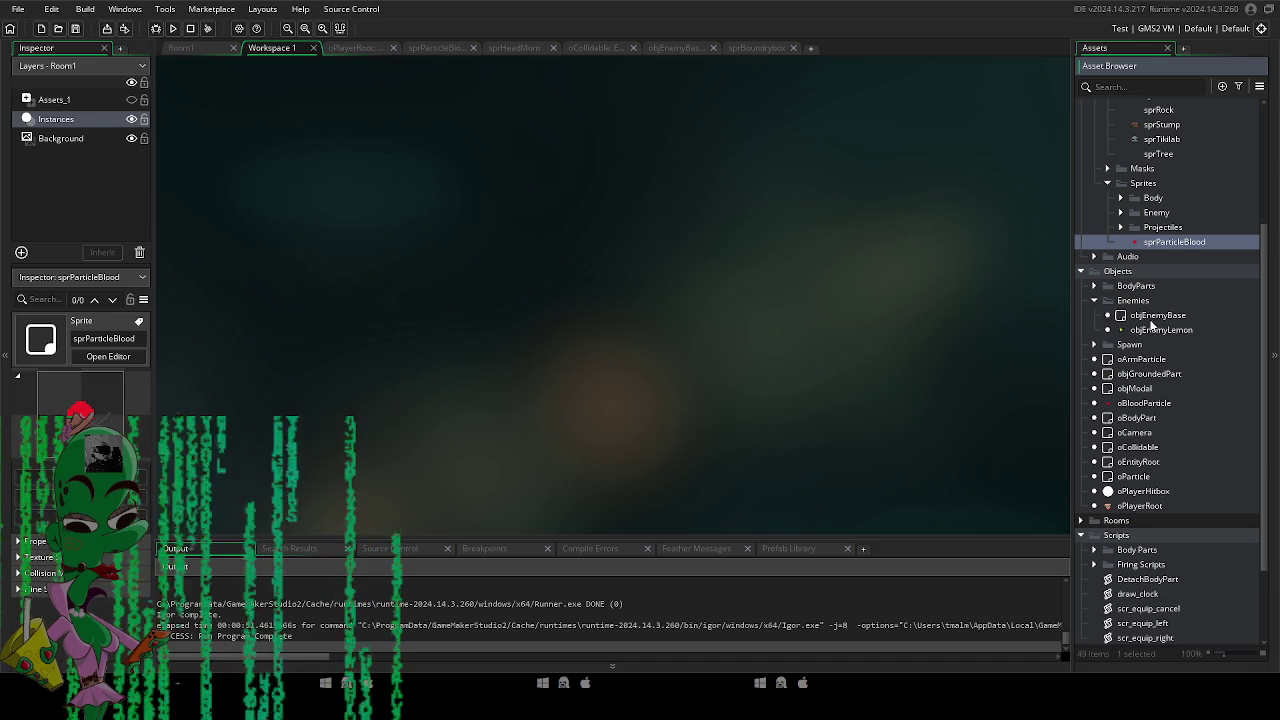
pyautogui.doubleClick(1151, 319)
pyautogui.doubleClick(586, 201)
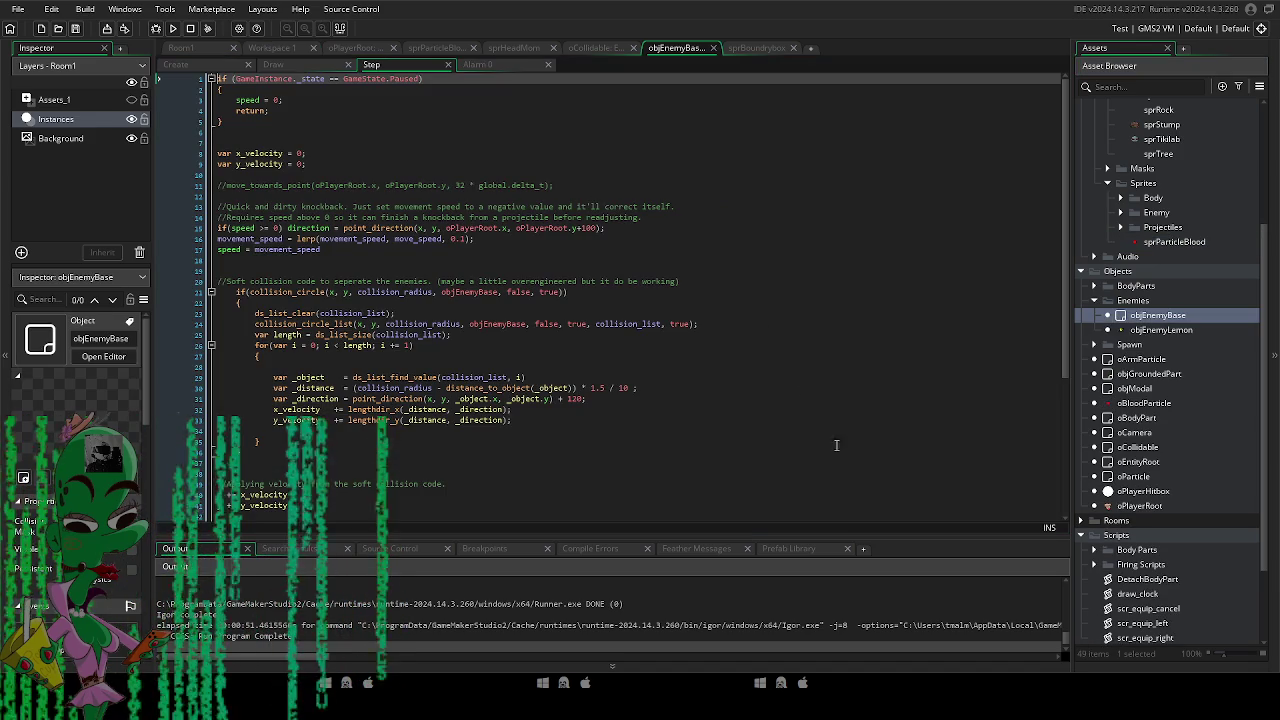
# Duplicate the collision_circle_list line in the soft-collision code.
pyautogui.click(397, 346)
pyautogui.click(718, 323)
pyautogui.hotkey('shift', 'Home')
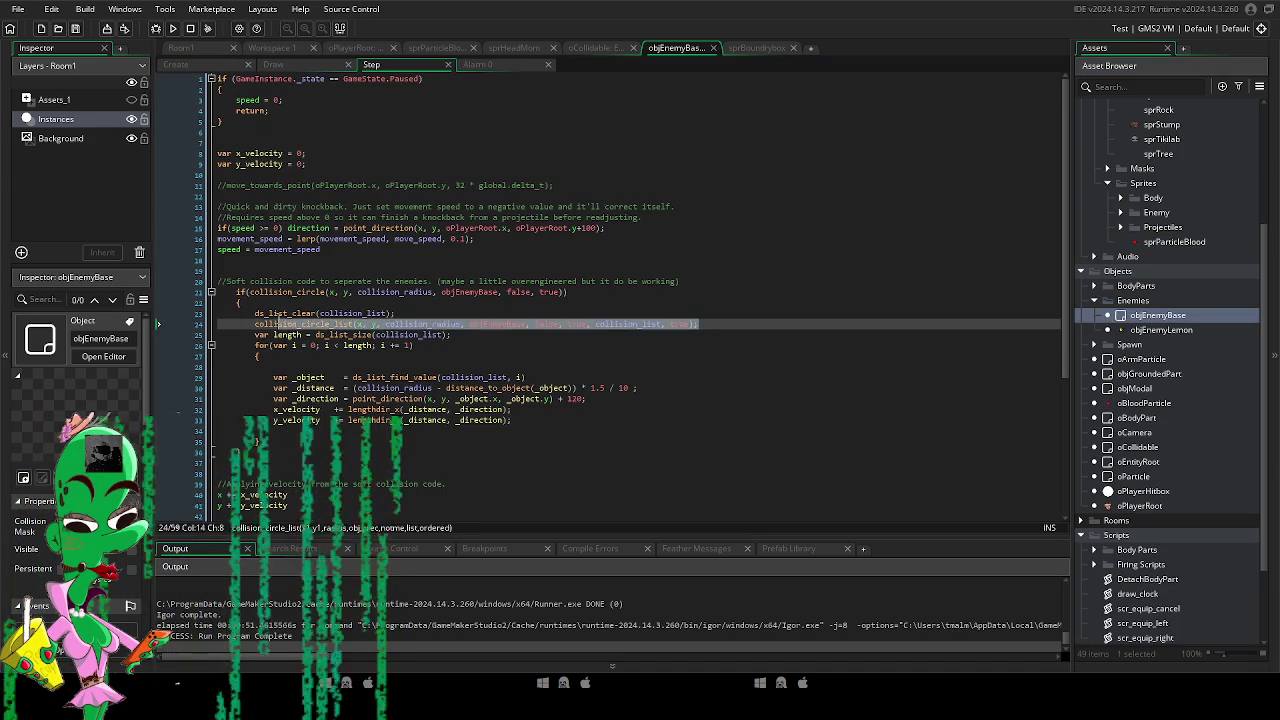
pyautogui.press('End')
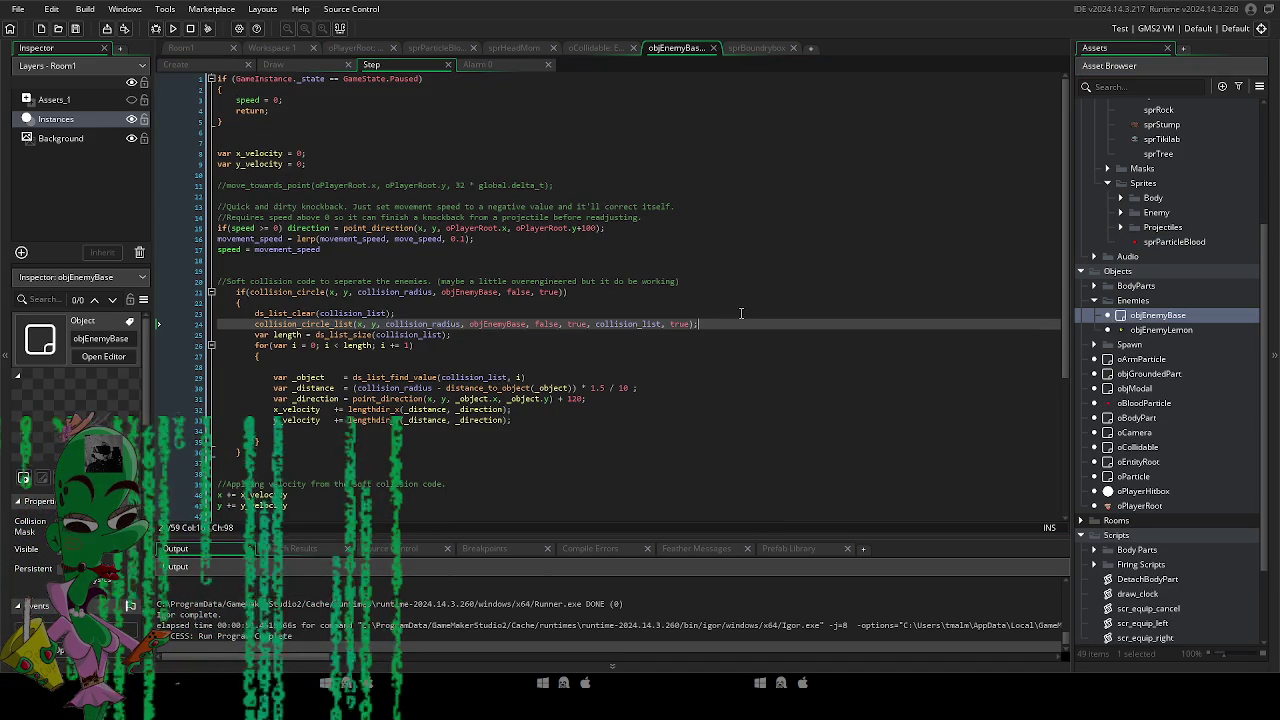
pyautogui.hotkey('ctrl', 'd')
# On the duplicated line, replace objEnemyBase with oCollidable.
pyautogui.doubleClick(520, 335)
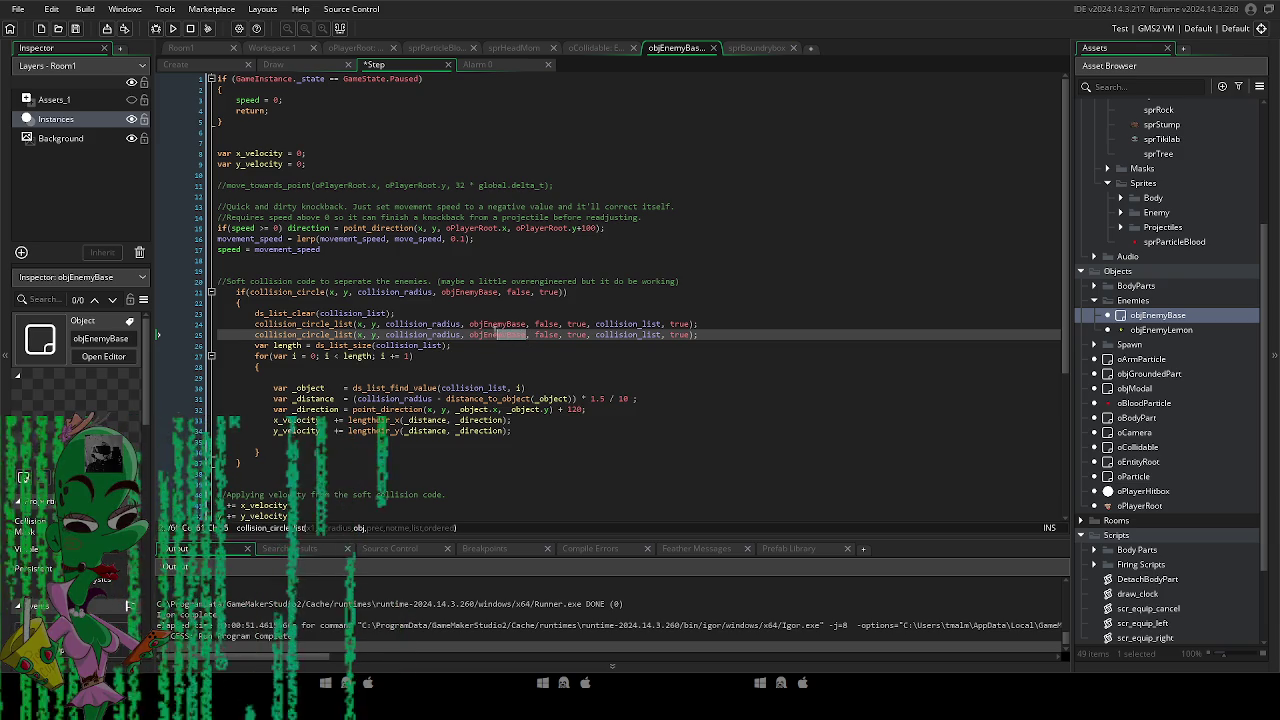
pyautogui.write('objColli')
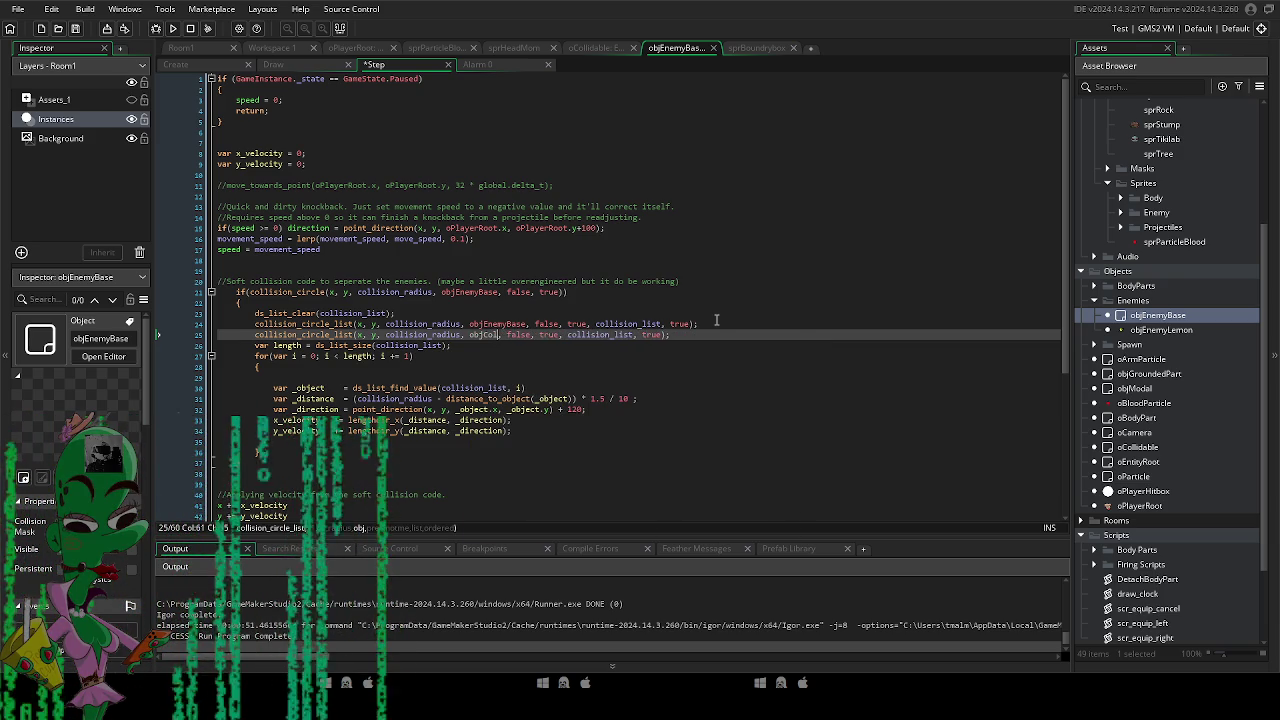
pyautogui.press('BackSpace')
pyautogui.press('BackSpace')
pyautogui.press('BackSpace')
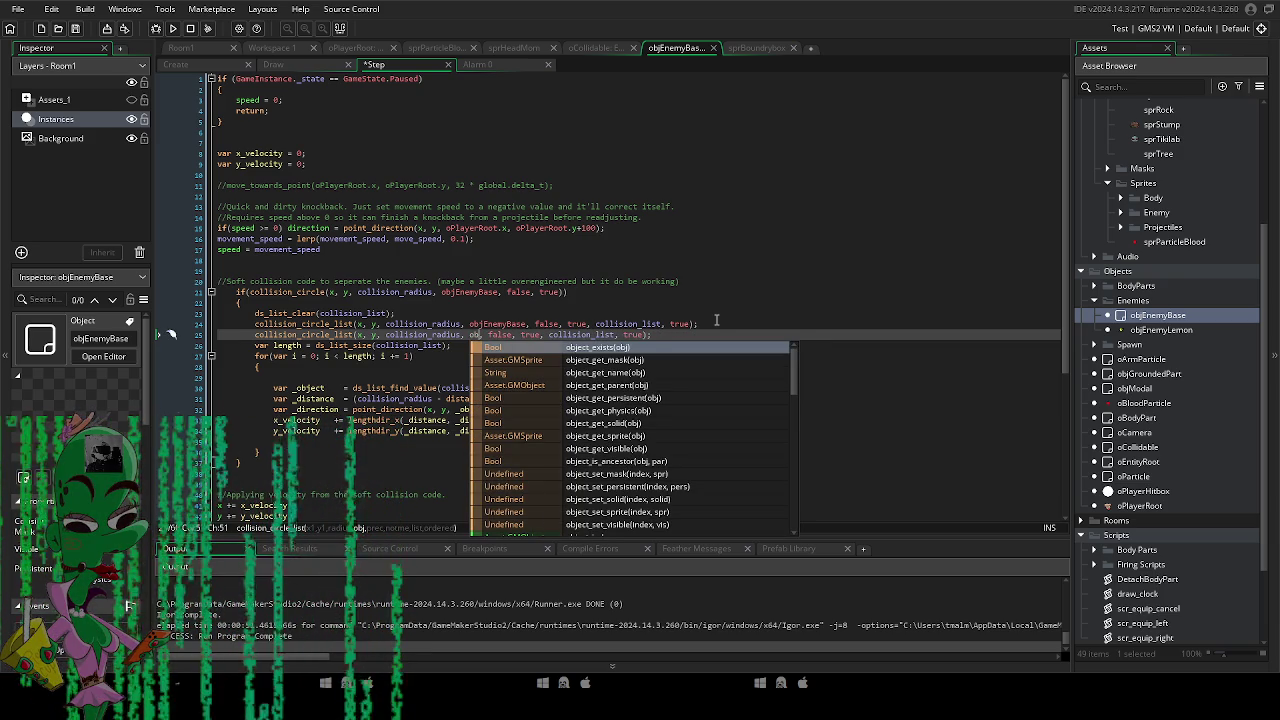
pyautogui.press('BackSpace')
pyautogui.write('Col')
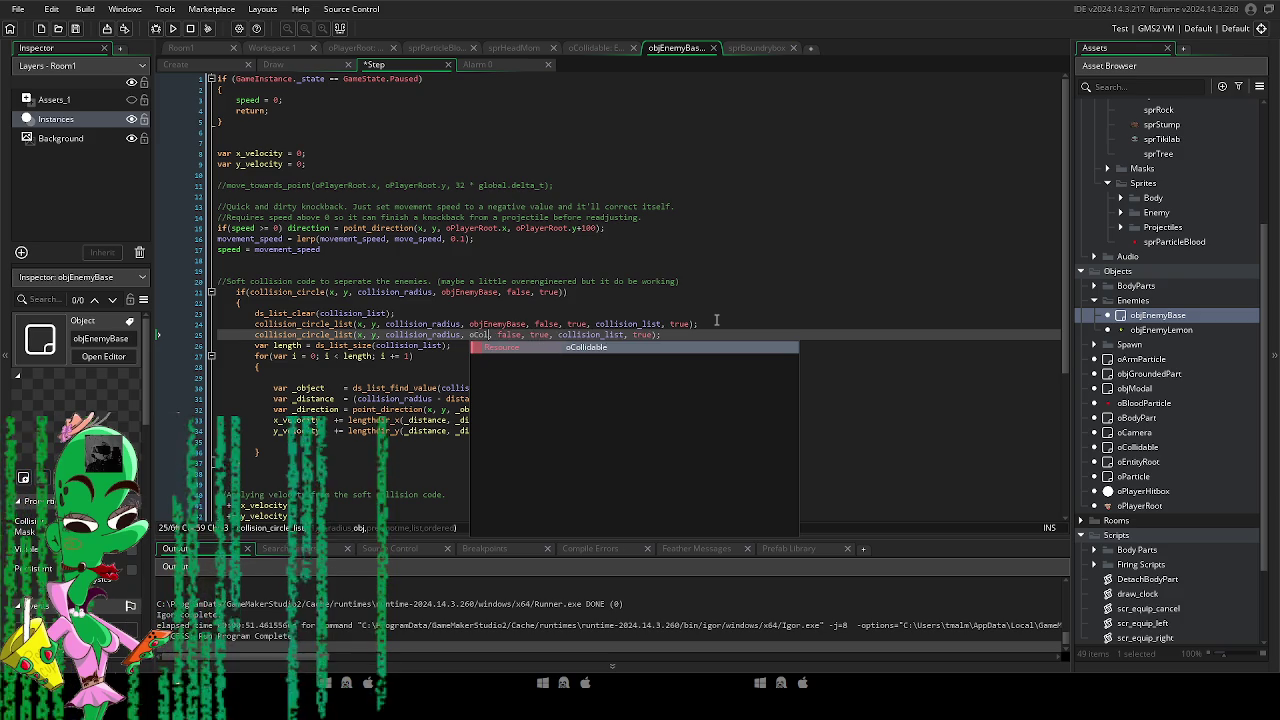
pyautogui.press('Return')
pyautogui.press('Up')
pyautogui.press('Up')
pyautogui.press('Up')
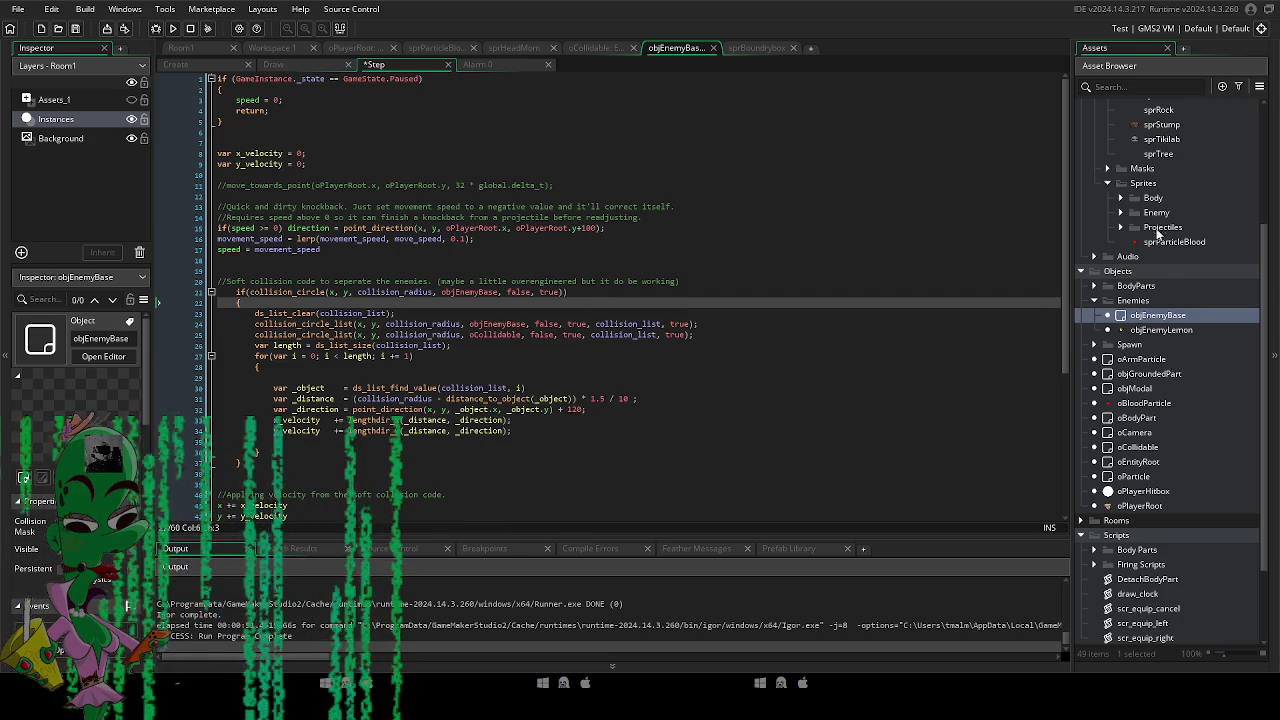
pyautogui.scroll(3, 1157, 229)
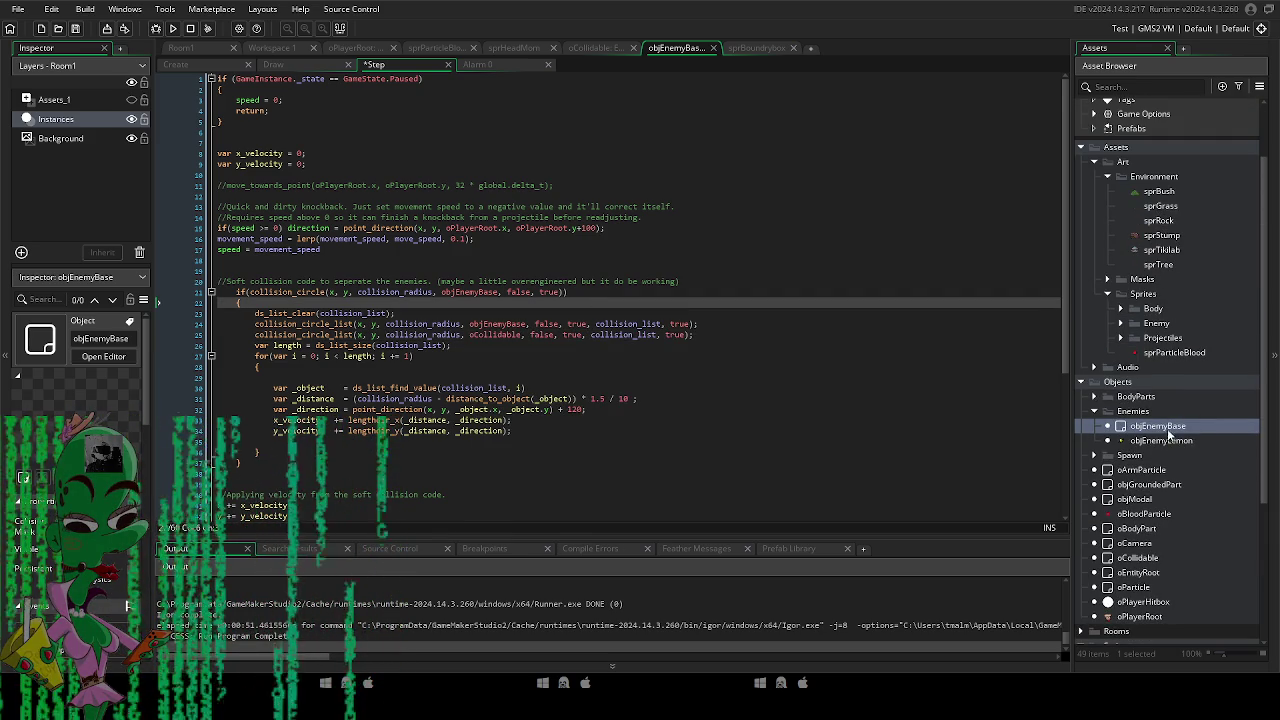
pyautogui.scroll(-3, 1138, 518)
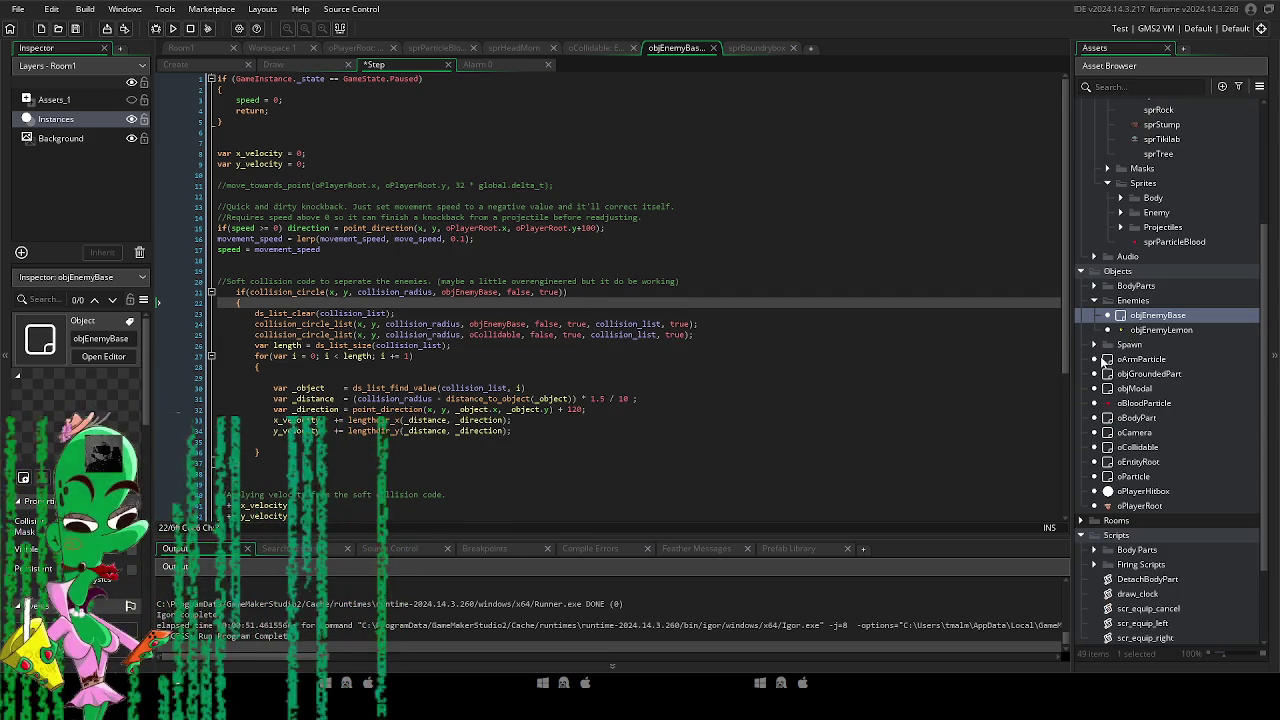
# Create a new group named Environment under the Objects folder.
pyautogui.click(1098, 302)
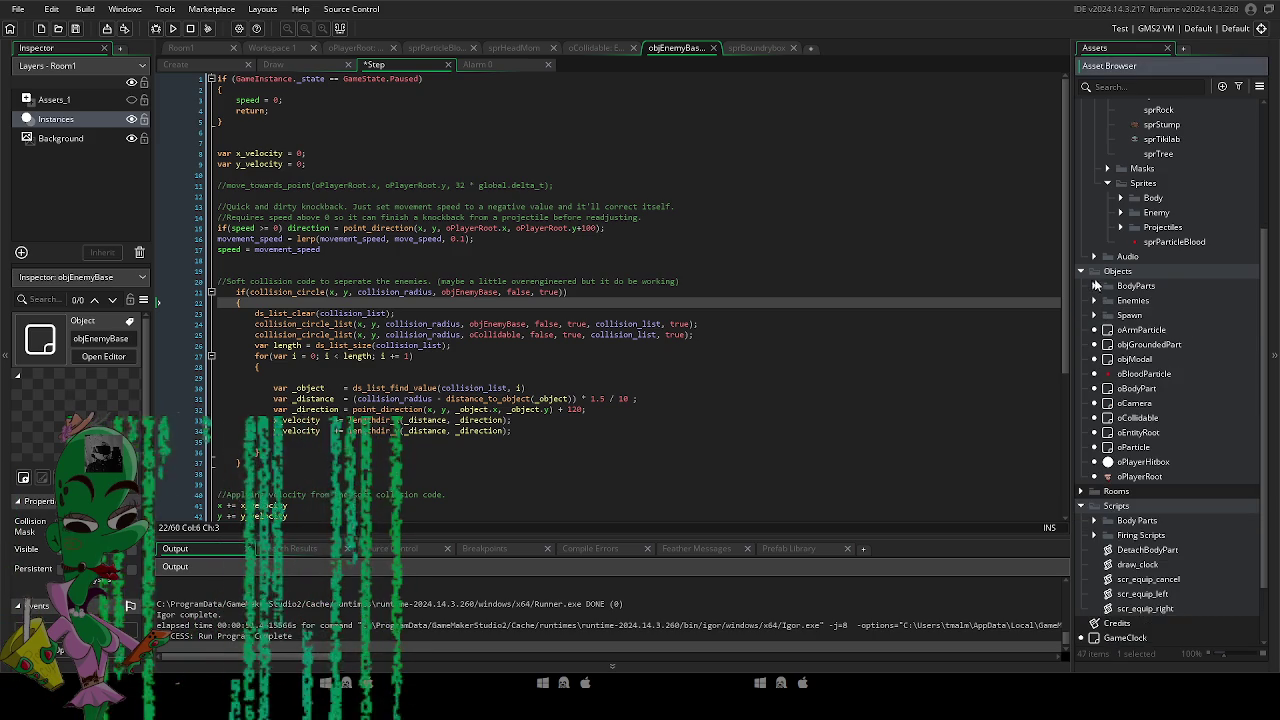
pyautogui.rightClick(1114, 274)
pyautogui.moveTo(1125, 283)
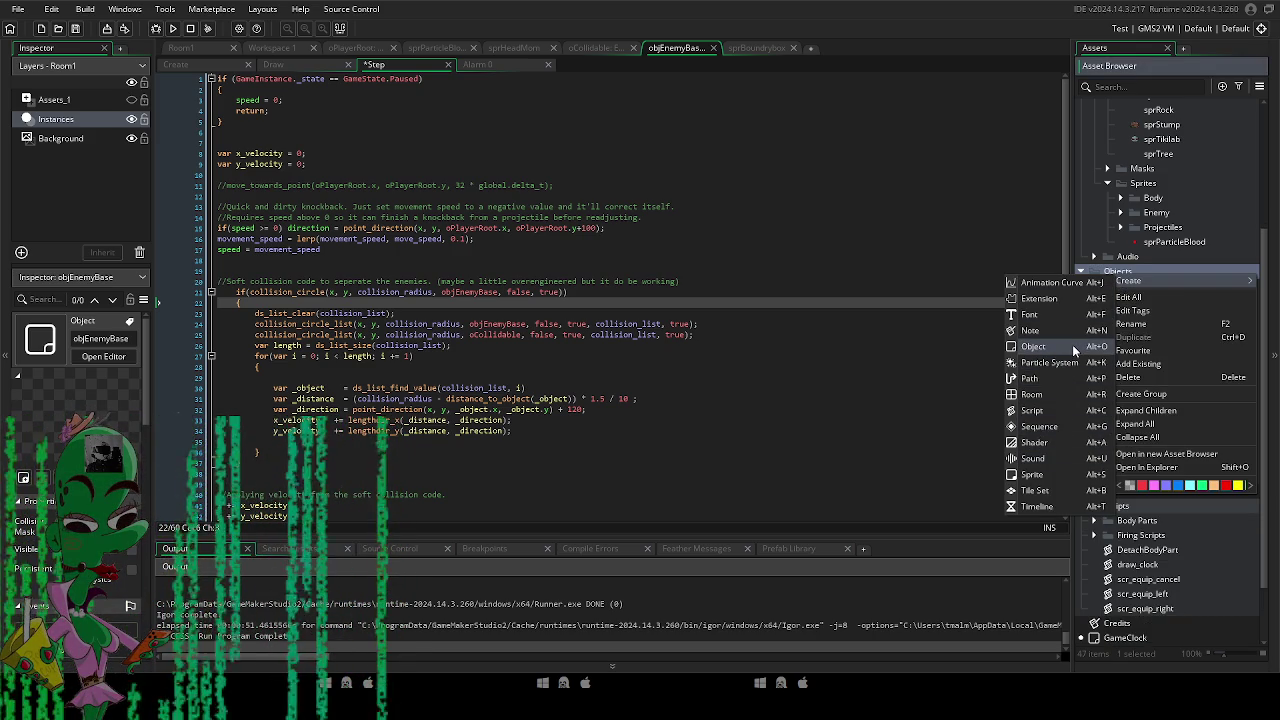
pyautogui.click(1146, 394)
pyautogui.write('Environment')
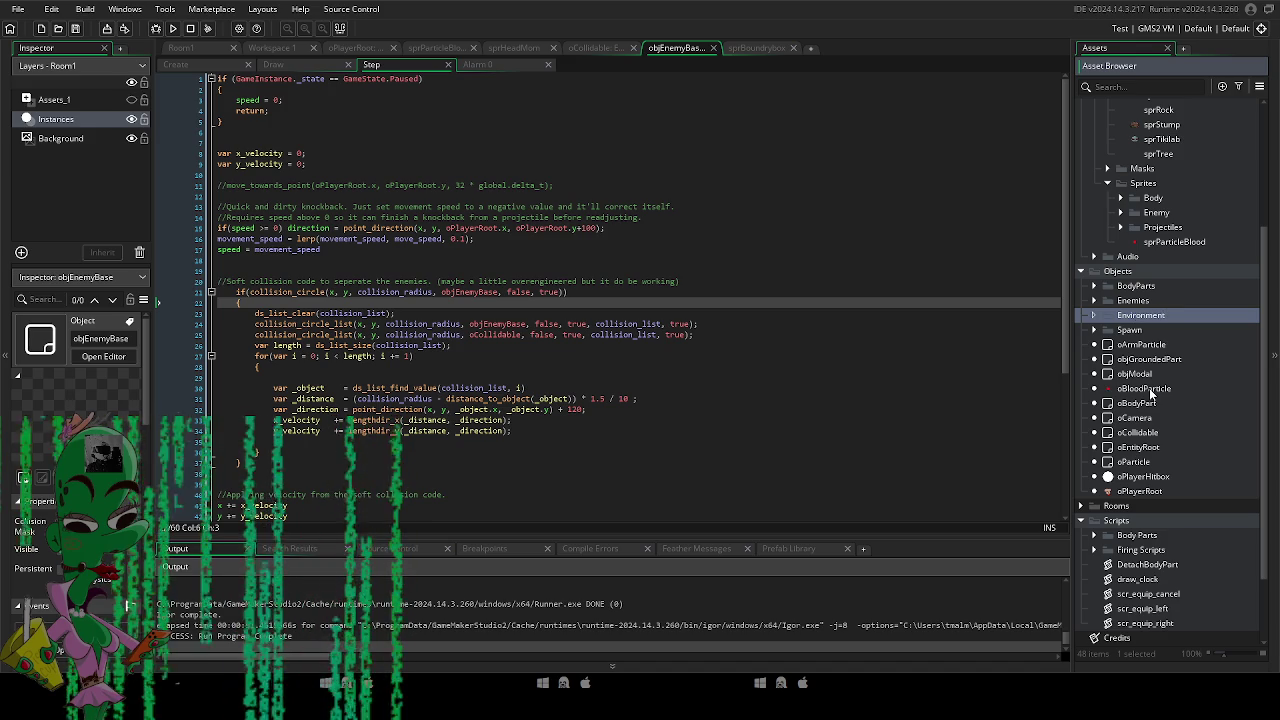
pyautogui.rightClick(1131, 316)
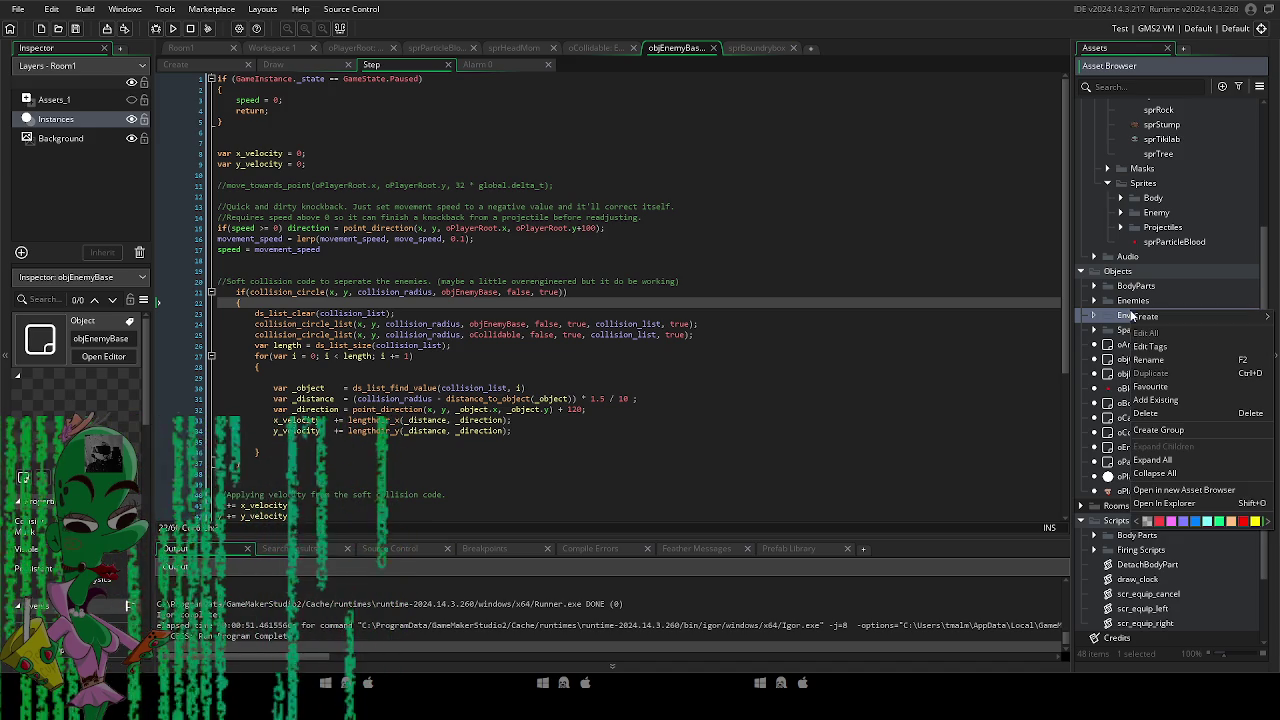
# Create an oTree object in Environment with oCollidable as its parent.
pyautogui.moveTo(1133, 317)
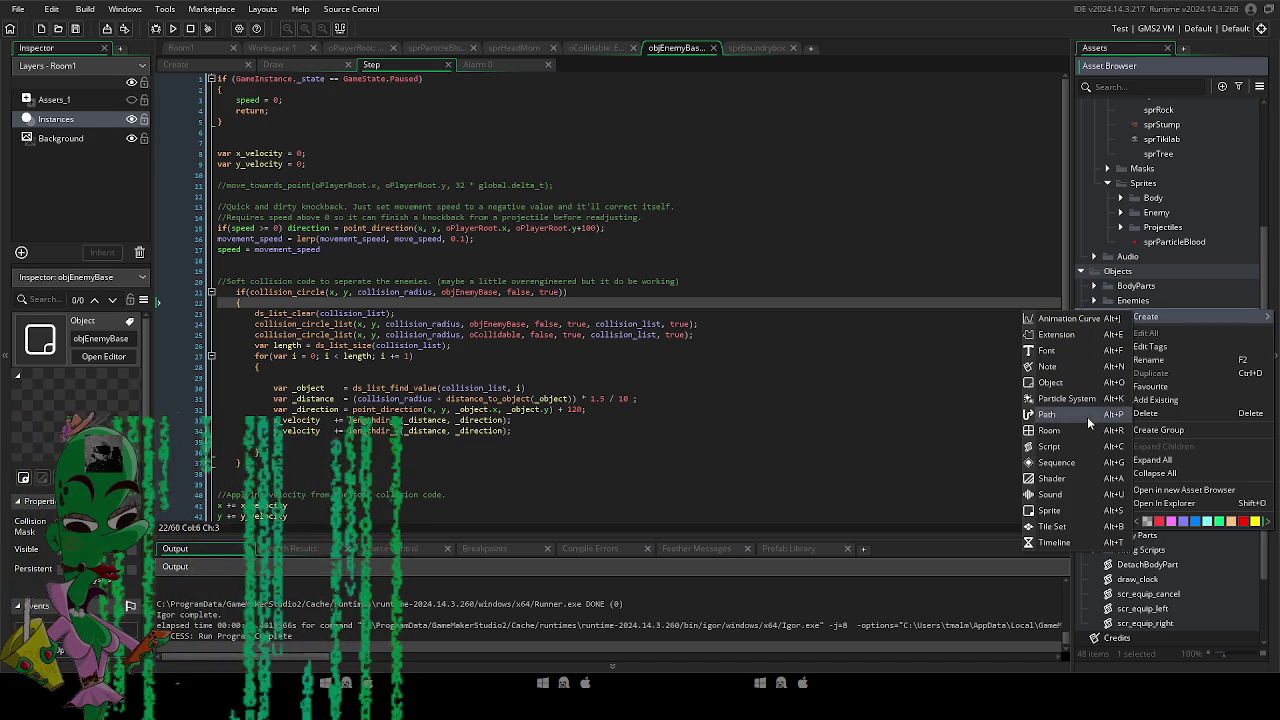
pyautogui.click(1090, 382)
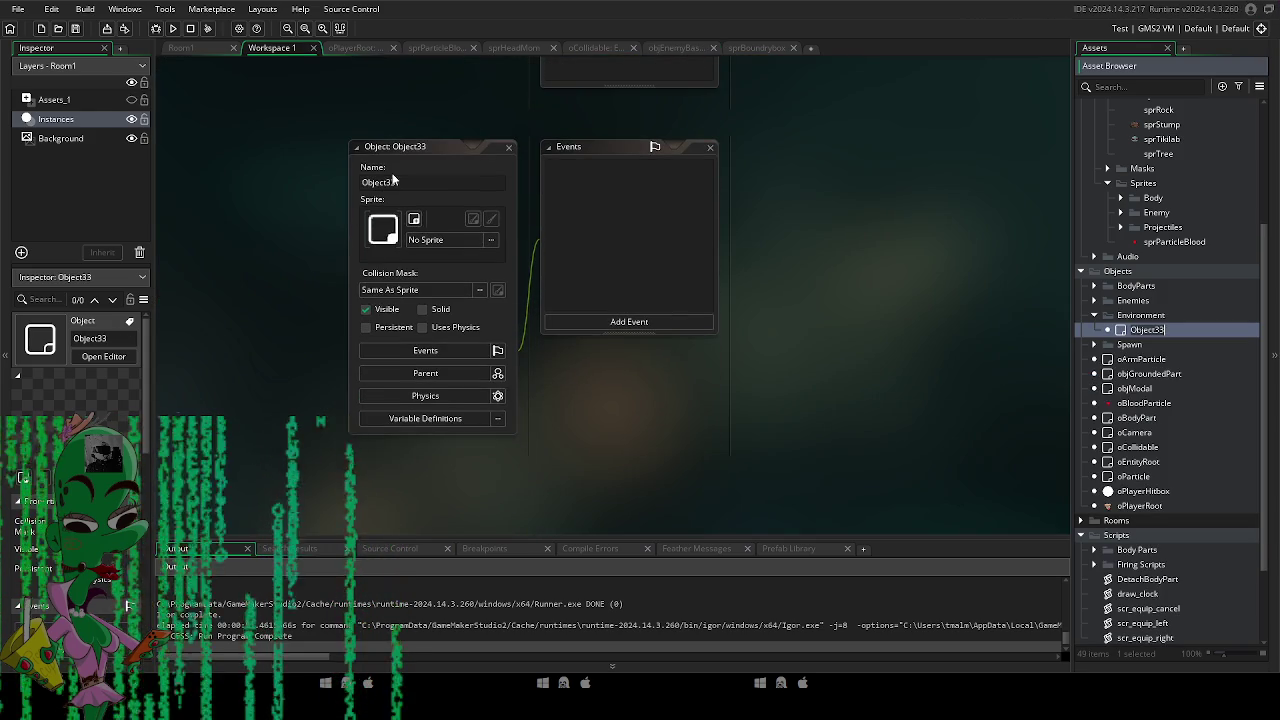
pyautogui.write('oTree')
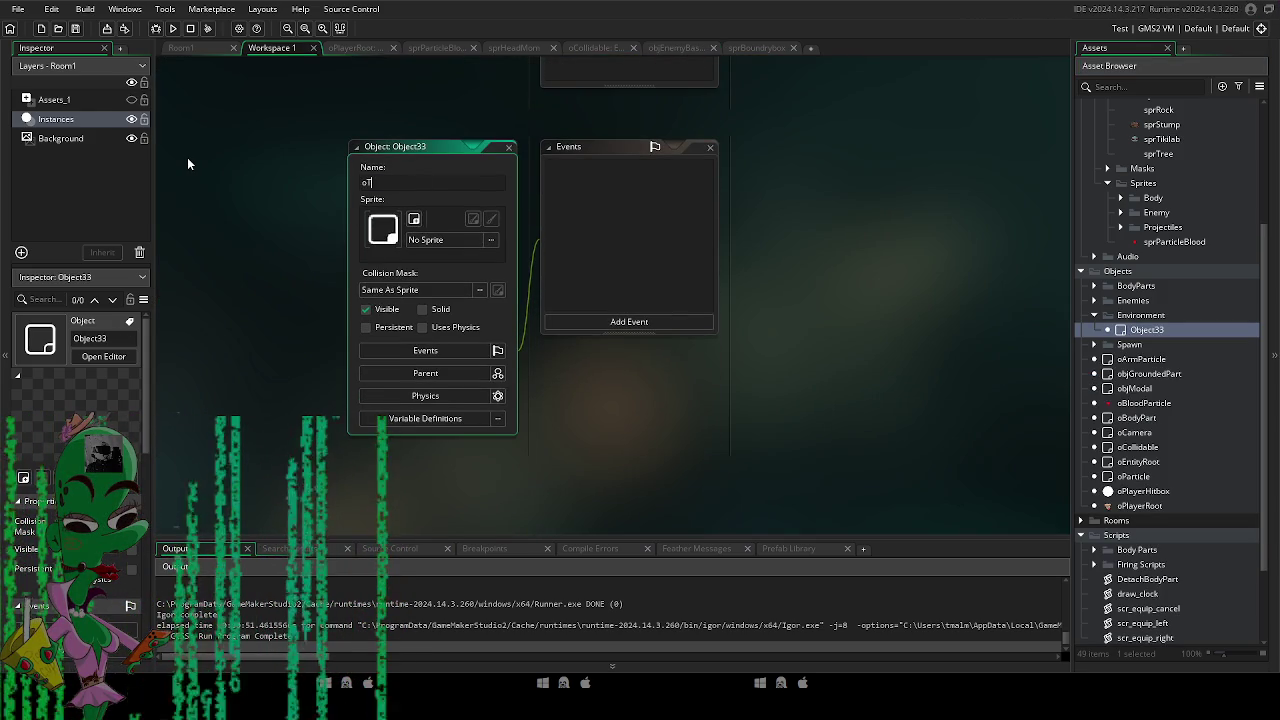
pyautogui.press('Return')
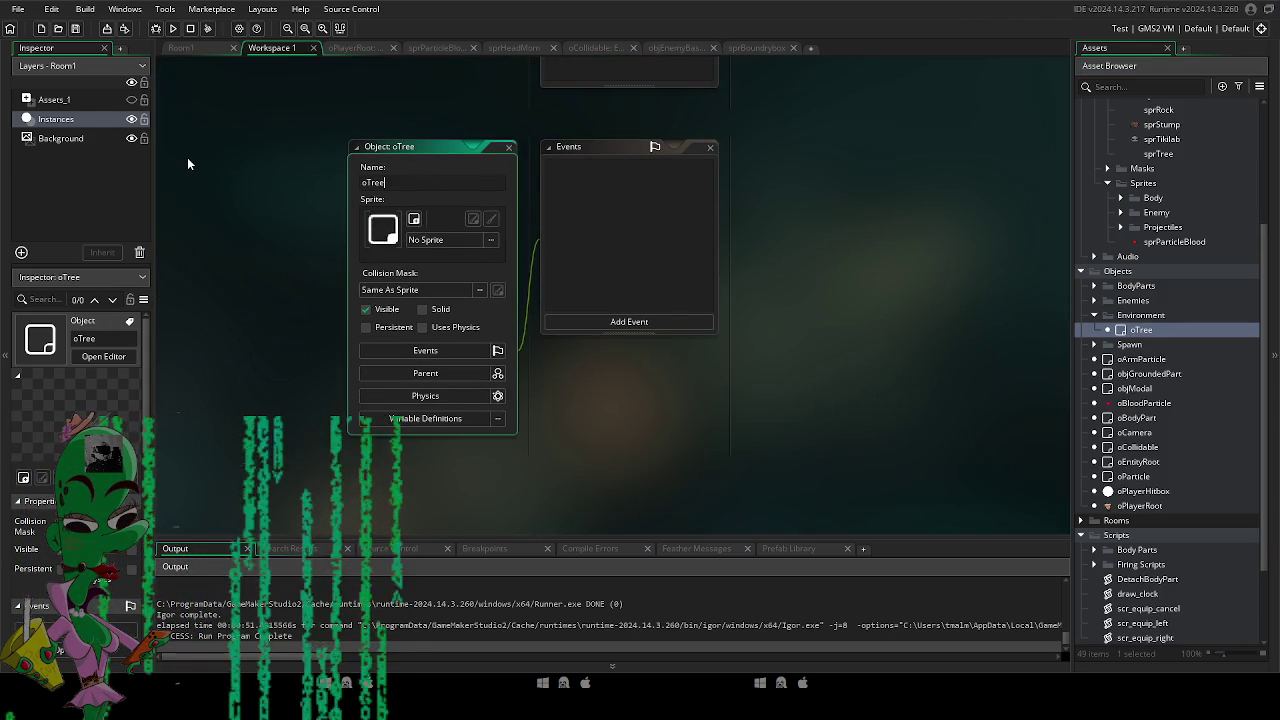
pyautogui.click(498, 375)
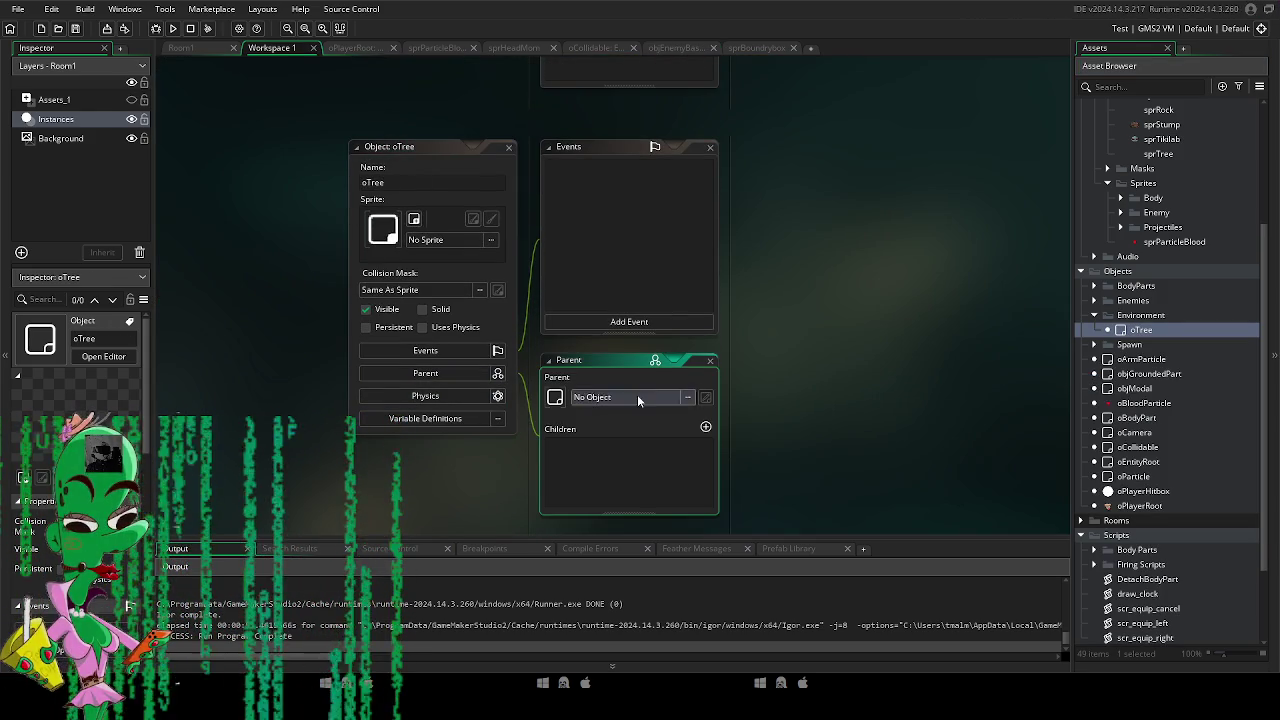
pyautogui.click(642, 397)
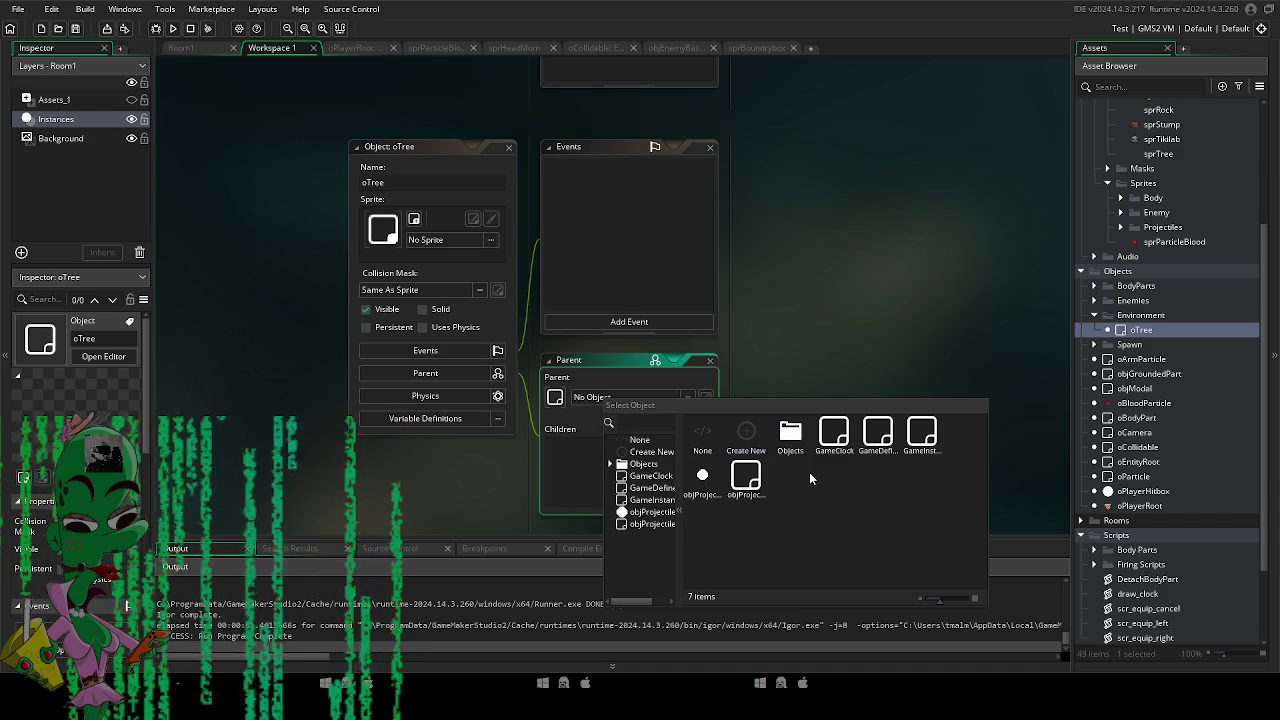
pyautogui.doubleClick(787, 440)
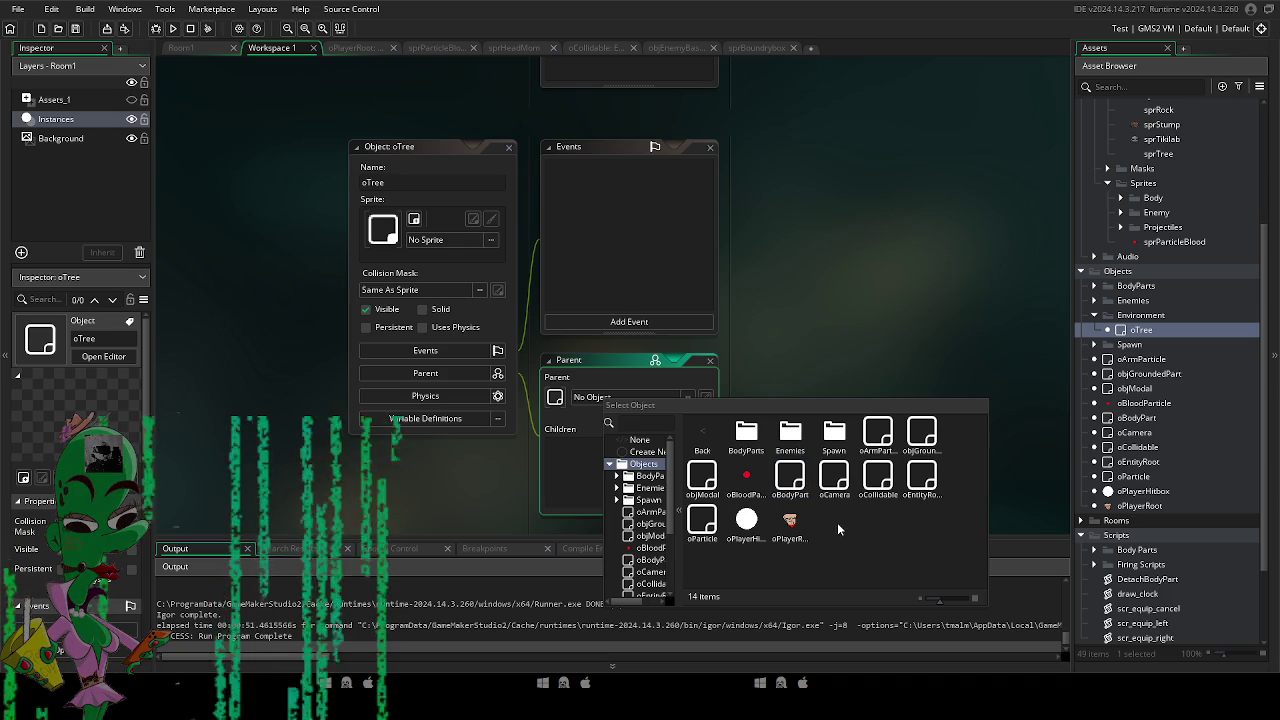
pyautogui.doubleClick(877, 478)
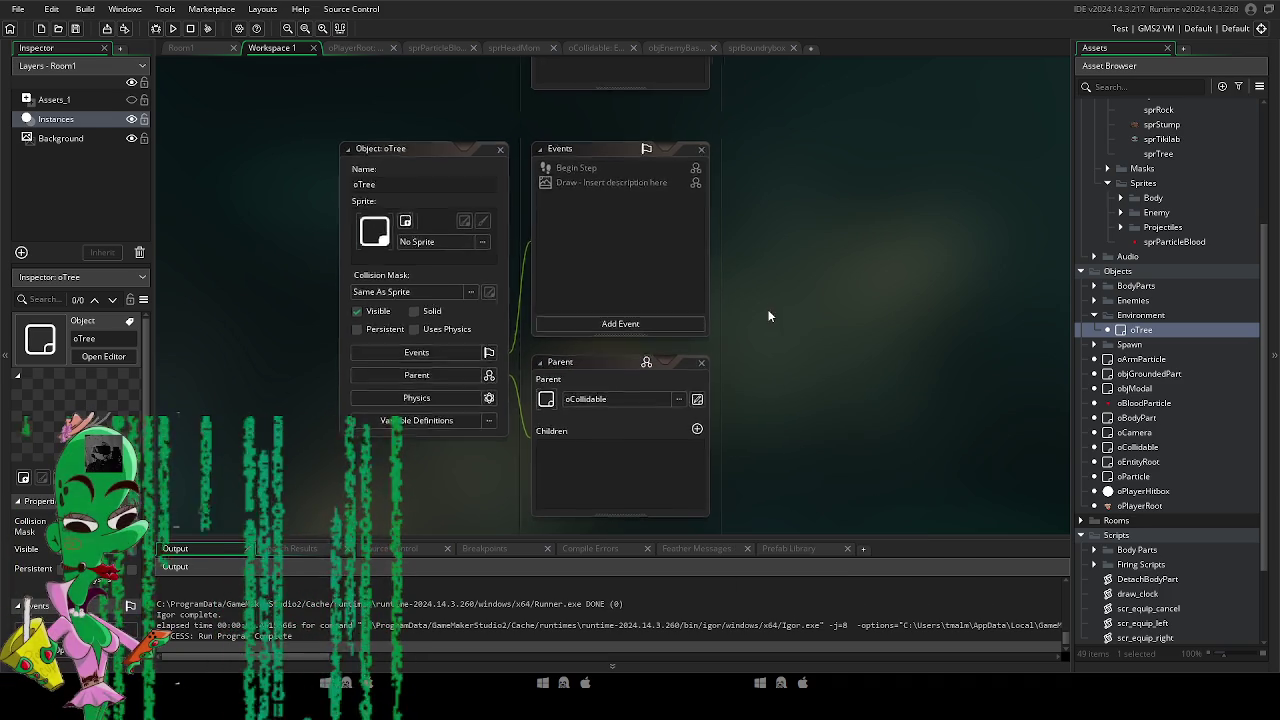
# Assign sprTree from Assets > Art > Environment as oTree's sprite.
pyautogui.click(440, 243)
pyautogui.doubleClick(611, 290)
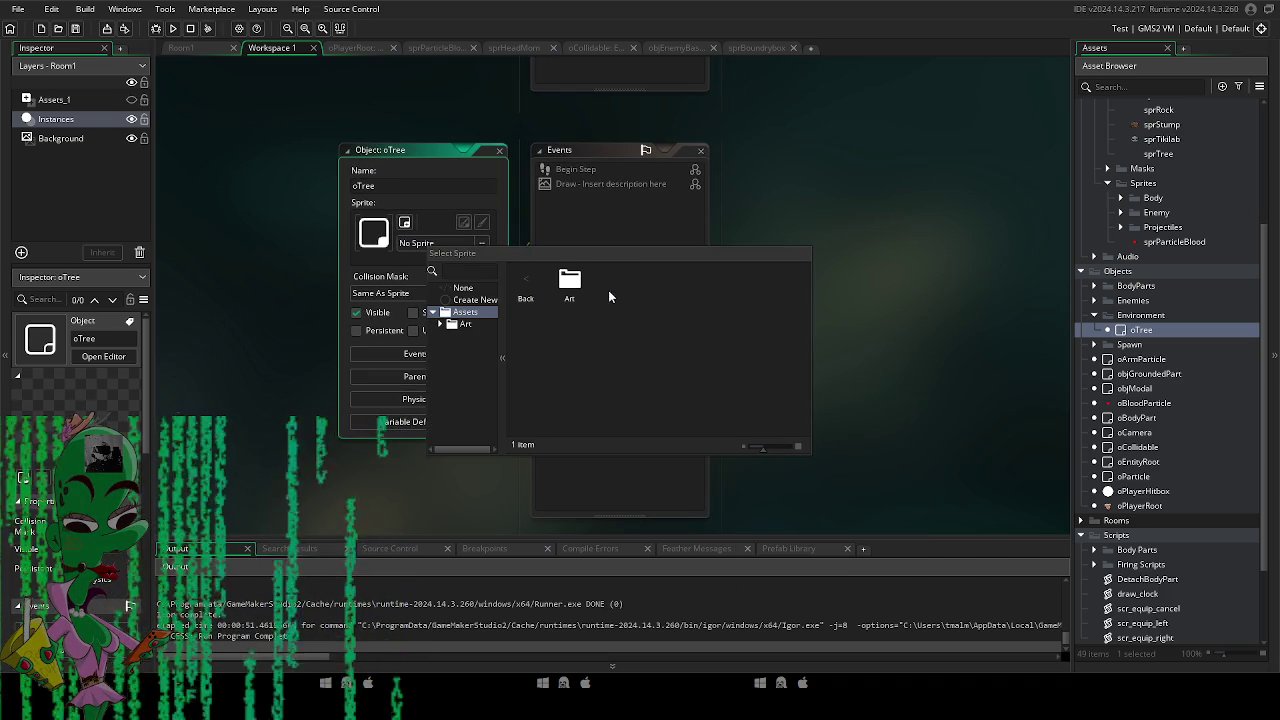
pyautogui.doubleClick(570, 283)
pyautogui.doubleClick(526, 283)
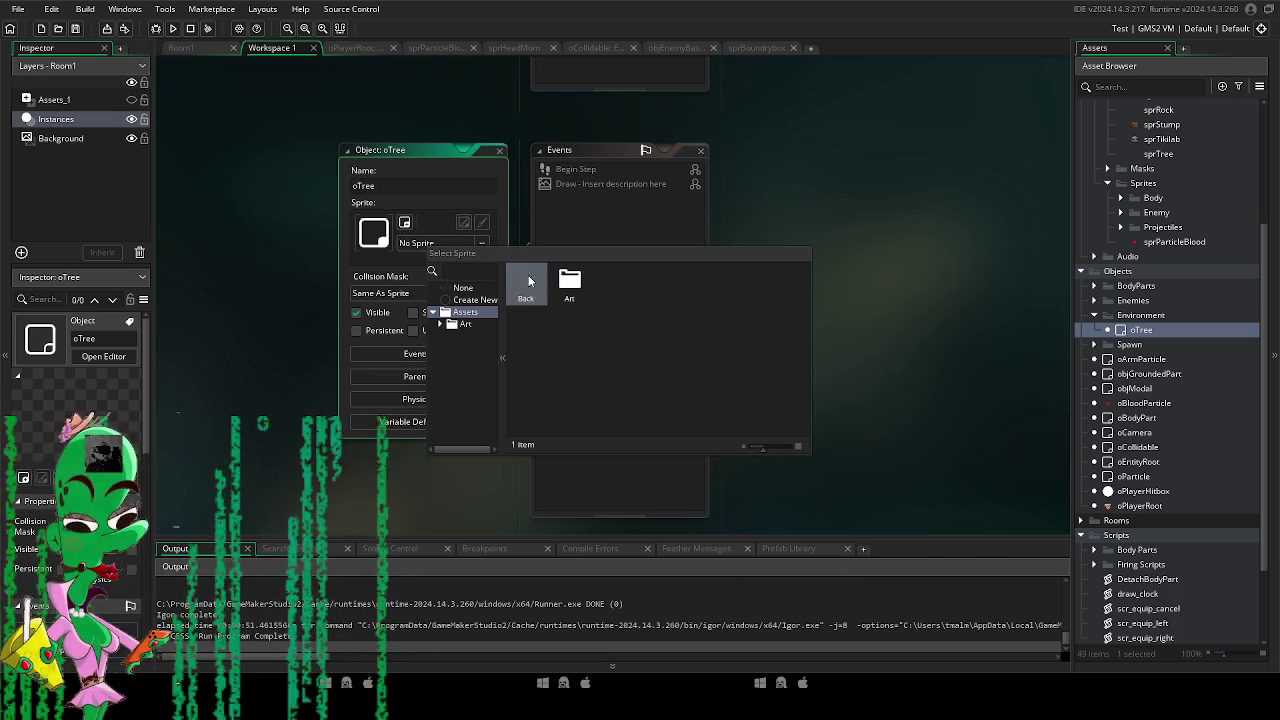
pyautogui.doubleClick(526, 283)
pyautogui.doubleClick(612, 284)
pyautogui.doubleClick(569, 284)
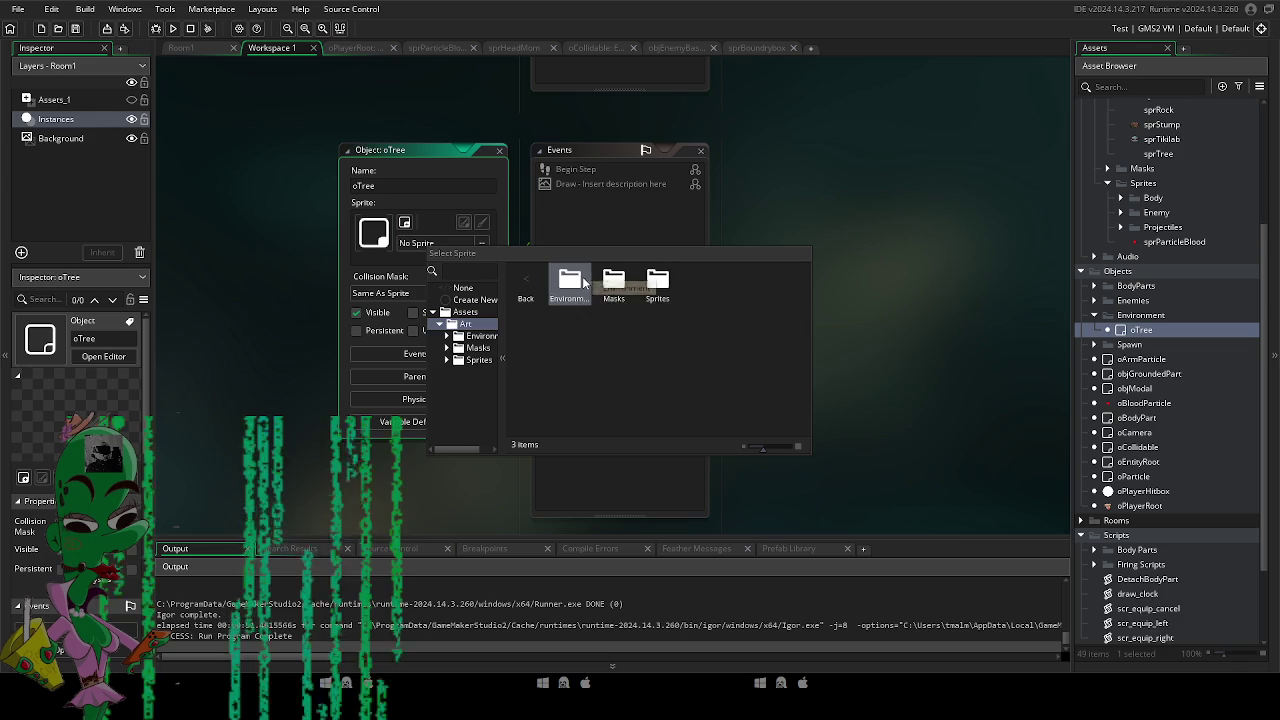
pyautogui.doubleClick(569, 284)
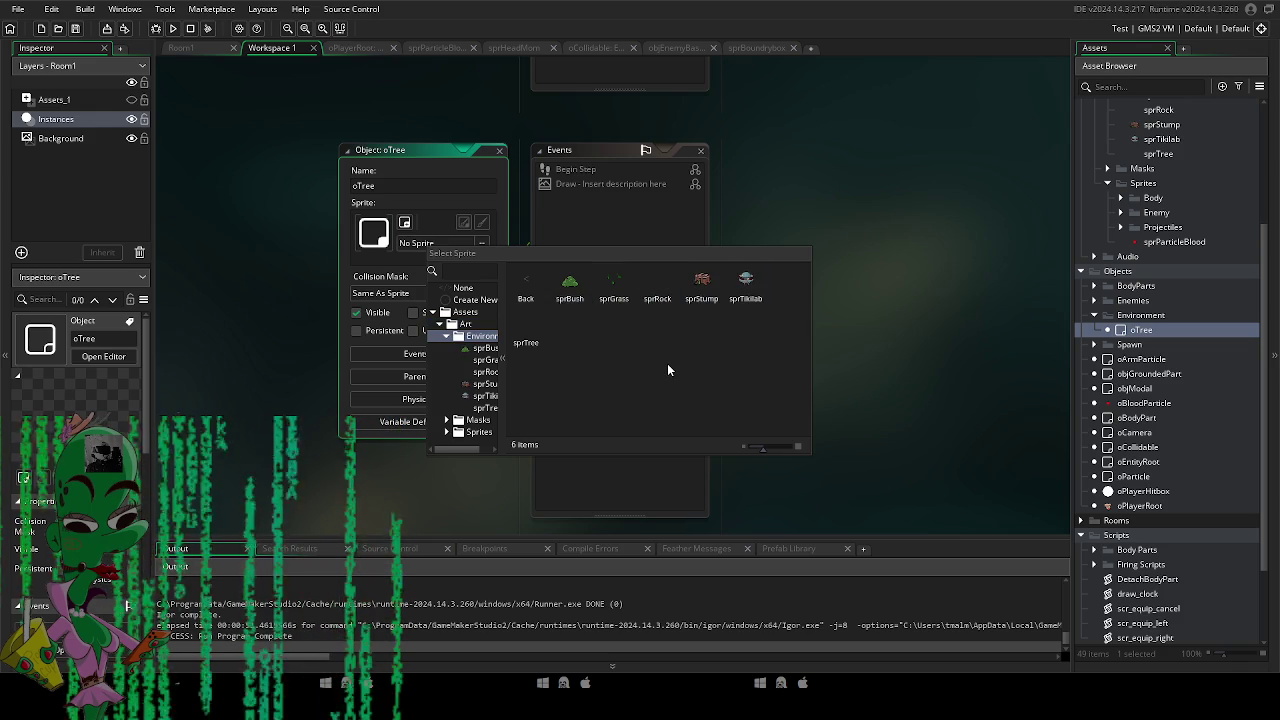
pyautogui.doubleClick(526, 333)
pyautogui.rightClick(1145, 315)
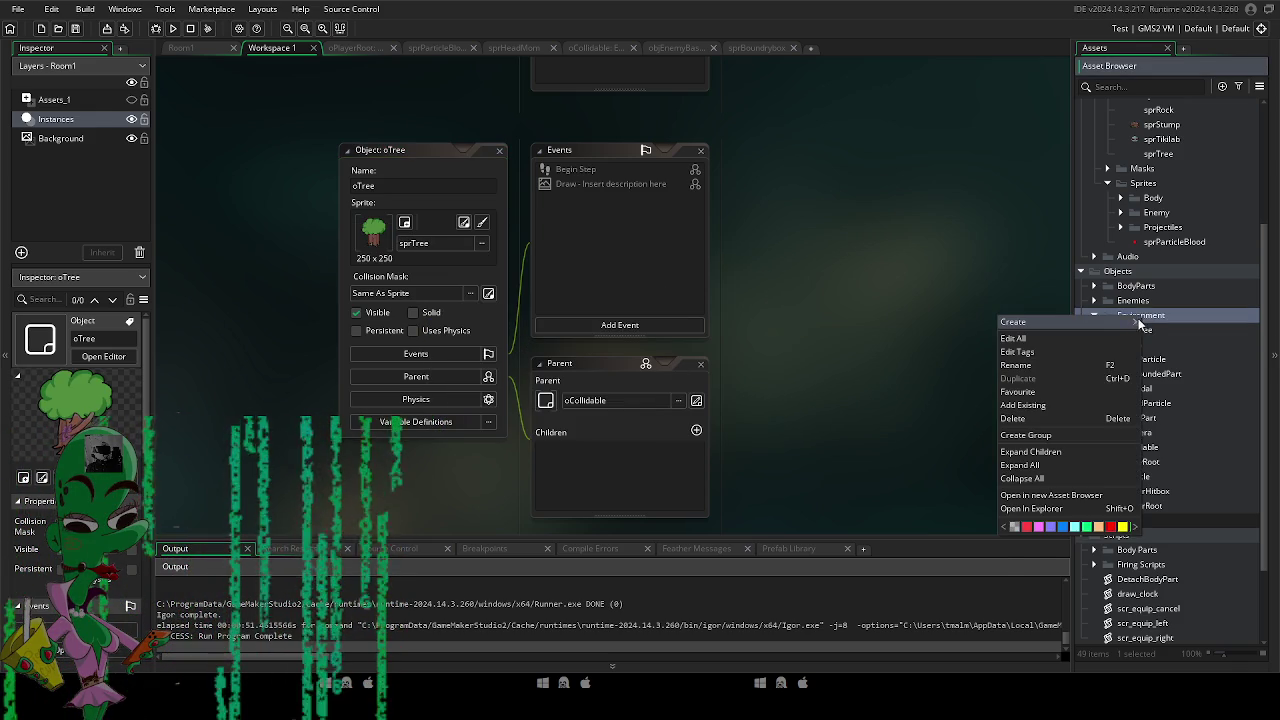
# Create an oTikilab object in Environment using the sprTikilab sprite.
pyautogui.moveTo(1140, 322)
pyautogui.click(1166, 388)
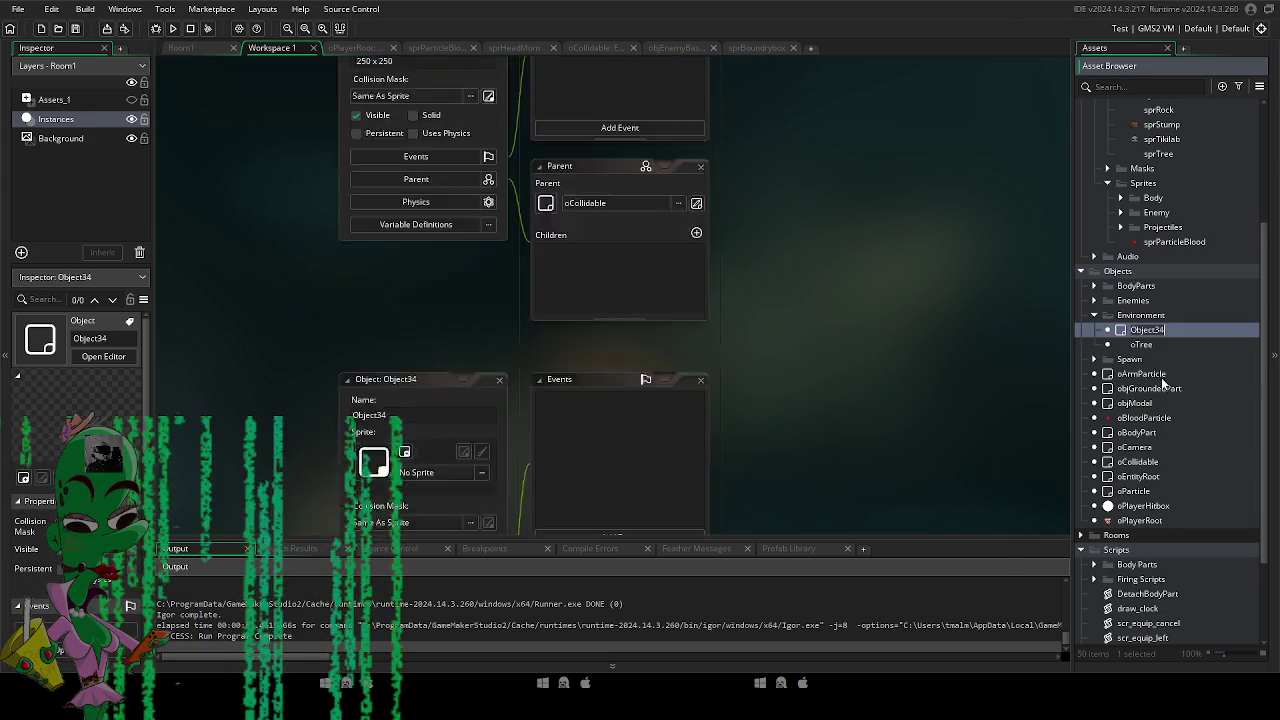
pyautogui.write('o')
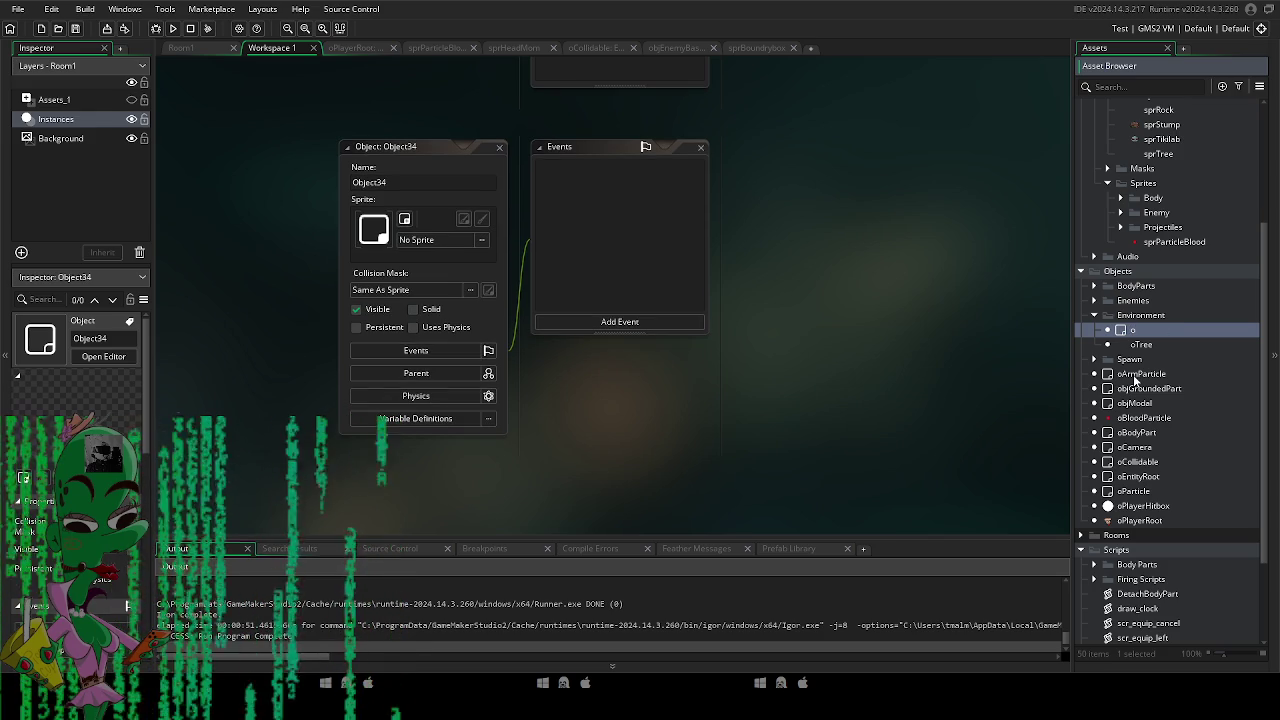
pyautogui.write('Tikilab')
pyautogui.press('Return')
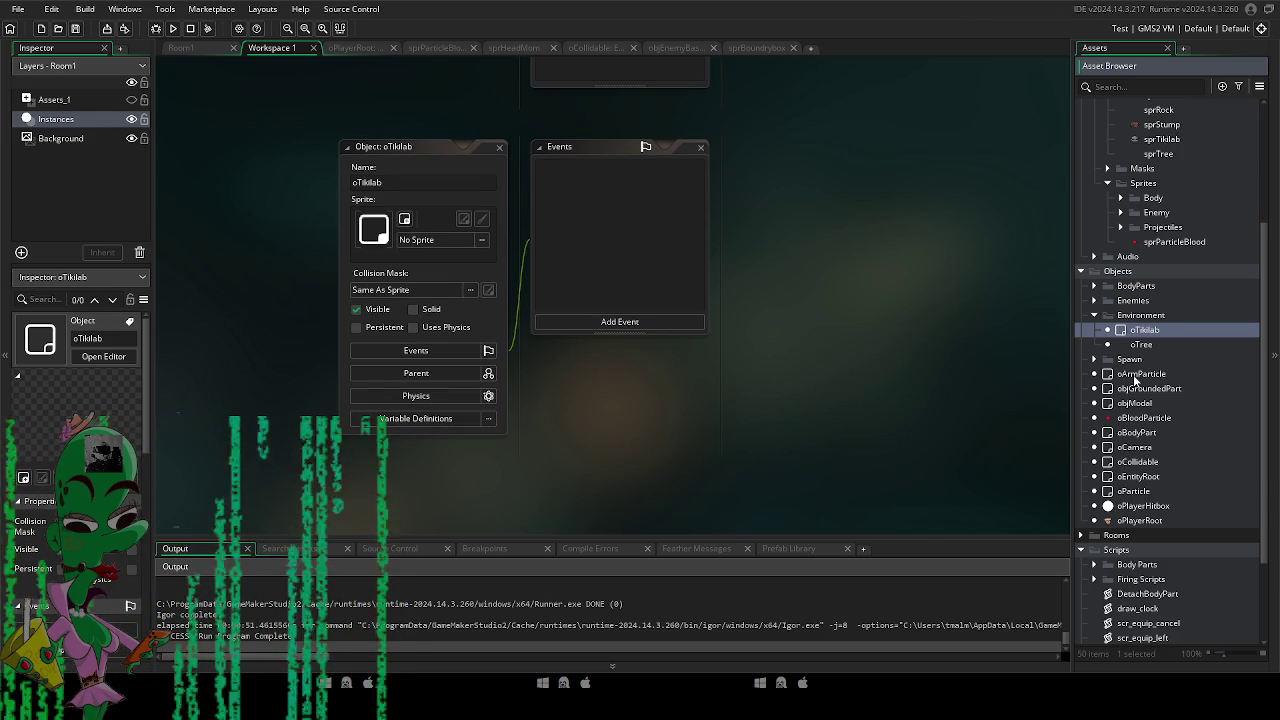
pyautogui.click(465, 240)
pyautogui.doubleClick(580, 266)
pyautogui.doubleClick(537, 266)
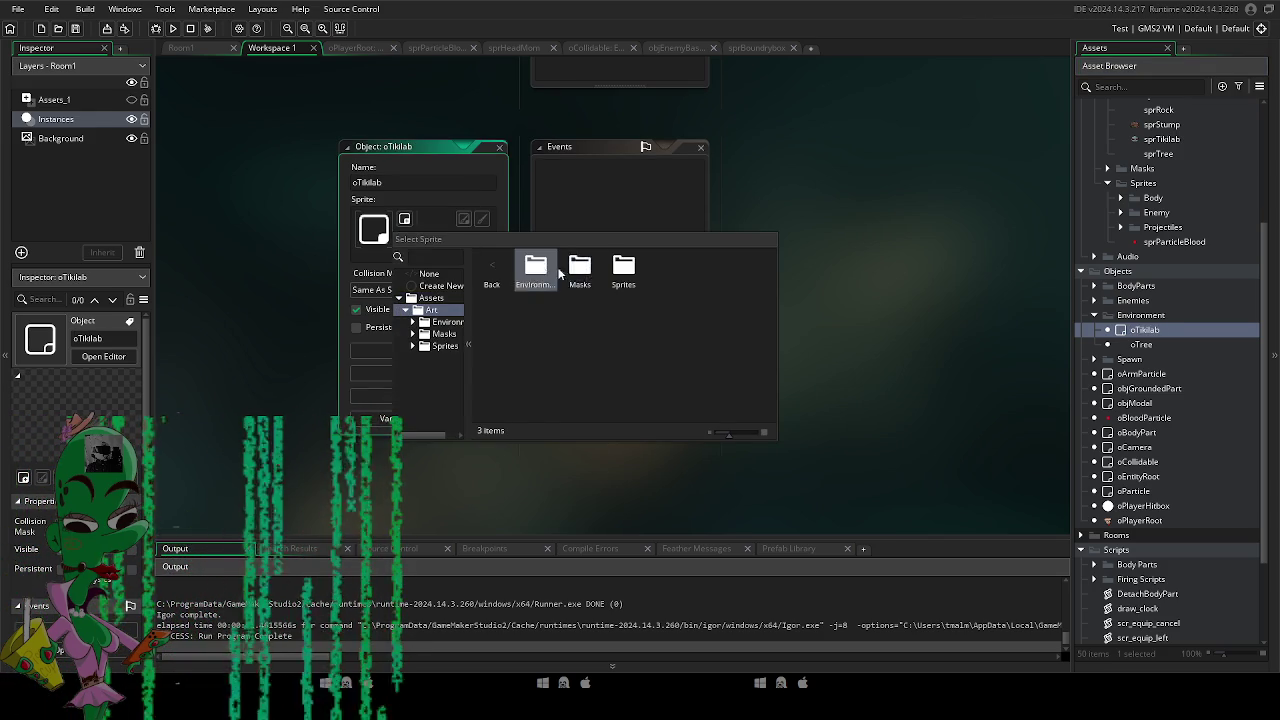
pyautogui.doubleClick(537, 266)
pyautogui.doubleClick(712, 268)
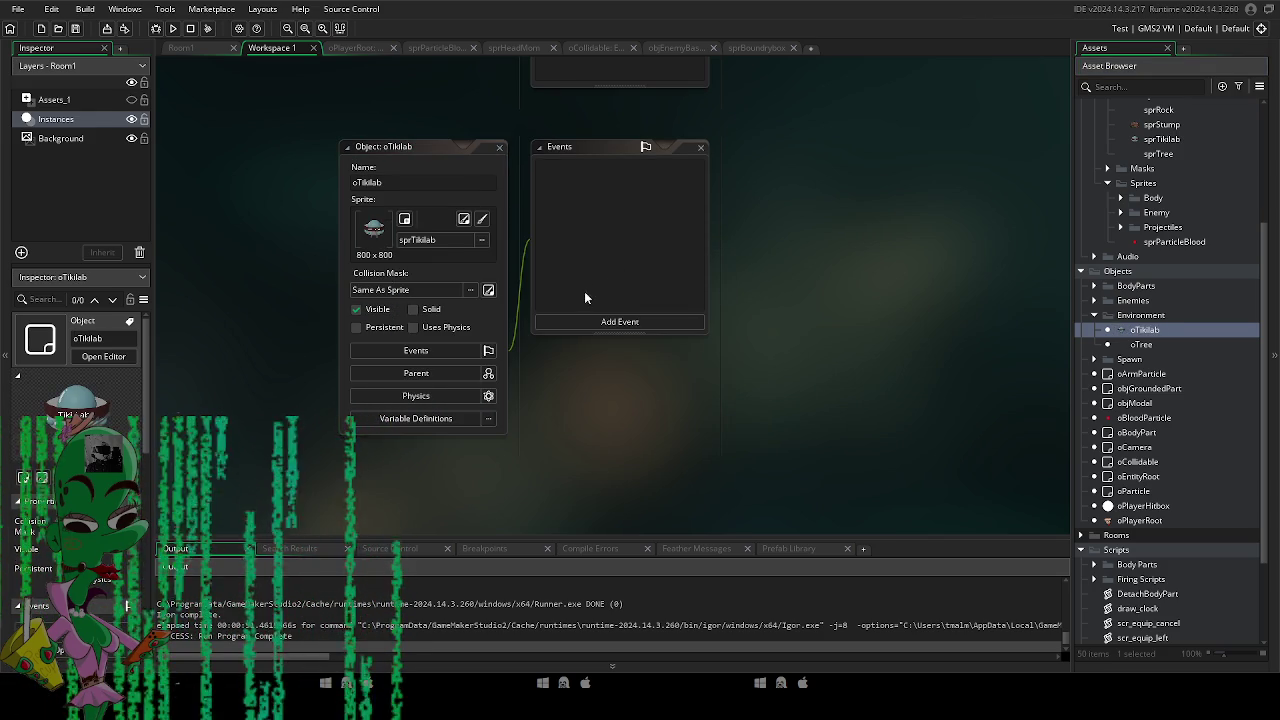
# Set oTikilab's parent to oCollidable and drag an instance into Room1.
pyautogui.click(432, 418)
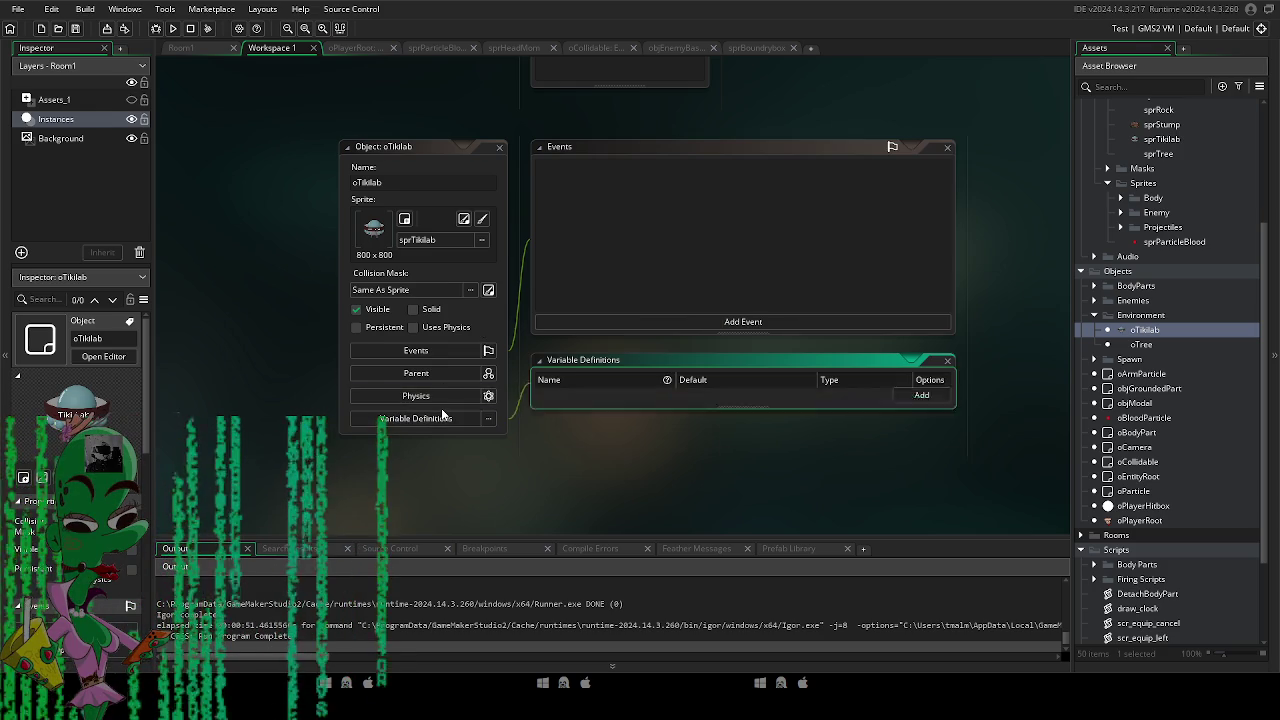
pyautogui.click(430, 373)
pyautogui.click(650, 268)
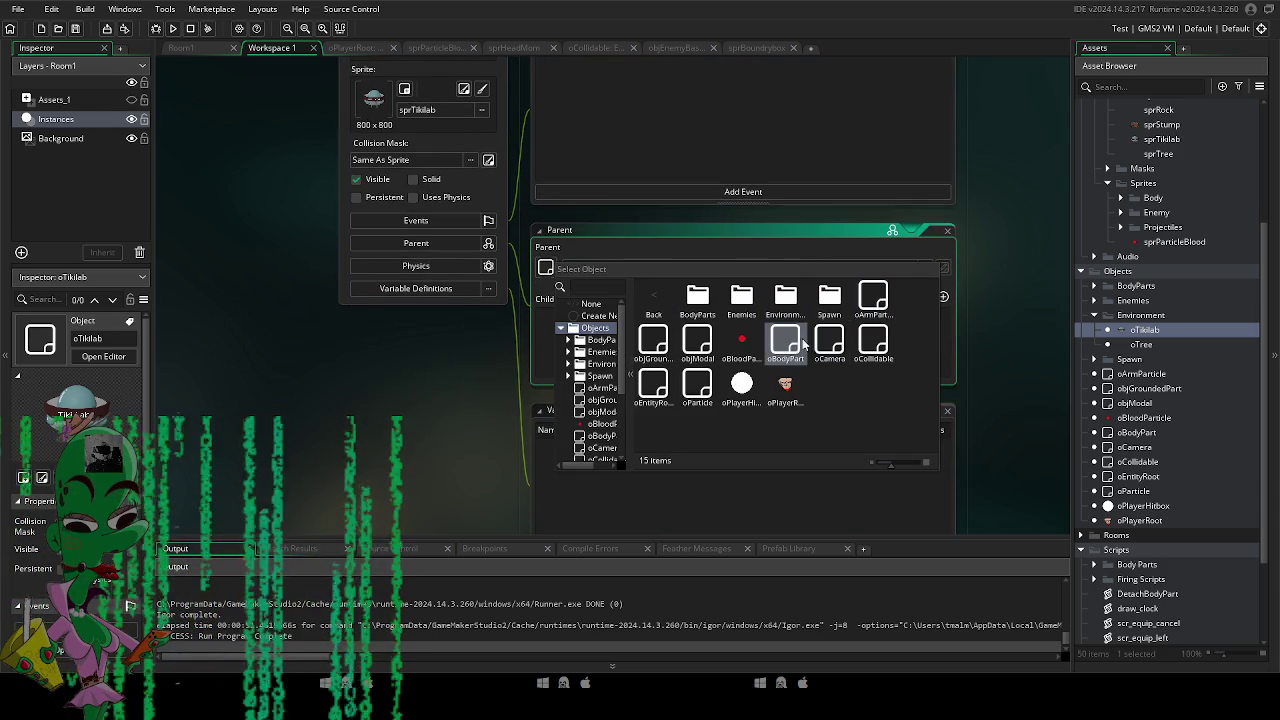
pyautogui.click(873, 340)
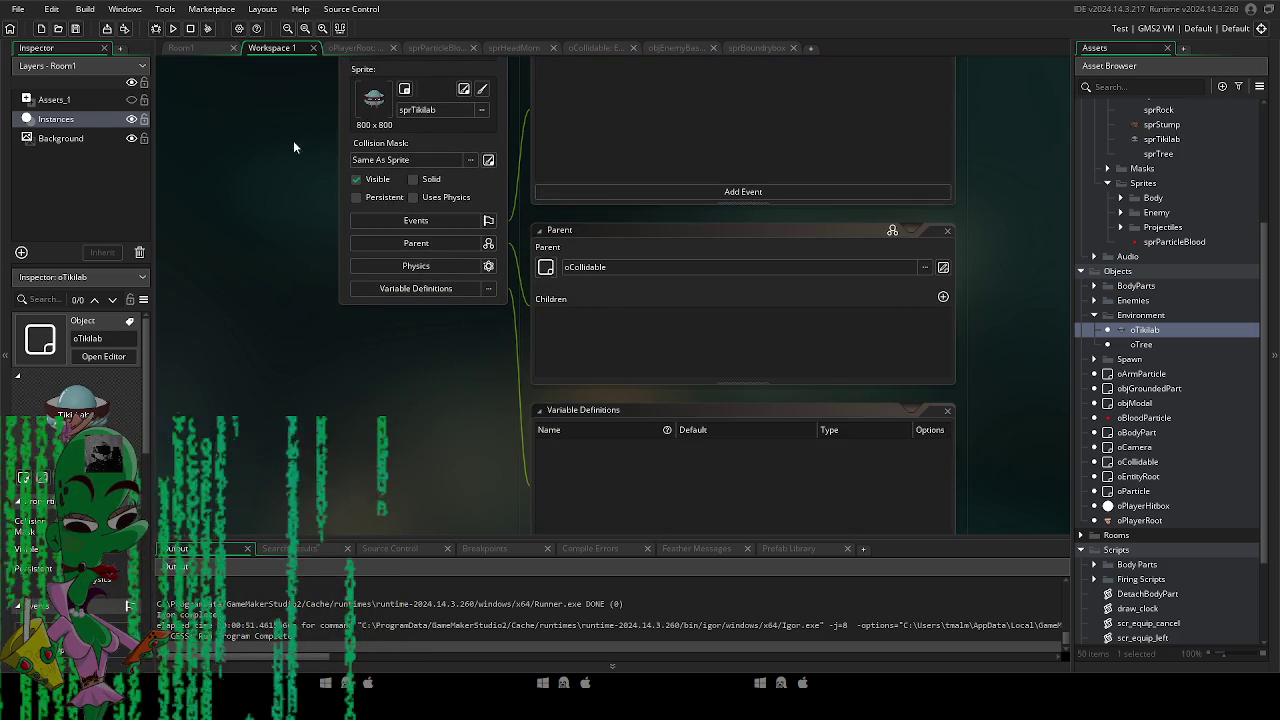
pyautogui.click(180, 47)
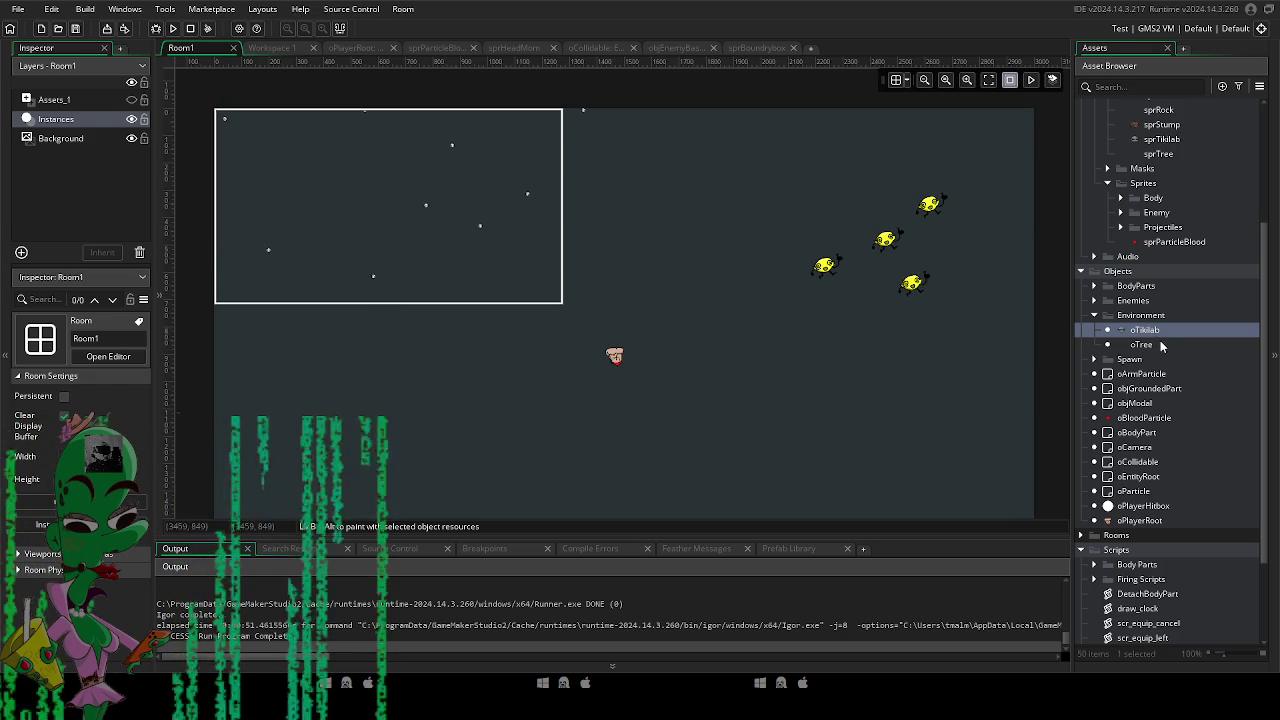
pyautogui.moveTo(1153, 335)
pyautogui.mouseDown()
pyautogui.moveTo(893, 305)
pyautogui.moveTo(630, 235)
pyautogui.moveTo(642, 229)
pyautogui.mouseUp()
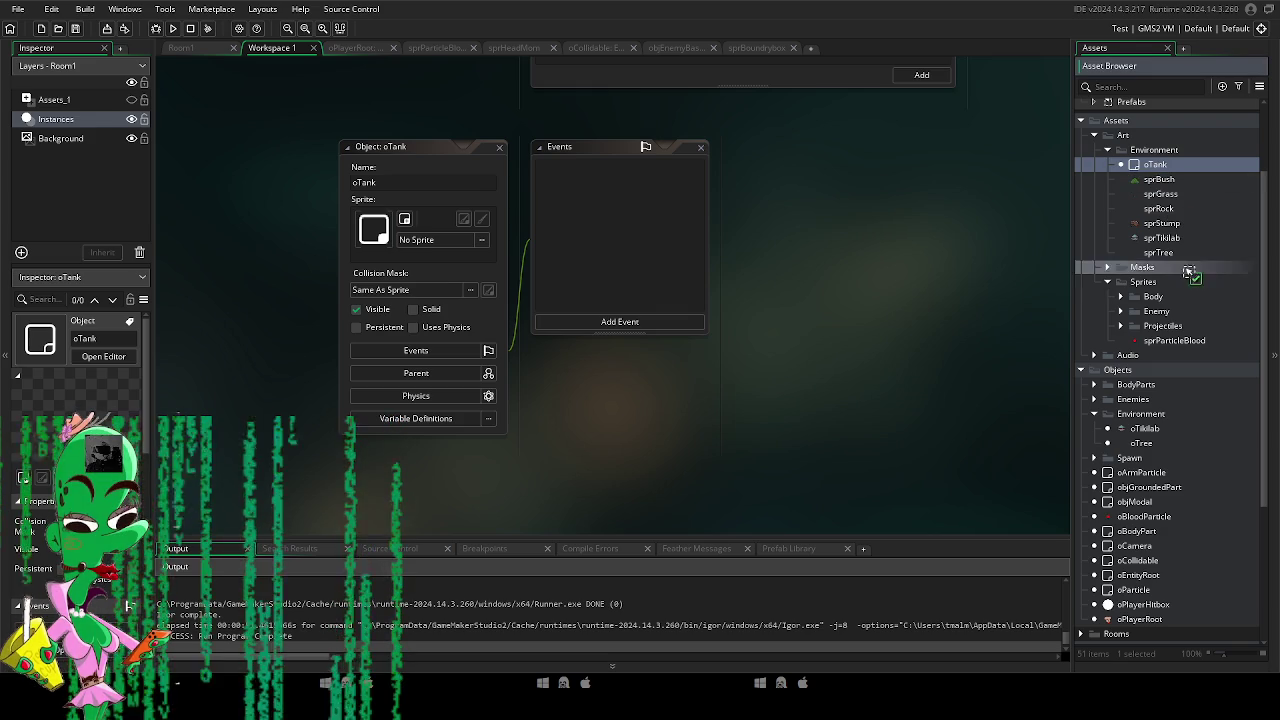
# Move oTank into the Environment folder and create sprTank from the tank image, origin at its base.
pyautogui.moveTo(1180, 312)
pyautogui.mouseDown()
pyautogui.moveTo(1147, 463)
pyautogui.moveTo(1150, 413)
pyautogui.mouseUp()
pyautogui.hotkey('alt', 's')
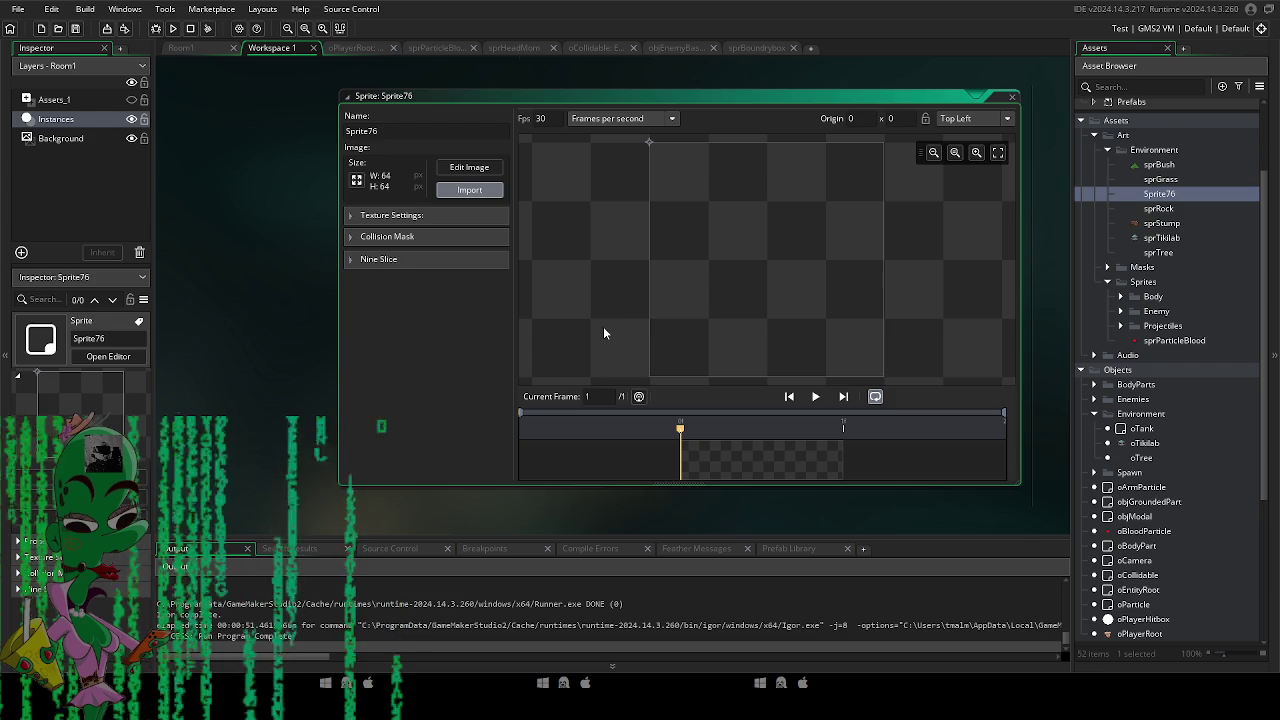
pyautogui.moveTo(604, 333); pyautogui.dragTo(604, 333)
pyautogui.press('Return')
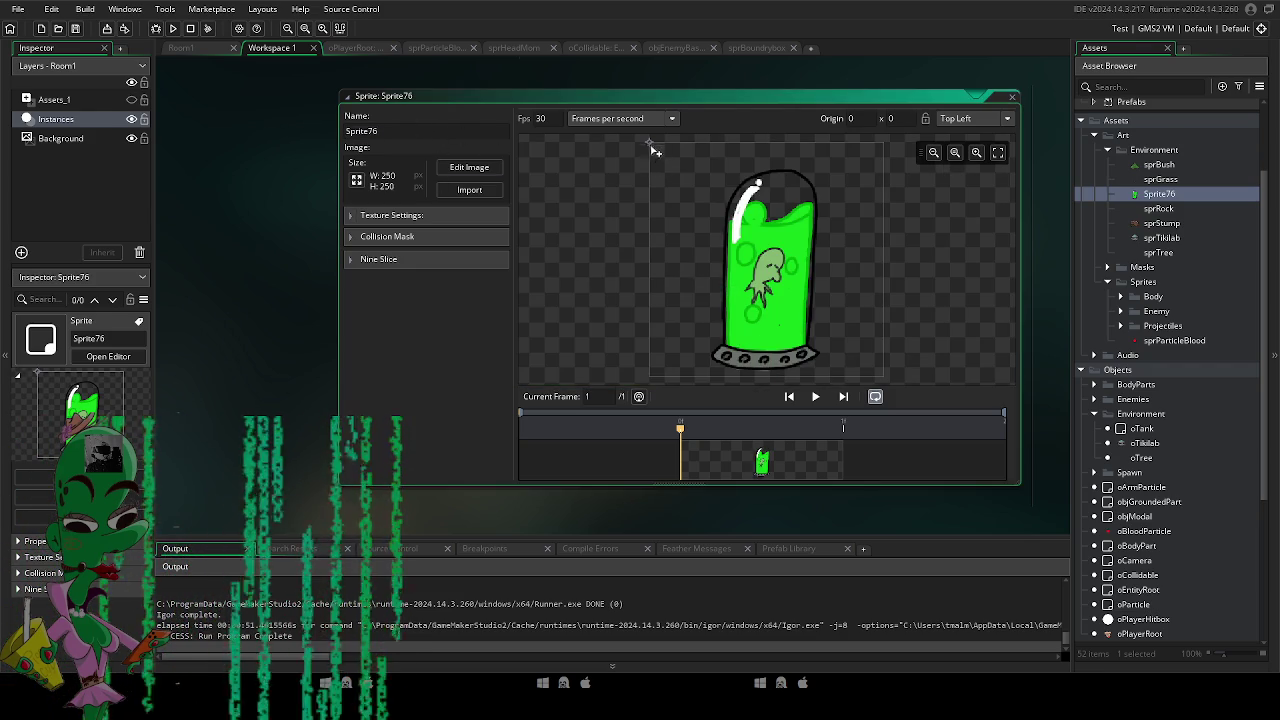
pyautogui.click(788, 366)
pyautogui.write('sprTank')
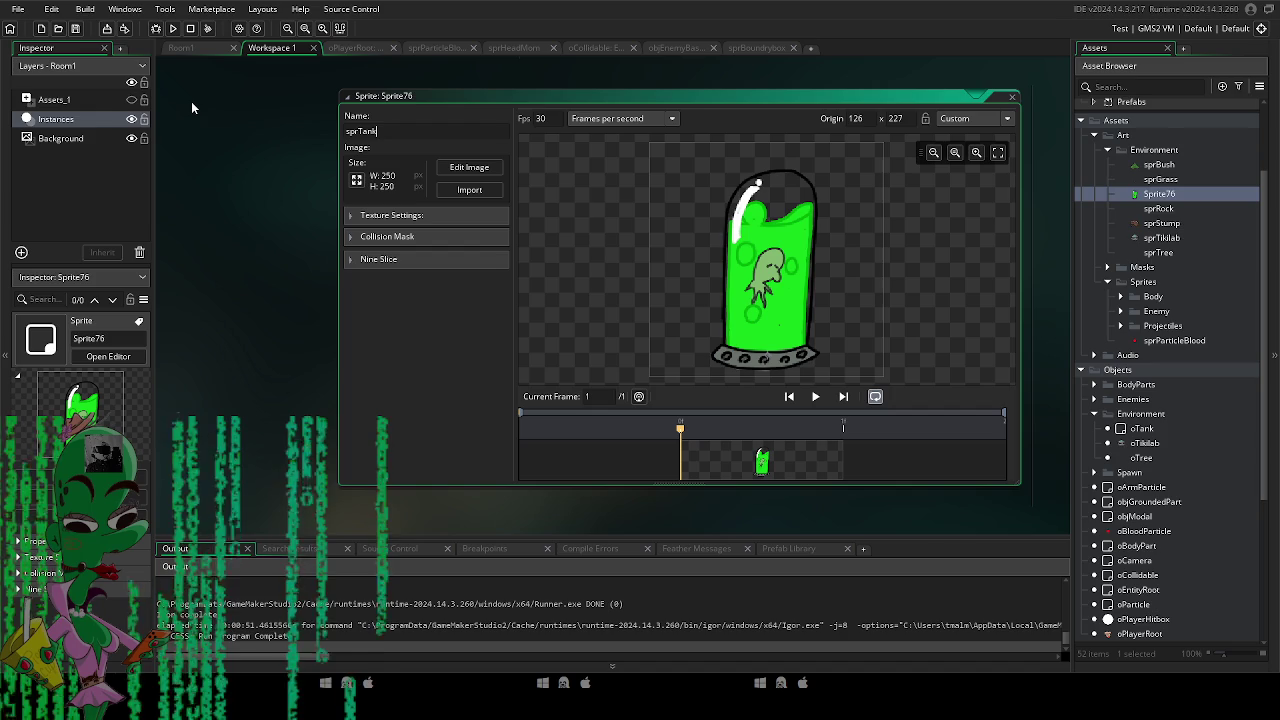
pyautogui.press('Return')
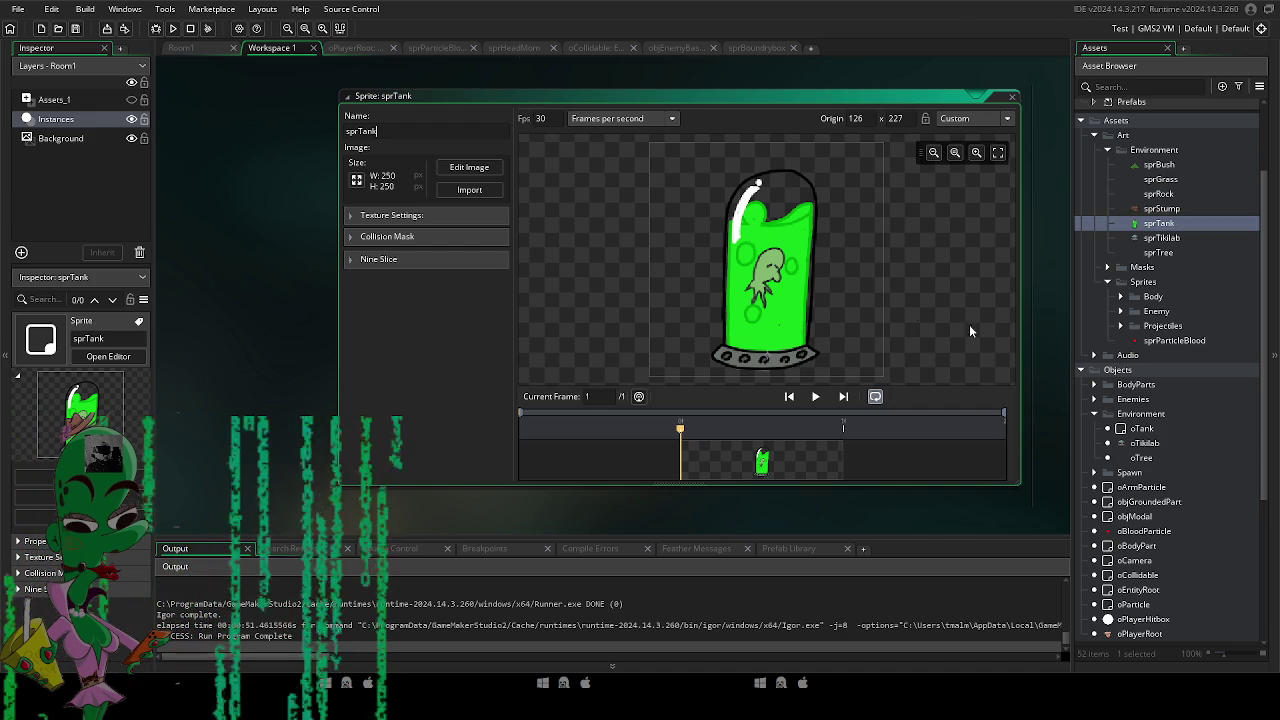
# Give sprTank a manual ellipse collision mask fitted around the tank's base.
pyautogui.click(352, 236)
pyautogui.click(463, 262)
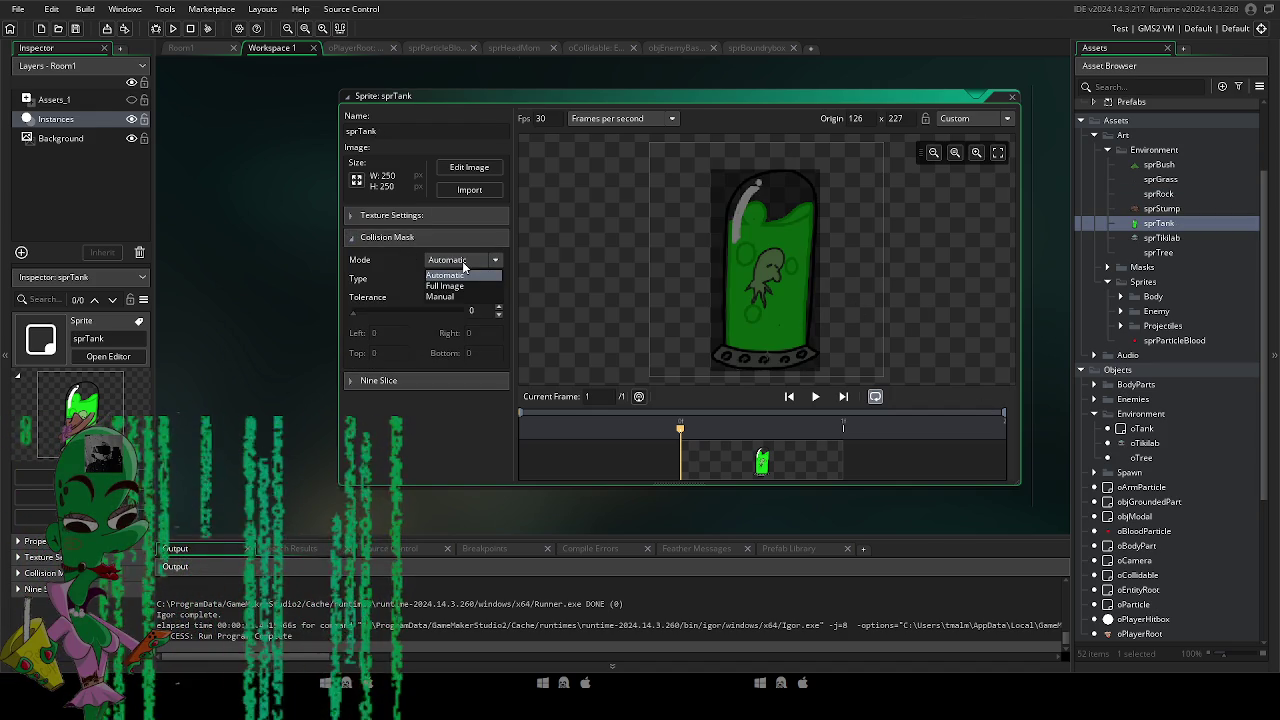
pyautogui.click(457, 296)
pyautogui.click(451, 279)
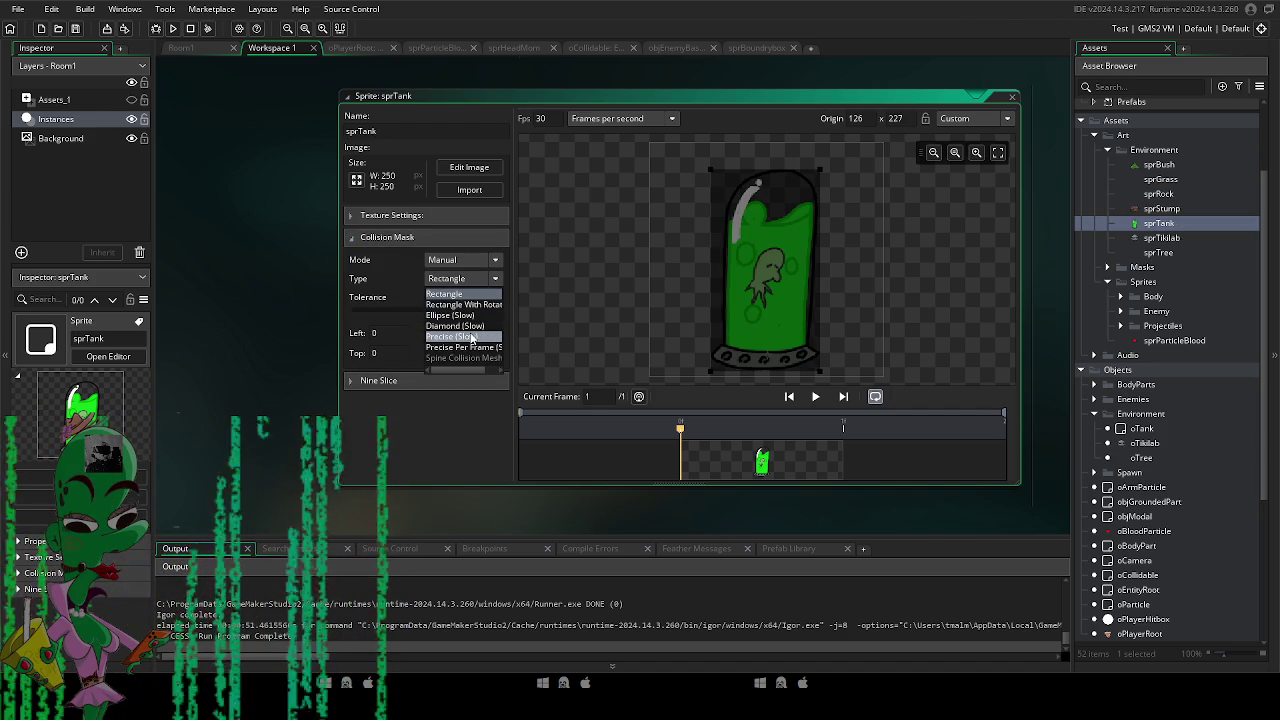
pyautogui.click(474, 326)
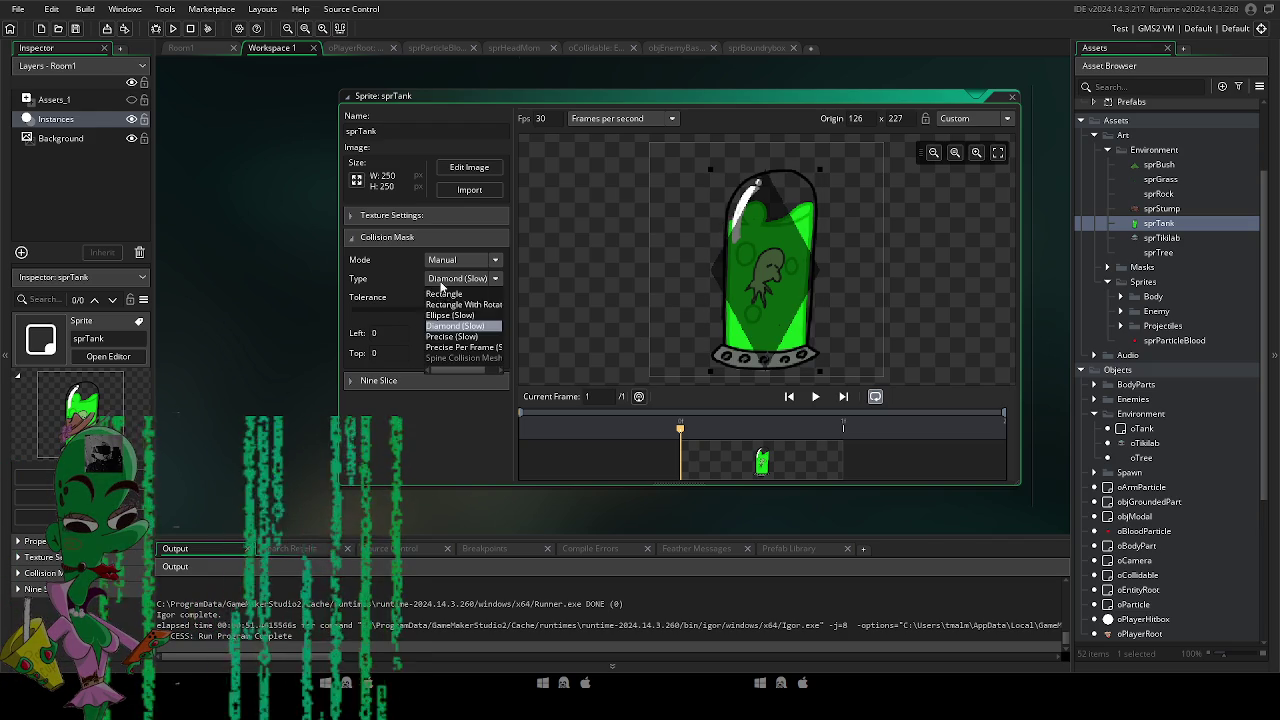
pyautogui.click(460, 279)
pyautogui.click(460, 314)
pyautogui.moveTo(713, 169)
pyautogui.mouseDown()
pyautogui.moveTo(695, 342)
pyautogui.moveTo(770, 356)
pyautogui.mouseUp()
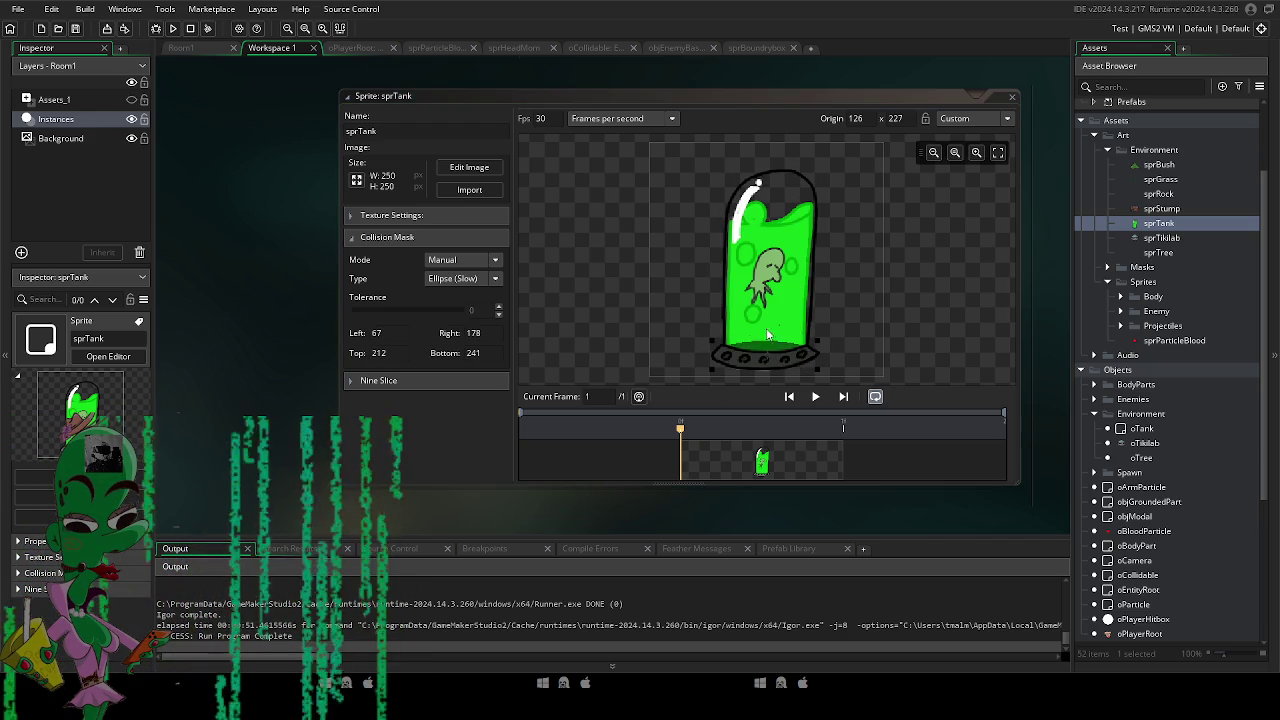
pyautogui.moveTo(714, 343); pyautogui.dragTo(713, 327)
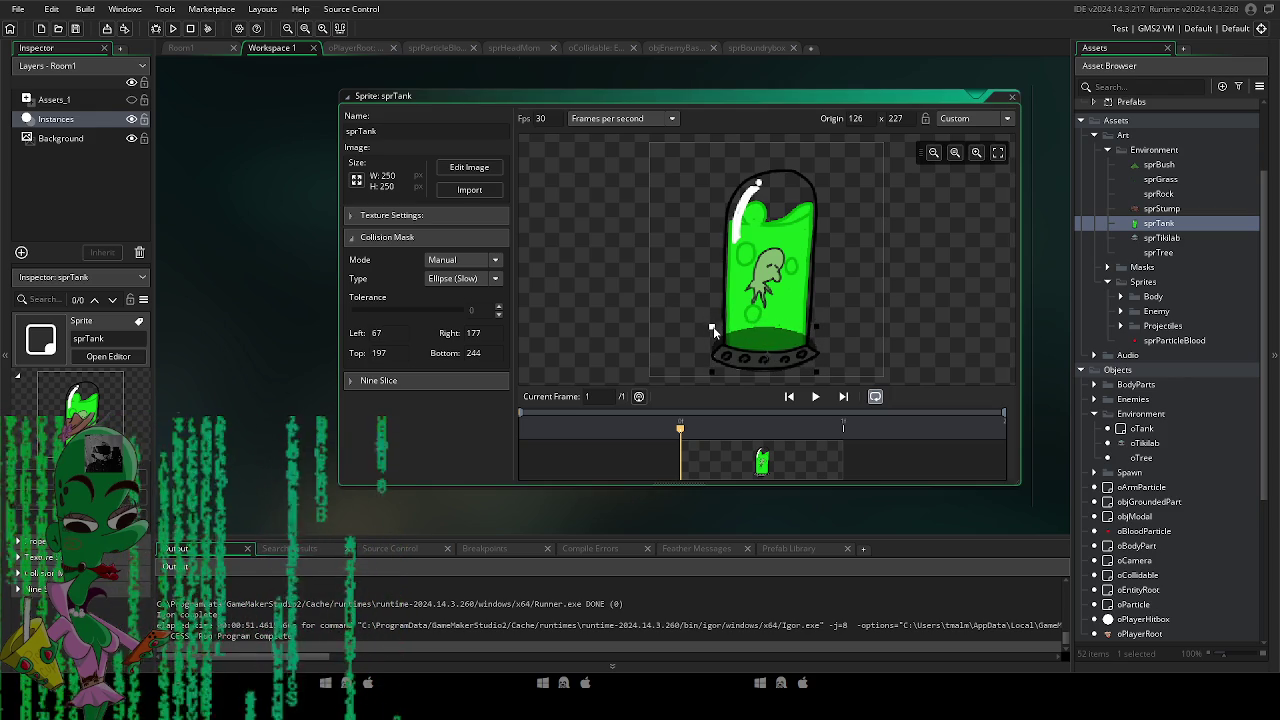
pyautogui.moveTo(713, 321); pyautogui.dragTo(714, 326)
pyautogui.click(627, 515)
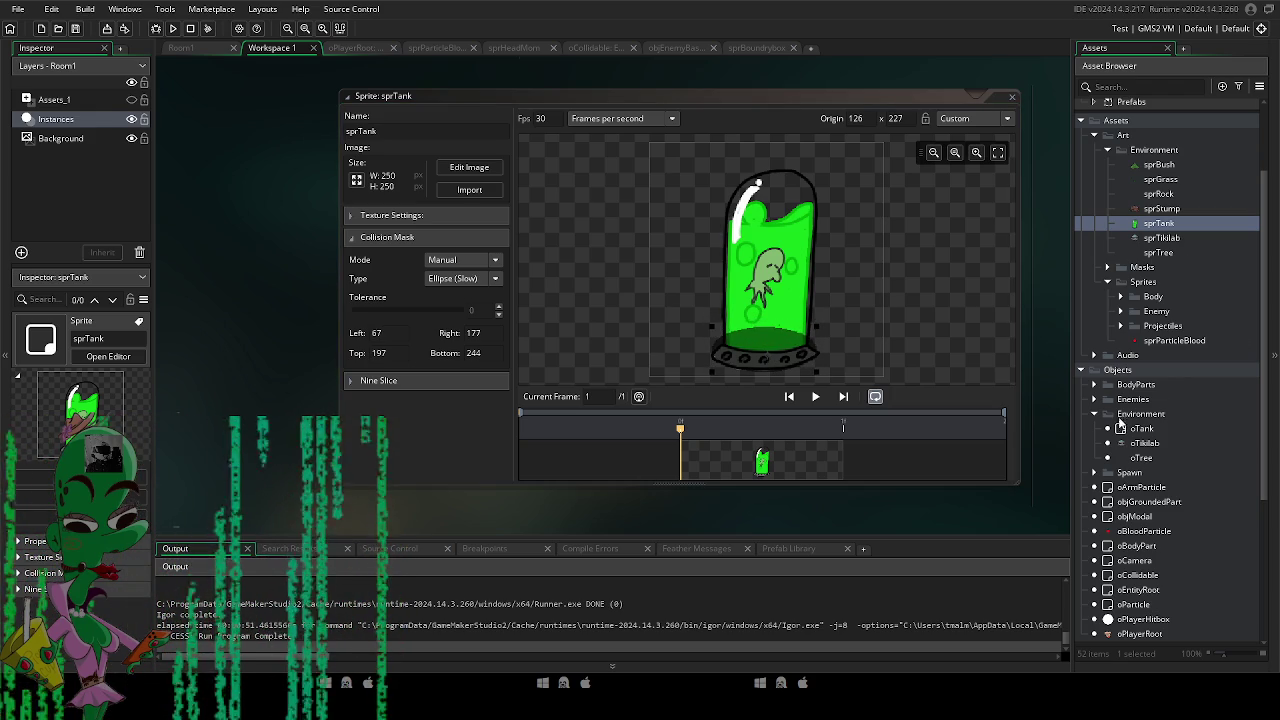
# Assign sprTank from Assets > Art > Environment as oTank's sprite.
pyautogui.doubleClick(1142, 429)
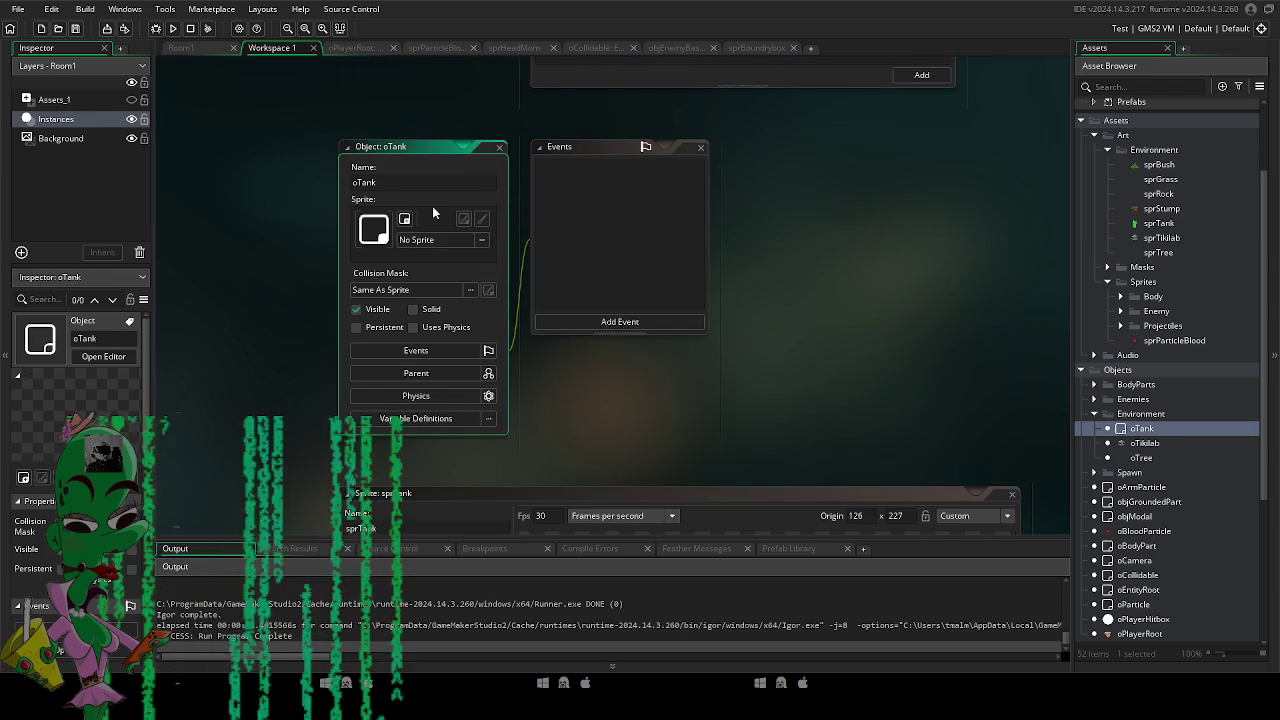
pyautogui.click(440, 245)
pyautogui.doubleClick(601, 277)
pyautogui.doubleClick(546, 268)
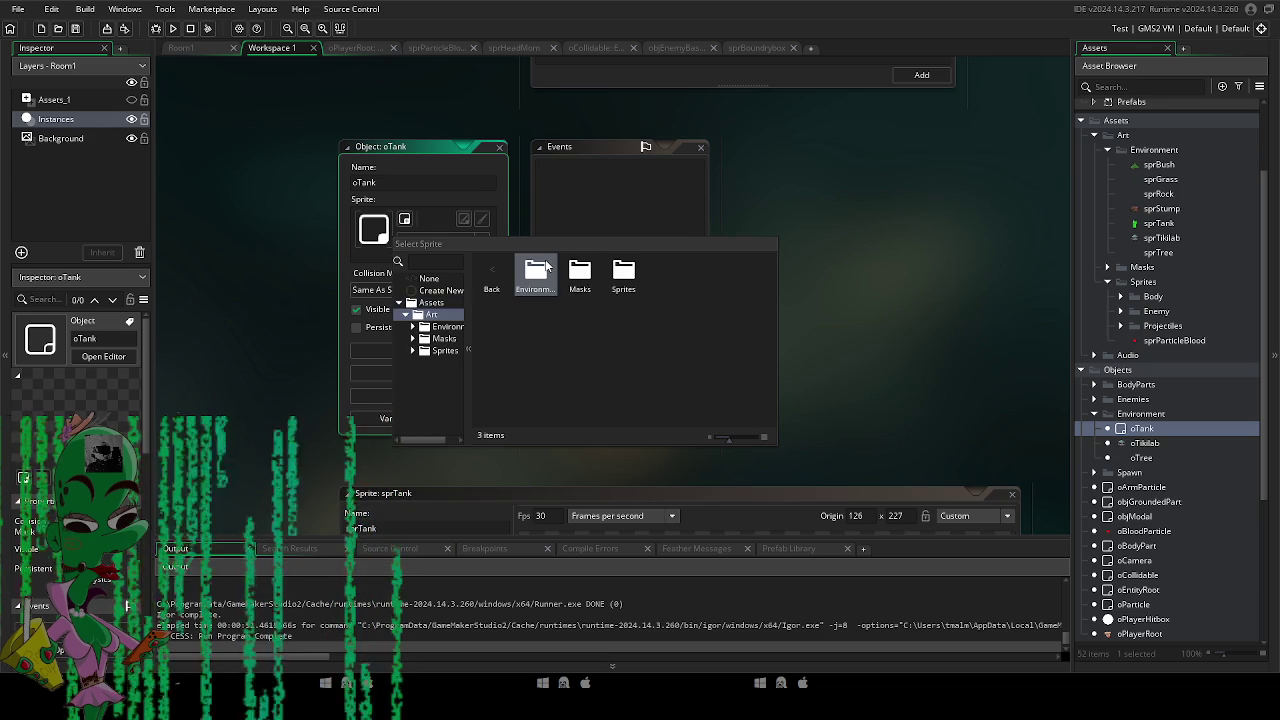
pyautogui.doubleClick(540, 272)
pyautogui.doubleClick(712, 274)
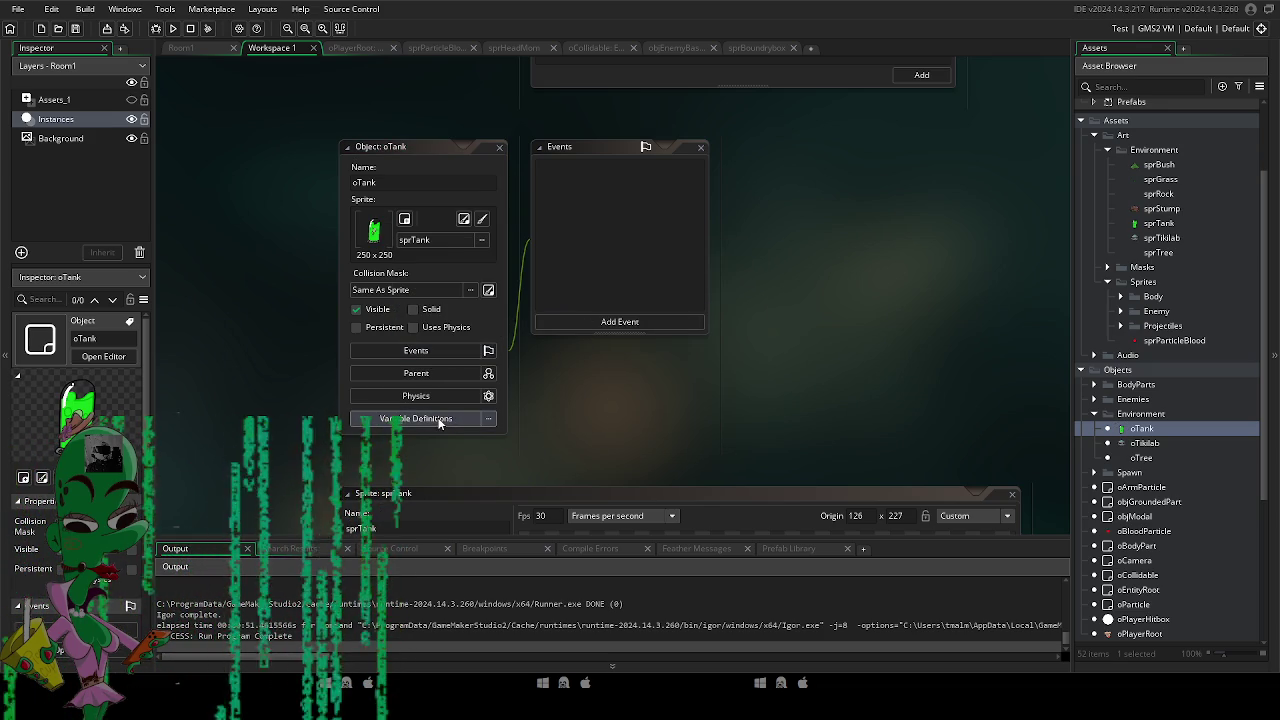
# Set oCollidable as oTank's parent and return to Room1.
pyautogui.click(405, 373)
pyautogui.click(621, 397)
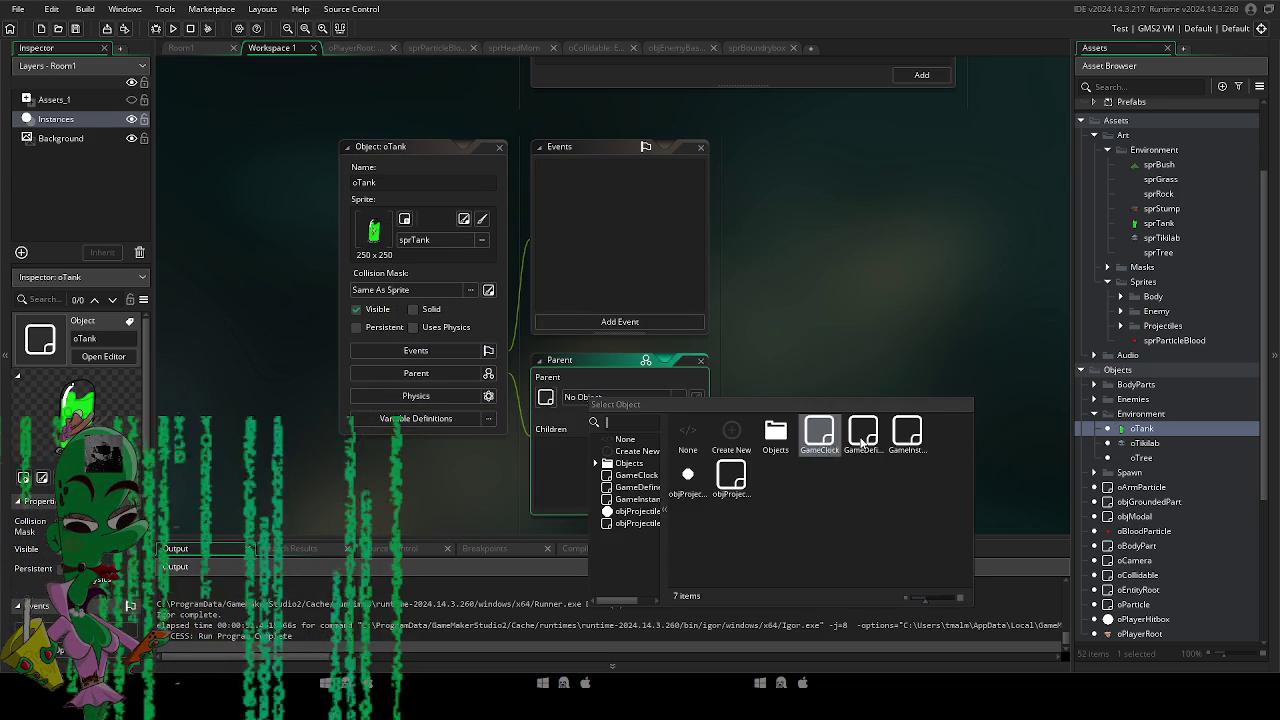
pyautogui.doubleClick(780, 438)
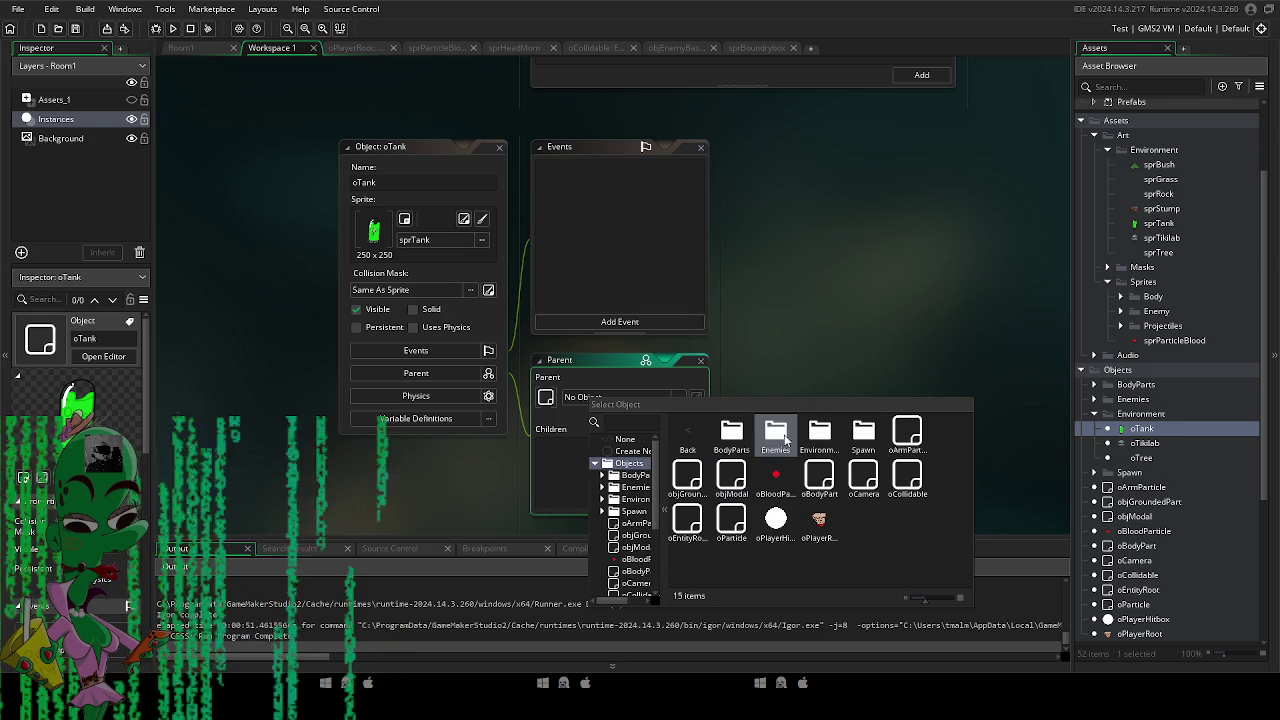
pyautogui.click(900, 485)
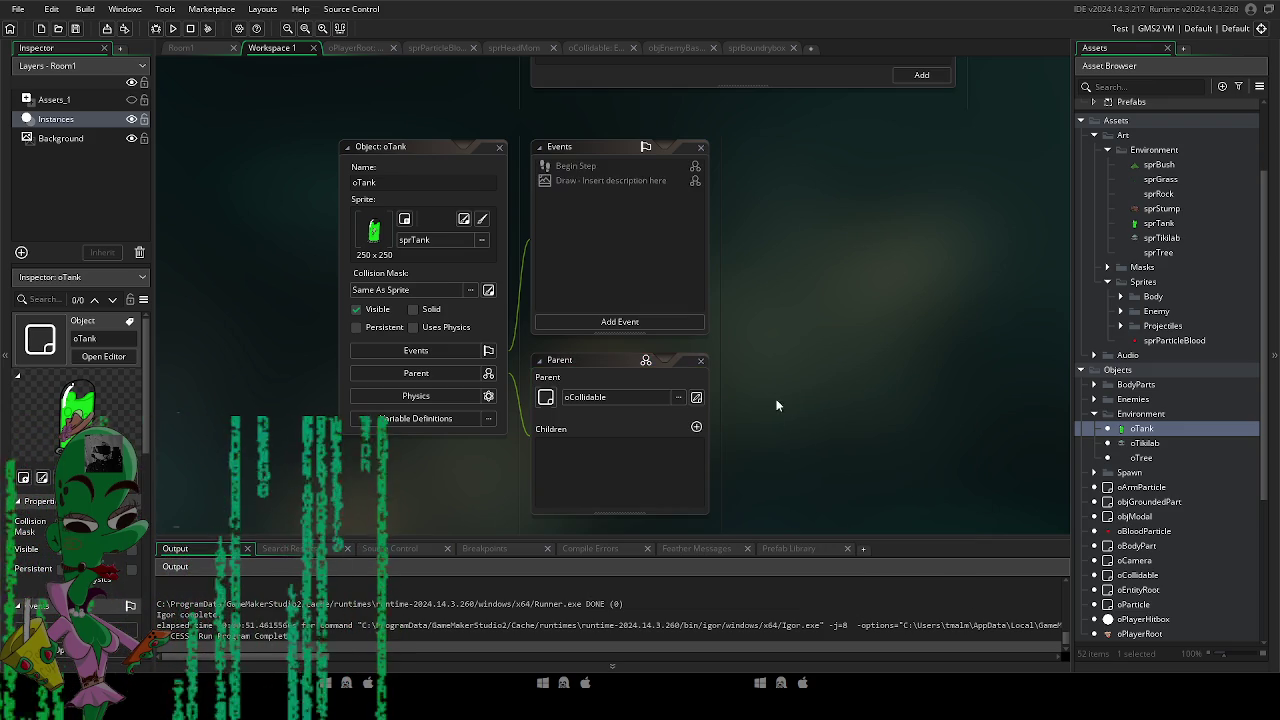
pyautogui.click(180, 47)
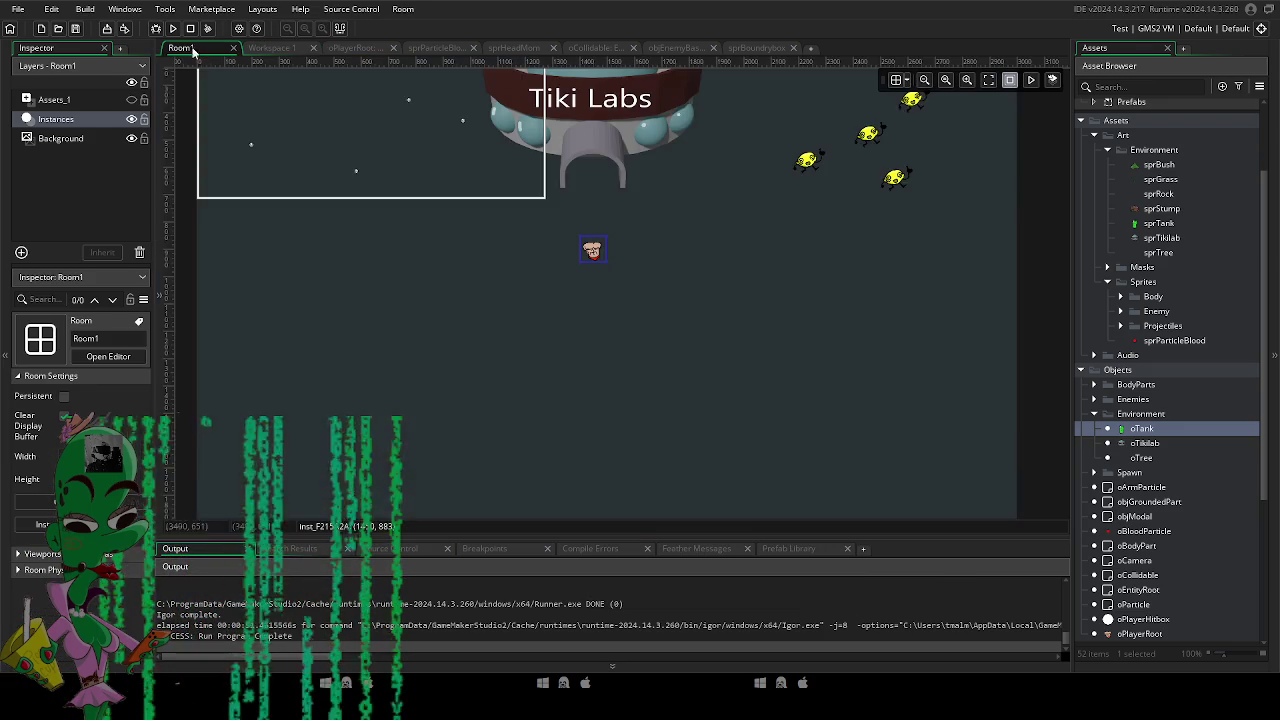
# Place an oTank below the Tiki Labs building and test-run the game.
pyautogui.moveTo(1143, 440); pyautogui.dragTo(494, 262)
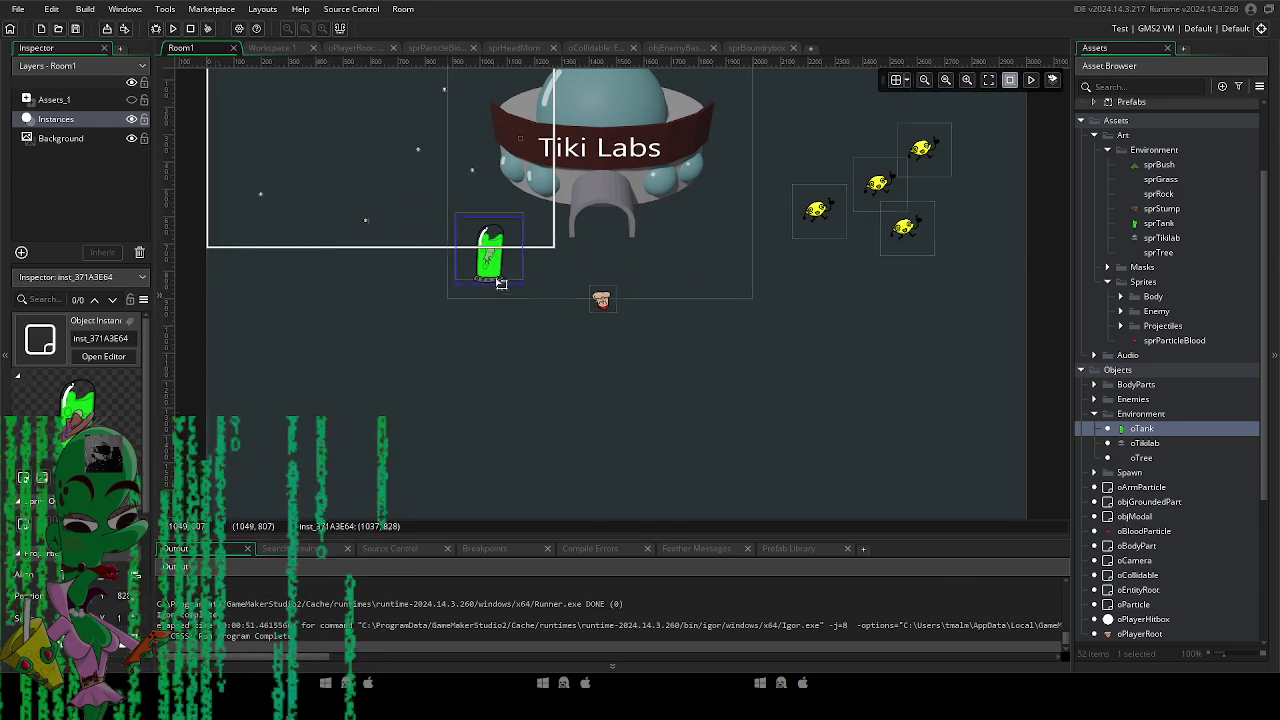
pyautogui.click(172, 28)
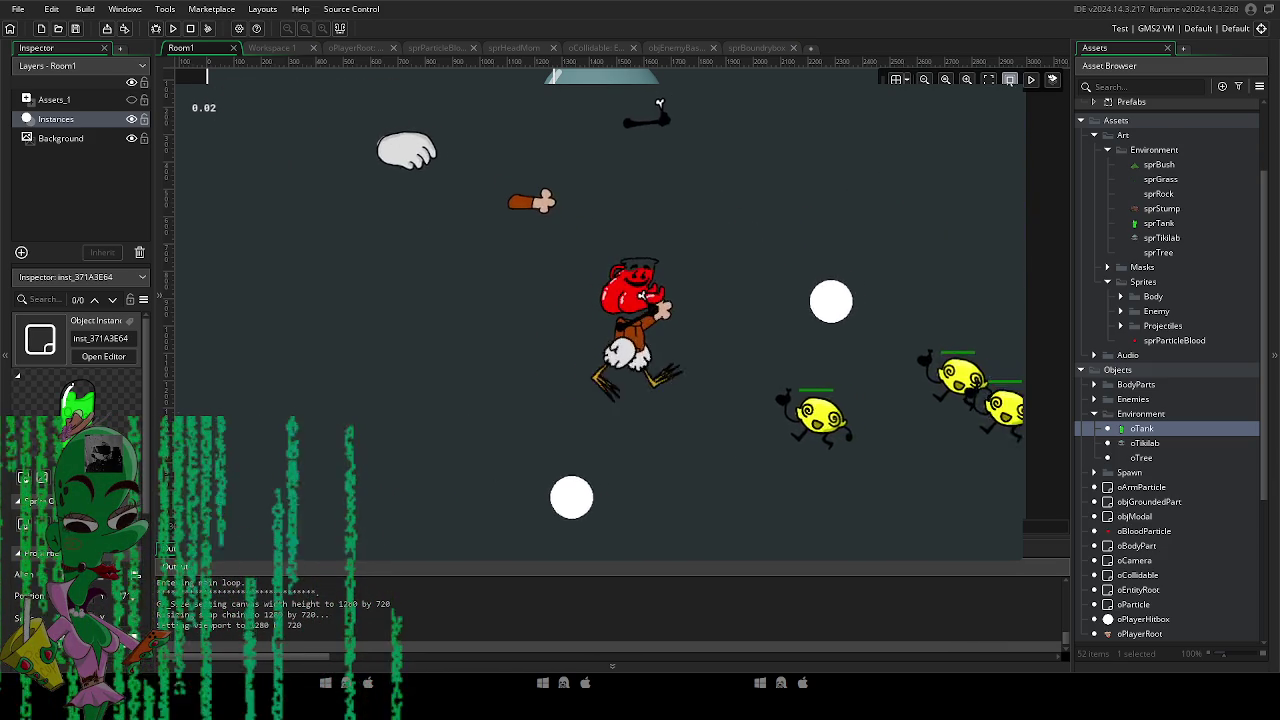
pyautogui.press('Escape')
# Open the oCollidable object editor.
pyautogui.scroll(-2, 1163, 627)
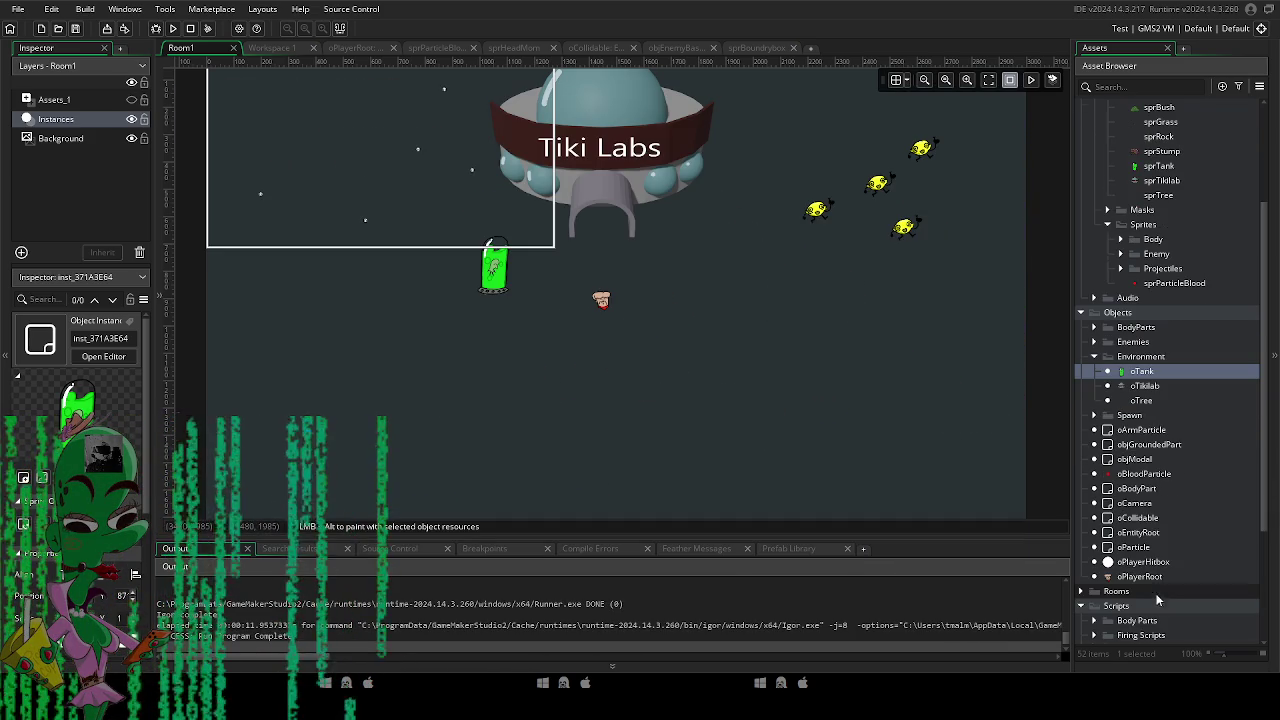
pyautogui.doubleClick(1138, 517)
pyautogui.click(416, 332)
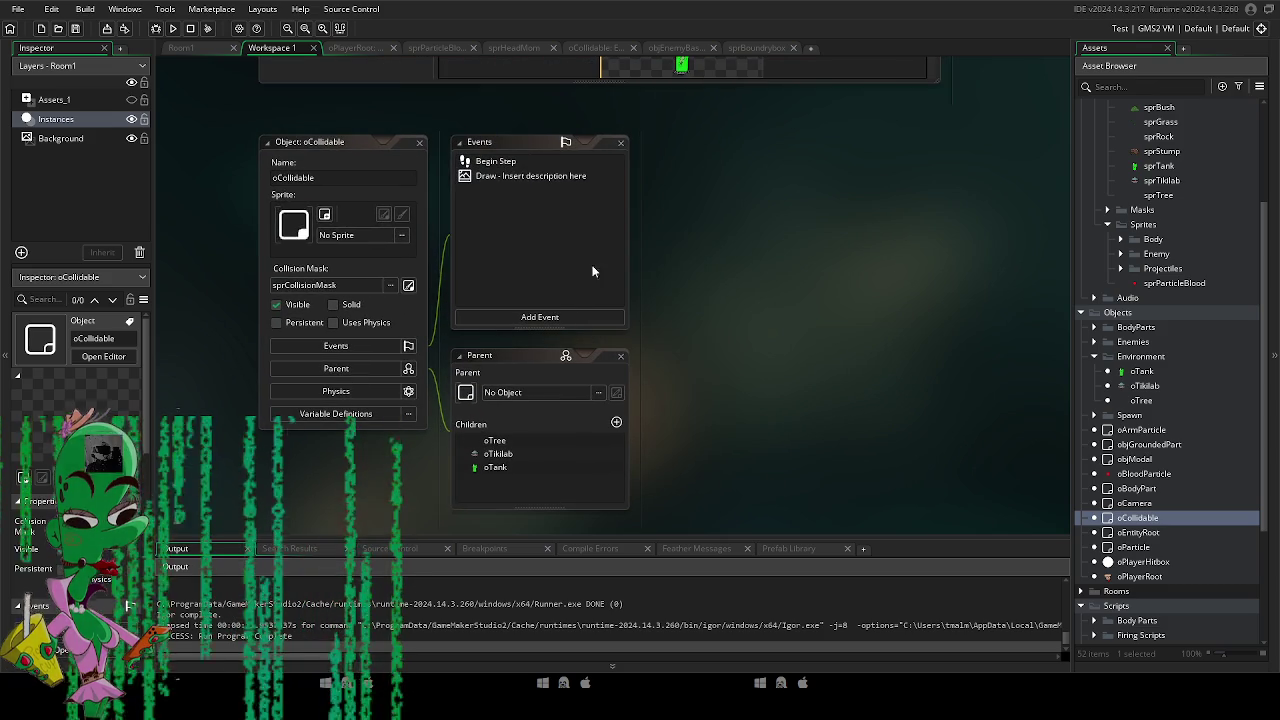
# Comment out draw_sprite in oCollidable's Draw event, add draw_self();, and run the game.
pyautogui.doubleClick(511, 177)
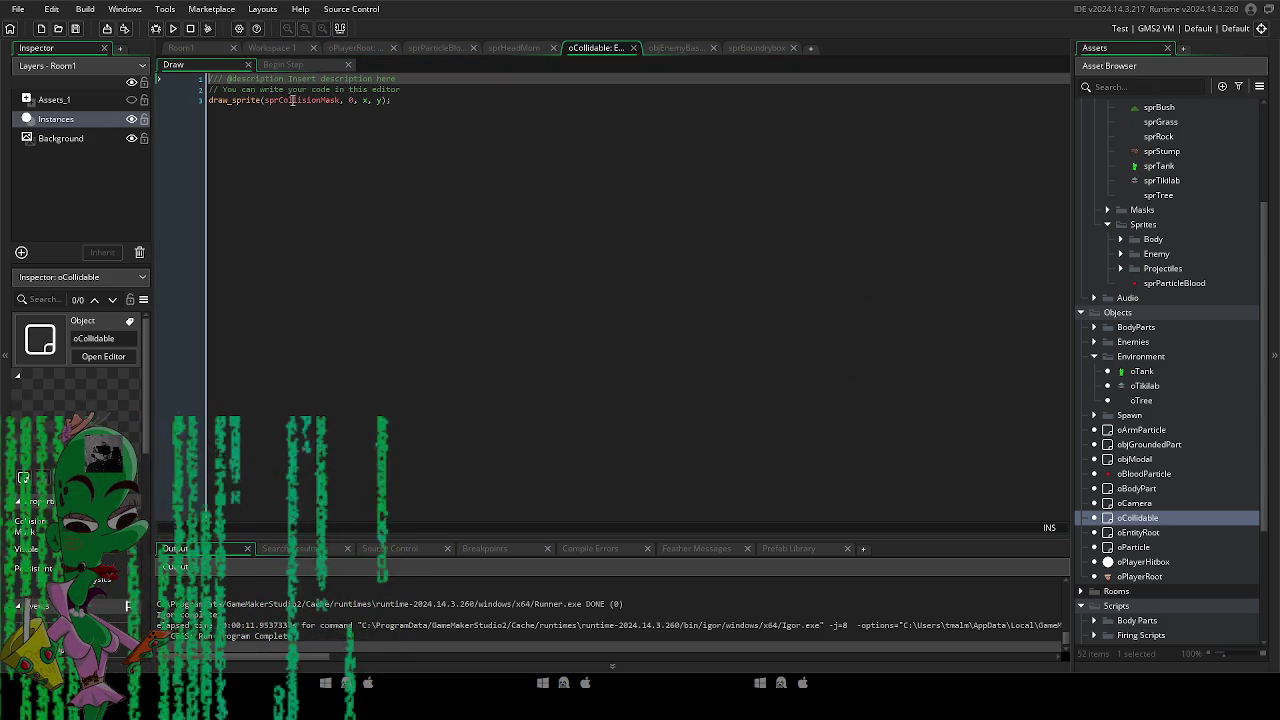
pyautogui.click(248, 101)
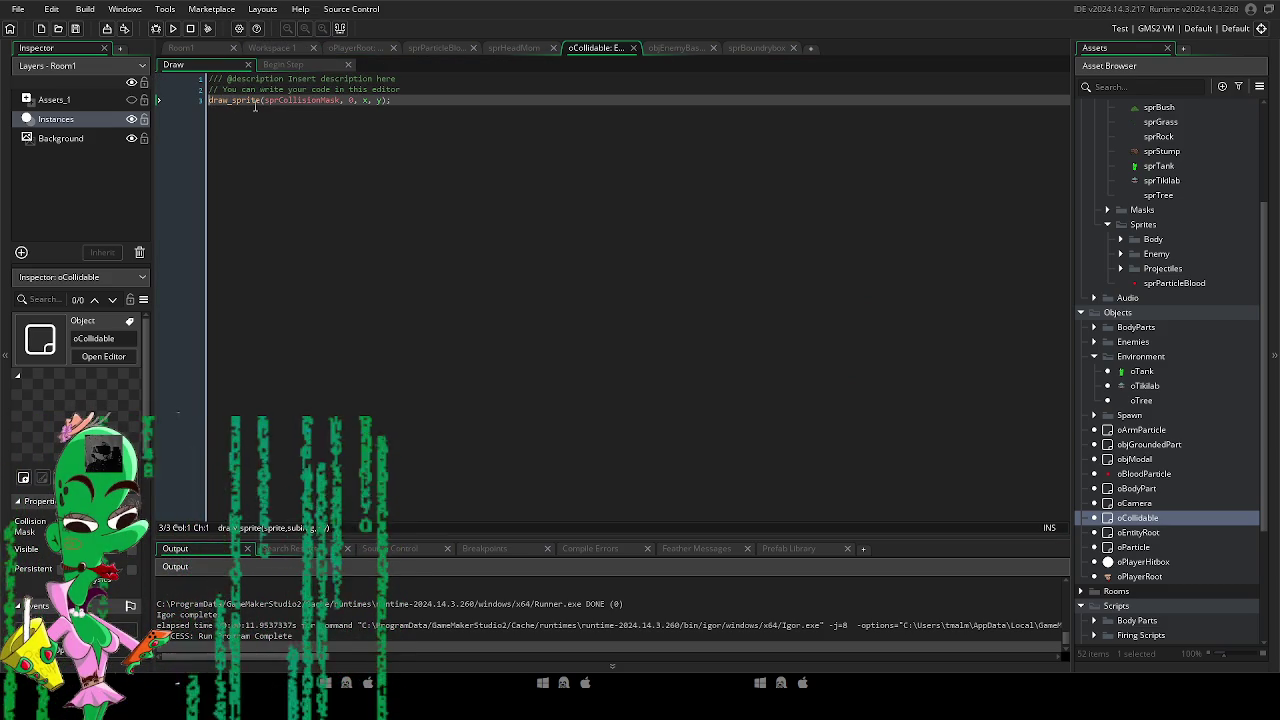
pyautogui.write('//')
pyautogui.press('Return')
pyautogui.write('draw_sel')
pyautogui.press('Return')
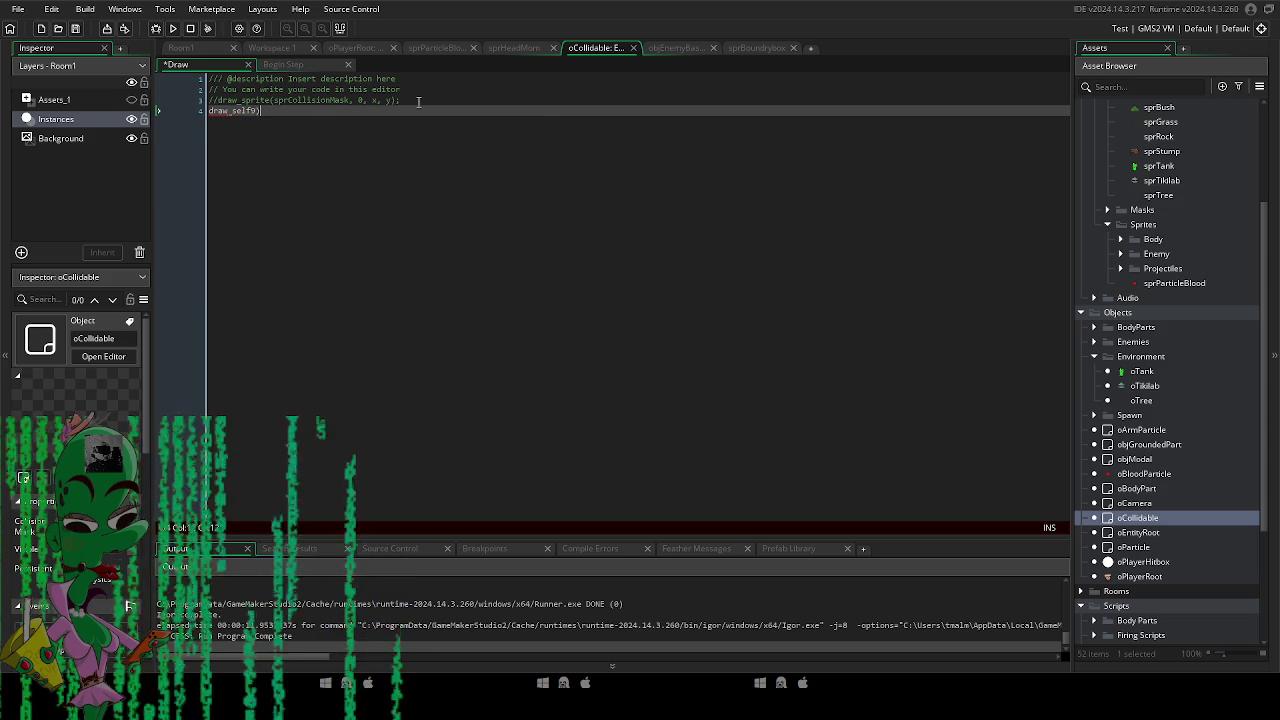
pyautogui.press('F5')
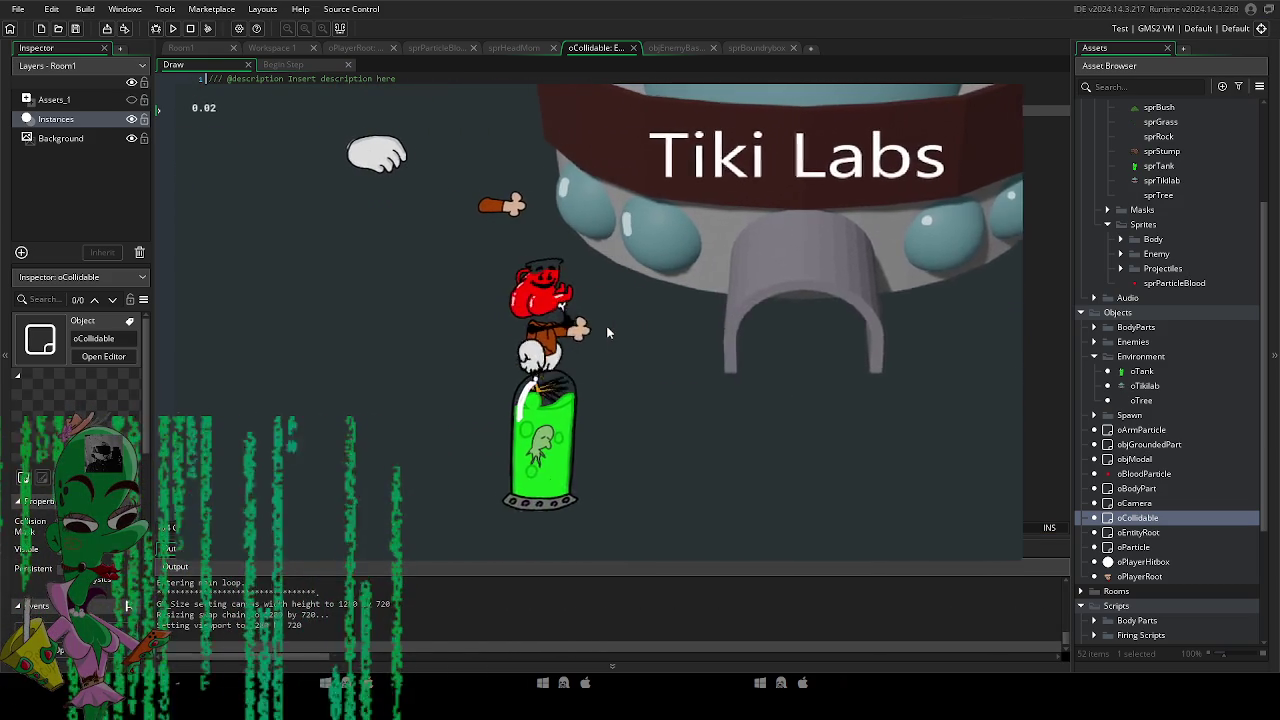
pyautogui.press('d')
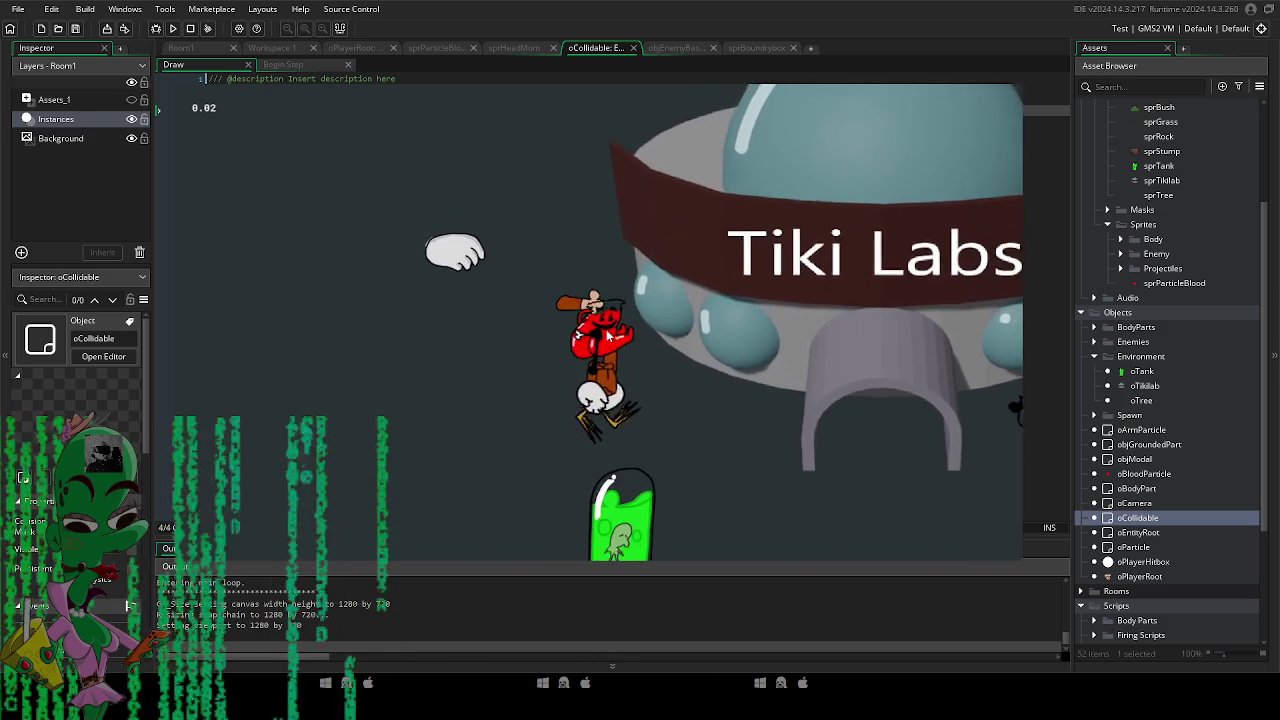
pyautogui.press('a')
pyautogui.press('s')
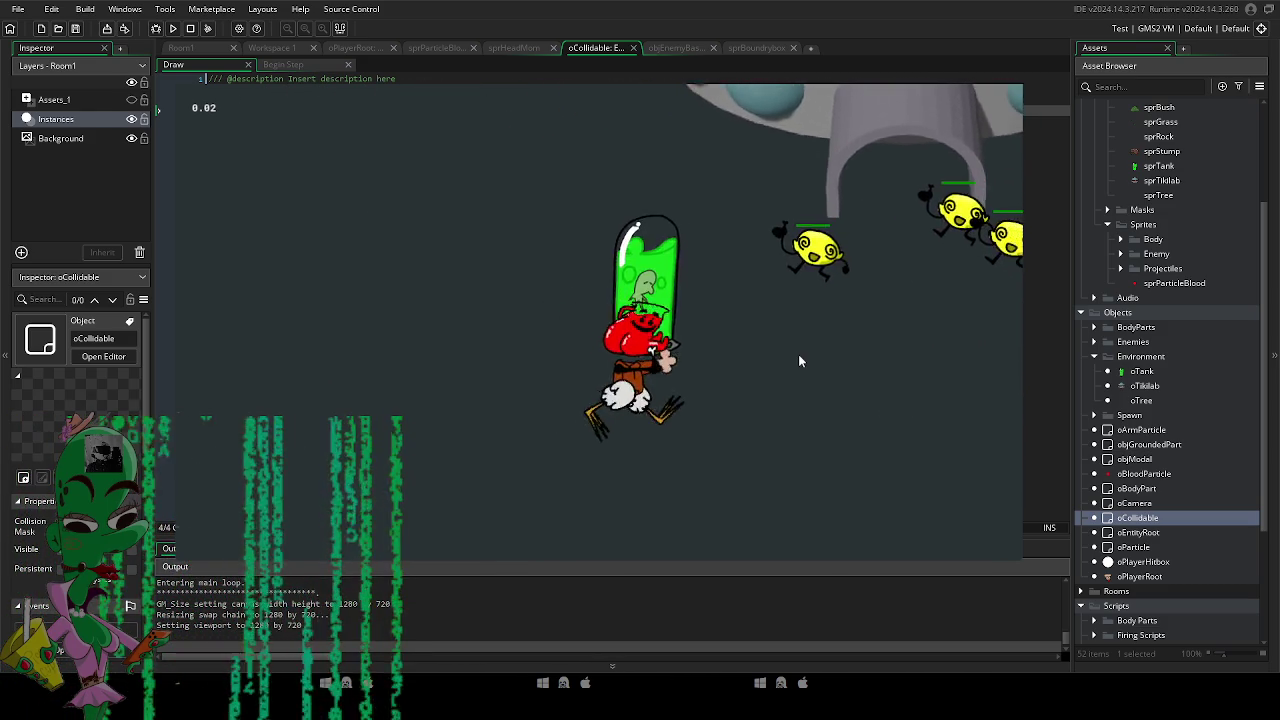
pyautogui.press('w')
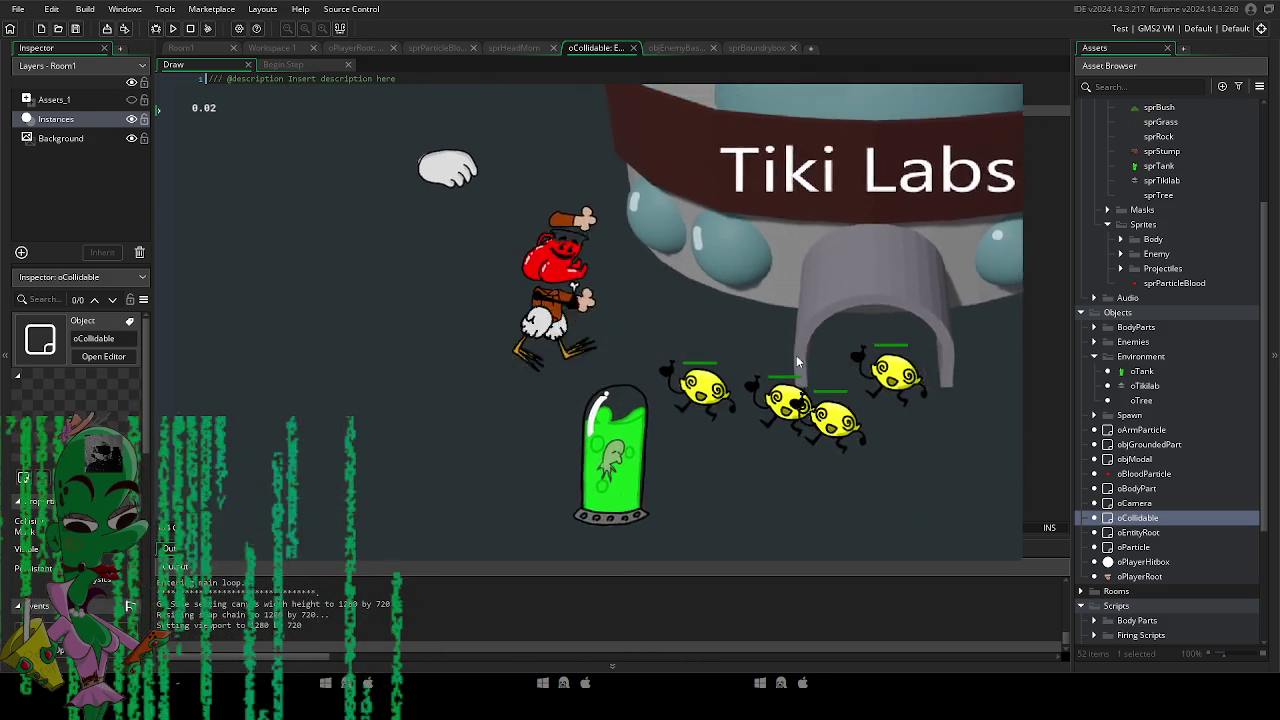
pyautogui.press('w')
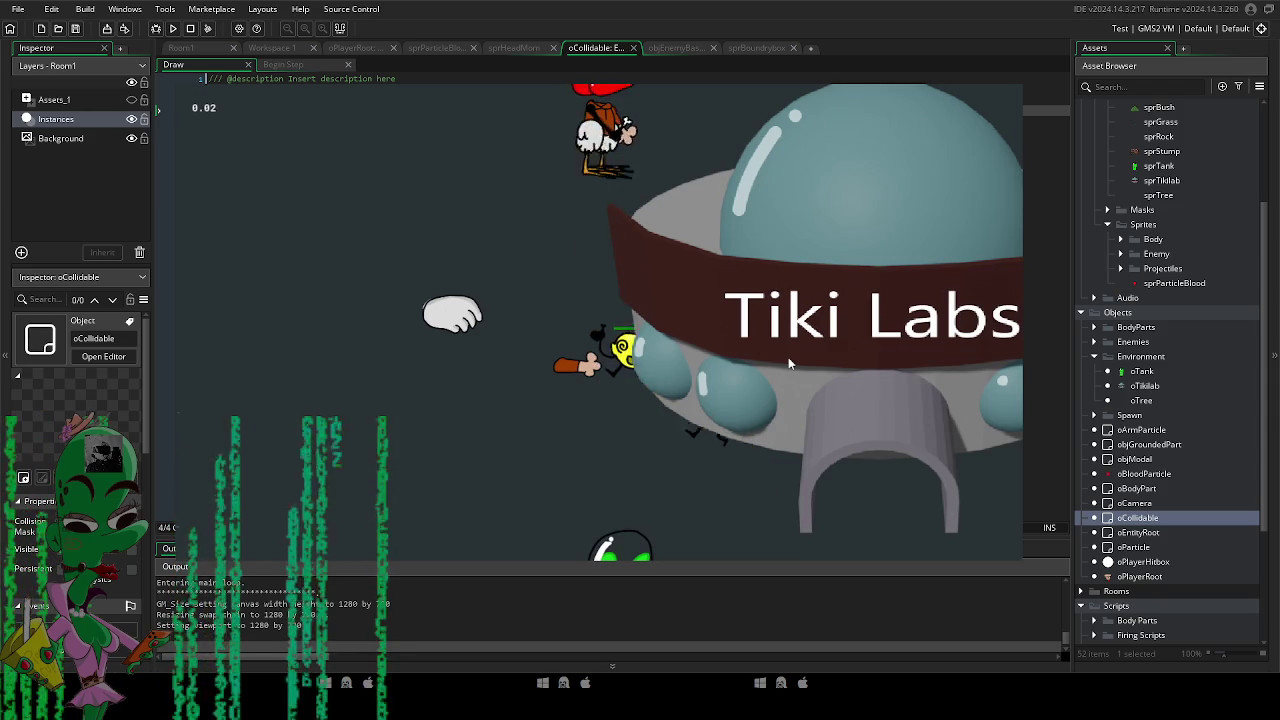
pyautogui.press('s')
pyautogui.press('a')
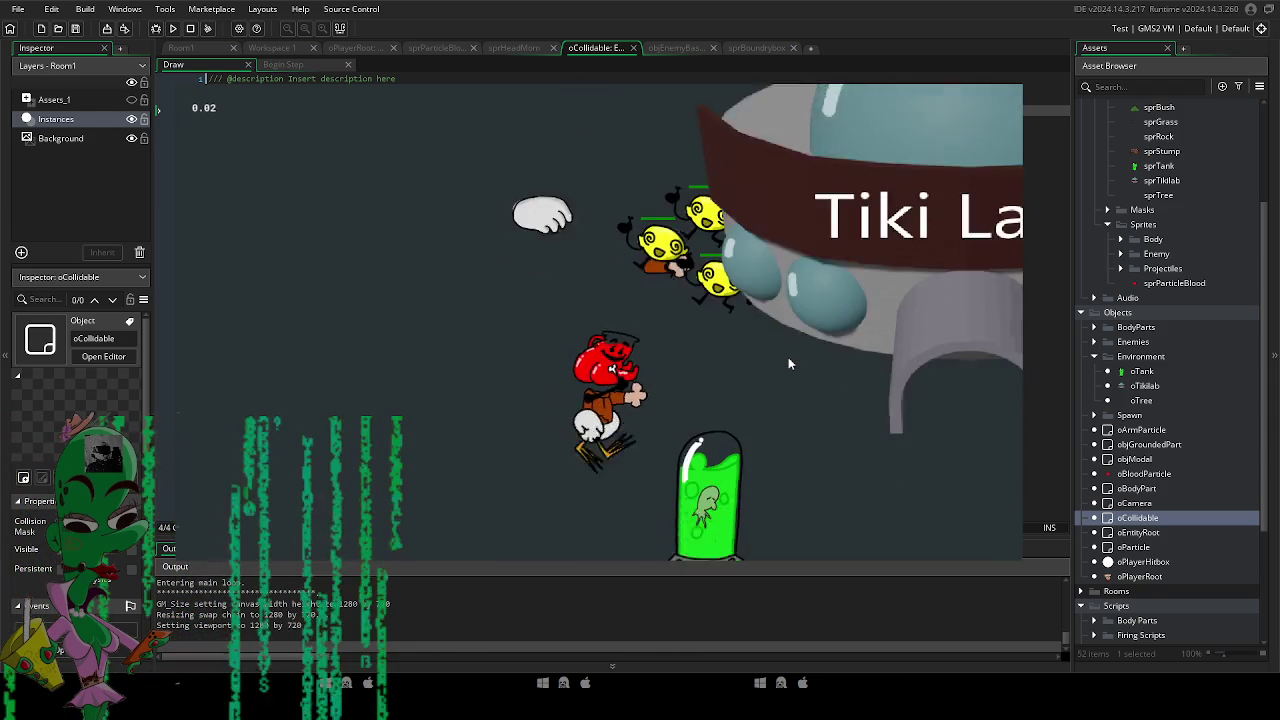
pyautogui.press('s')
pyautogui.press('d')
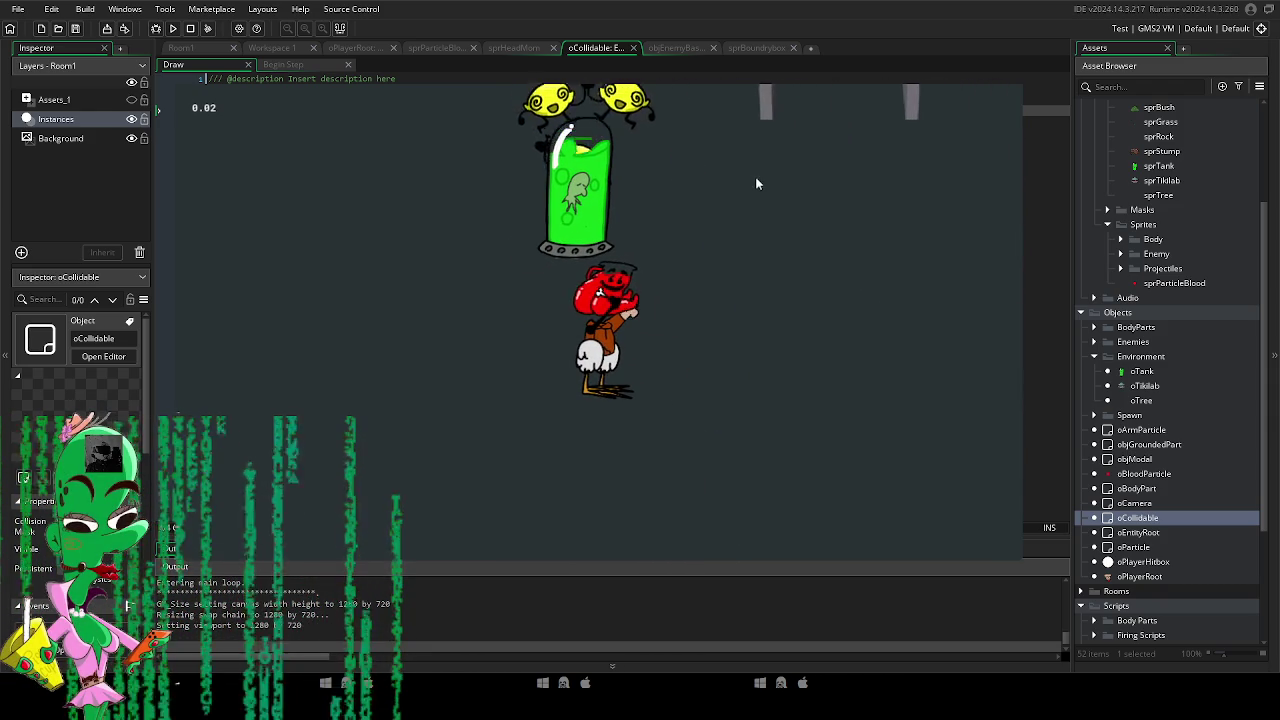
pyautogui.press('d')
pyautogui.press('w')
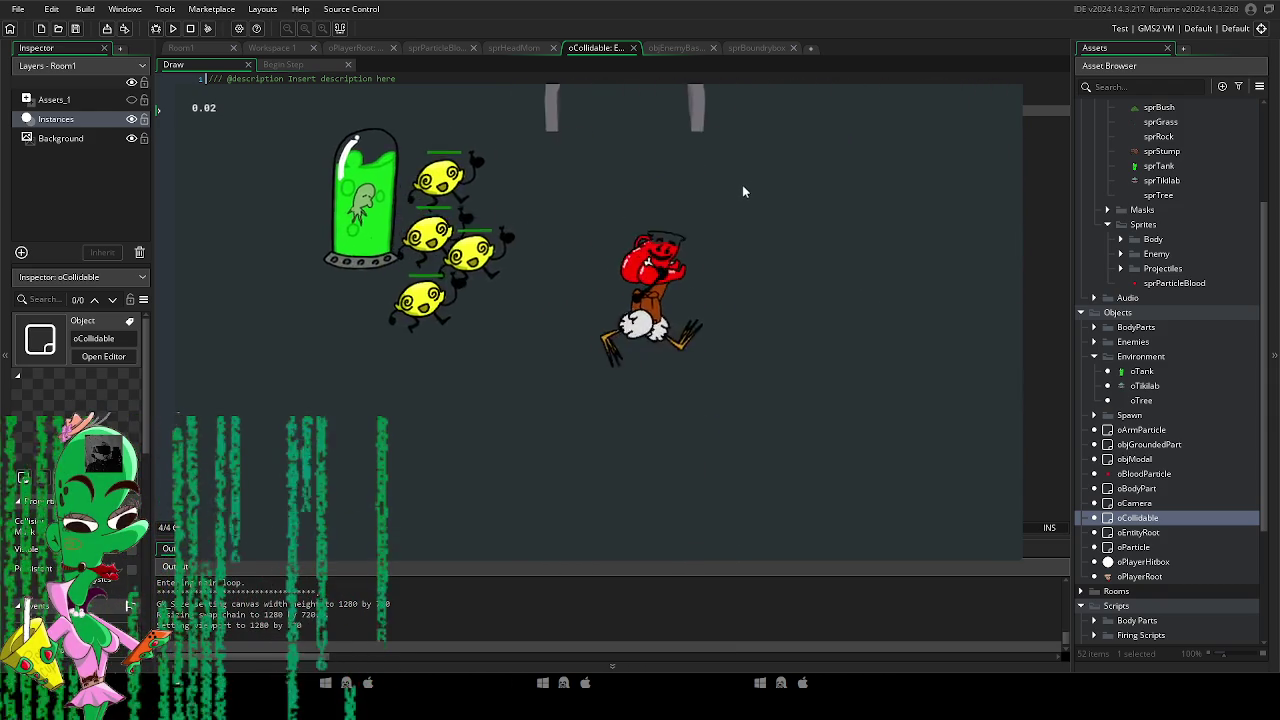
pyautogui.press('a')
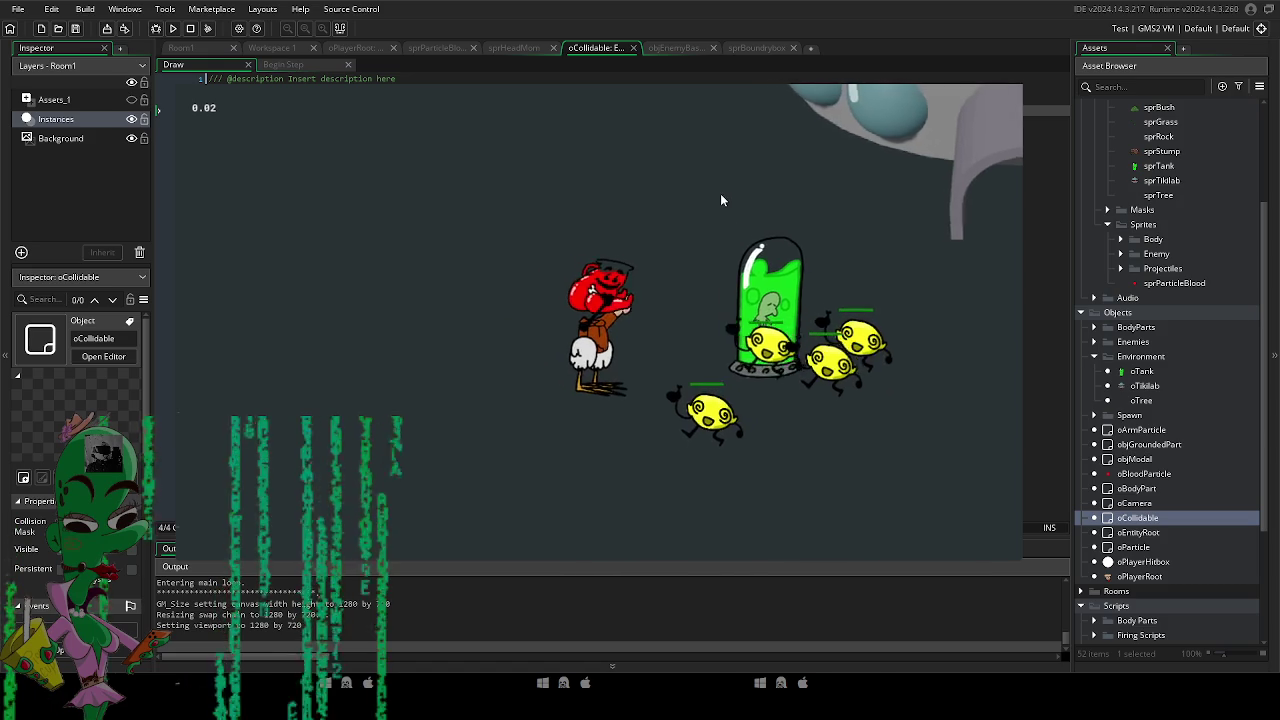
pyautogui.press('d')
pyautogui.press('w')
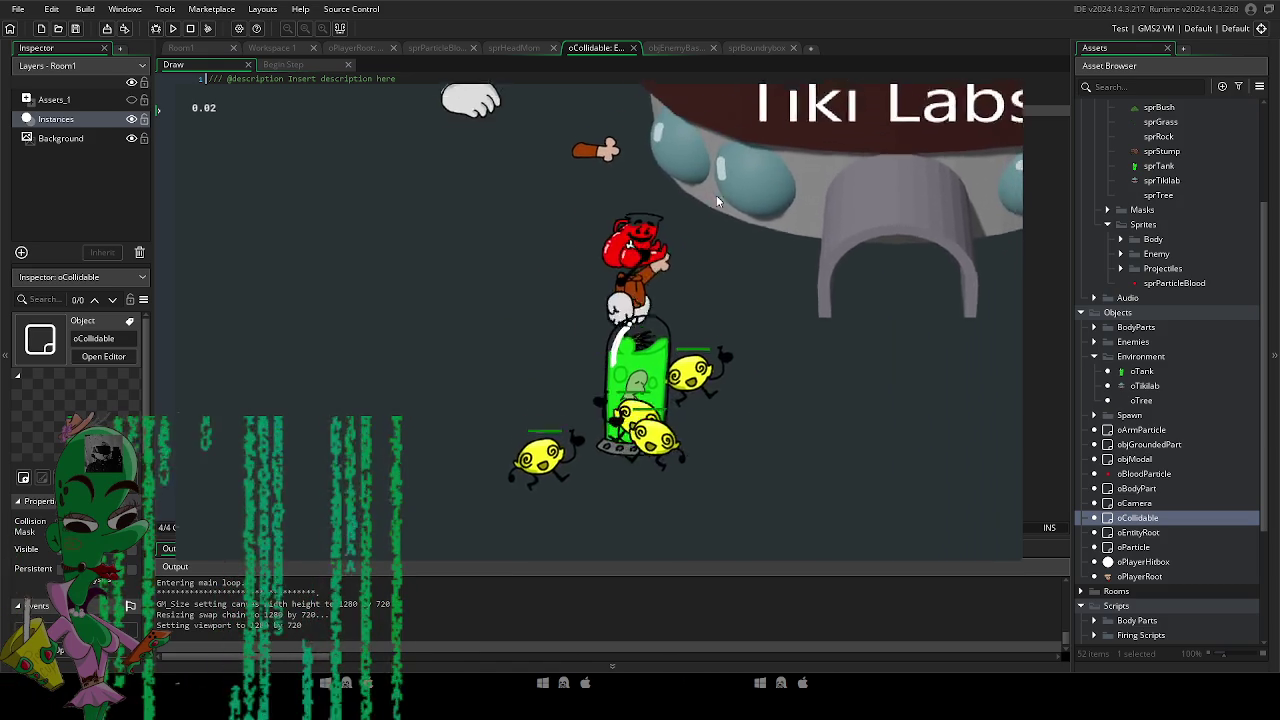
pyautogui.press('d')
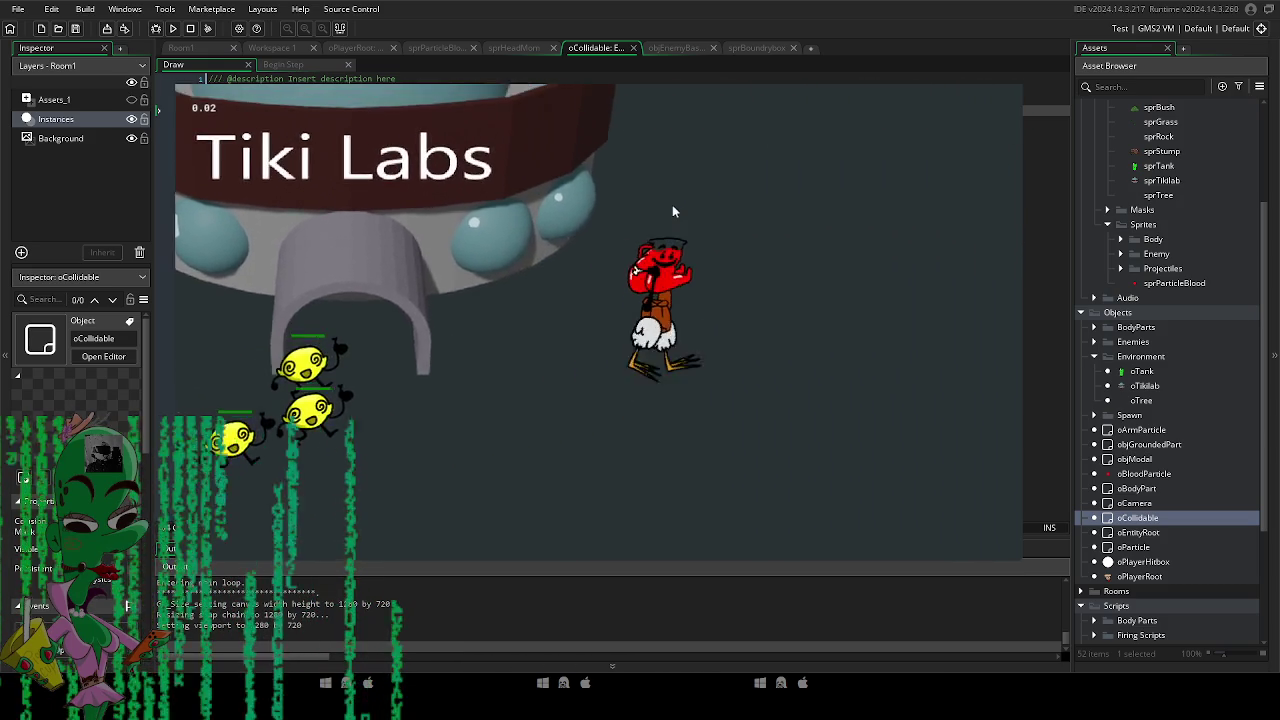
pyautogui.press('w')
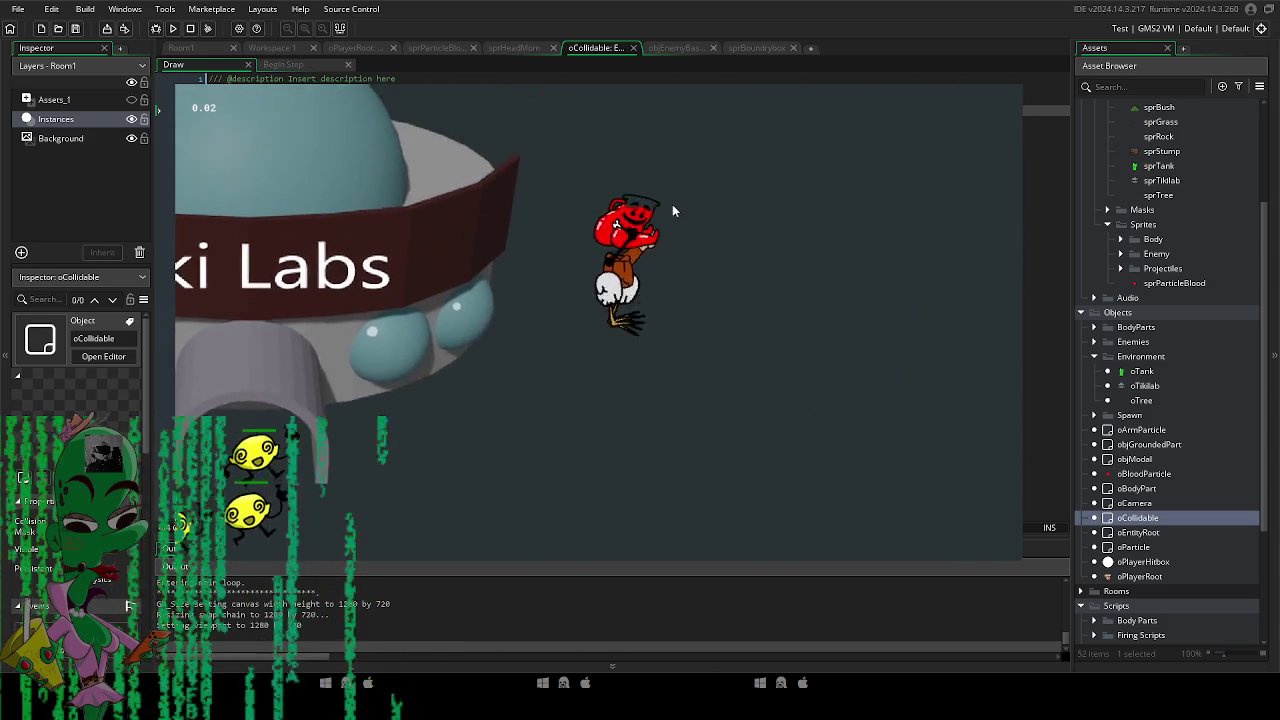
pyautogui.press('a')
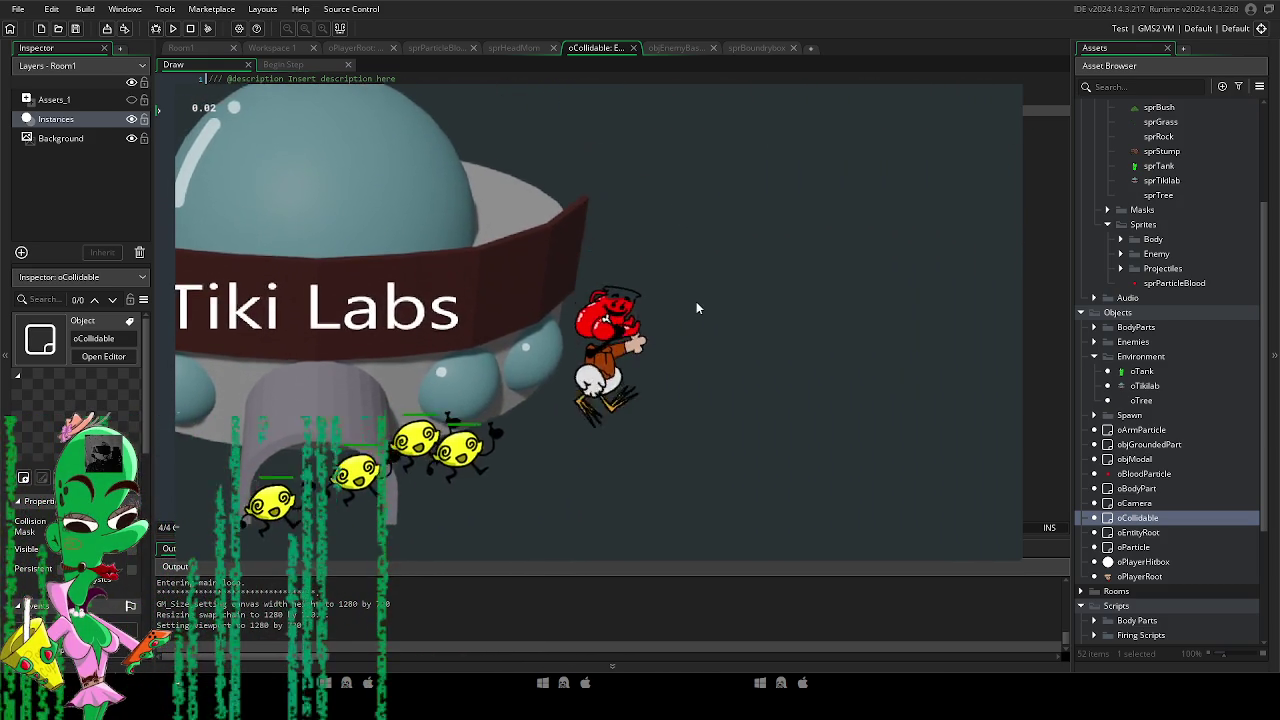
pyautogui.press('a')
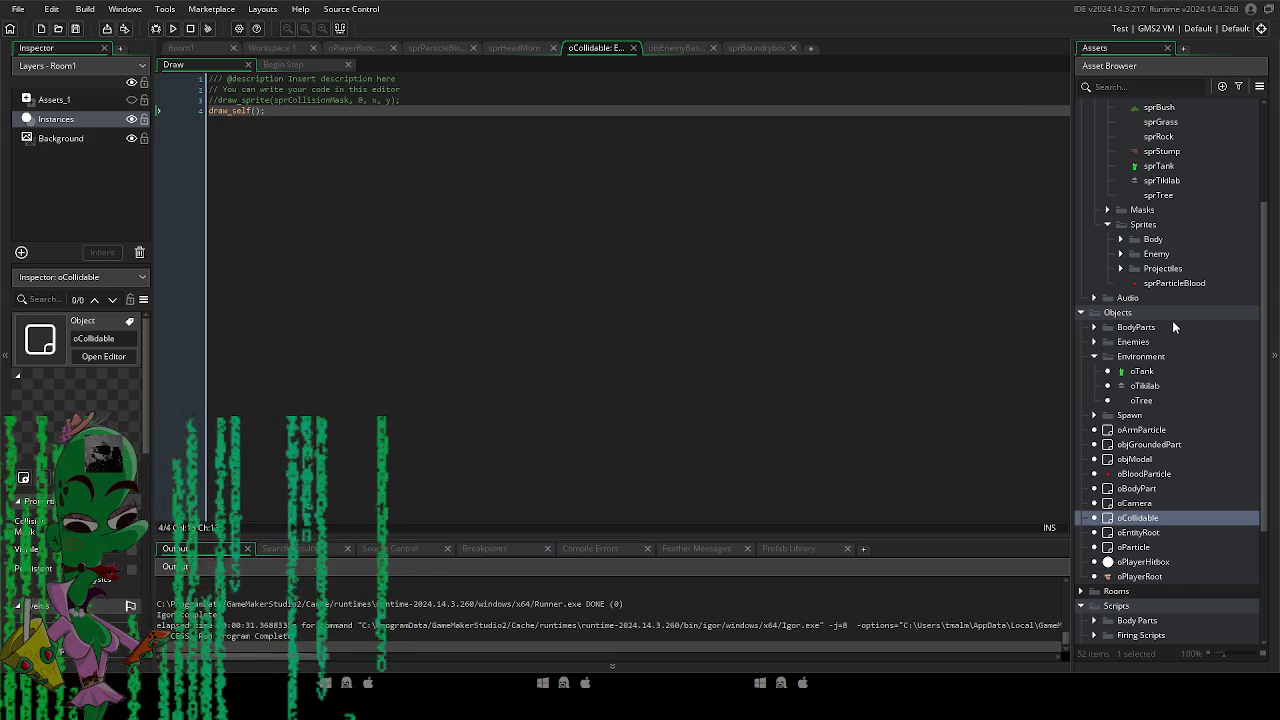
# Create a new object named oGrass in the Environment objects folder.
pyautogui.click(183, 47)
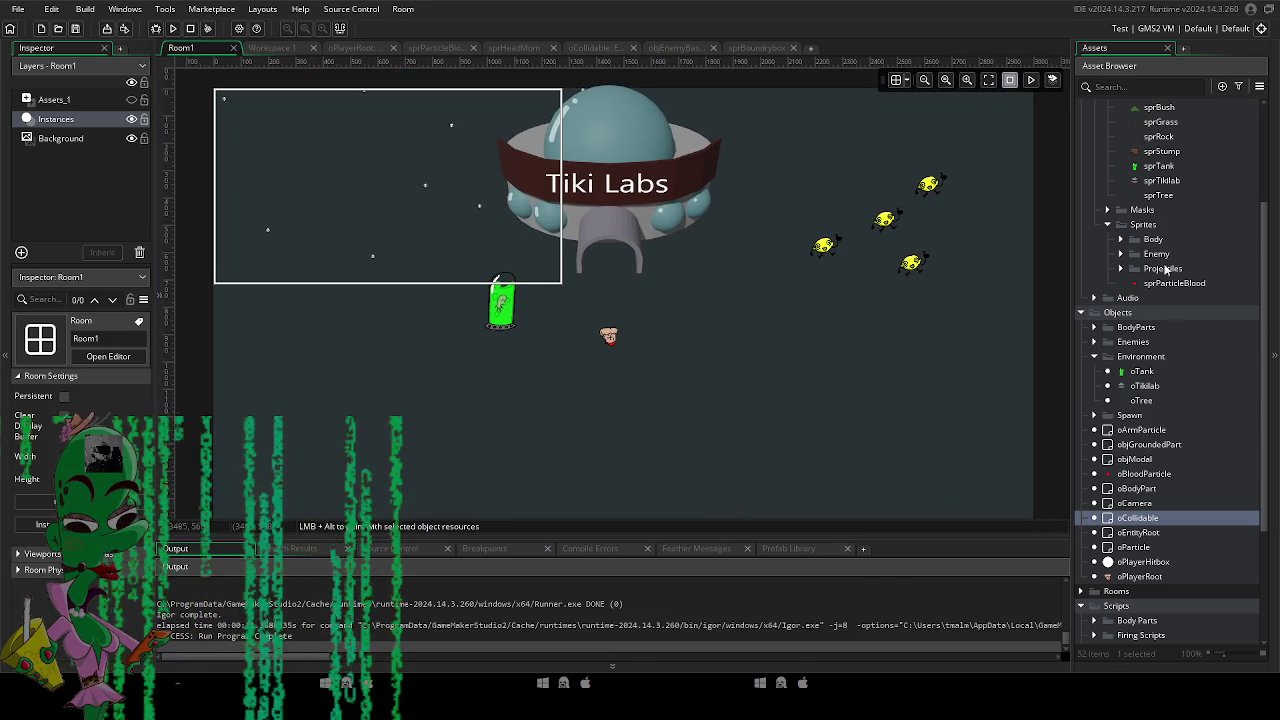
pyautogui.scroll(5, 1165, 330)
pyautogui.scroll(-4, 1150, 385)
pyautogui.click(1142, 385)
pyautogui.hotkey('alt', 'o')
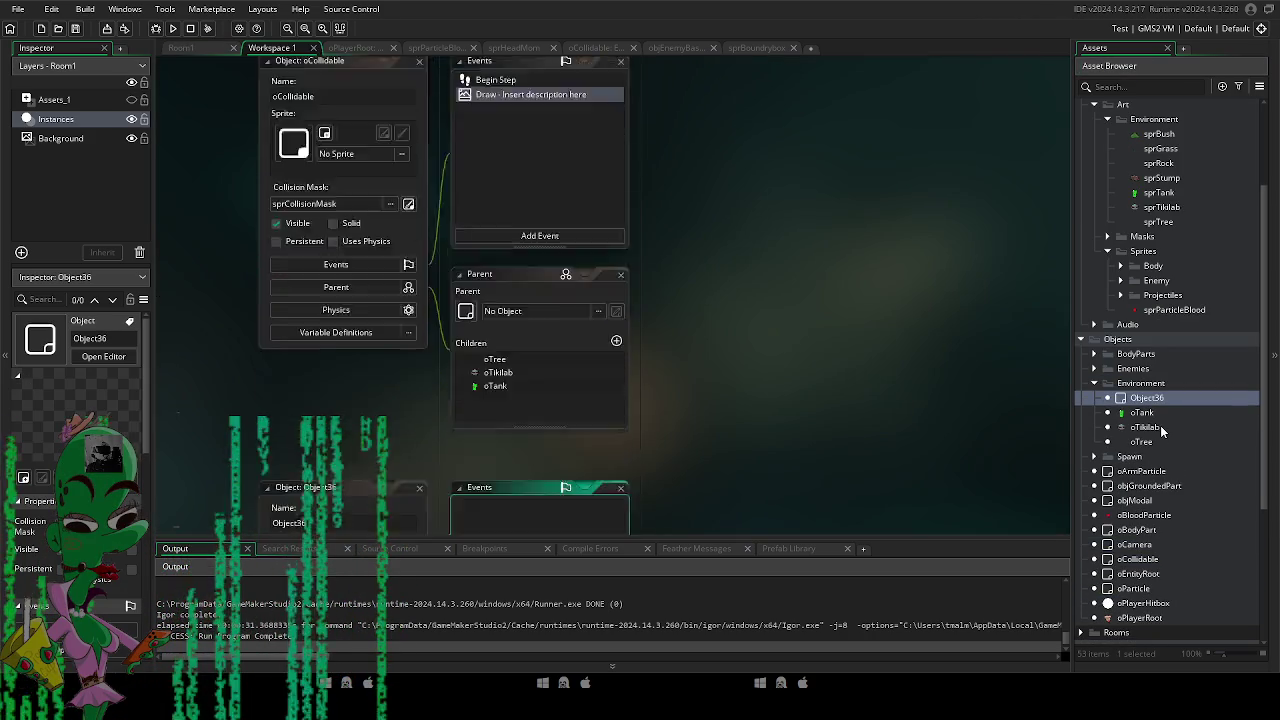
pyautogui.doubleClick(312, 183)
pyautogui.write('oGrass')
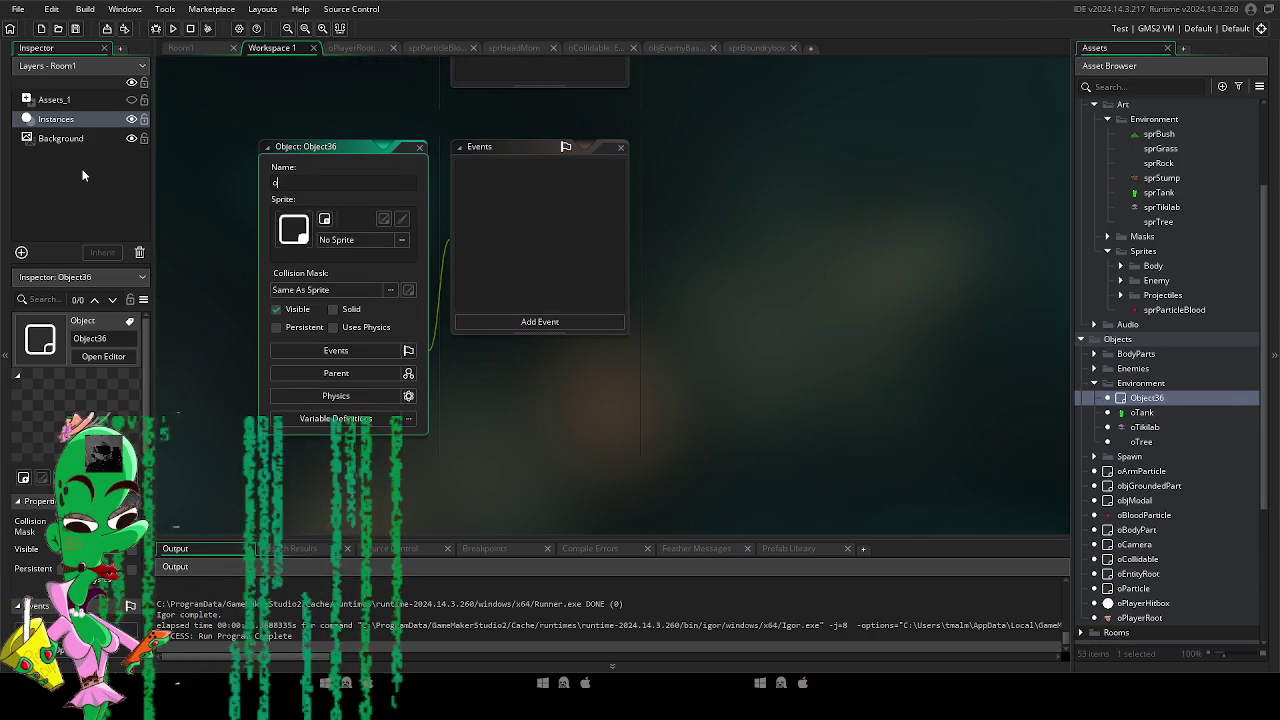
# Give oGrass the sprGrass sprite and make oCollidable its parent.
pyautogui.click(401, 240)
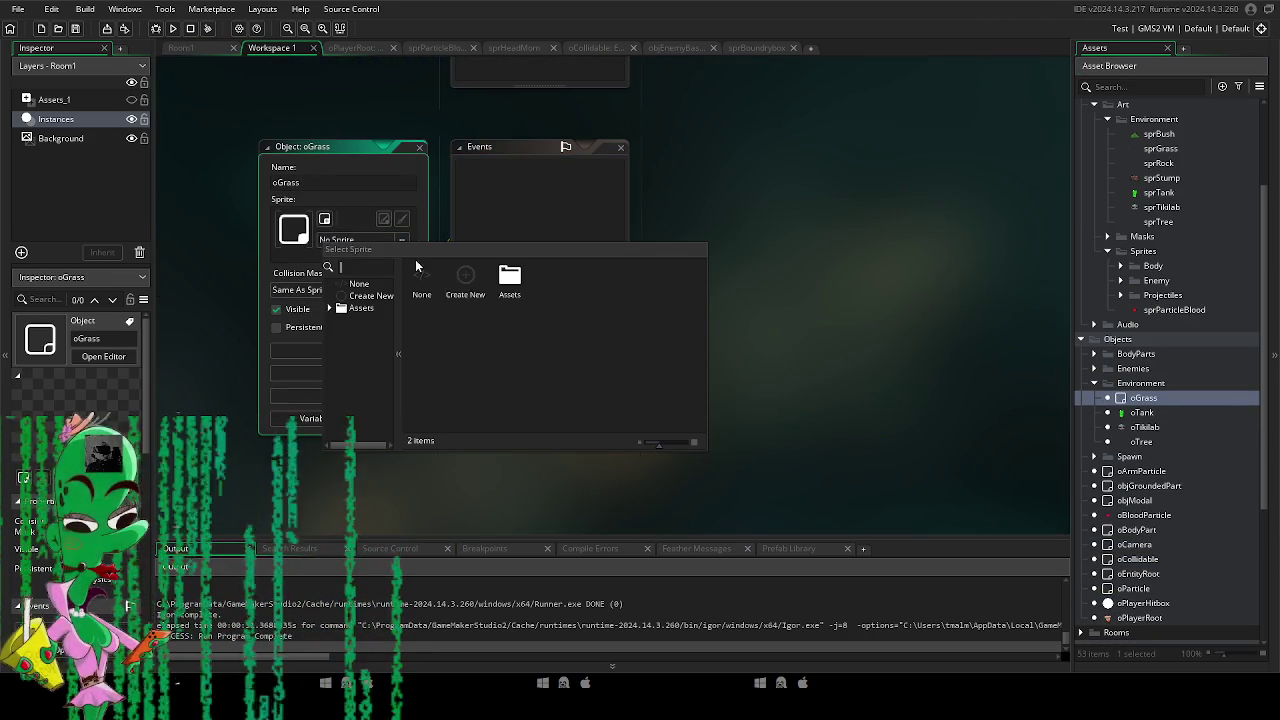
pyautogui.doubleClick(510, 278)
pyautogui.doubleClick(466, 278)
pyautogui.doubleClick(466, 280)
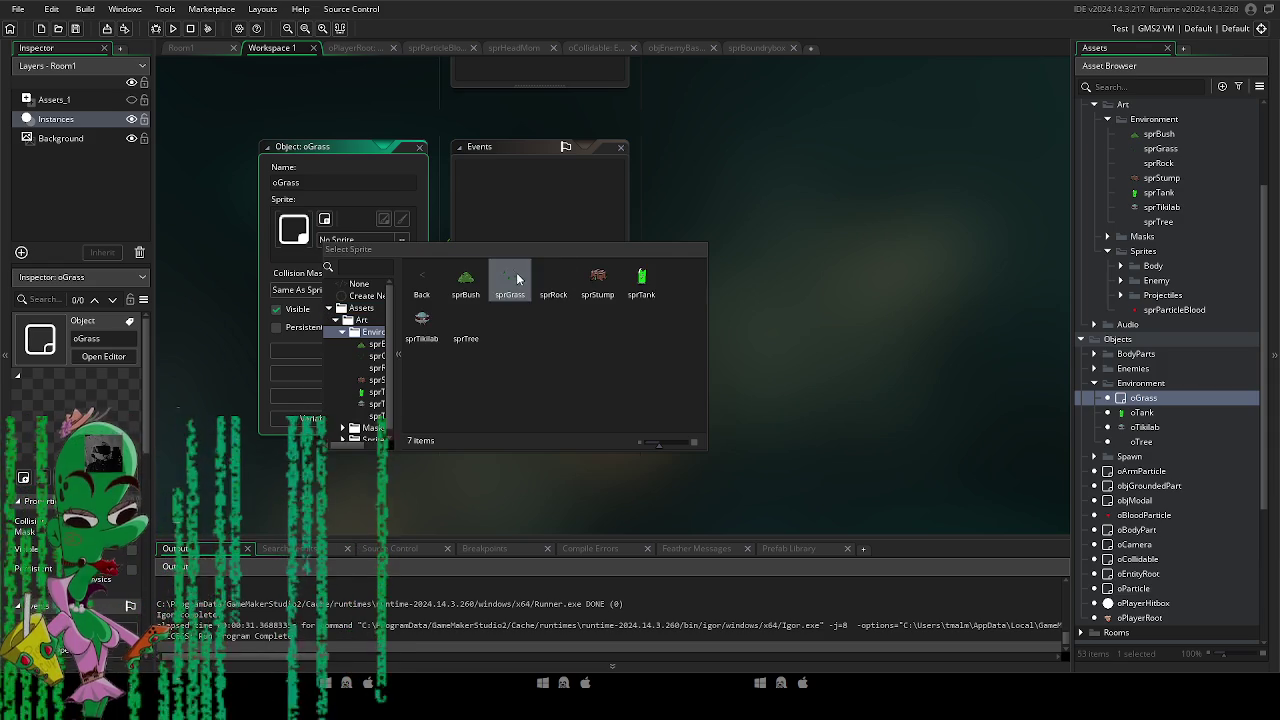
pyautogui.doubleClick(510, 285)
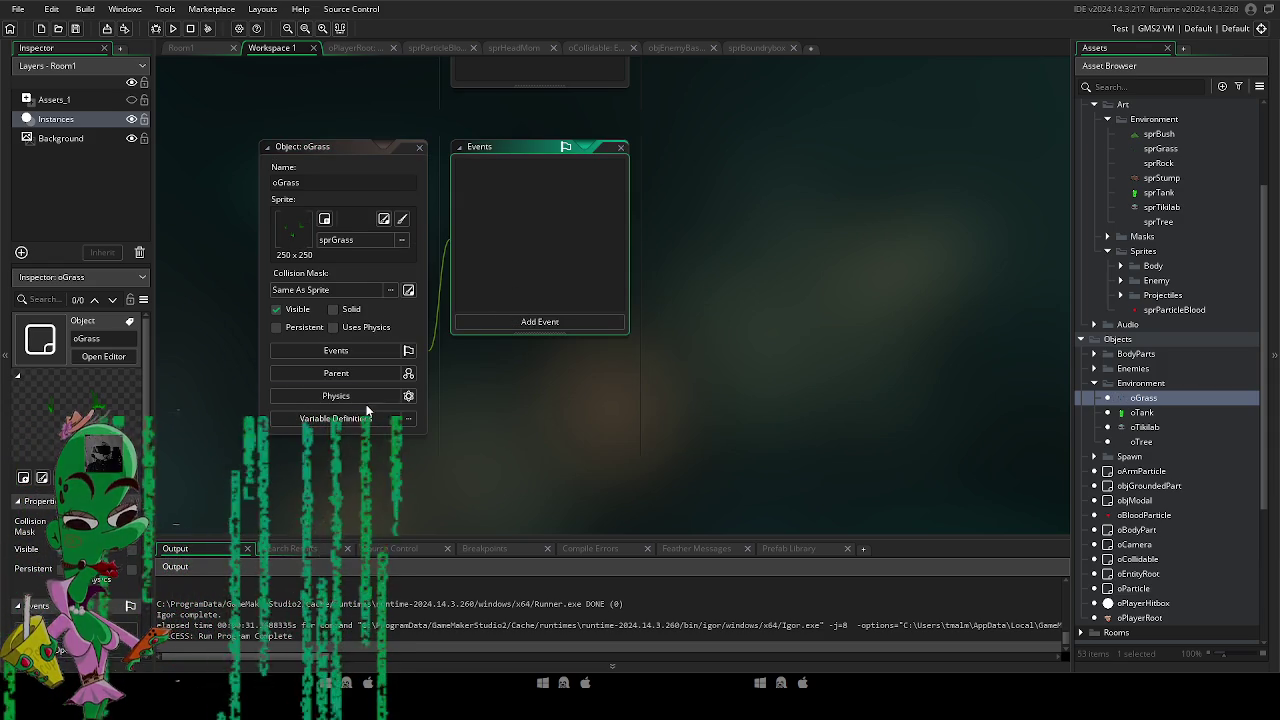
pyautogui.click(365, 377)
pyautogui.click(598, 397)
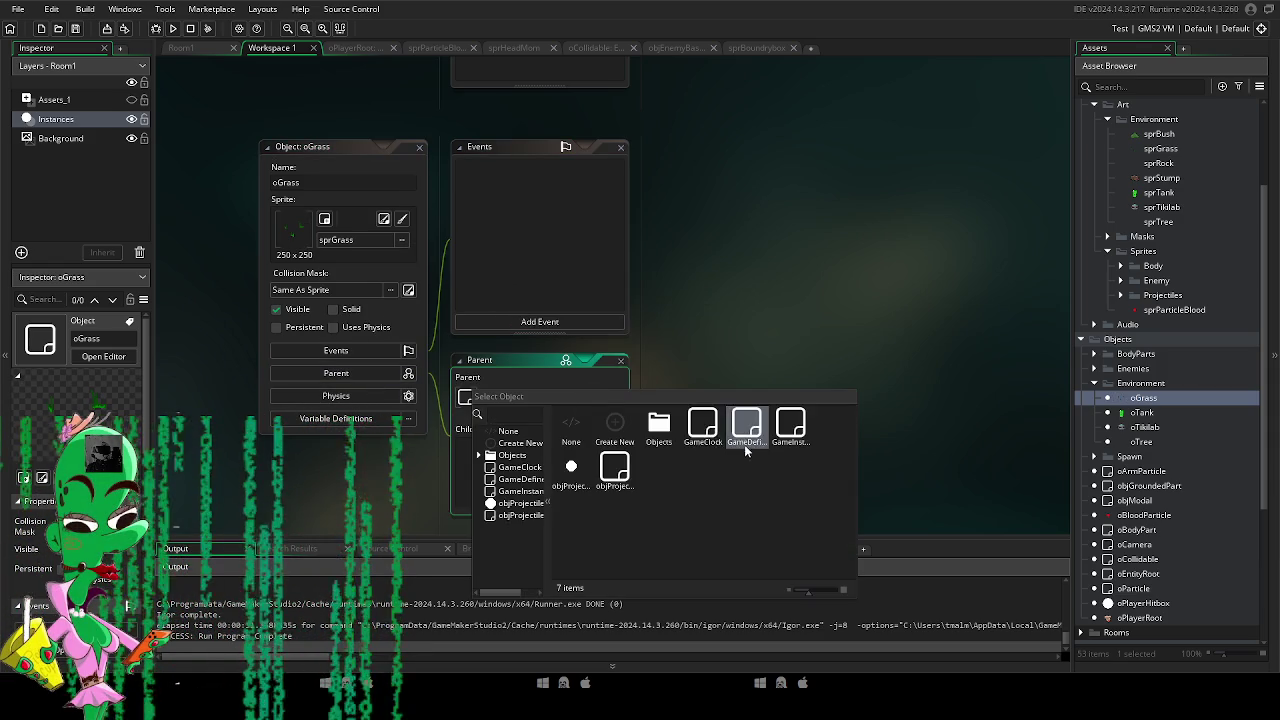
pyautogui.doubleClick(659, 425)
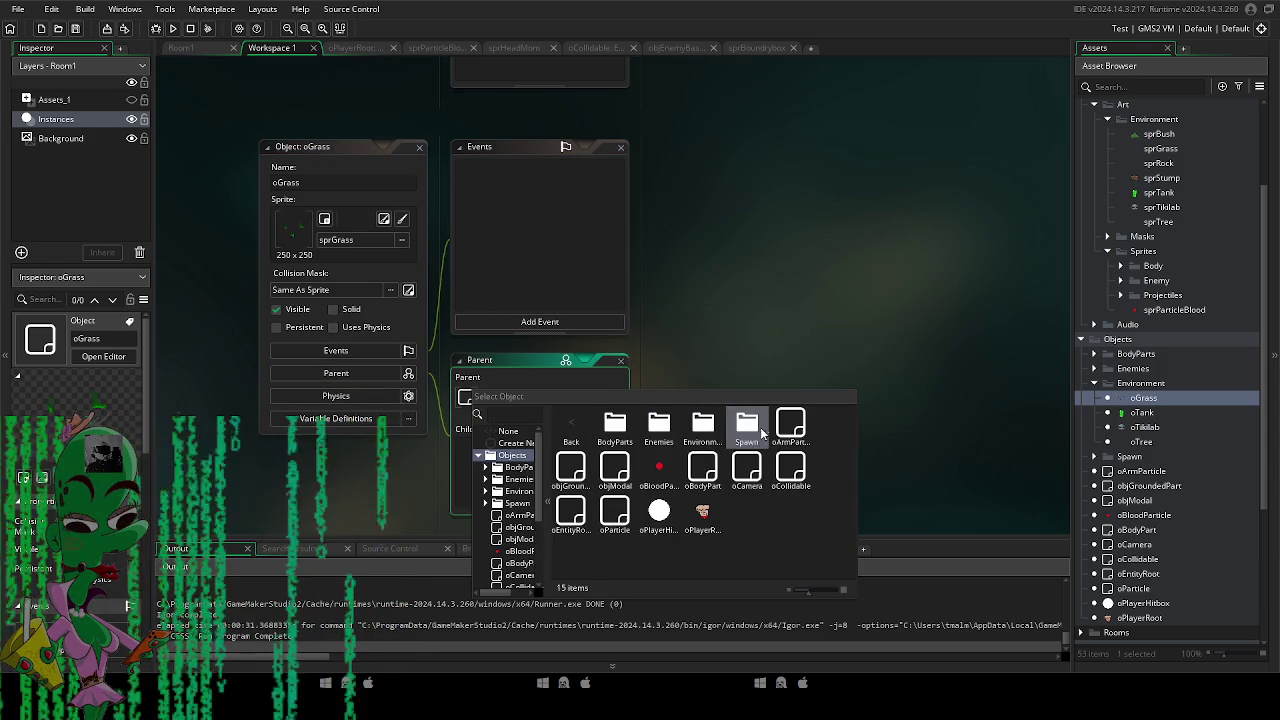
pyautogui.doubleClick(790, 468)
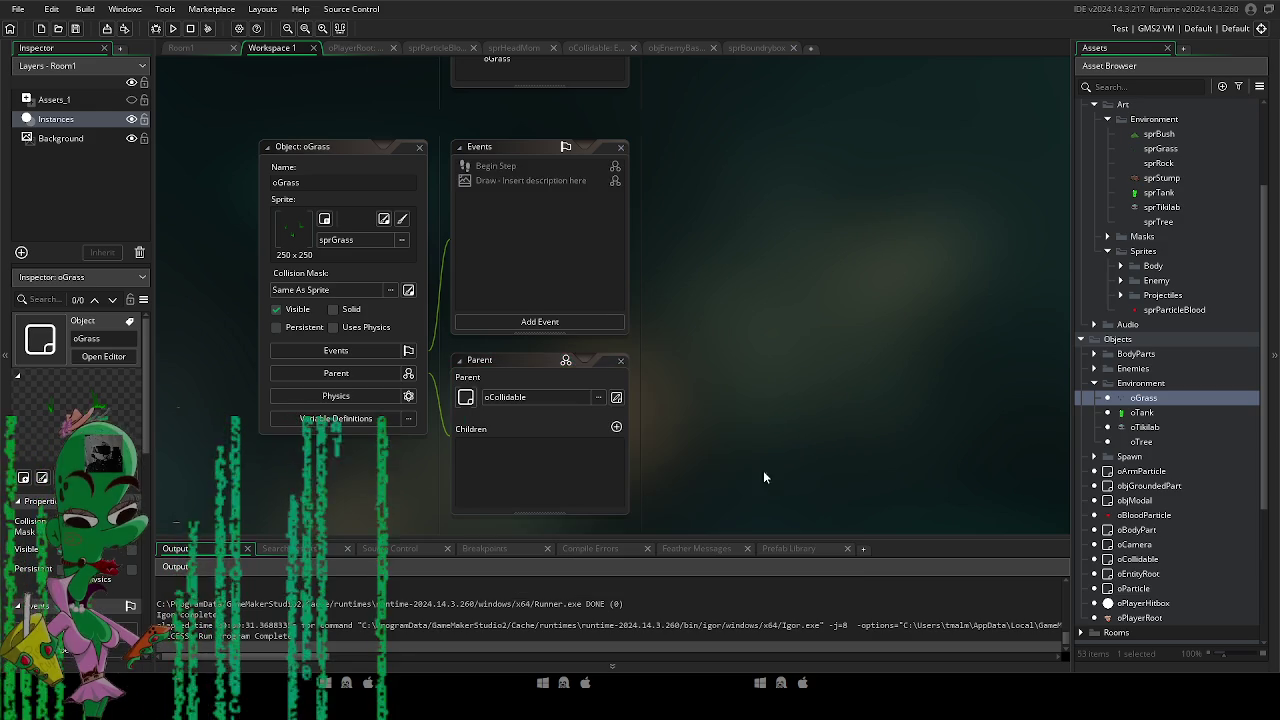
# Add a Create event to oGrass with image_index = random(3);.
pyautogui.click(511, 318)
pyautogui.click(551, 323)
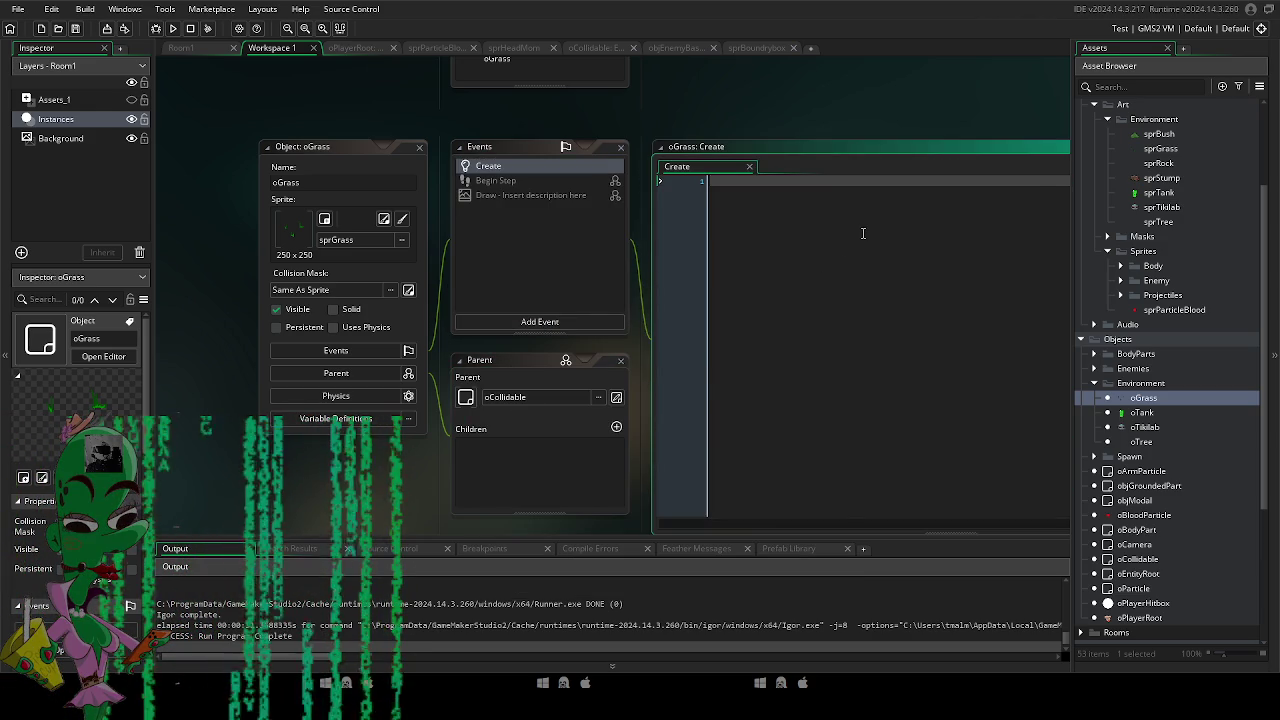
pyautogui.write('image_index = r')
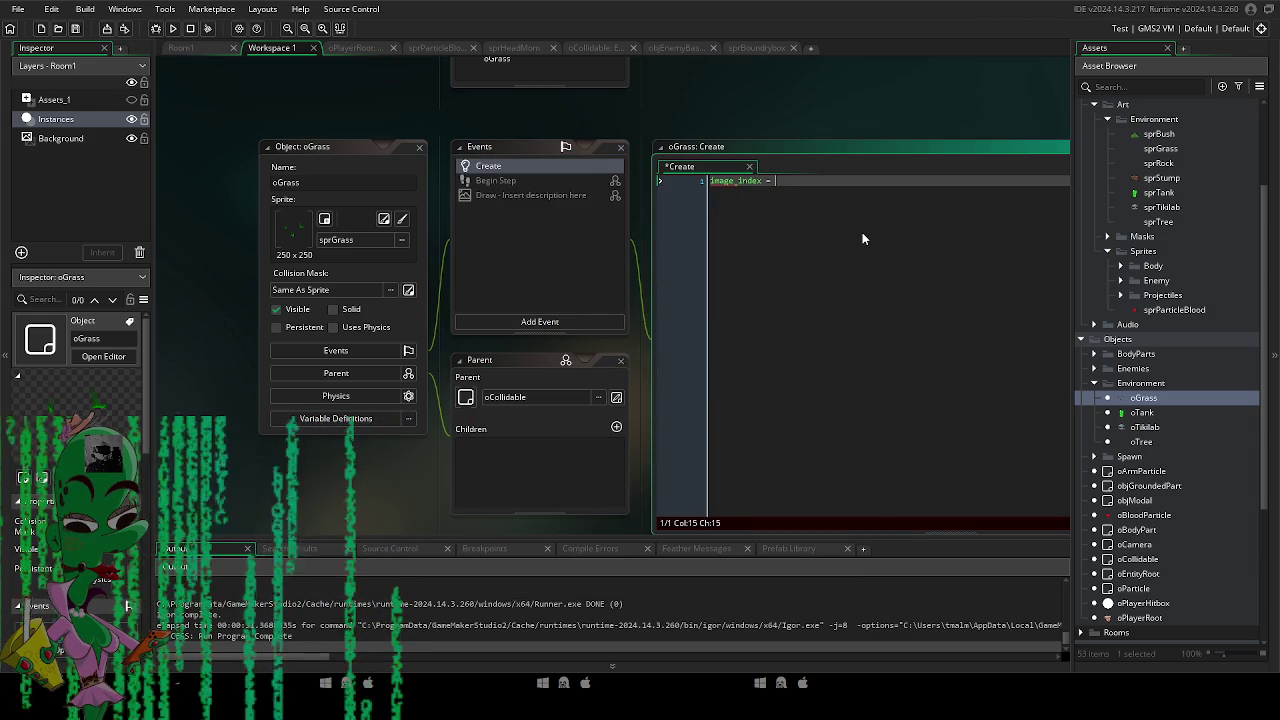
pyautogui.write('andom()')
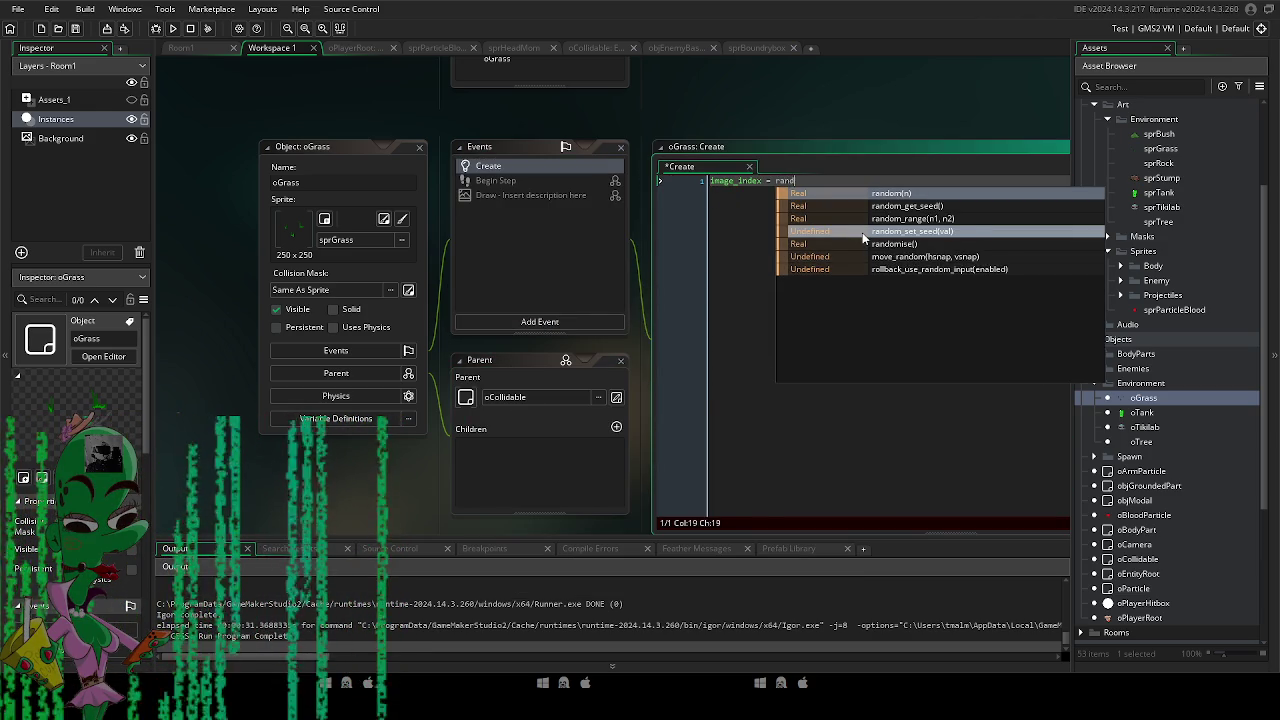
pyautogui.press('Left')
pyautogui.write('3')
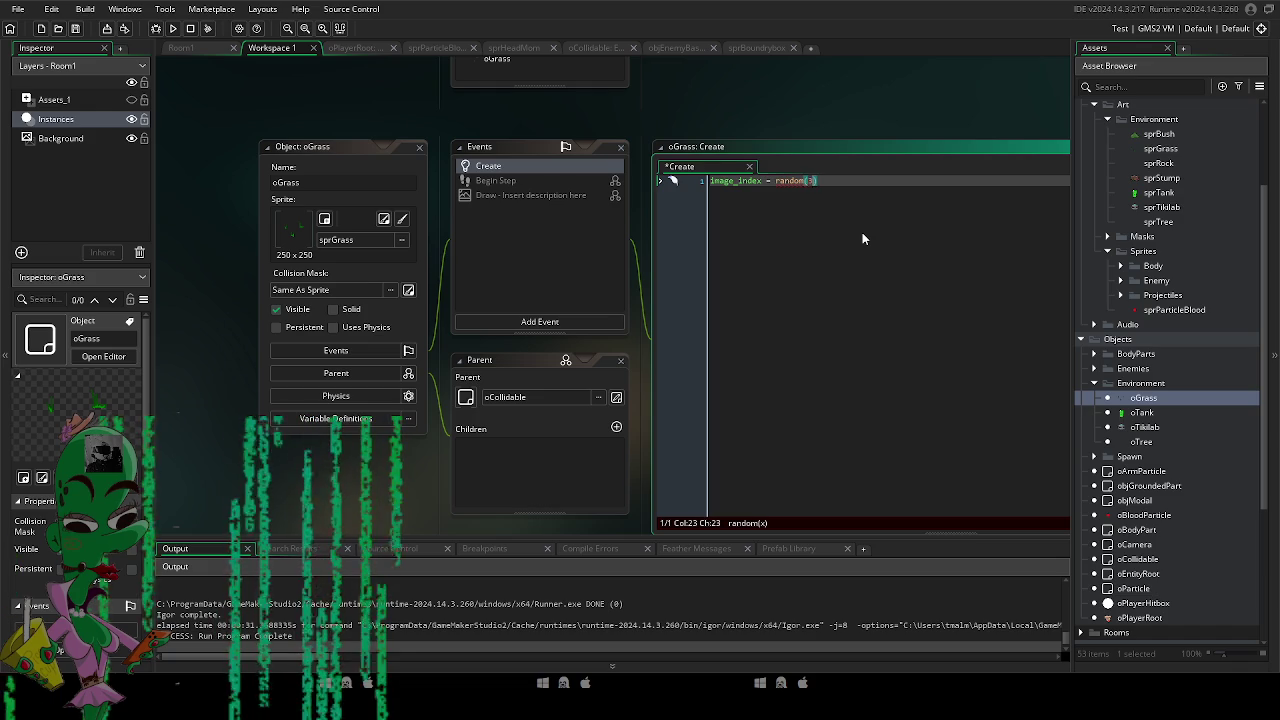
pyautogui.press('End')
pyautogui.write(';')
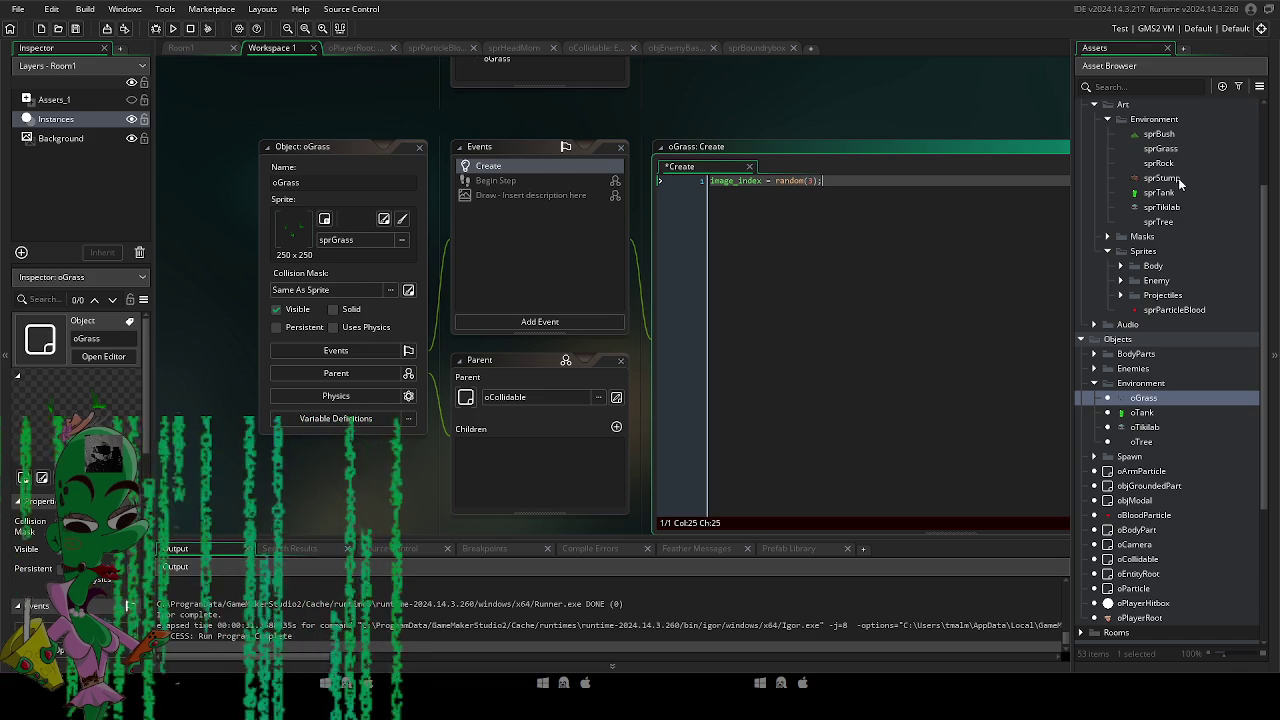
# Open sprGrass to check its three frames, then return to Room1.
pyautogui.click(1155, 134)
pyautogui.doubleClick(1160, 148)
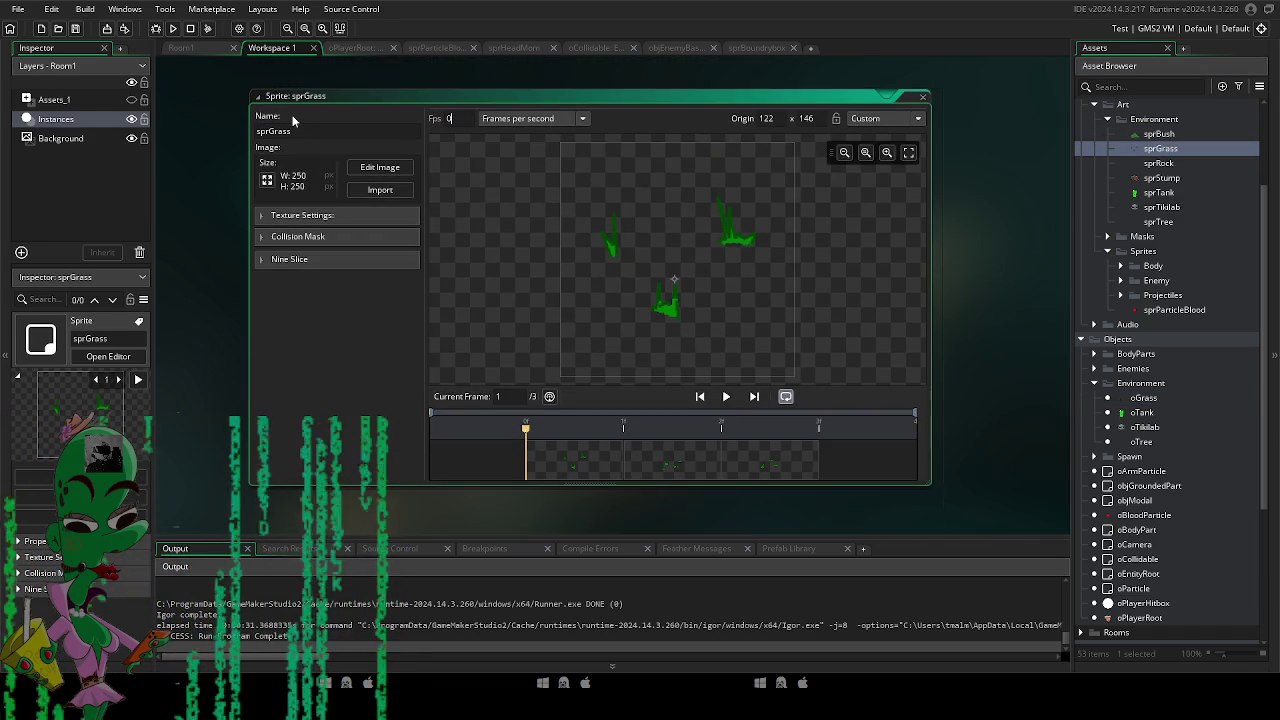
pyautogui.click(183, 47)
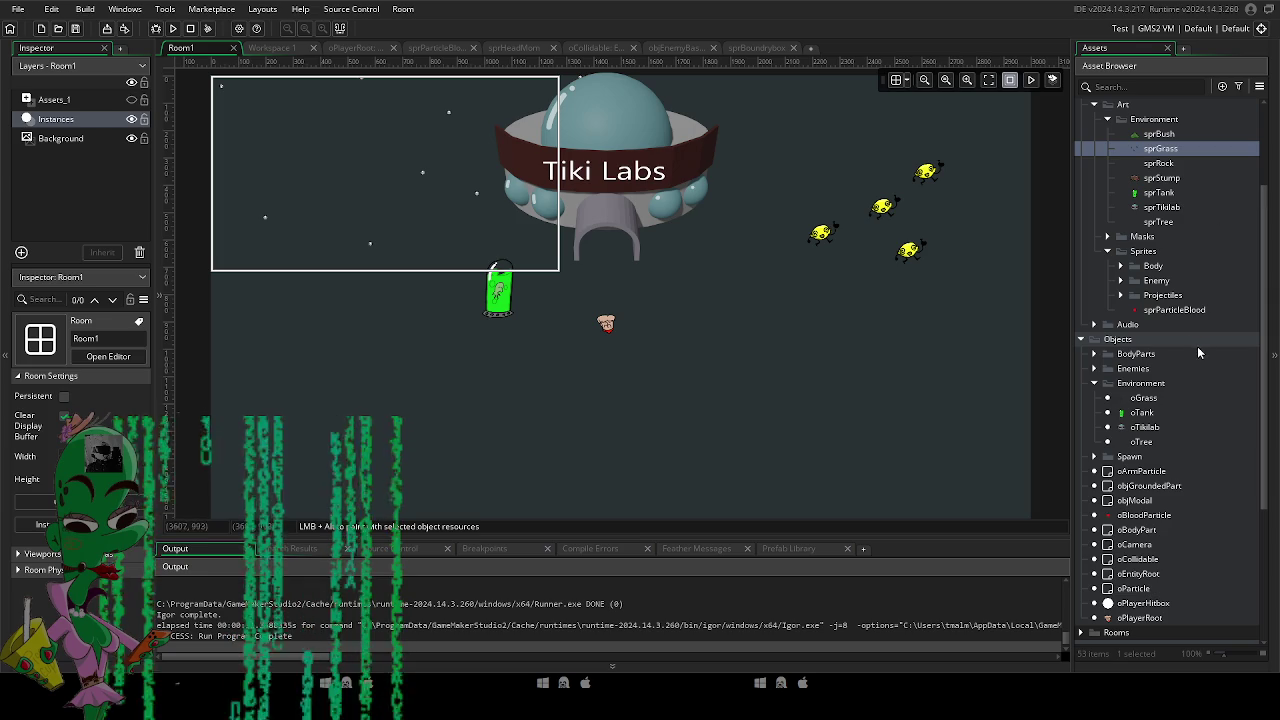
# Place three oGrass clusters in Room1, nudging one slightly lower.
pyautogui.click(1152, 441)
pyautogui.click(1150, 399)
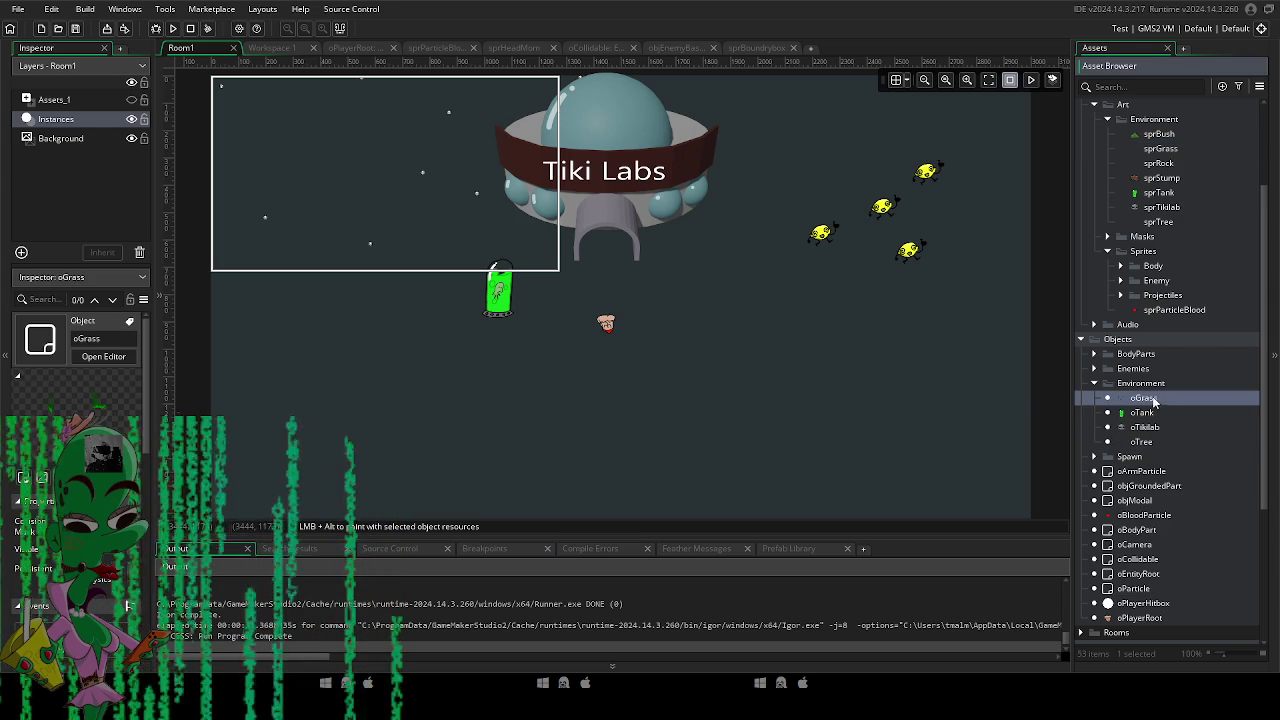
pyautogui.keyDown('alt'); pyautogui.click(750, 358); pyautogui.keyUp('alt')
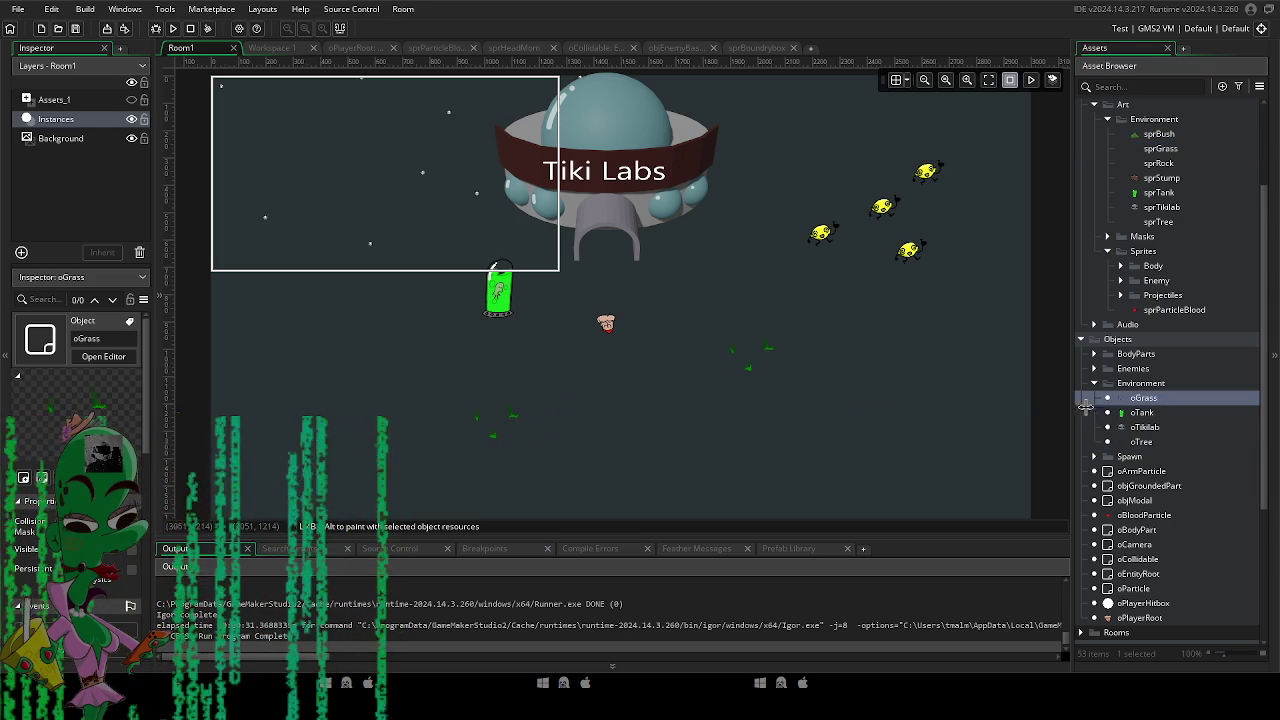
pyautogui.keyDown('alt'); pyautogui.click(789, 459); pyautogui.keyUp('alt')
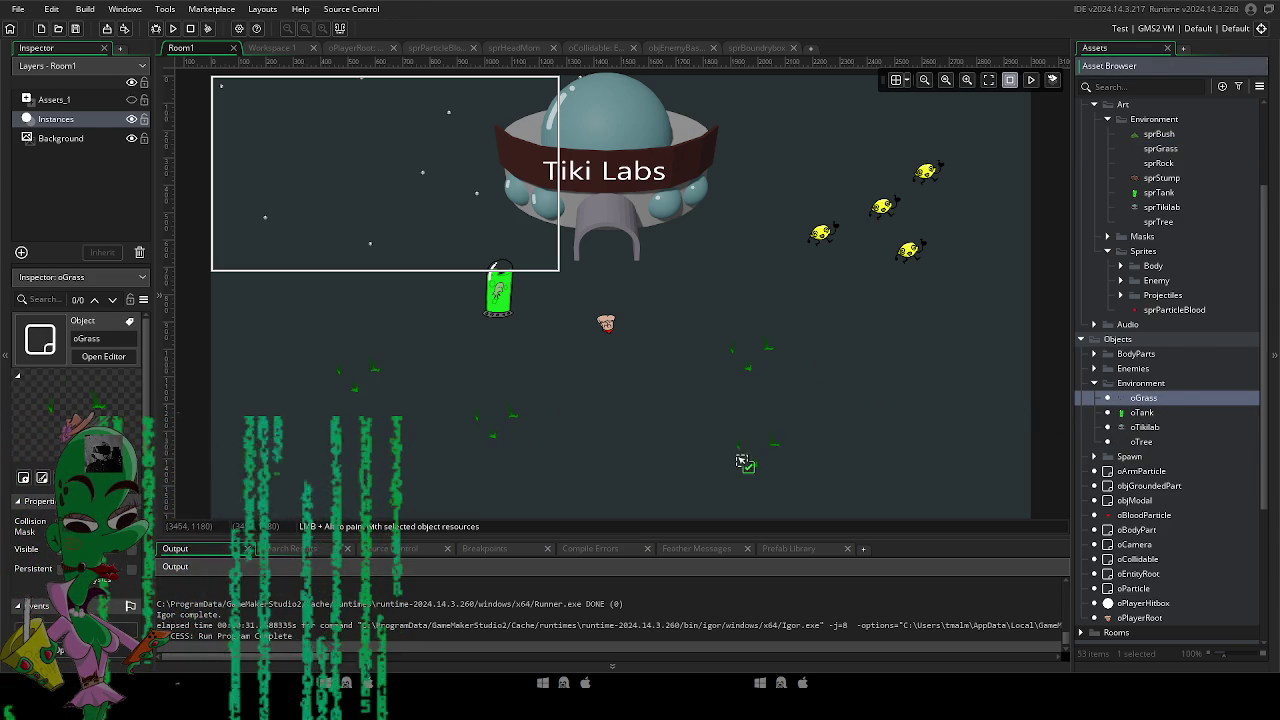
pyautogui.scroll(-2, 789, 459)
pyautogui.keyDown('alt'); pyautogui.click(577, 449); pyautogui.keyUp('alt')
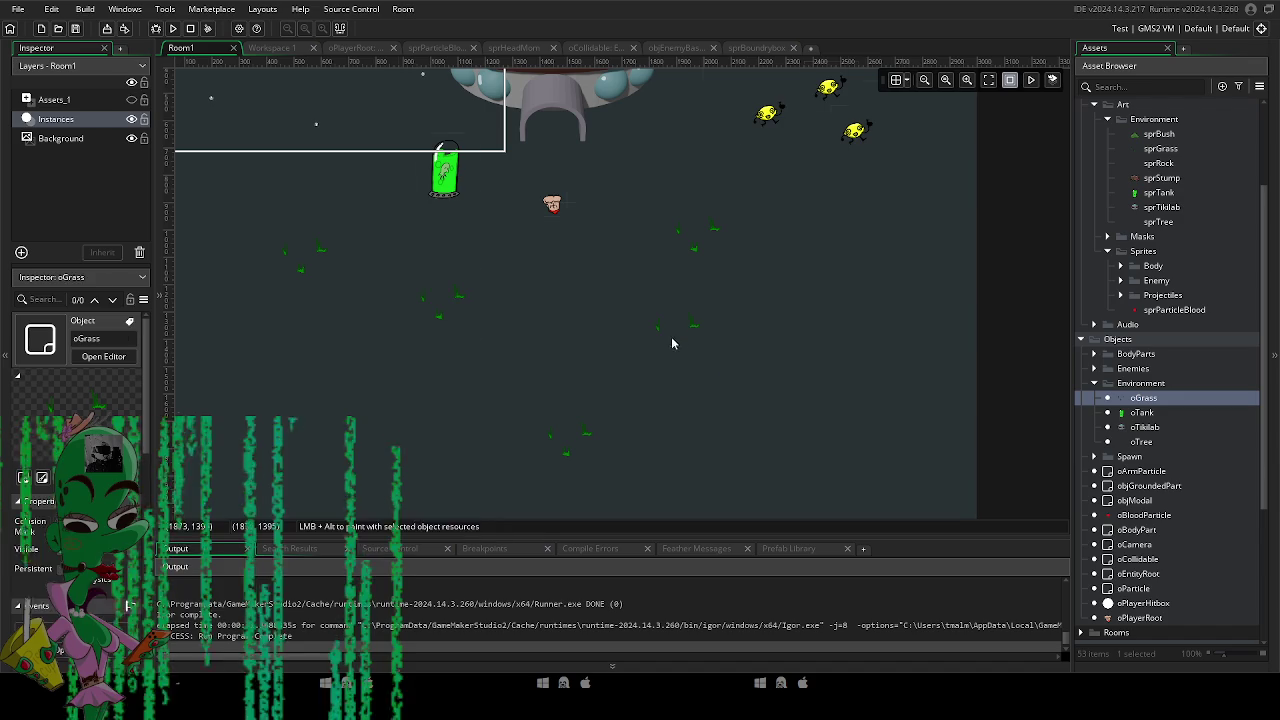
pyautogui.moveTo(677, 340); pyautogui.dragTo(684, 375)
# Move the Tiki Labs UFO up a little.
pyautogui.scroll(4, 585, 365)
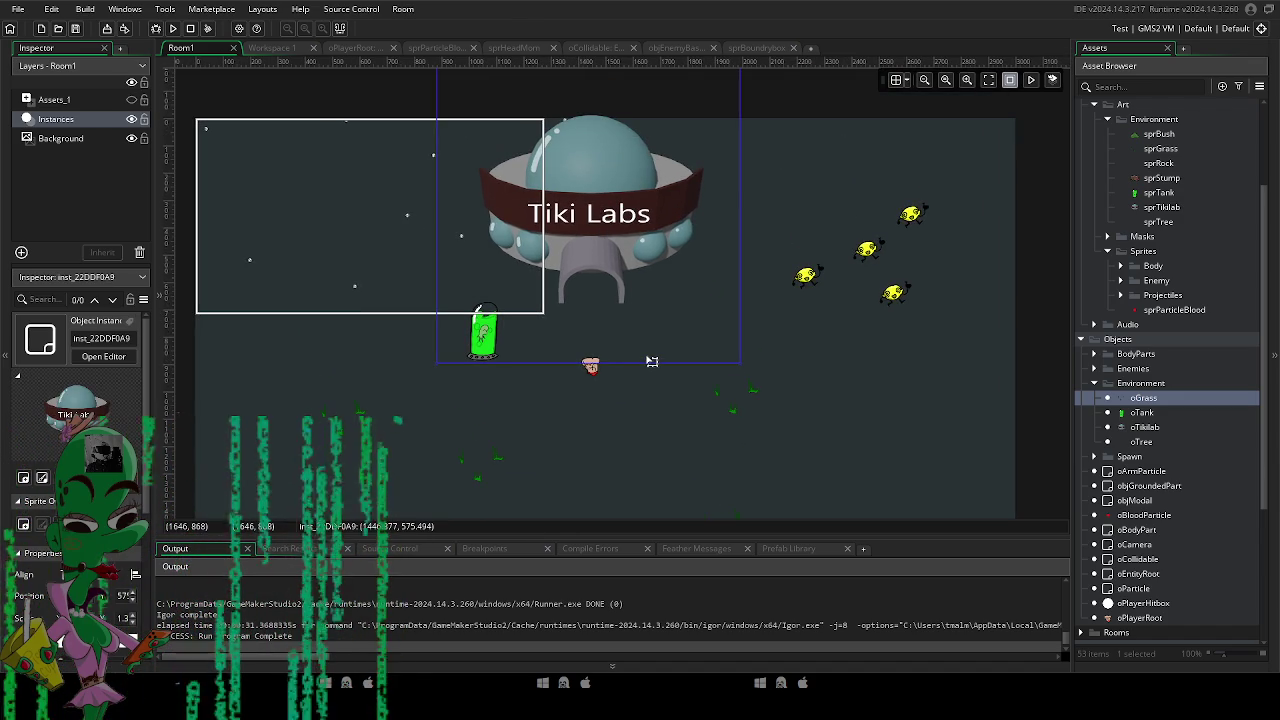
pyautogui.scroll(1, 641, 278)
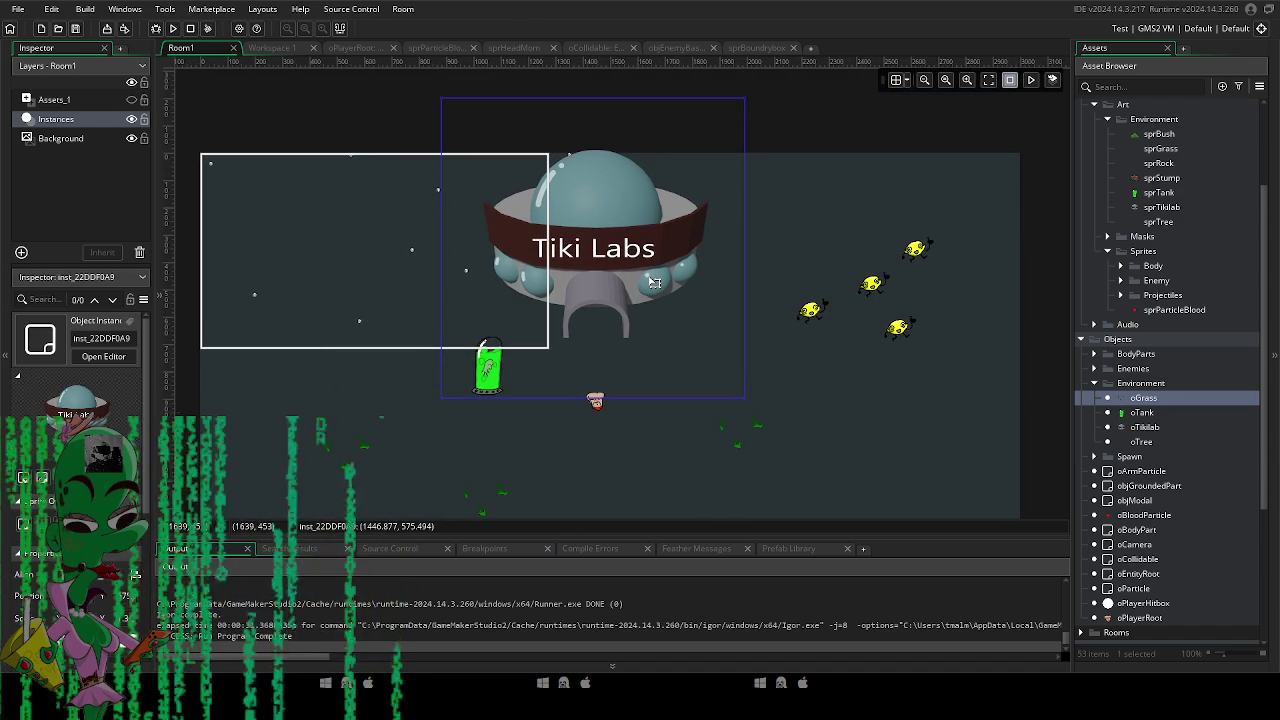
pyautogui.moveTo(641, 256)
pyautogui.mouseDown()
pyautogui.moveTo(641, 202)
pyautogui.moveTo(641, 213)
pyautogui.mouseUp()
pyautogui.click(811, 311)
pyautogui.scroll(-2, 748, 343)
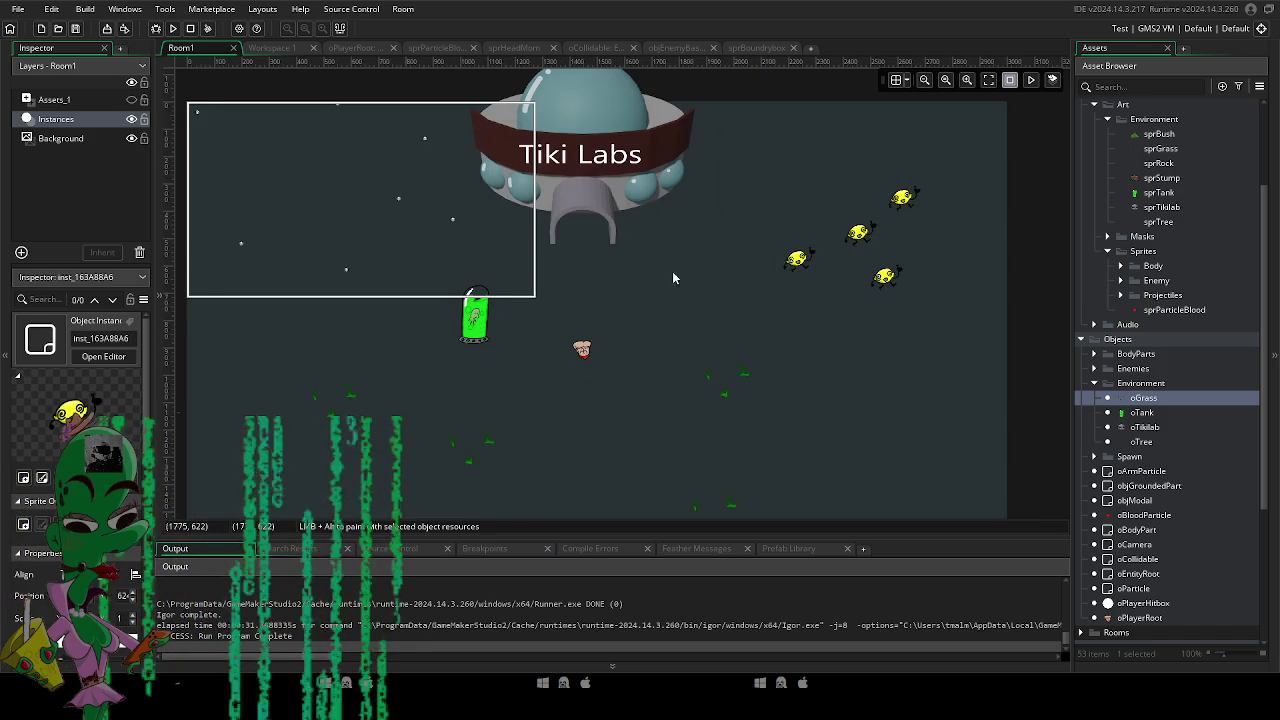
pyautogui.scroll(1, 673, 279)
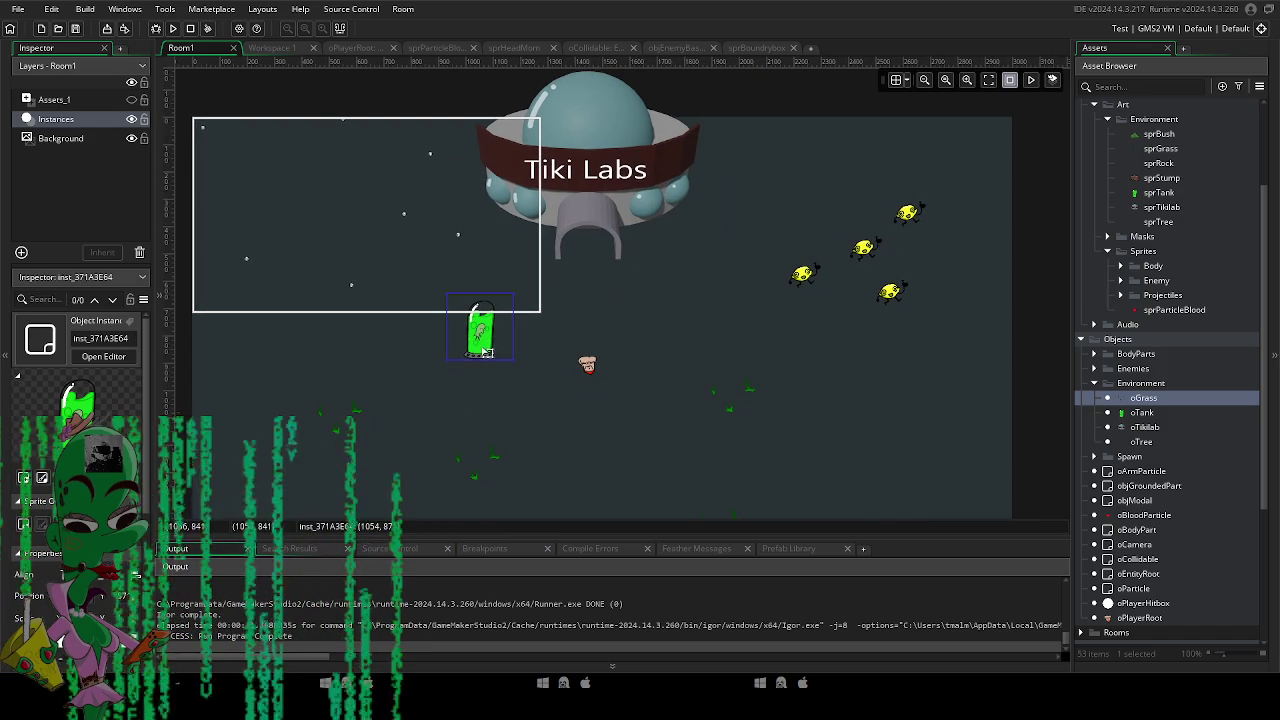
# Move the green tank up and left, then expand the Enemies object folder.
pyautogui.moveTo(487, 352); pyautogui.dragTo(465, 328)
pyautogui.scroll(1, 1146, 297)
pyautogui.scroll(-3, 1138, 330)
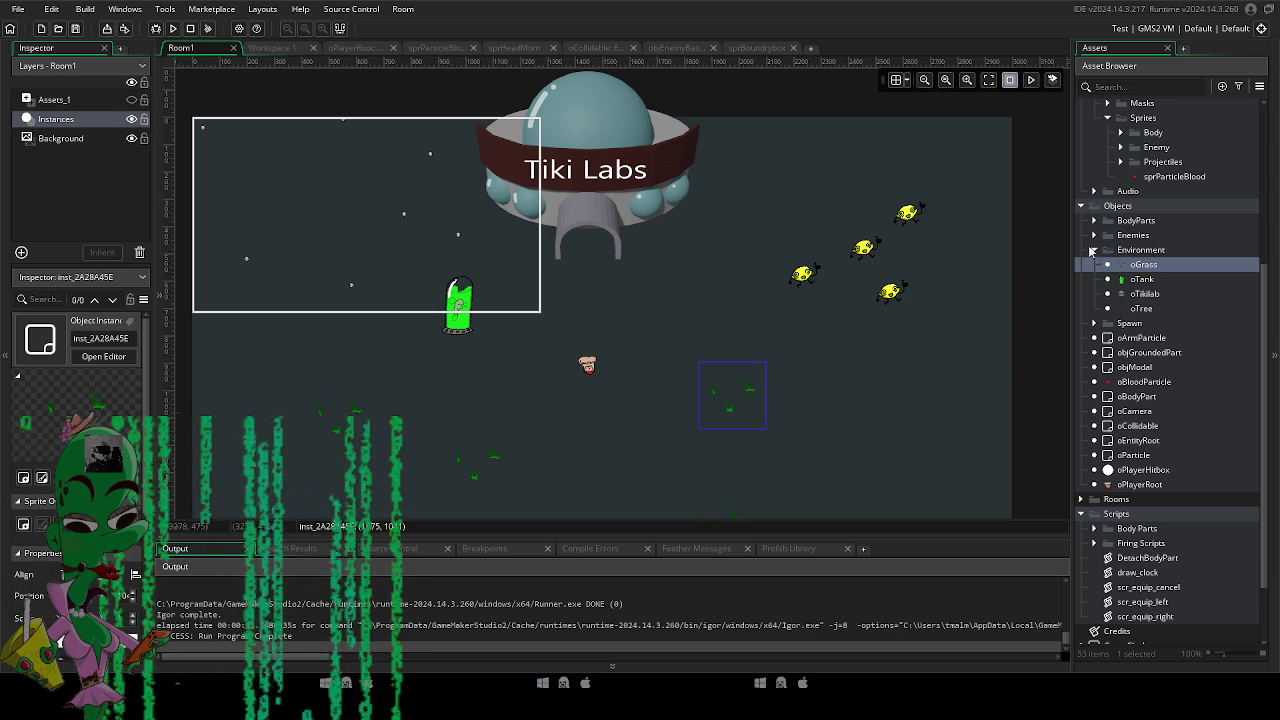
pyautogui.click(1093, 235)
pyautogui.scroll(4, 1158, 215)
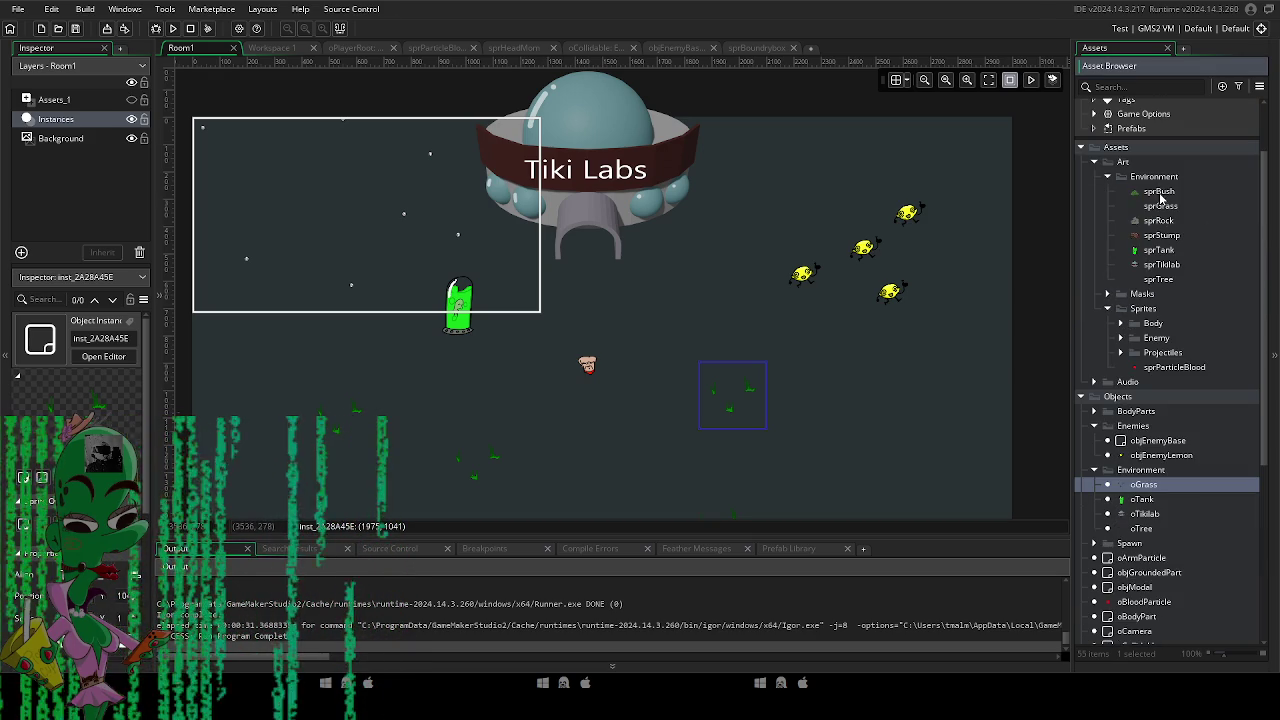
# Give sprTikilab a manual ellipse collision mask fitted over the UFO body.
pyautogui.doubleClick(1161, 264)
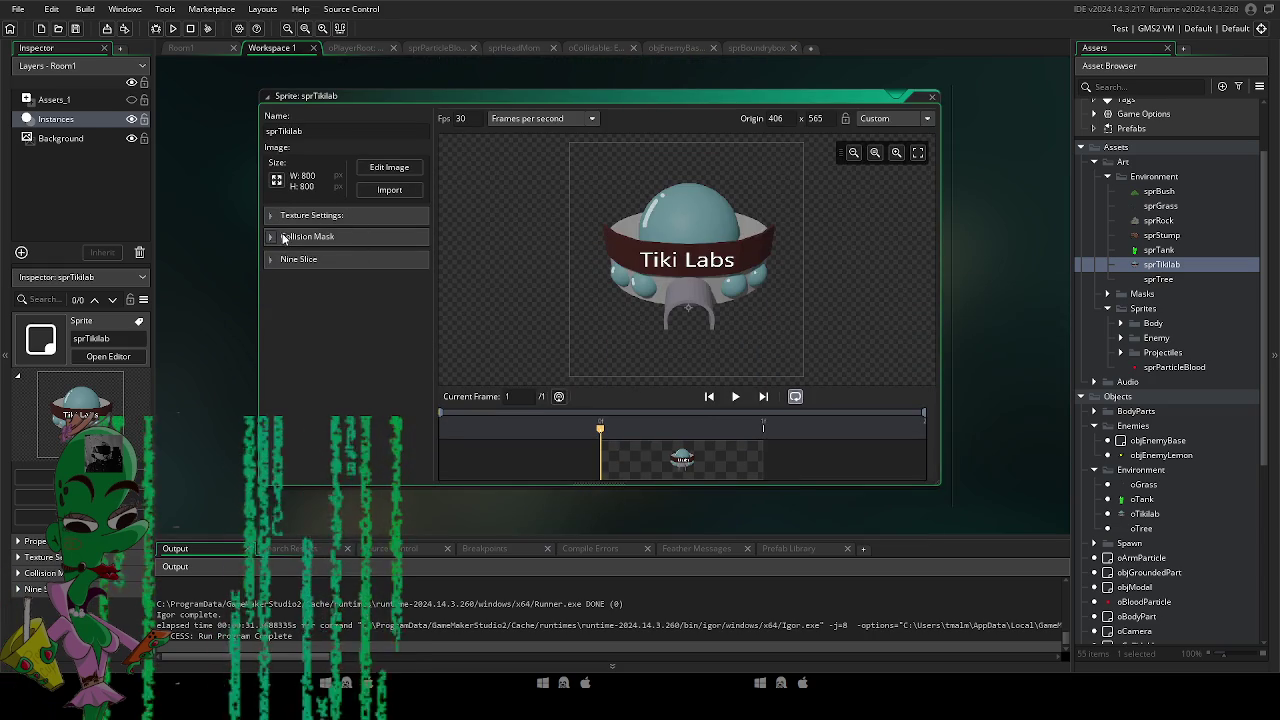
pyautogui.click(284, 236)
pyautogui.click(370, 260)
pyautogui.click(362, 298)
pyautogui.click(385, 280)
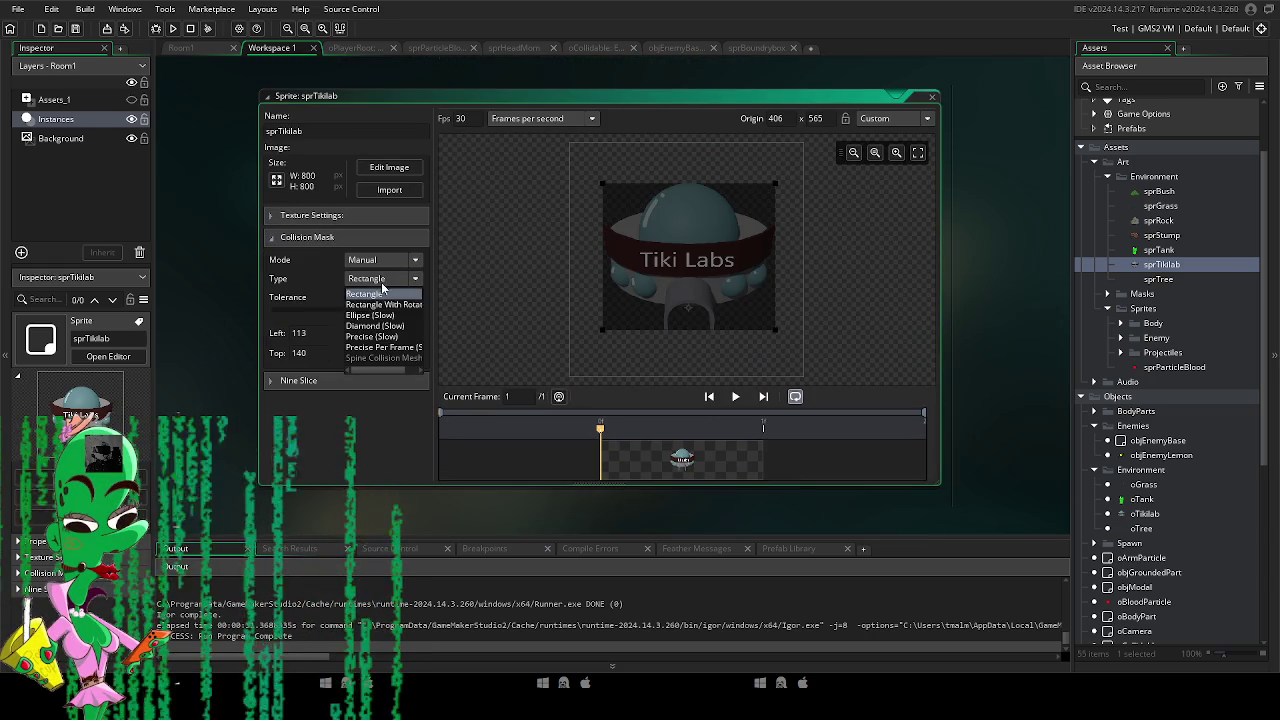
pyautogui.click(372, 315)
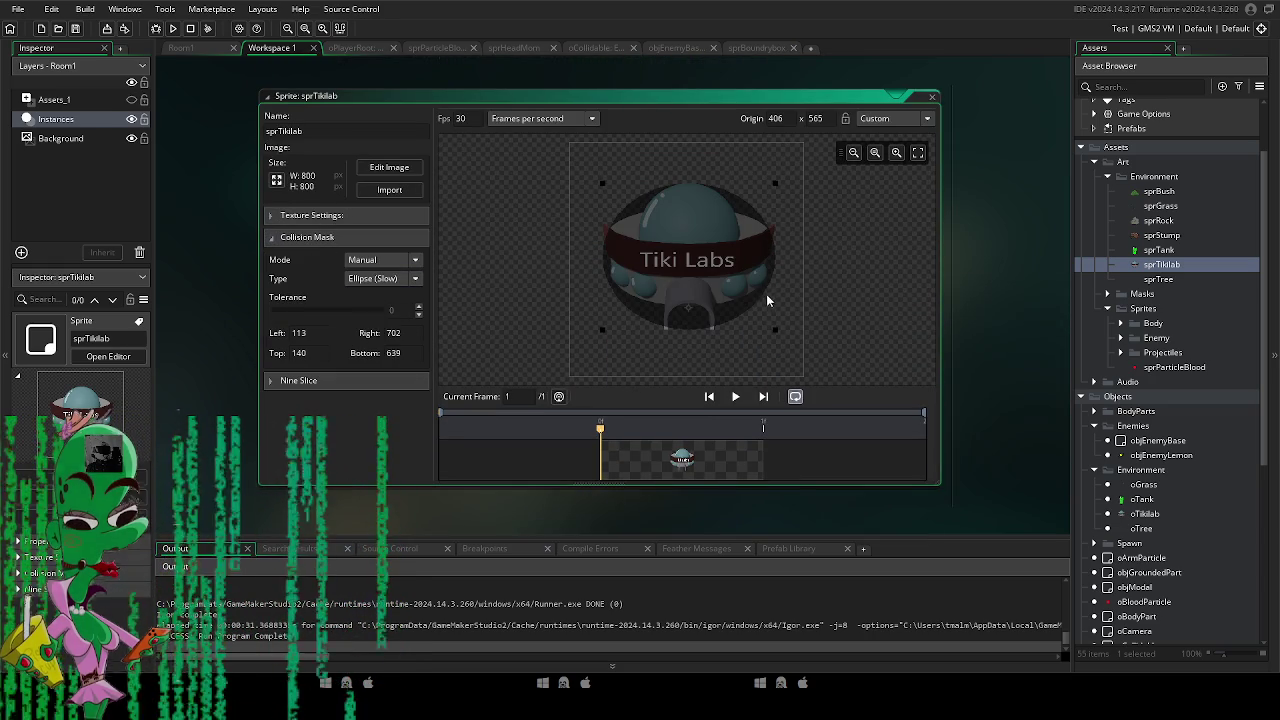
pyautogui.moveTo(603, 188); pyautogui.dragTo(605, 233)
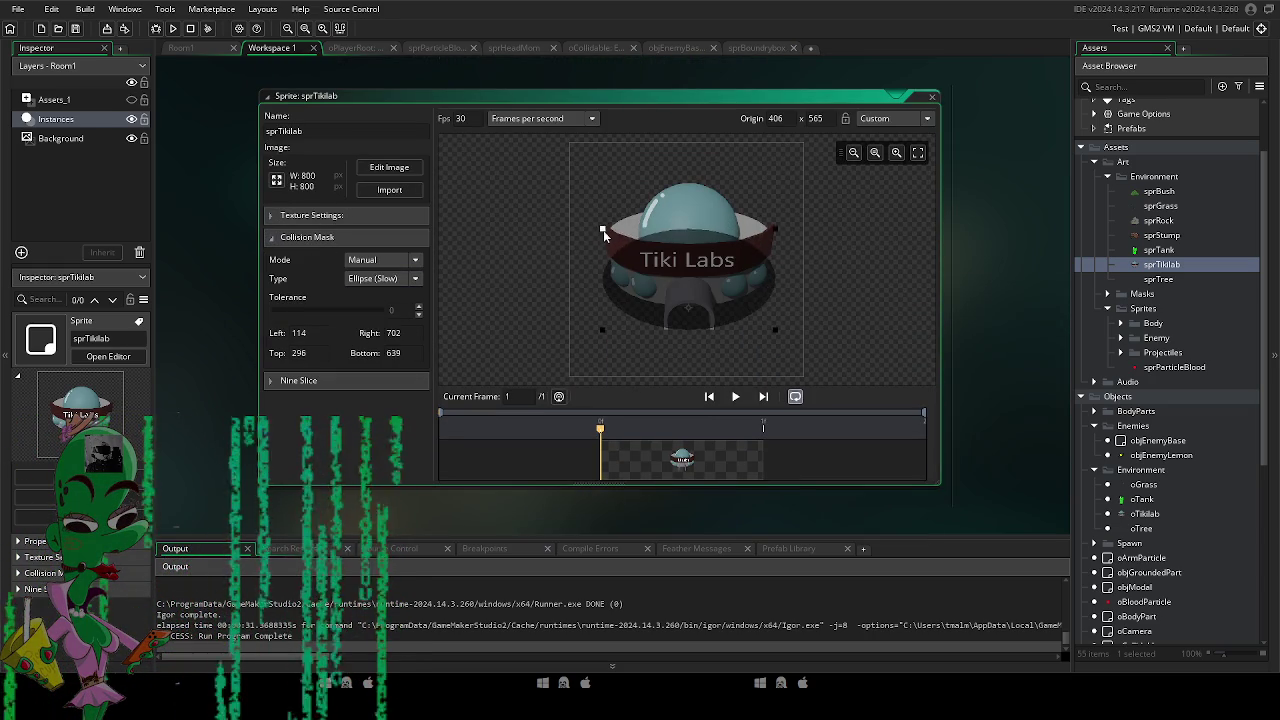
pyautogui.moveTo(716, 278); pyautogui.dragTo(715, 268)
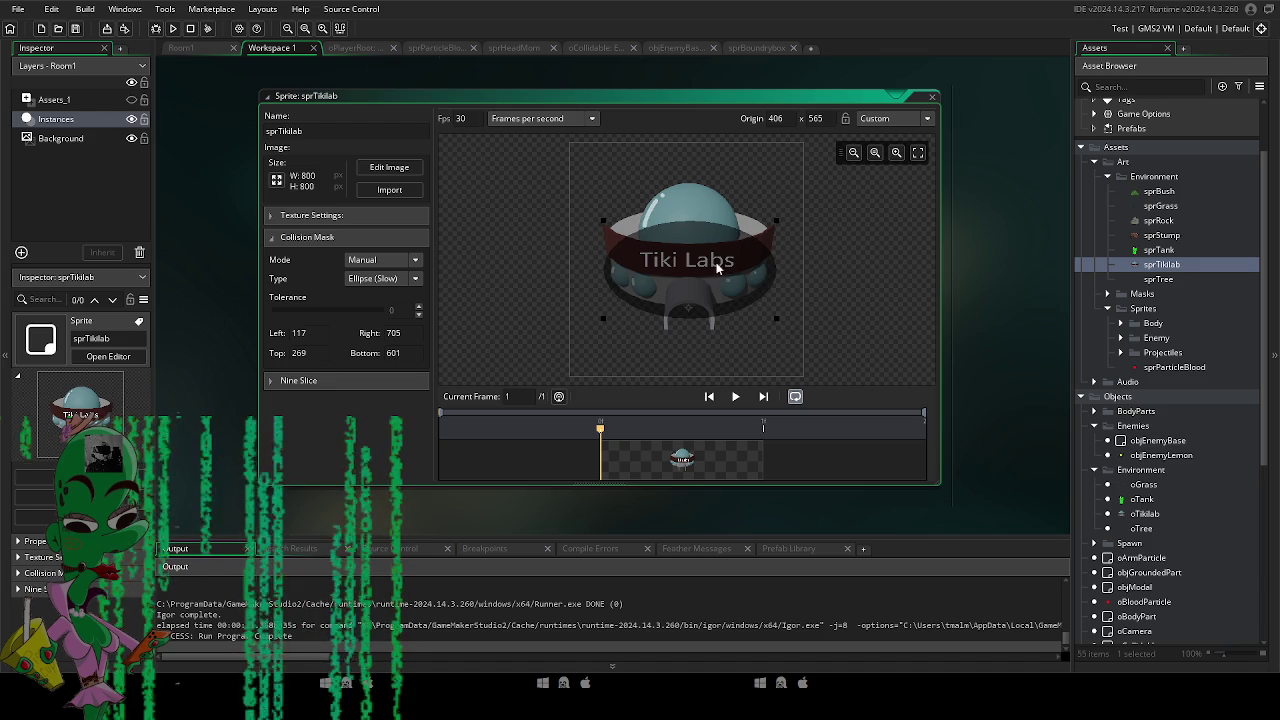
pyautogui.moveTo(777, 318); pyautogui.dragTo(768, 320)
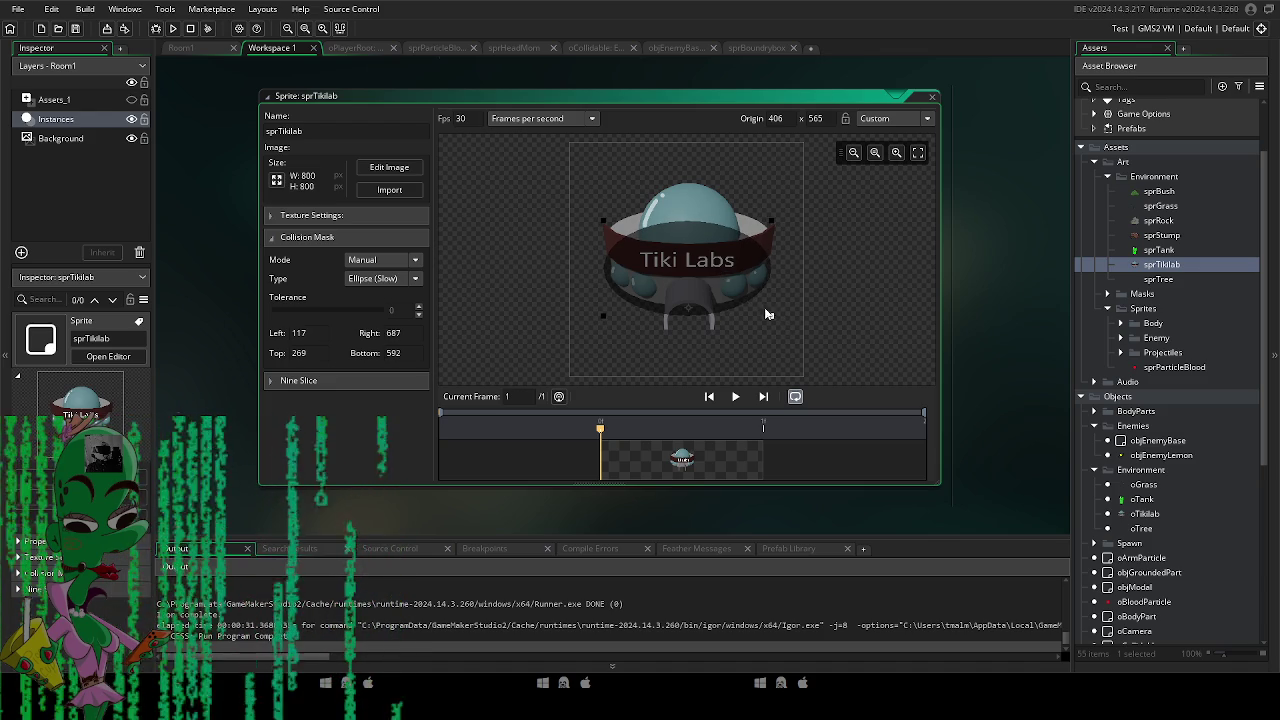
# Close the sprite and open objEnemyBase's Step event code.
pyautogui.click(931, 98)
pyautogui.doubleClick(1158, 440)
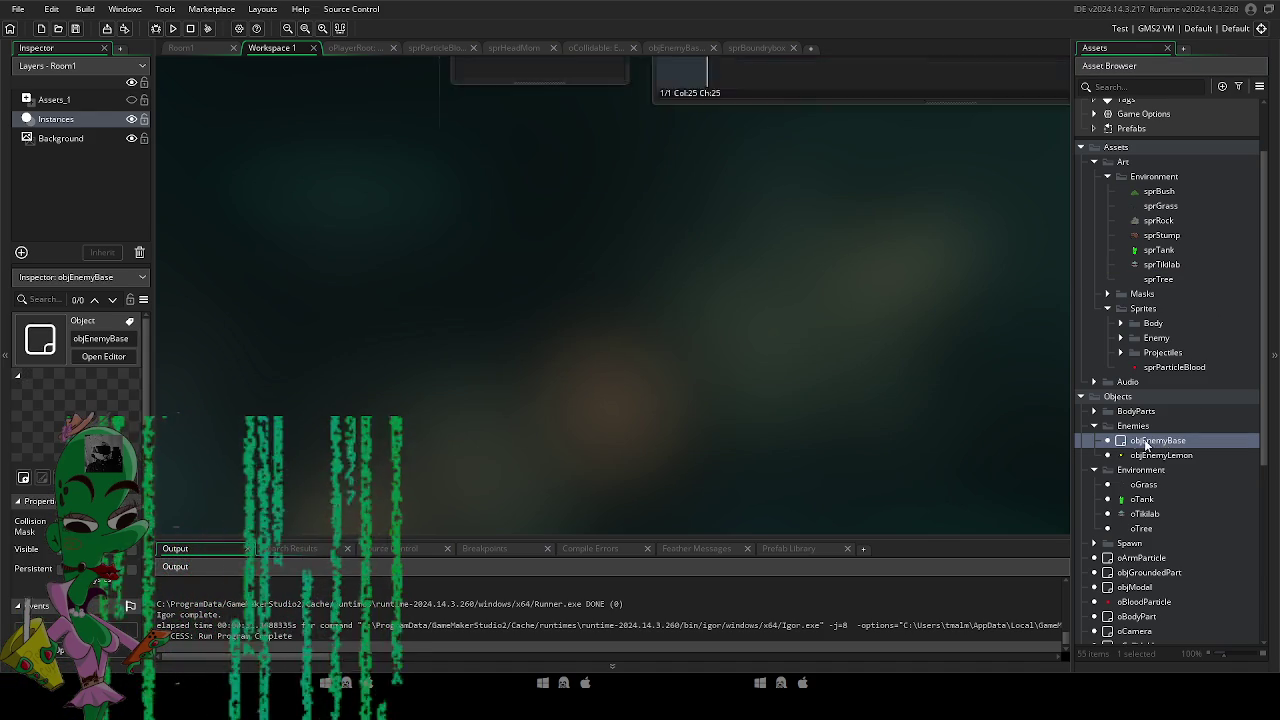
pyautogui.doubleClick(512, 154)
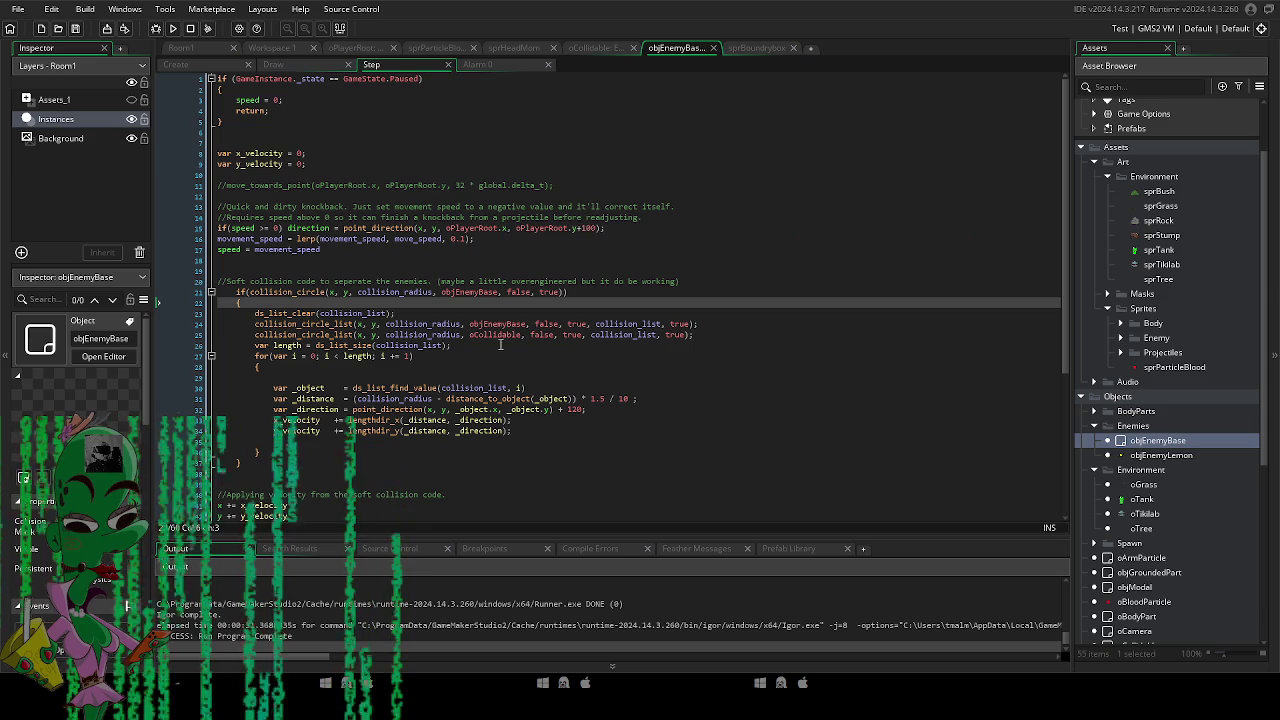
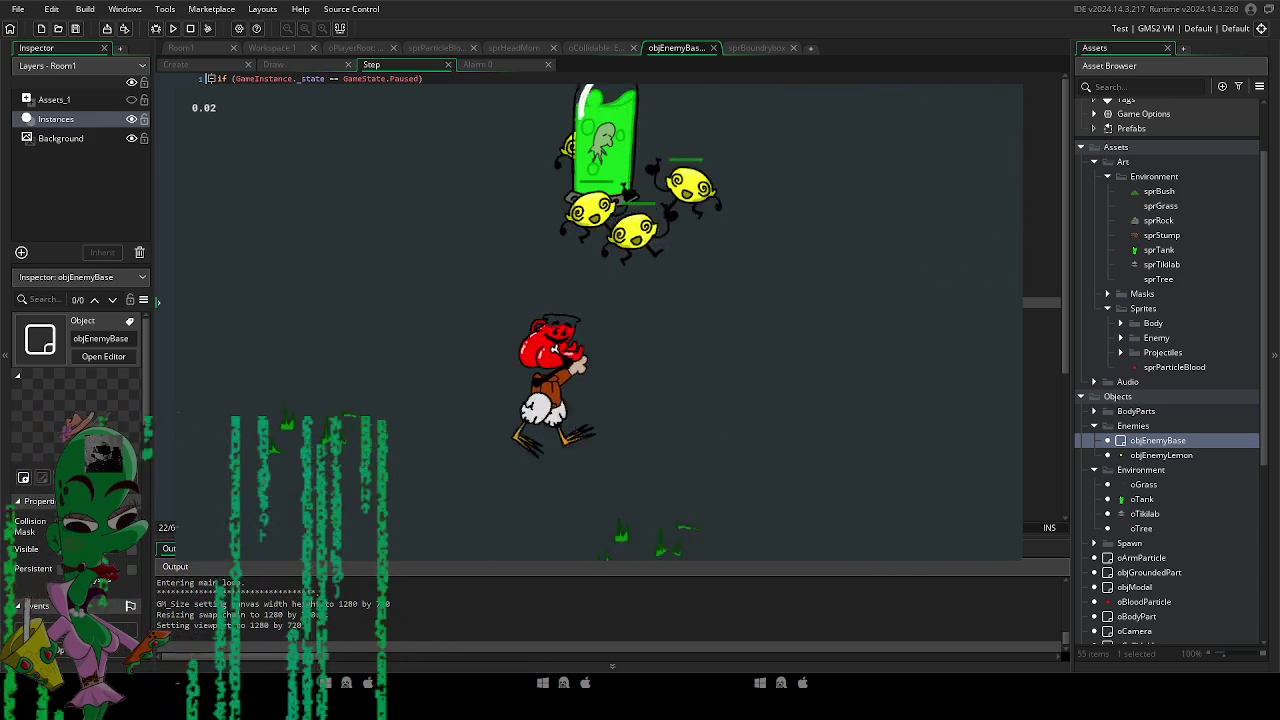
# Close the running game and review the enemy separation code in the Step event.
pyautogui.press('Escape')
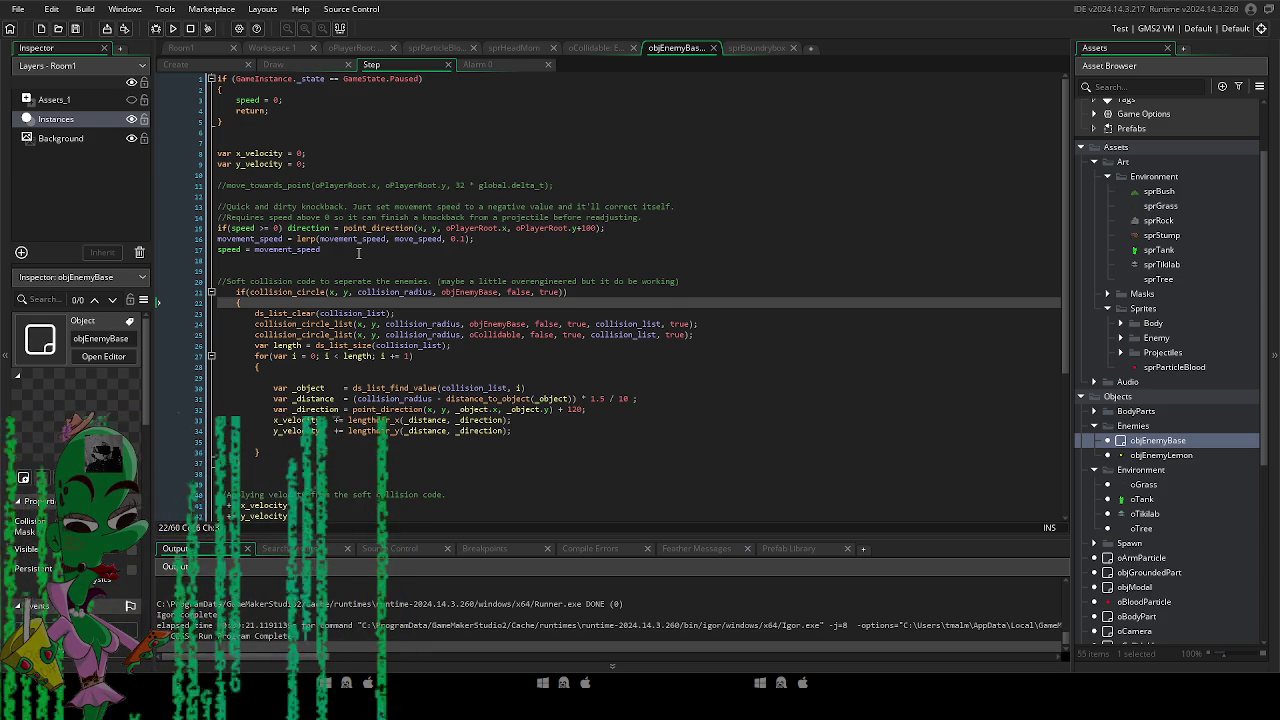
pyautogui.scroll(-7, 358, 253)
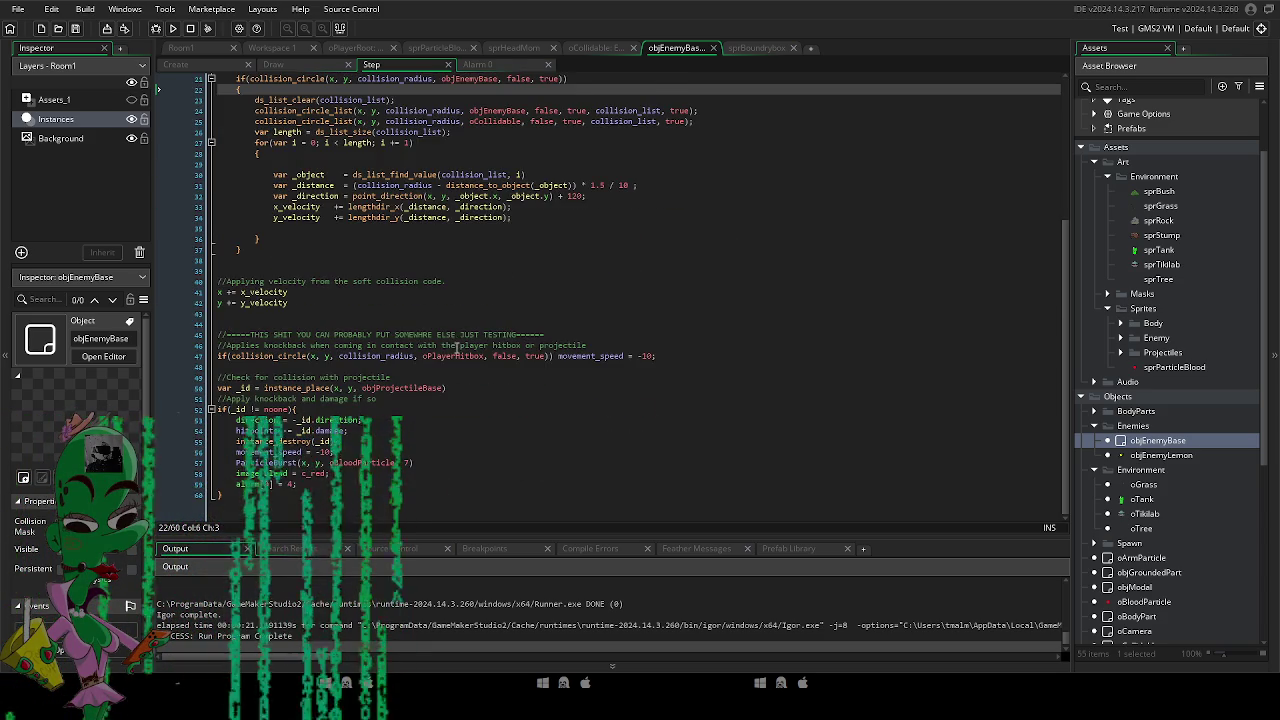
pyautogui.scroll(7, 457, 348)
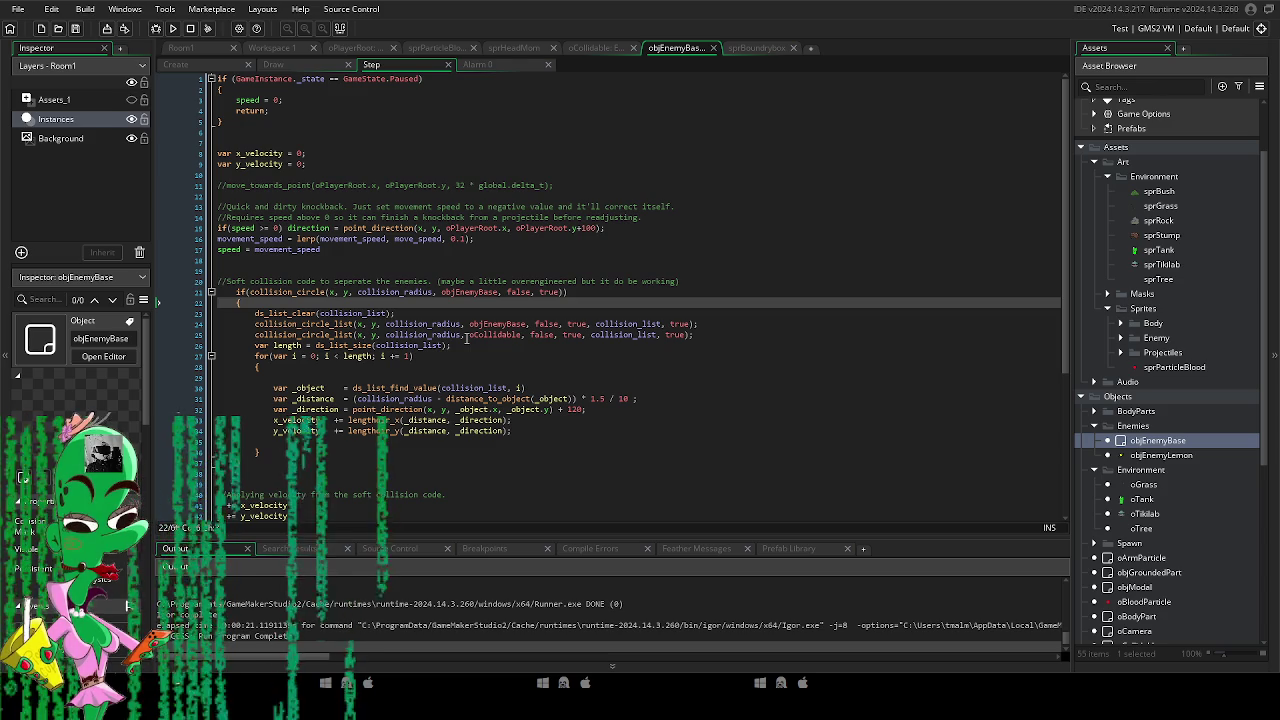
# Playtest the lemon separation again, then stop the game and return to the loop code.
pyautogui.click(170, 30)
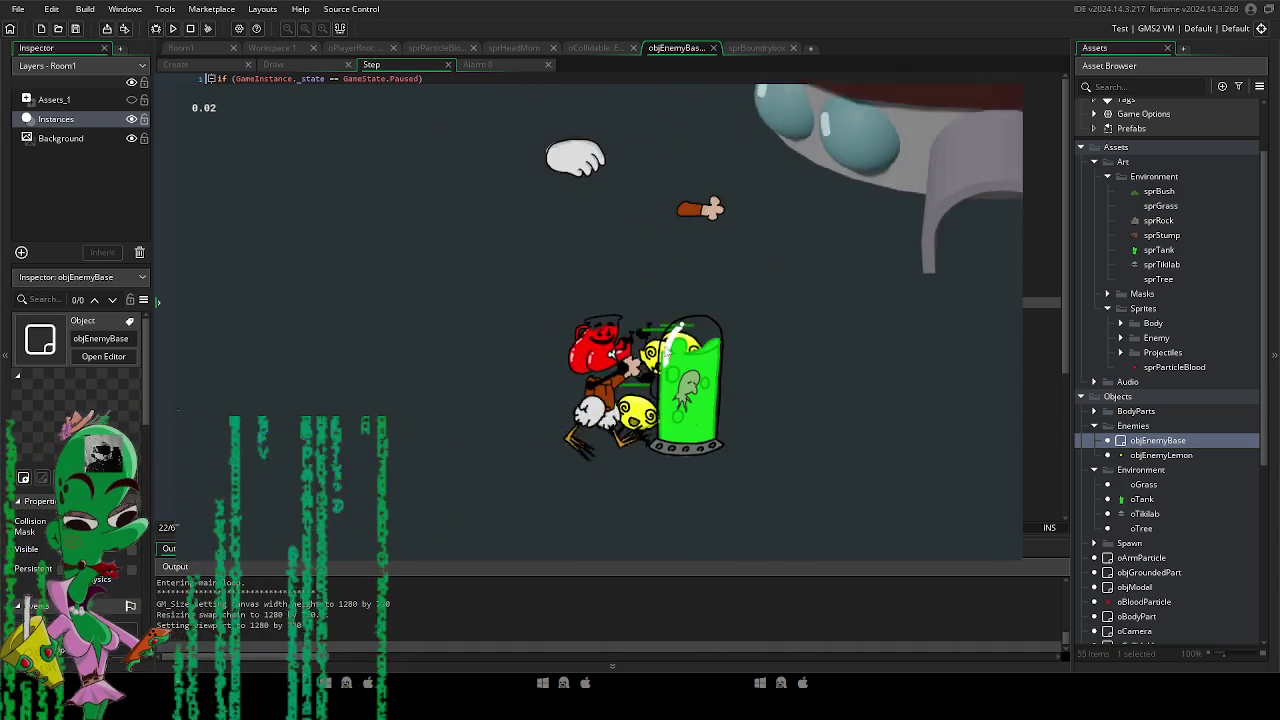
pyautogui.press('Escape')
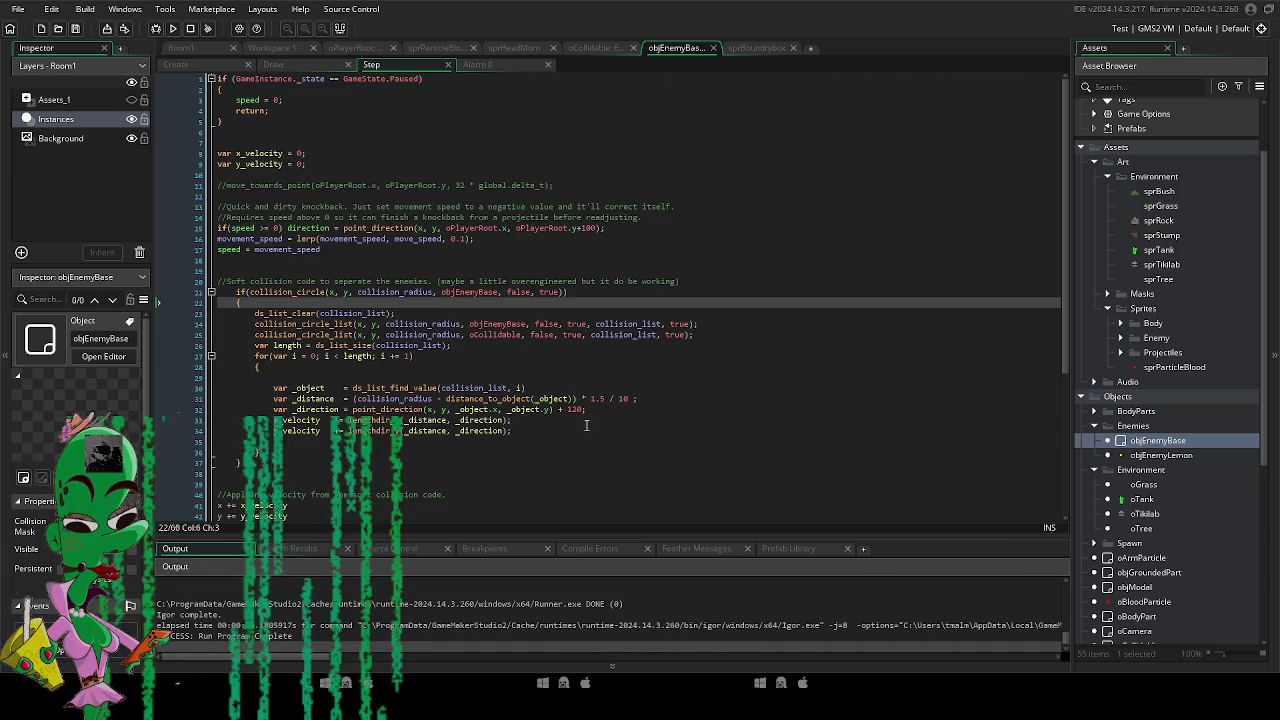
pyautogui.click(567, 366)
pyautogui.moveTo(268, 335)
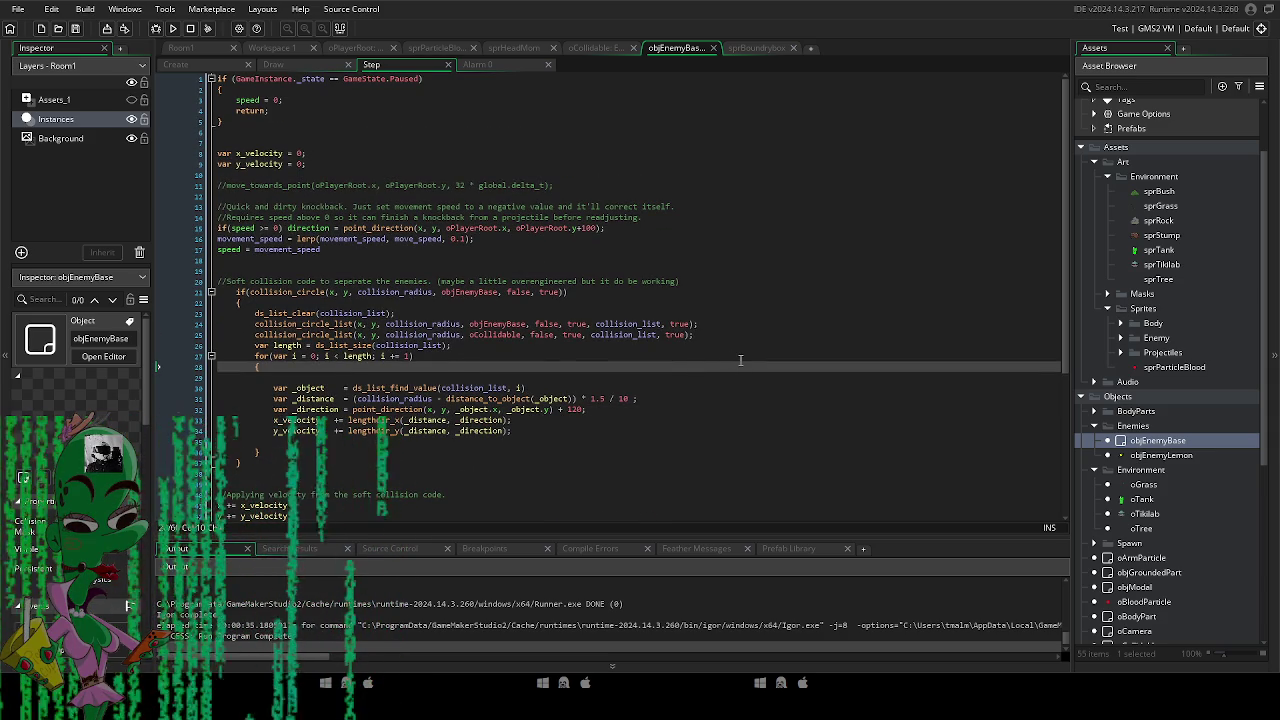
pyautogui.scroll(-2, 741, 360)
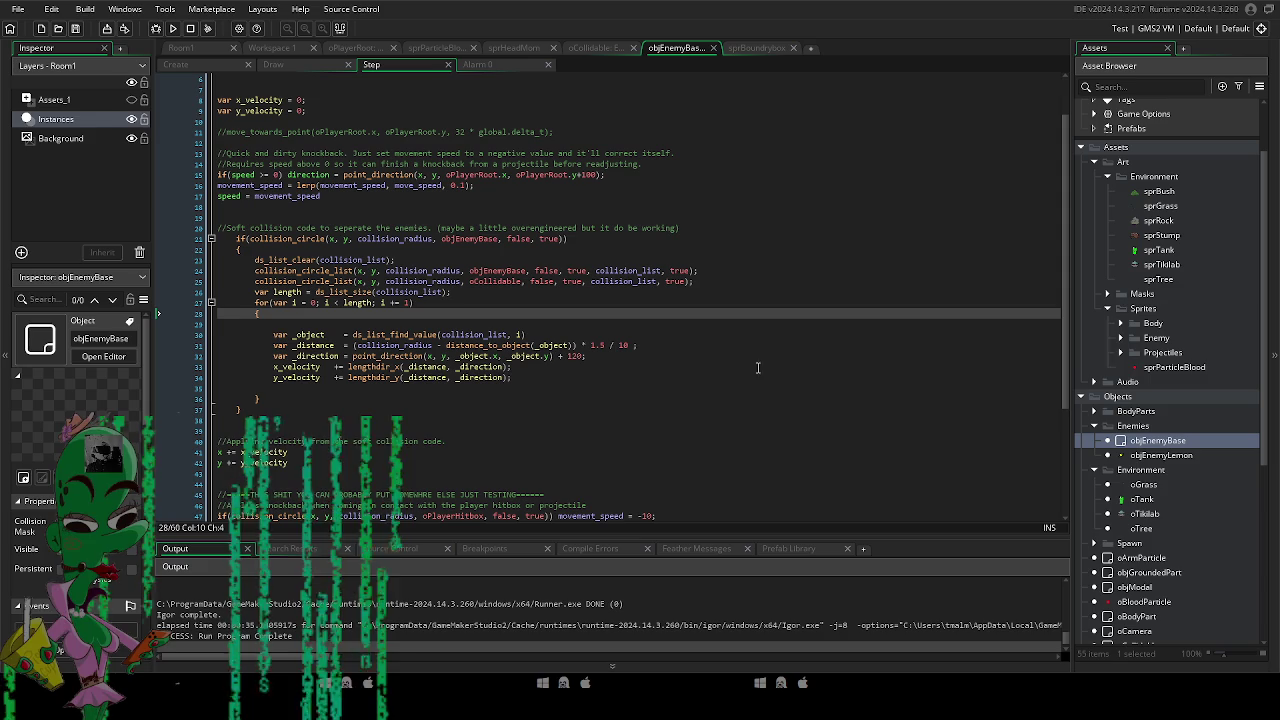
pyautogui.doubleClick(1153, 498)
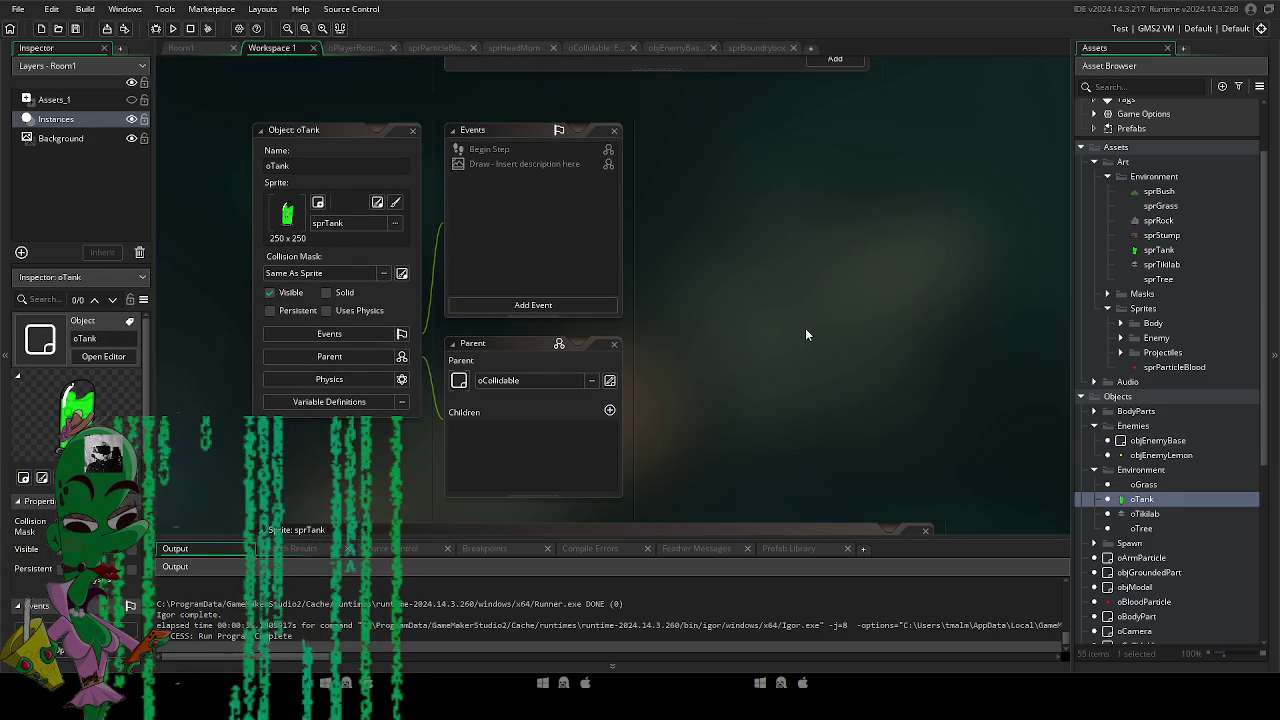
pyautogui.doubleClick(1174, 254)
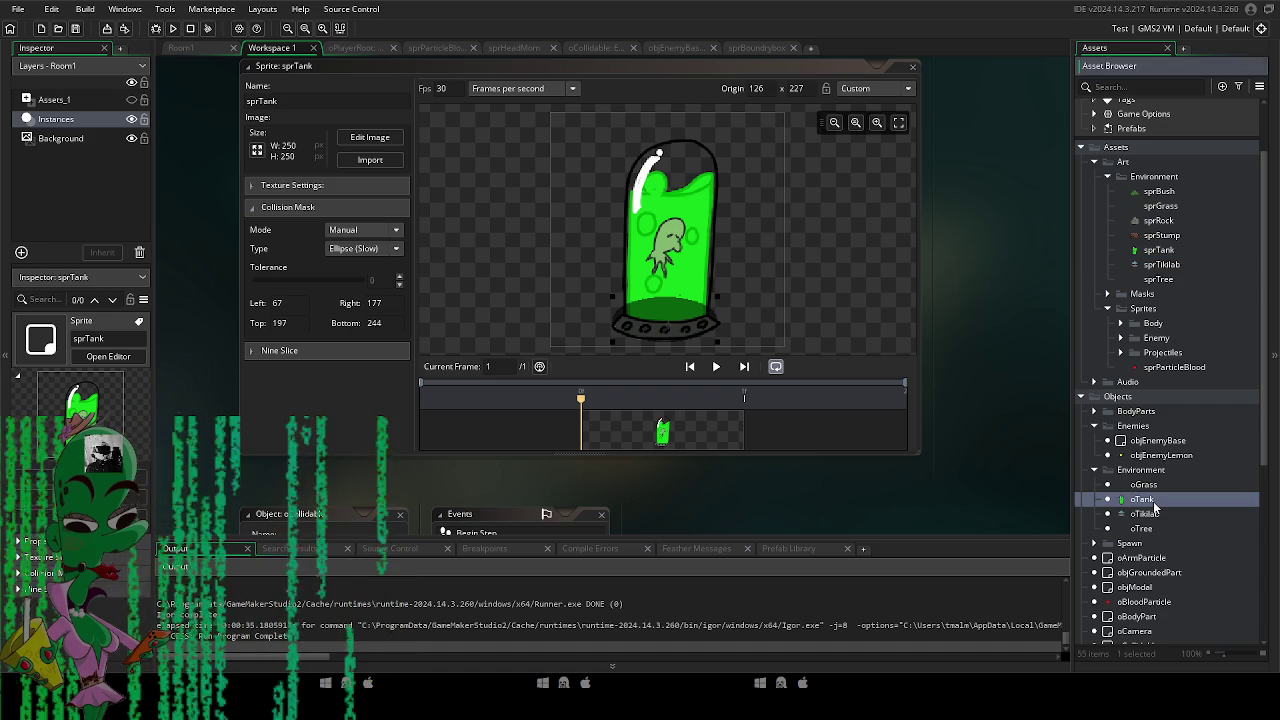
pyautogui.doubleClick(1153, 500)
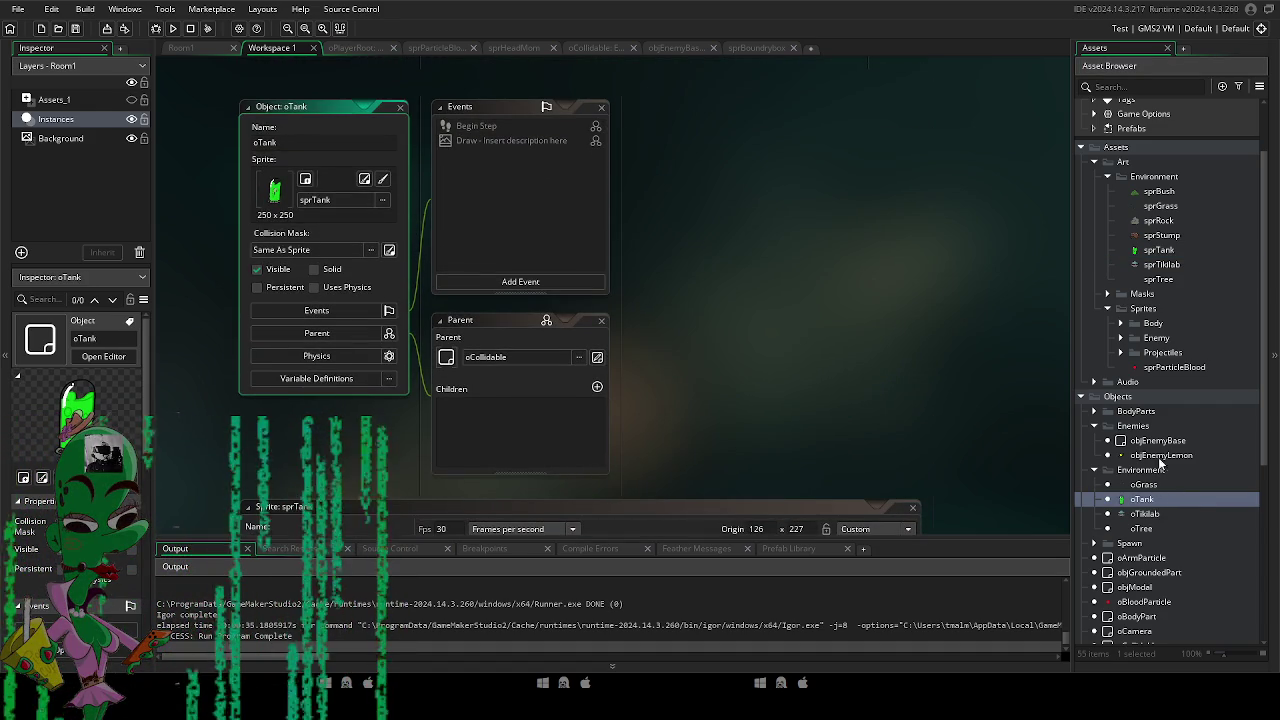
pyautogui.doubleClick(1157, 441)
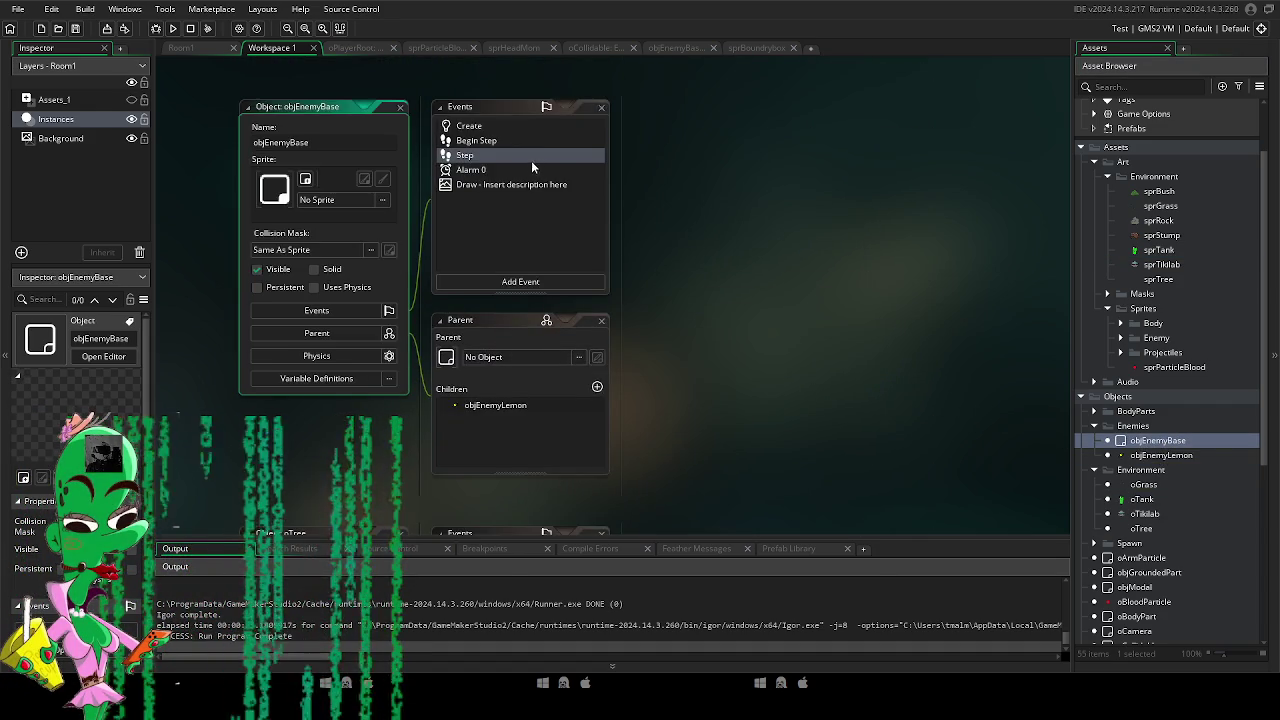
pyautogui.doubleClick(536, 158)
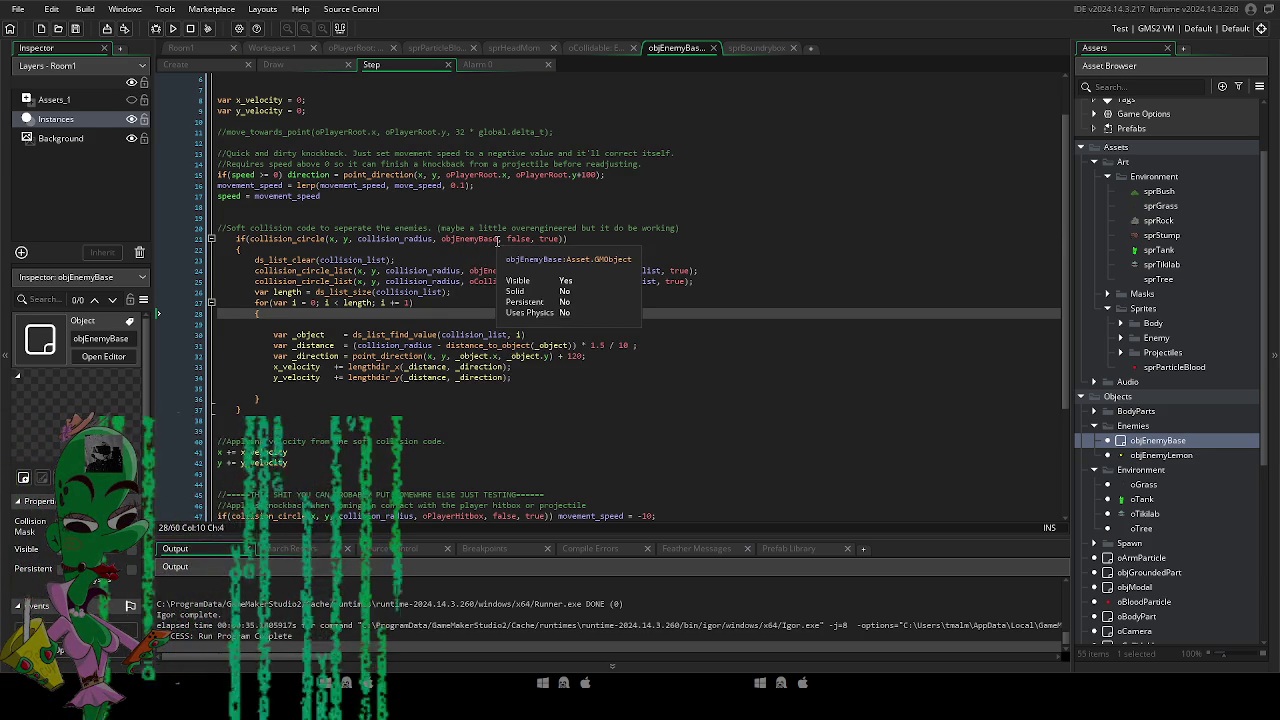
# Replace objEnemyBase with oCollidable as line 21's soft-collision target and save.
pyautogui.doubleClick(462, 241)
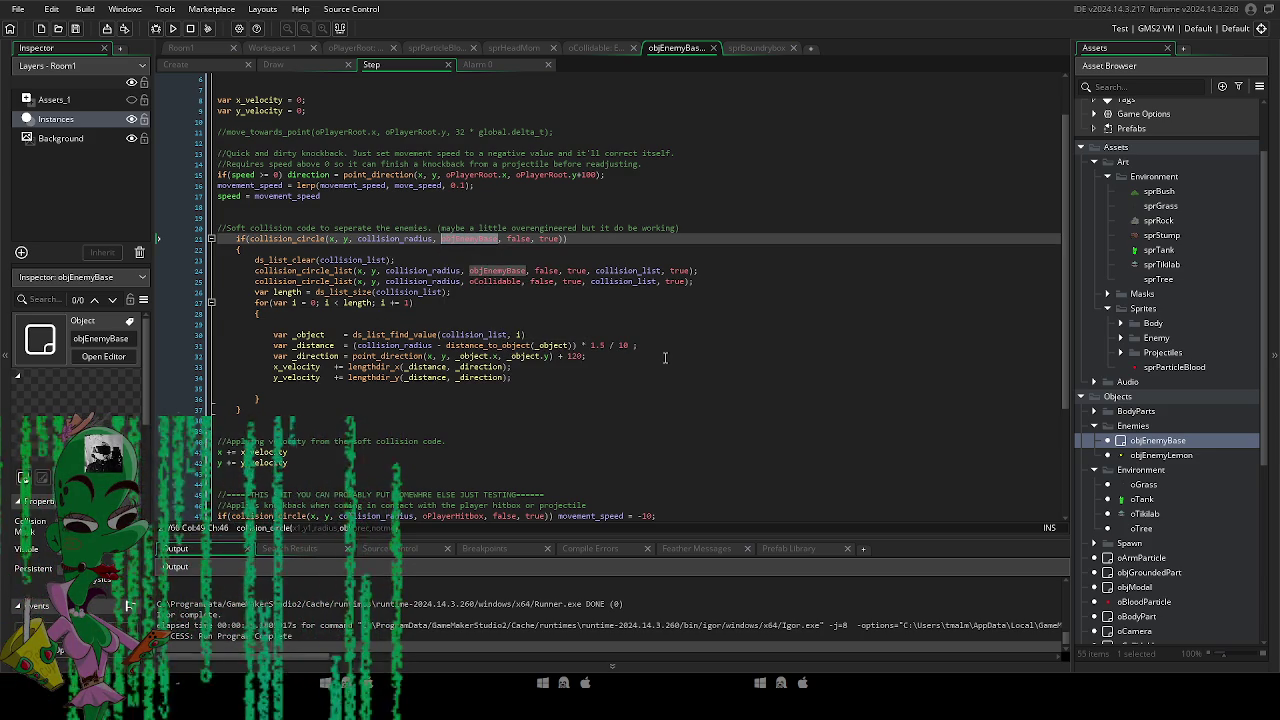
pyautogui.write('oCollible')
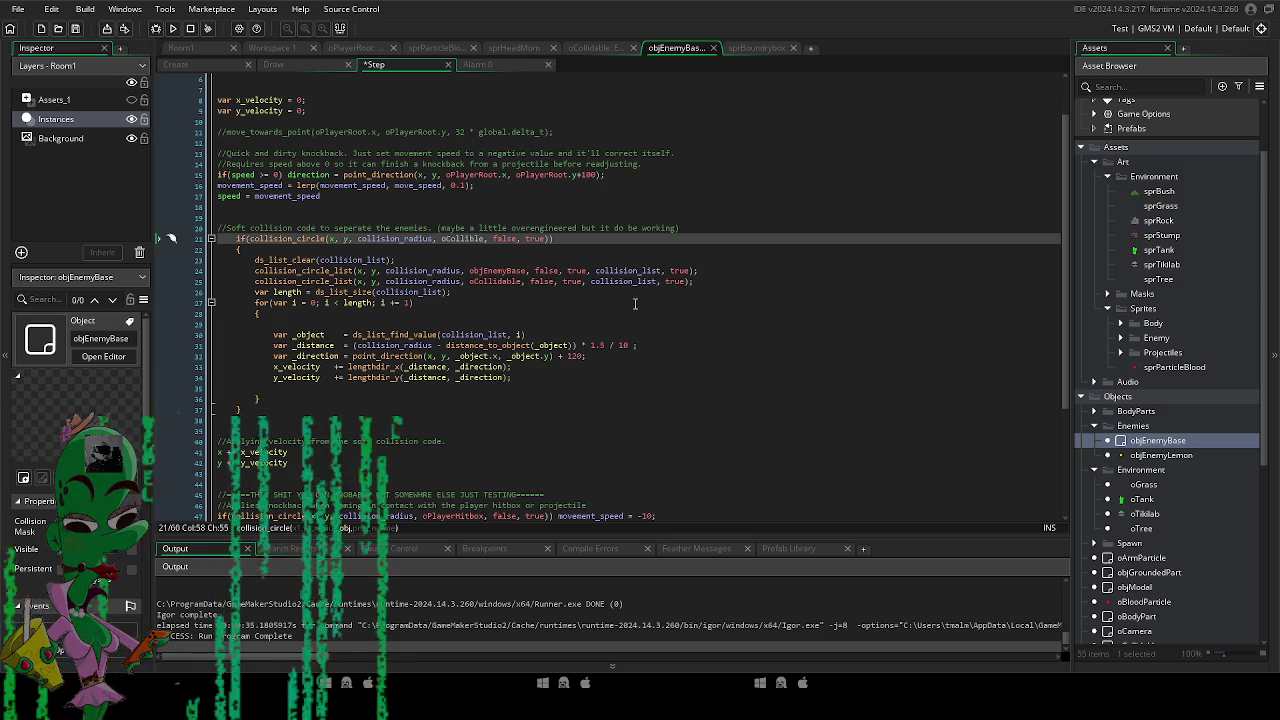
pyautogui.write('da')
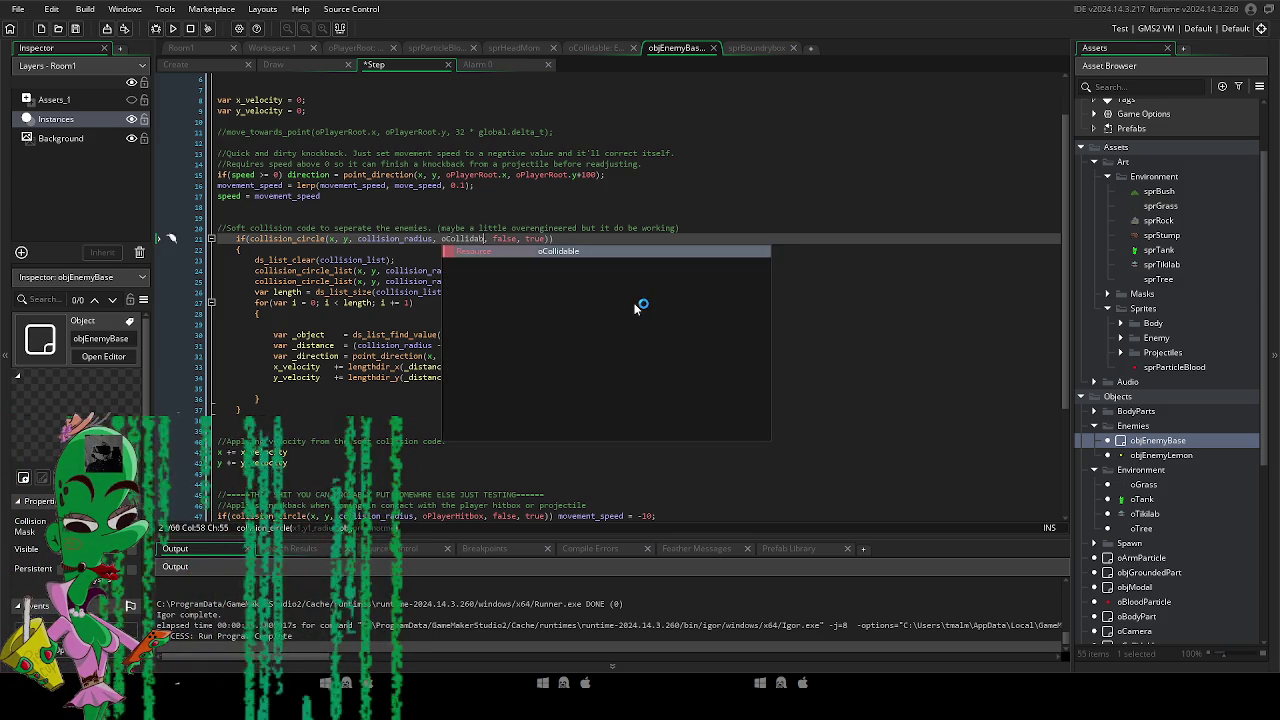
pyautogui.press('Return')
pyautogui.press('F4')
pyautogui.press('Escape')
pyautogui.press('Down')
pyautogui.press('Down')
# Playtest by walking the player left toward the tank, then close the game.
pyautogui.press('F5')
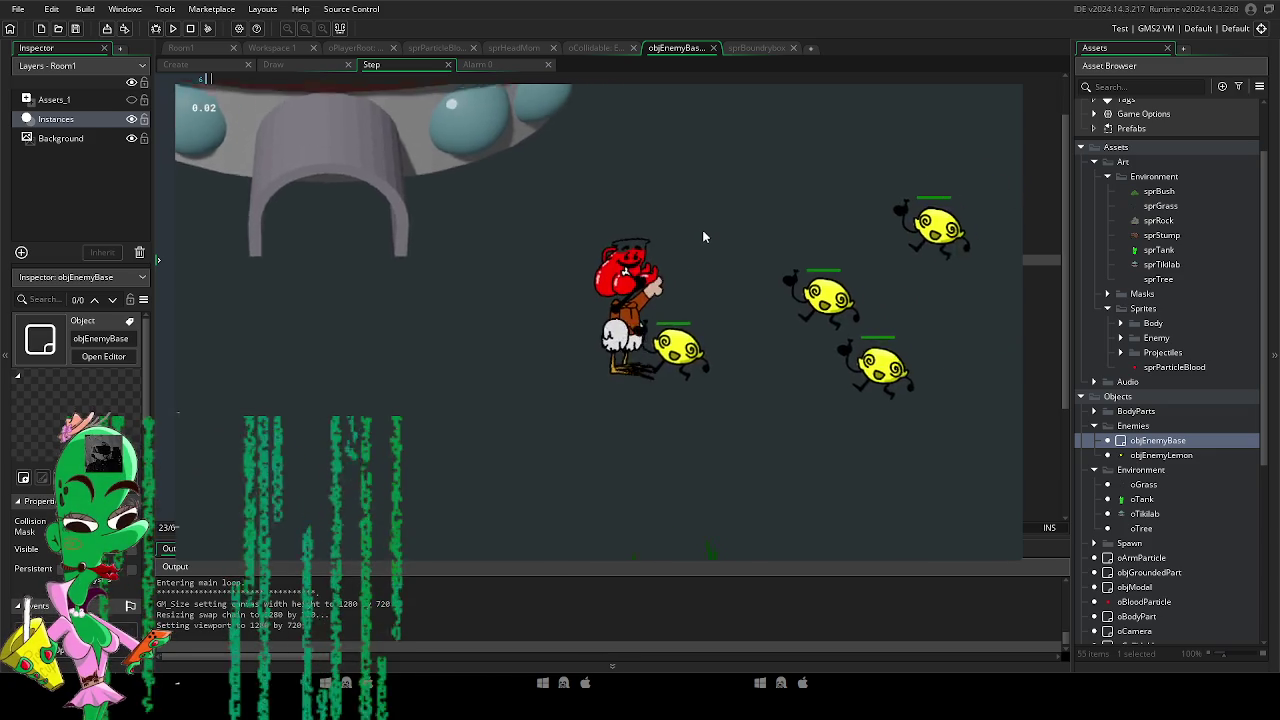
pyautogui.press('a')
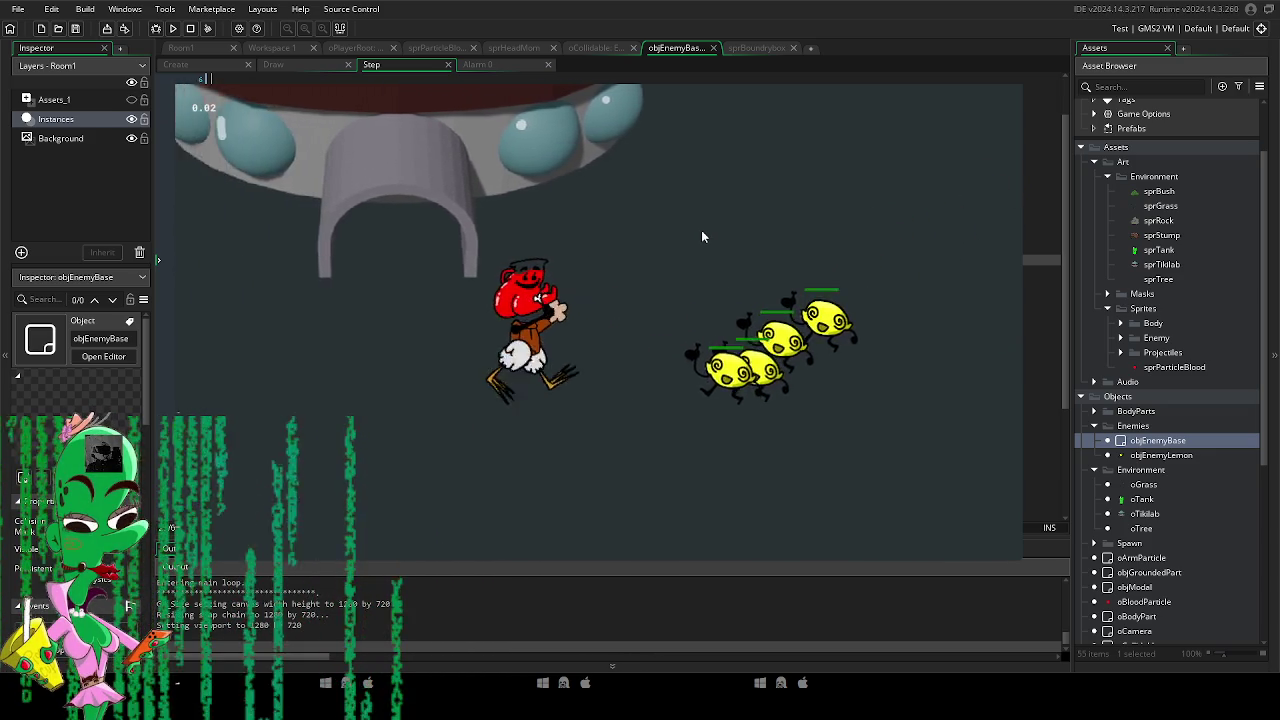
pyautogui.press('a')
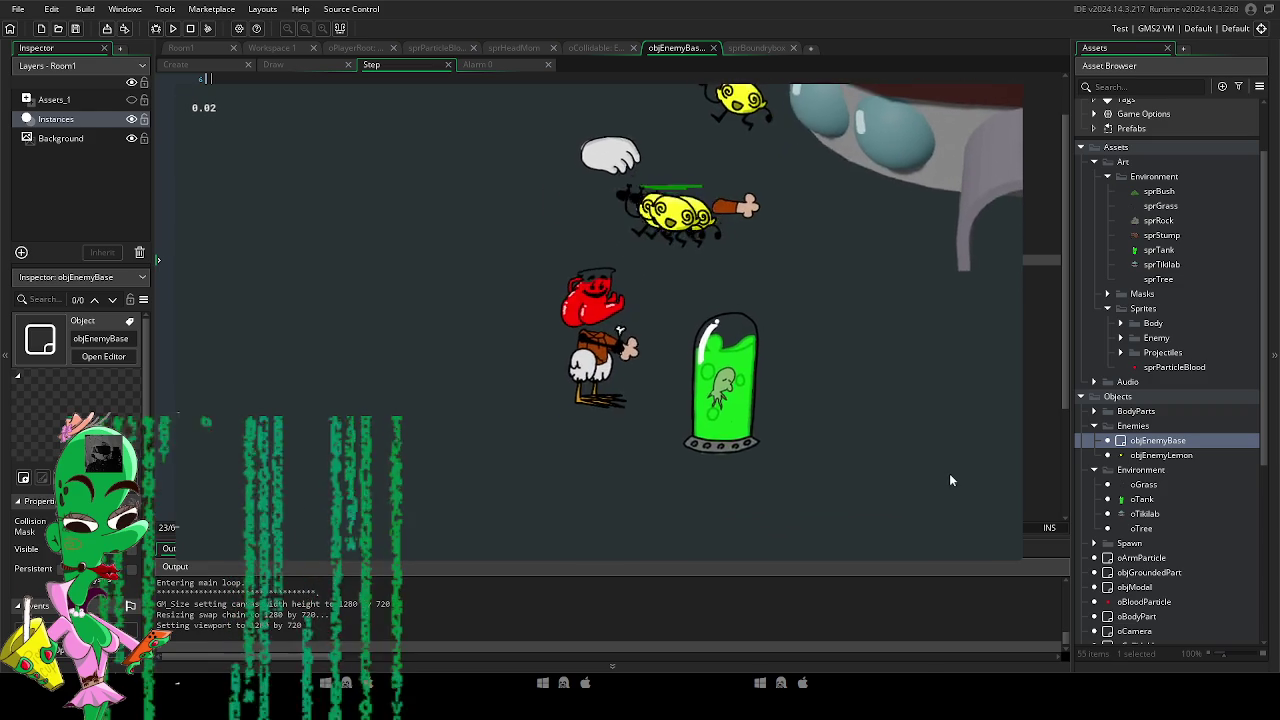
pyautogui.click(1020, 86)
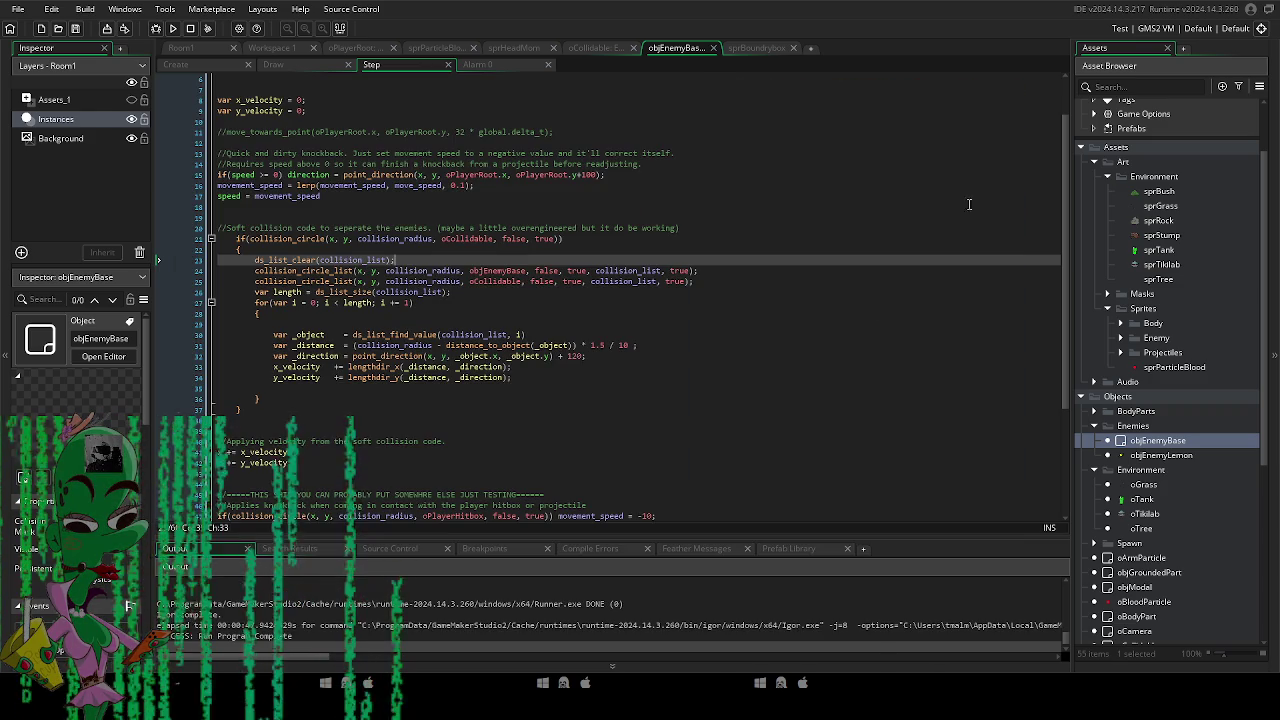
# Change line 21's collision target back from oCollidable to objEnemyBase.
pyautogui.click(493, 238)
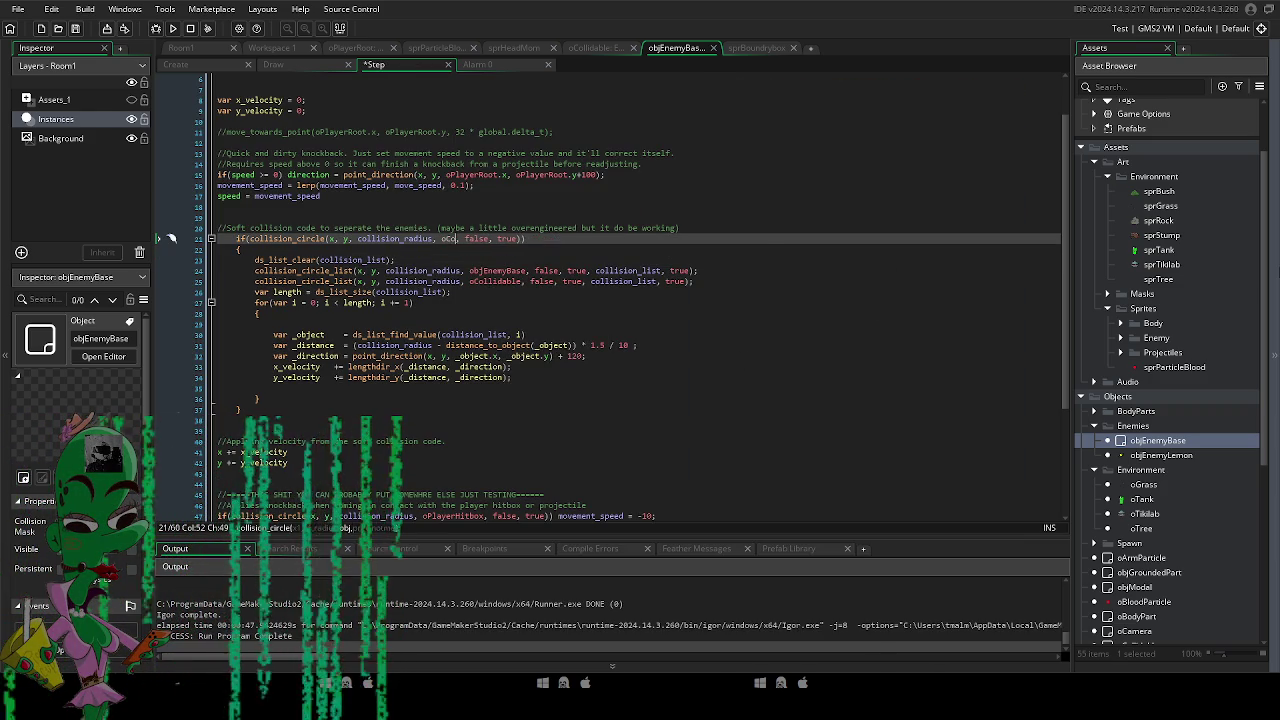
pyautogui.press('BackSpace')
pyautogui.press('BackSpace')
pyautogui.click(771, 187)
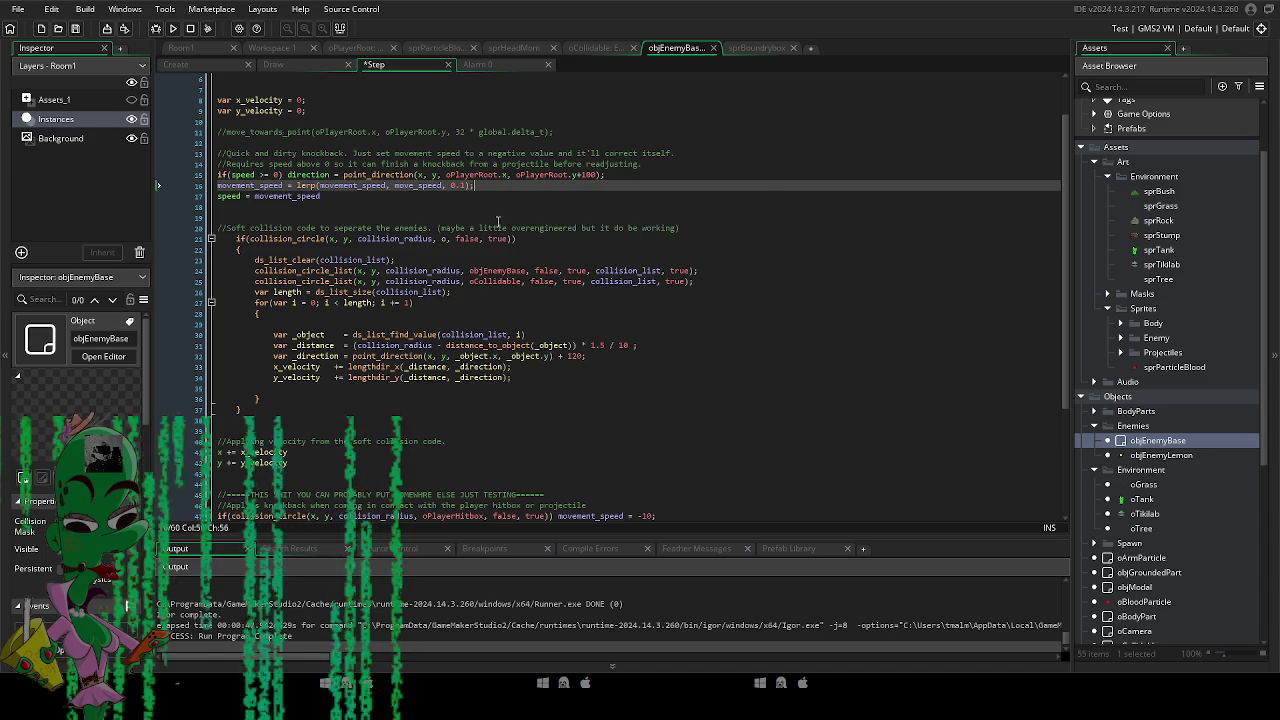
pyautogui.click(443, 238)
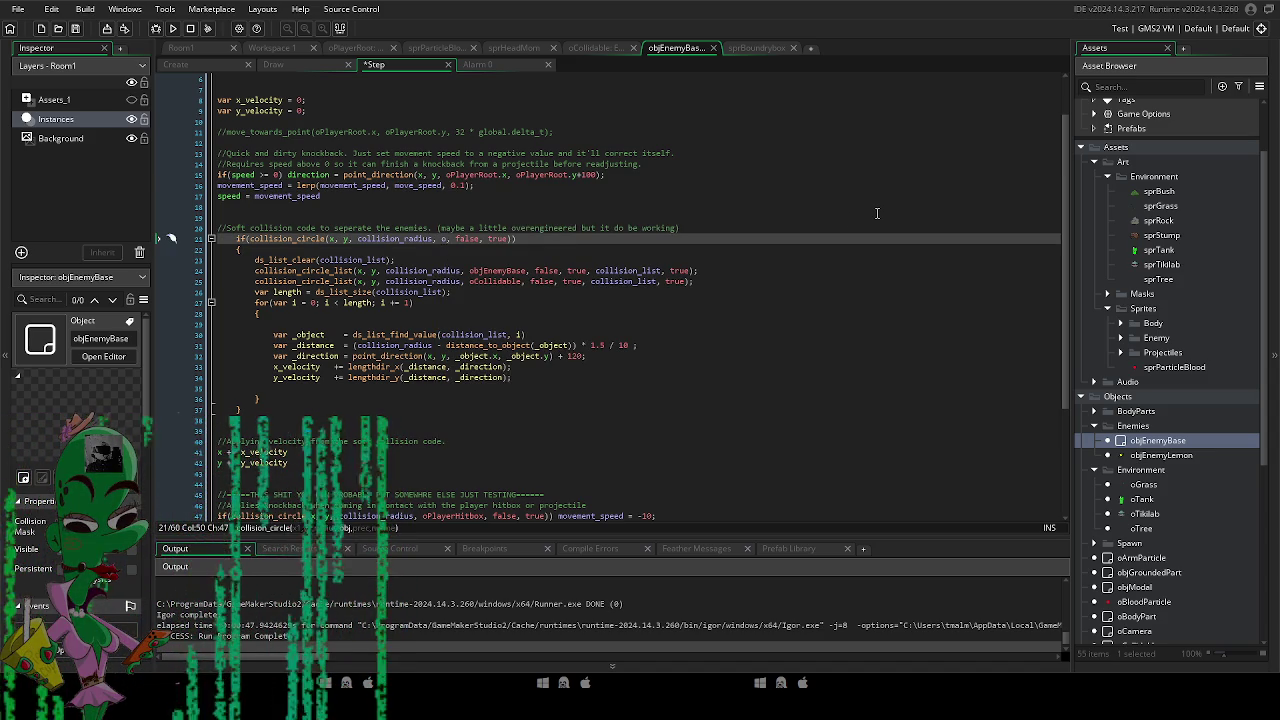
pyautogui.write('bjEnemy')
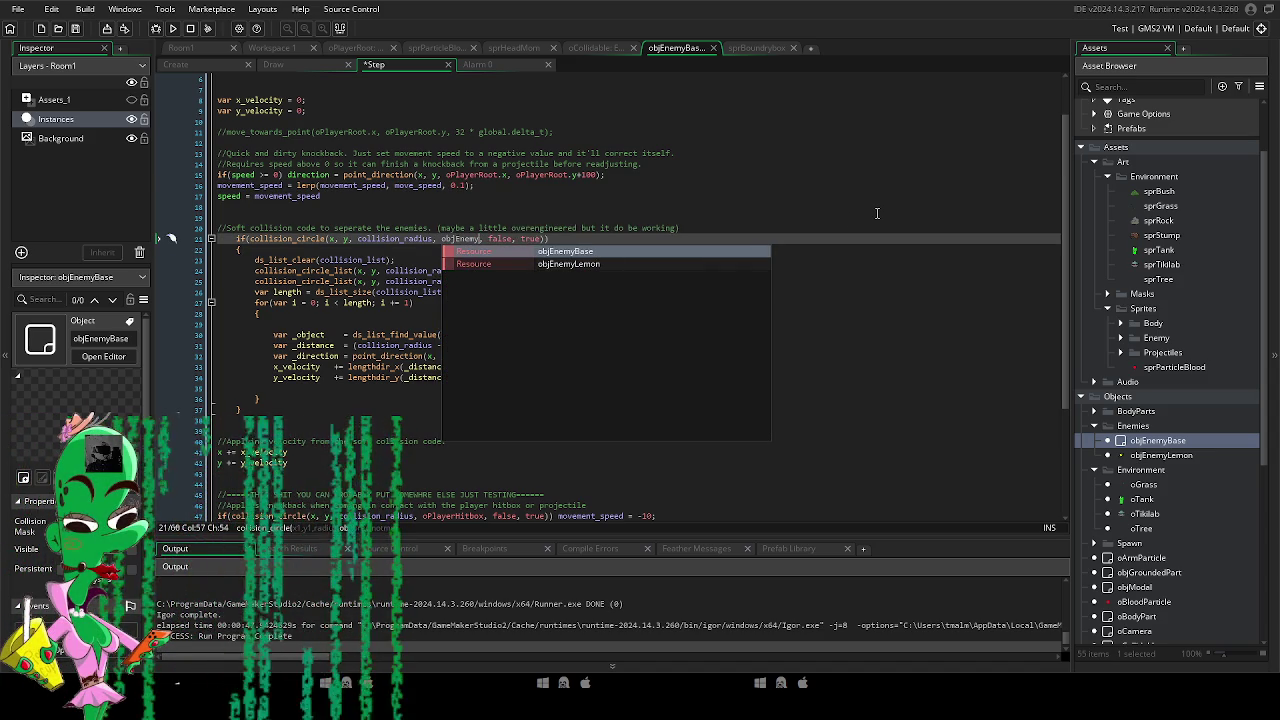
pyautogui.press('Return')
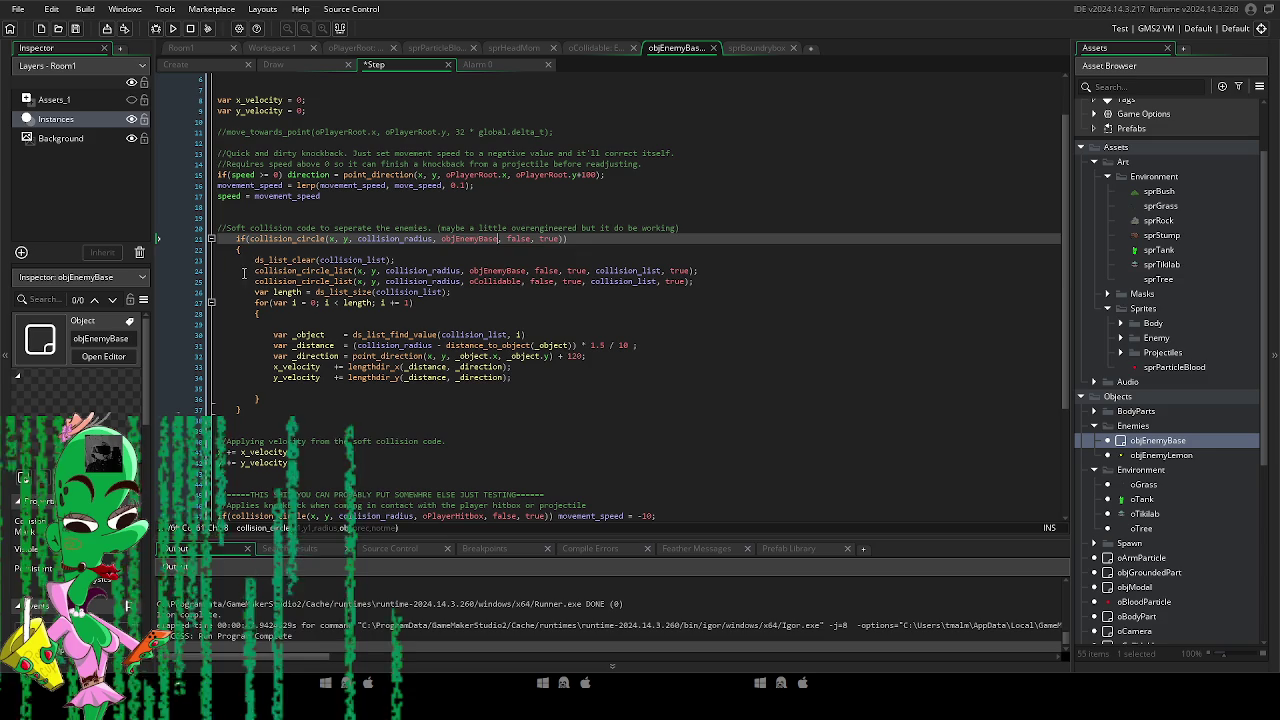
# Comment out line 25 with //, then select the Tiki Labs UFO instance in Room1.
pyautogui.click(285, 281)
pyautogui.write('//')
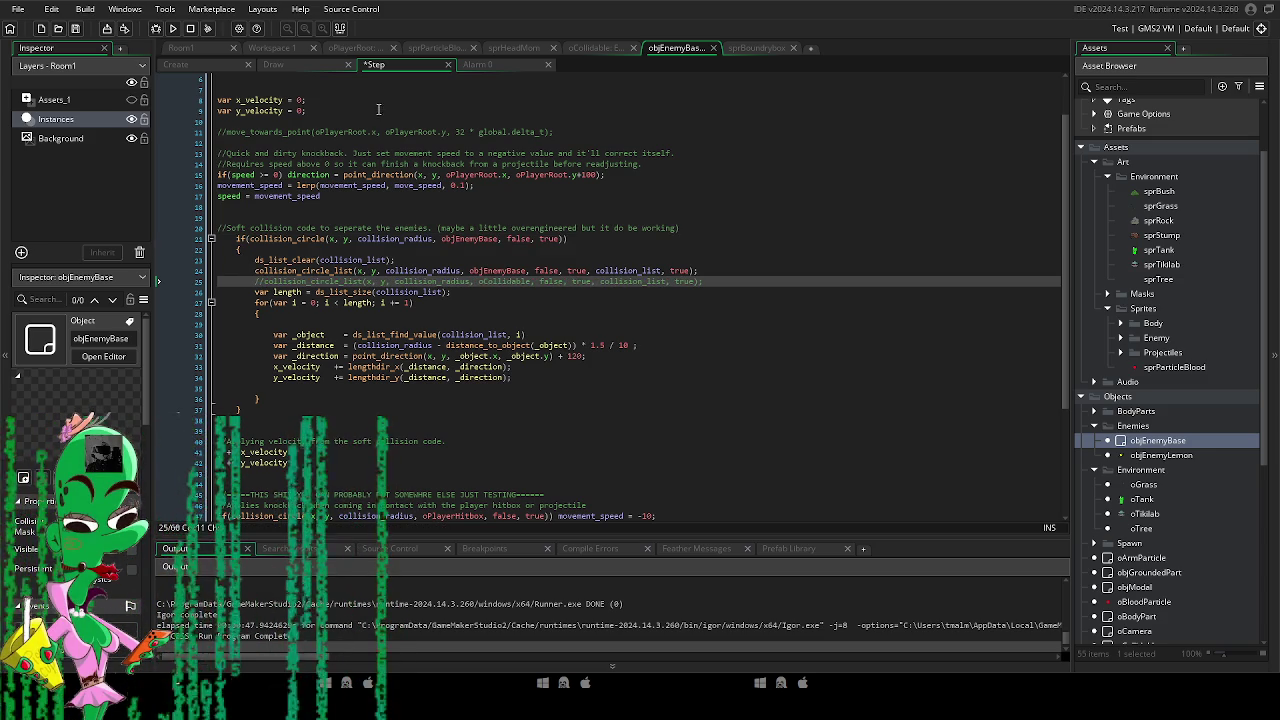
pyautogui.click(182, 49)
pyautogui.click(617, 189)
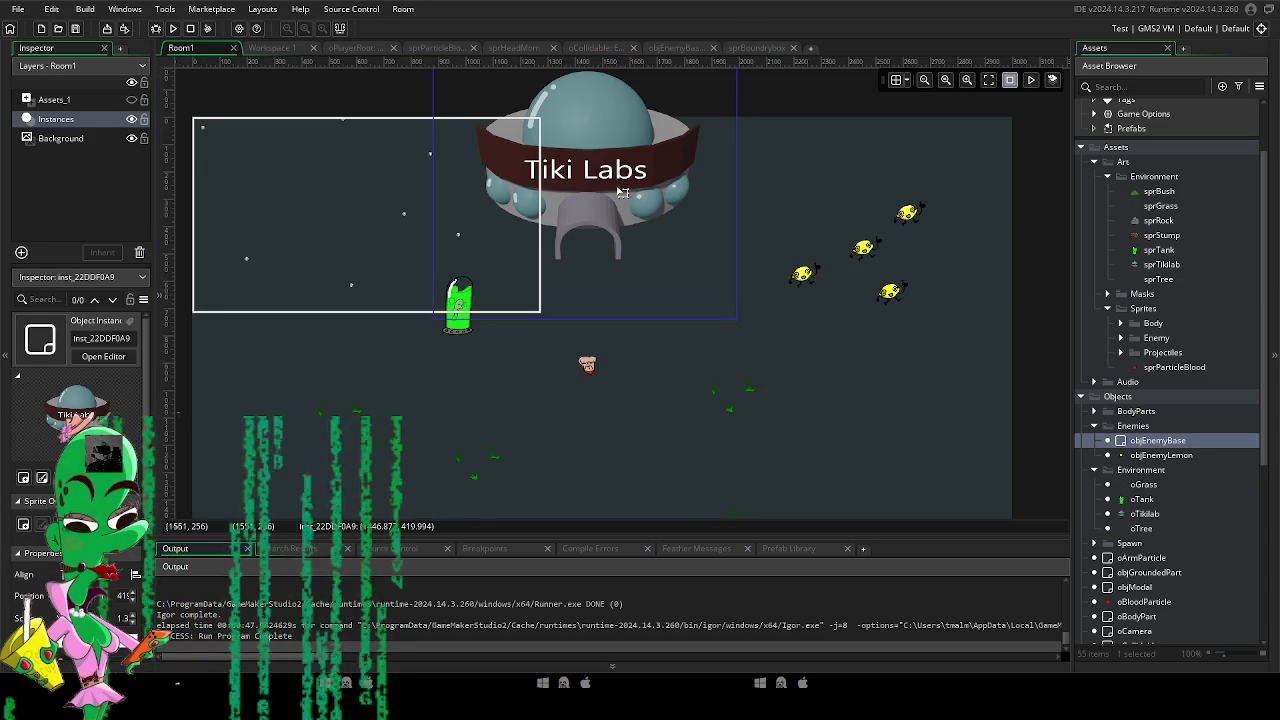
# Delete the Tiki Labs UFO and move the tank up-right onto the rectangle's right edge.
pyautogui.press('Delete')
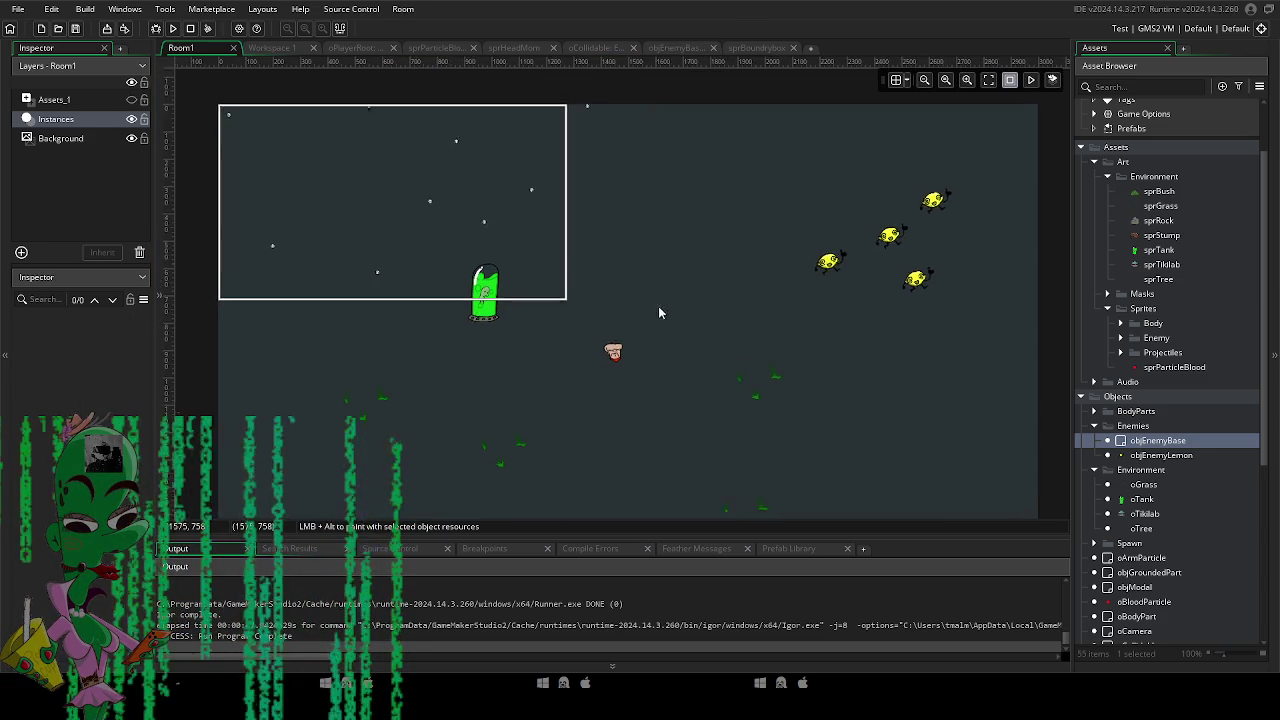
pyautogui.moveTo(510, 288); pyautogui.dragTo(591, 222)
pyautogui.click(649, 257)
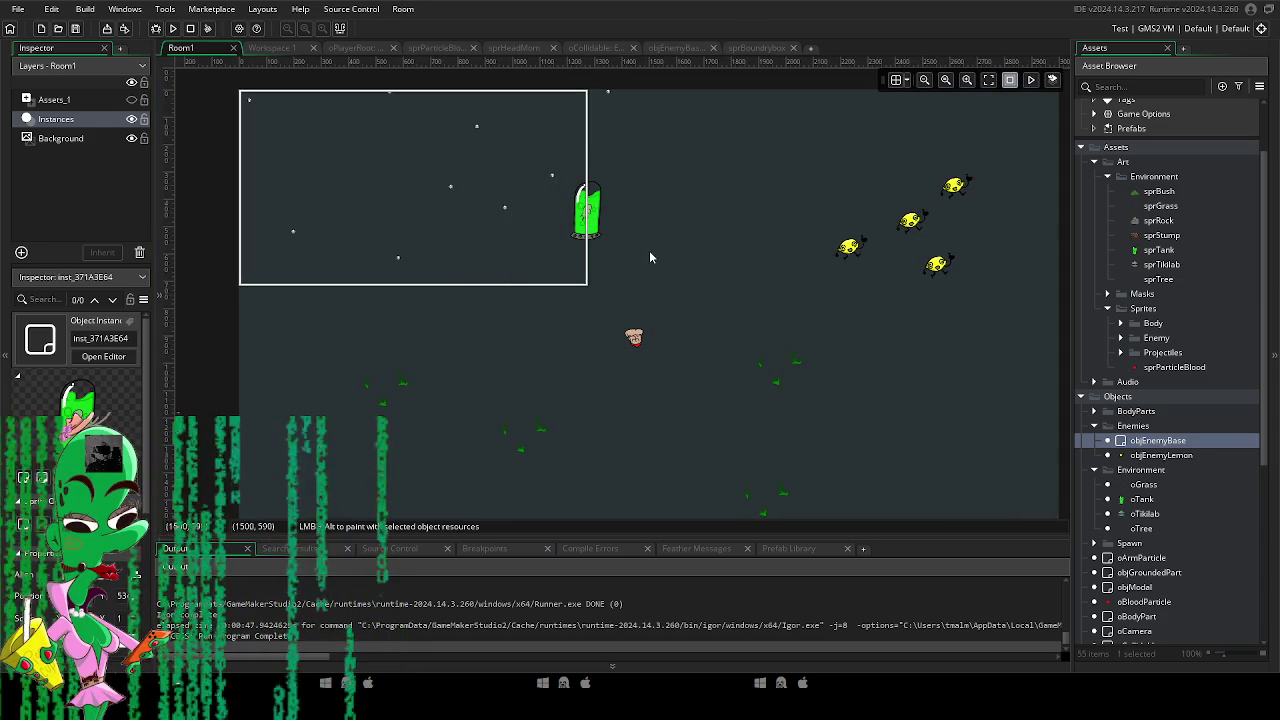
pyautogui.moveTo(617, 271); pyautogui.dragTo(629, 312)
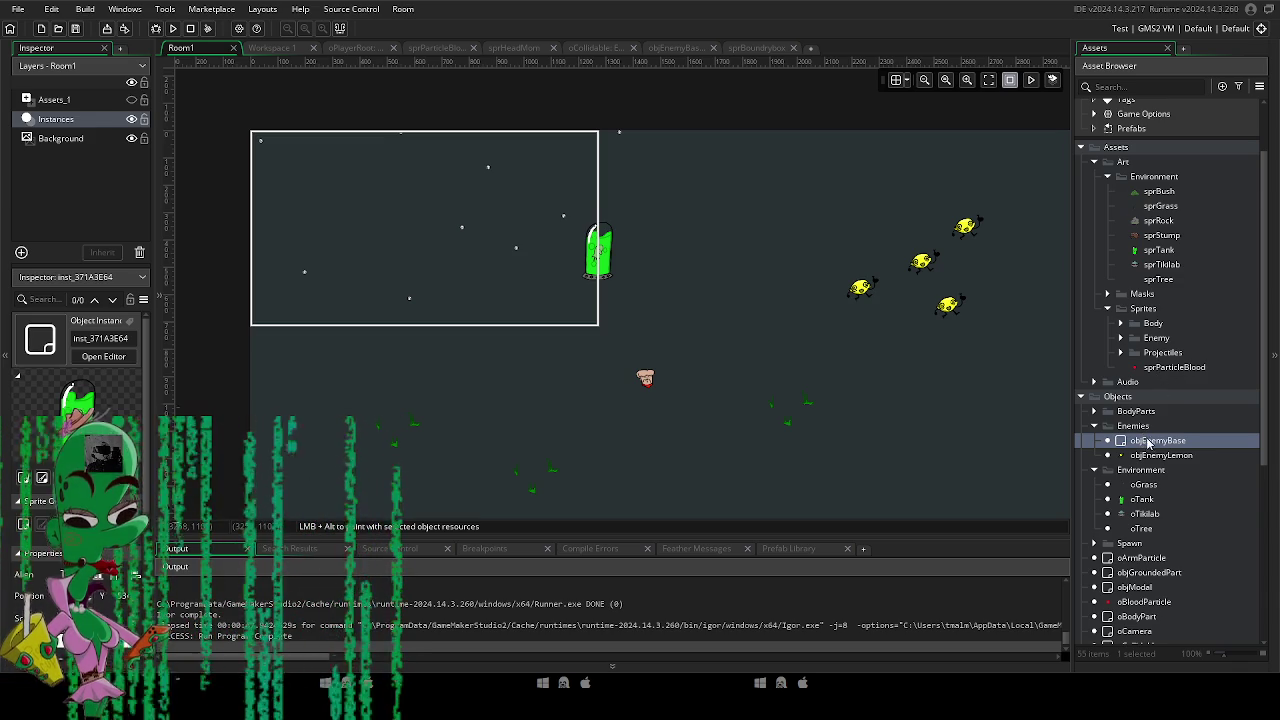
pyautogui.scroll(-3, 1160, 455)
pyautogui.click(1124, 312)
# Create a new object named oBoundryBox in the Objects folder.
pyautogui.rightClick(1124, 312)
pyautogui.moveTo(1140, 316)
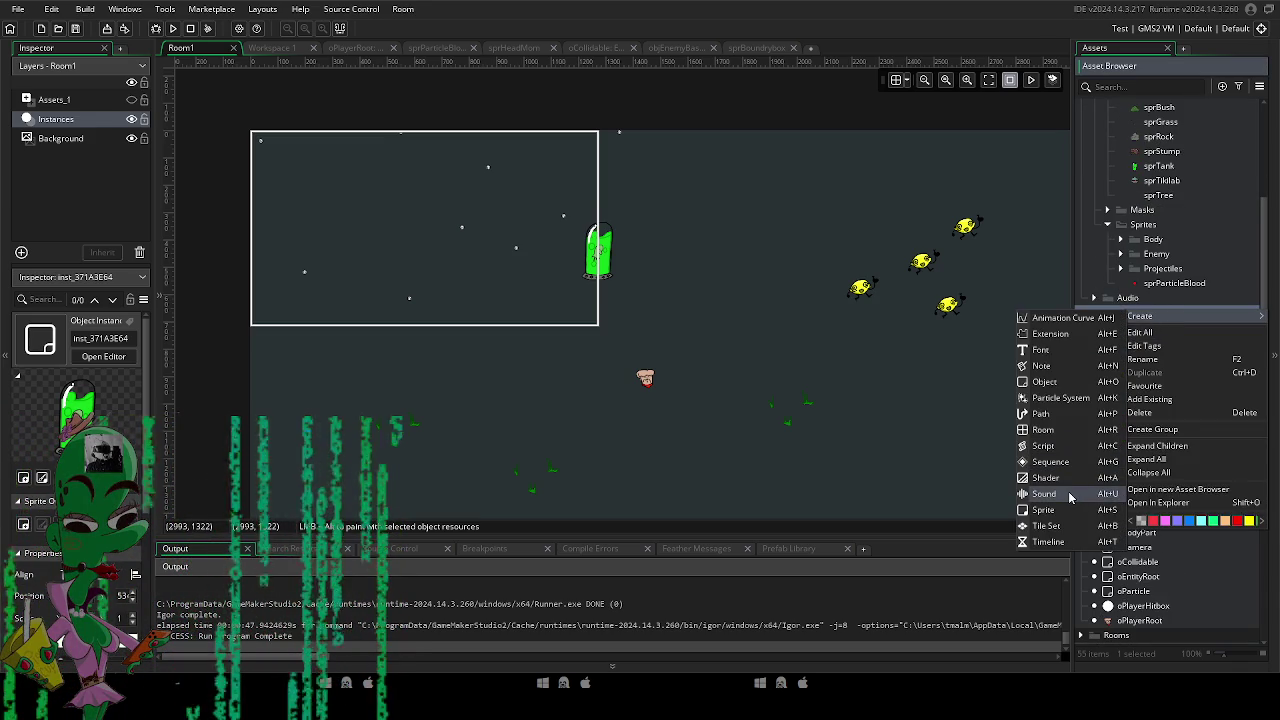
pyautogui.click(1076, 386)
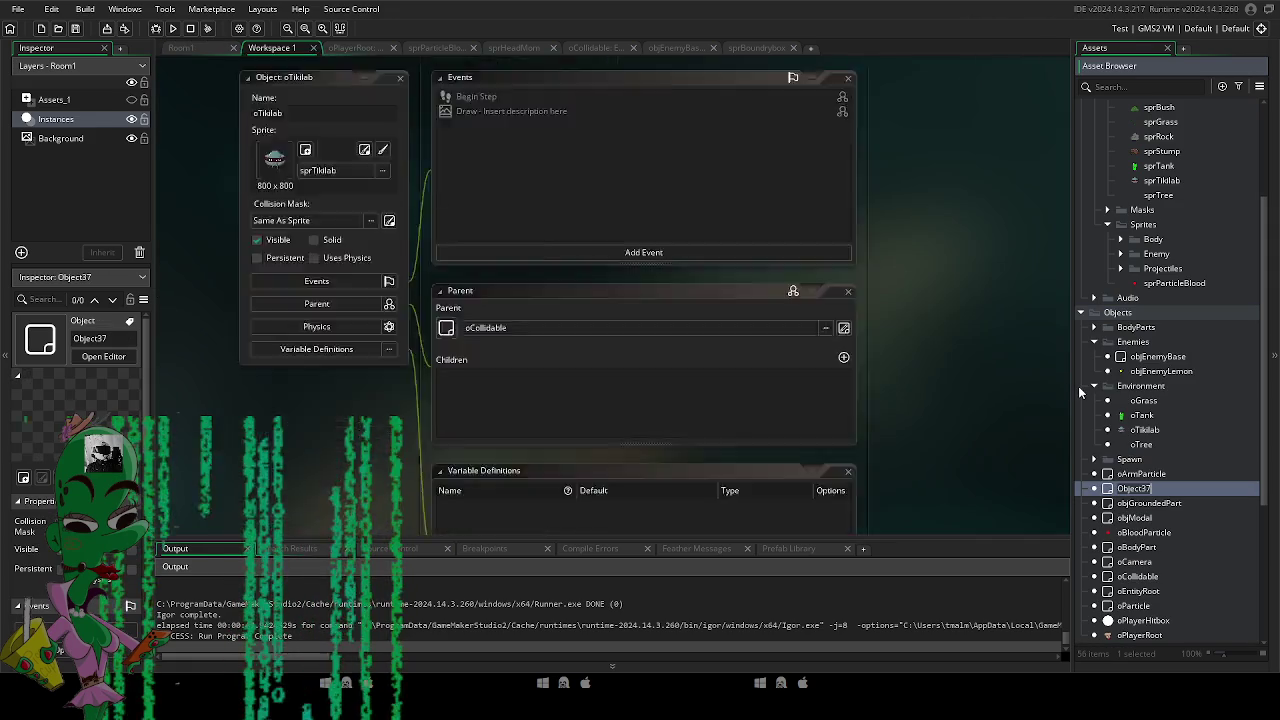
pyautogui.write('oBoundryBox')
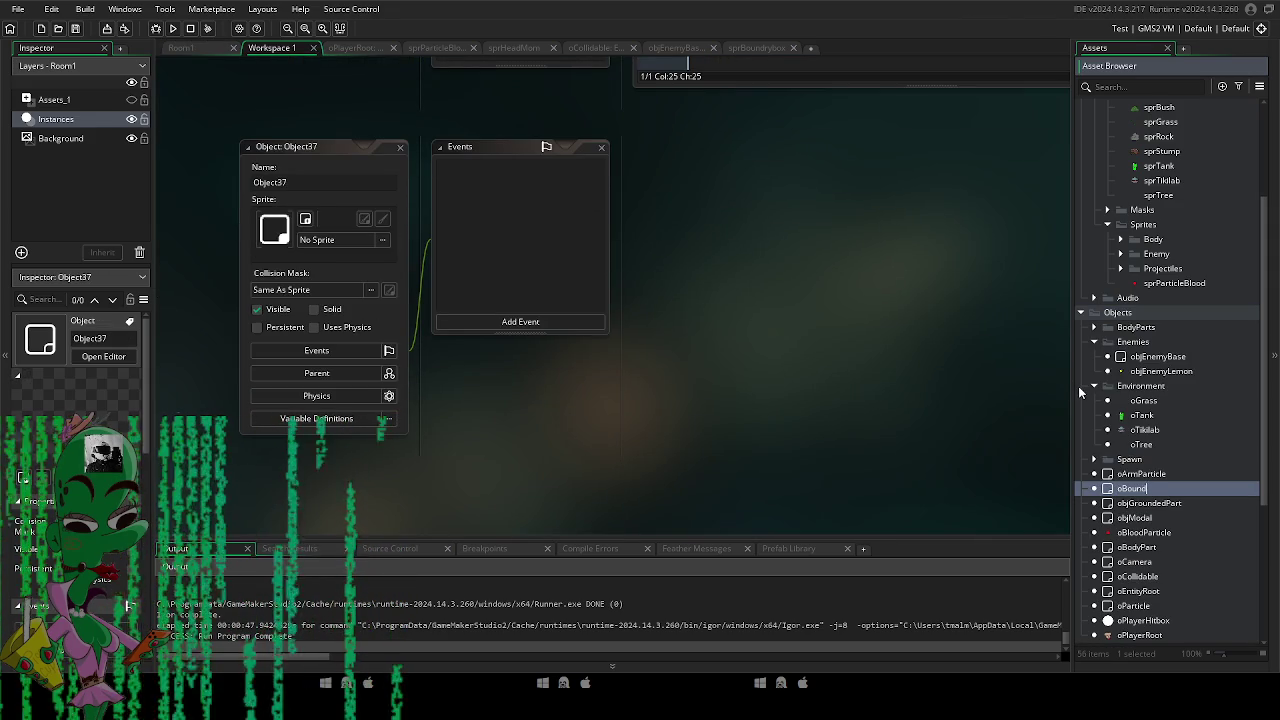
pyautogui.press('Return')
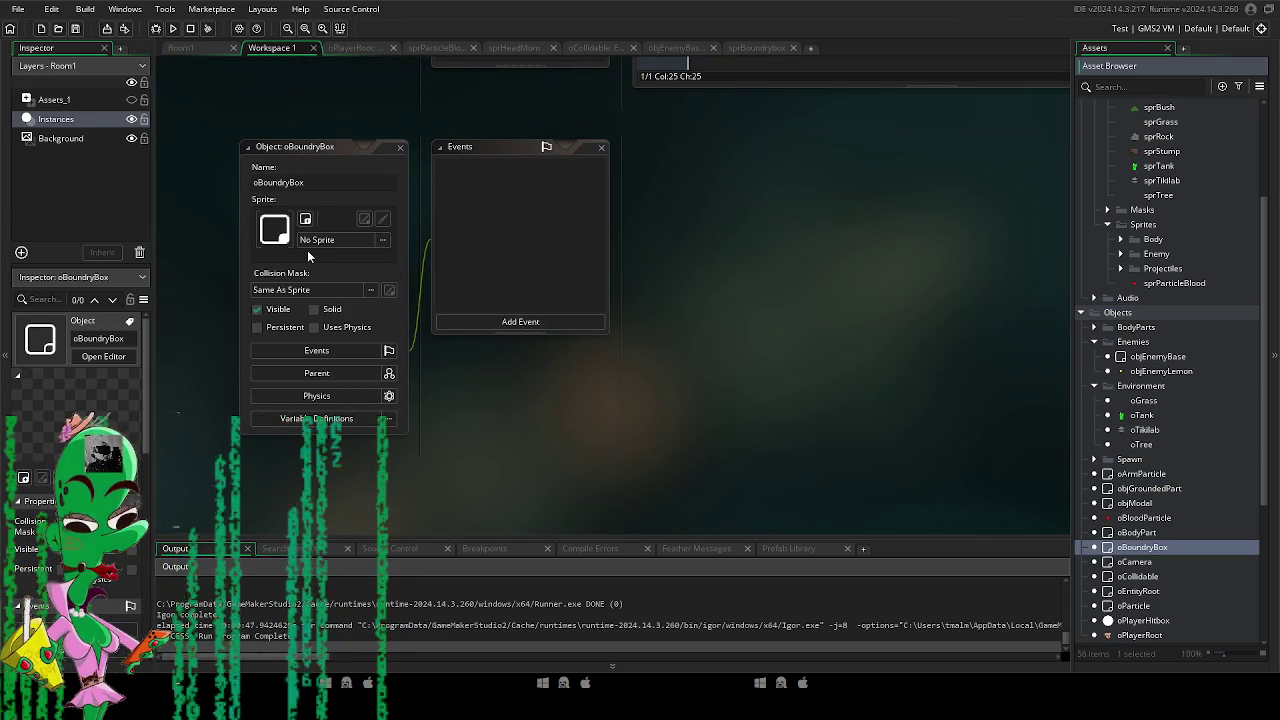
# Assign the red sprBoundrybox sprite from Assets > Art > Masks to oBoundryBox.
pyautogui.click(318, 240)
pyautogui.doubleClick(472, 265)
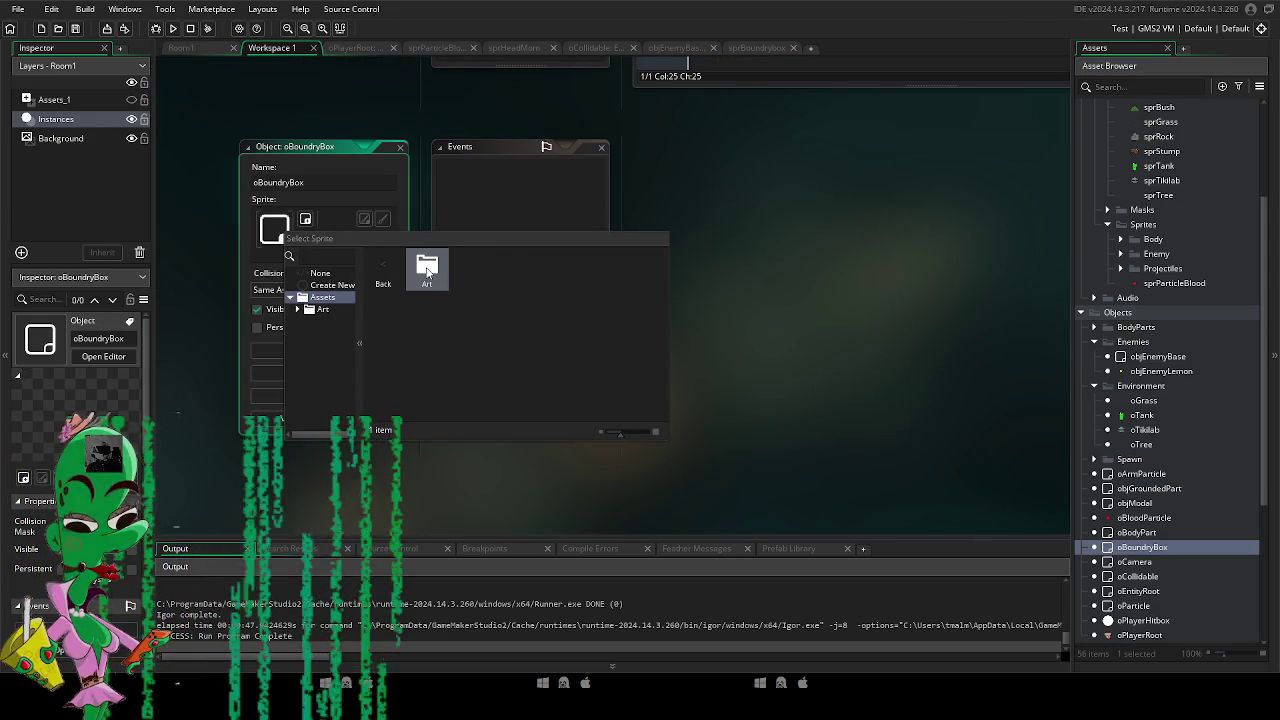
pyautogui.doubleClick(428, 268)
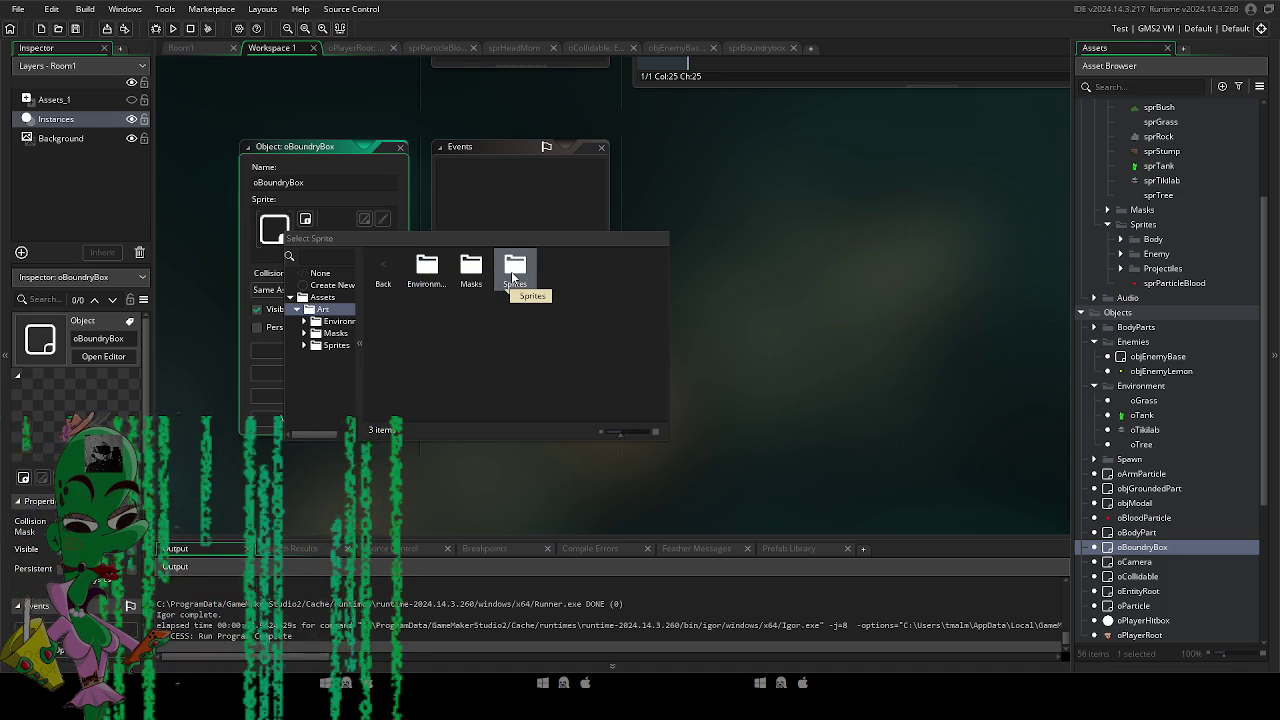
pyautogui.doubleClick(513, 277)
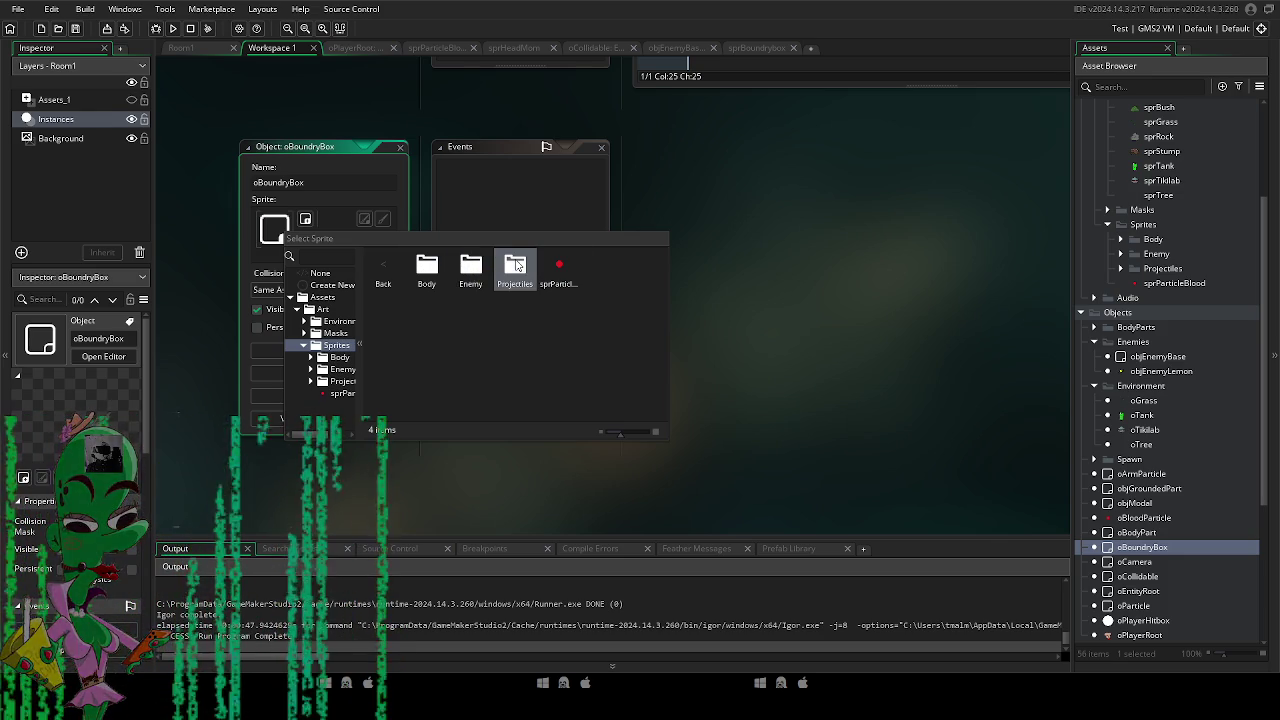
pyautogui.click(379, 274)
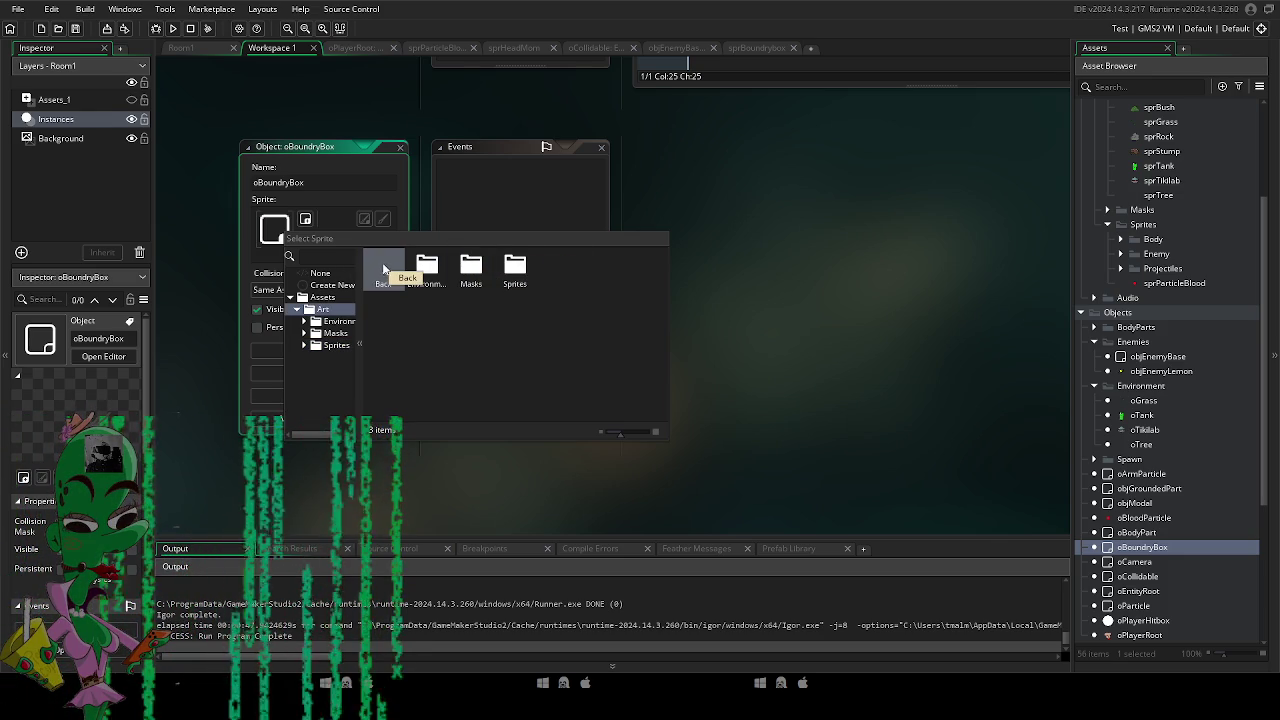
pyautogui.click(381, 274)
pyautogui.doubleClick(427, 266)
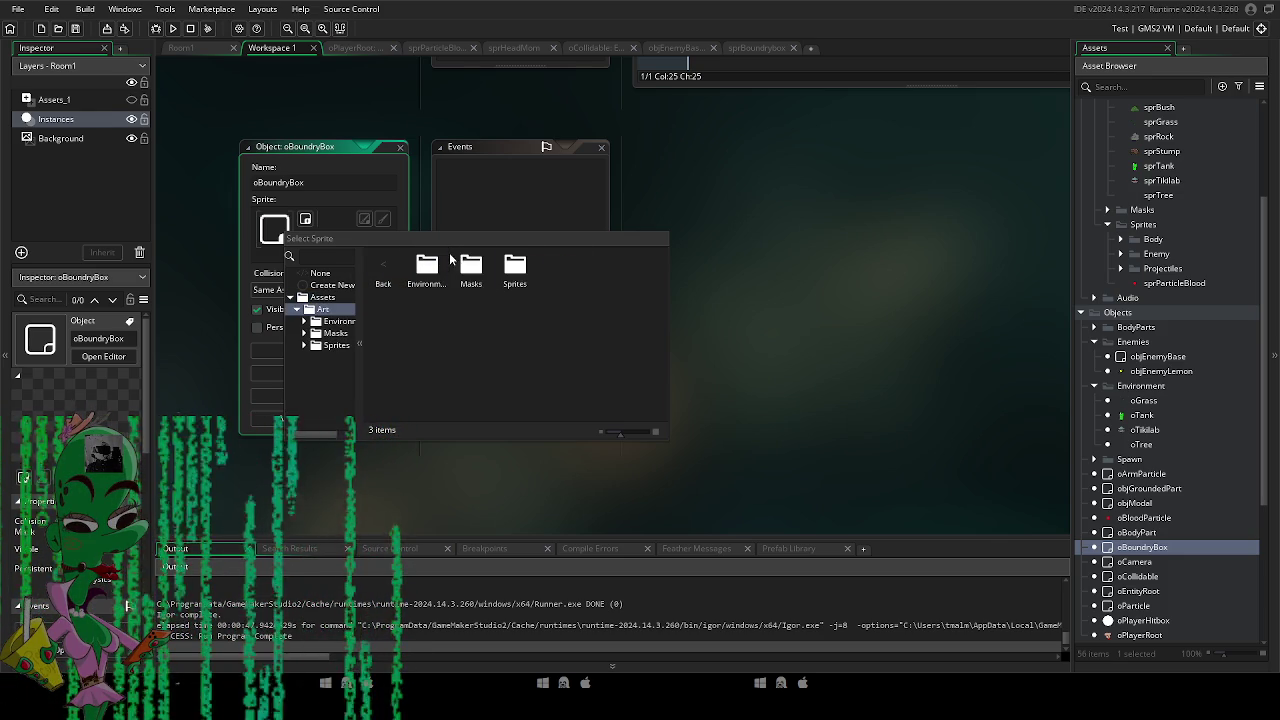
pyautogui.scroll(3, 1210, 365)
pyautogui.scroll(2, 1188, 361)
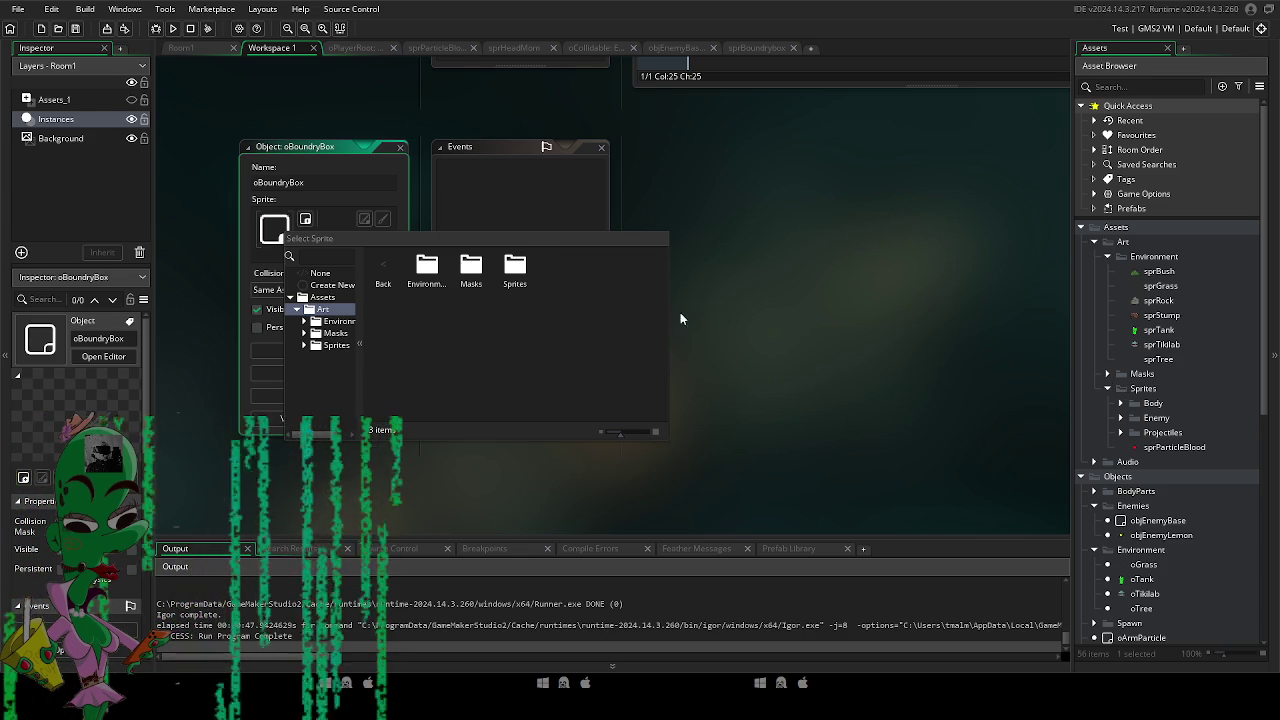
pyautogui.doubleClick(470, 268)
pyautogui.doubleClick(443, 275)
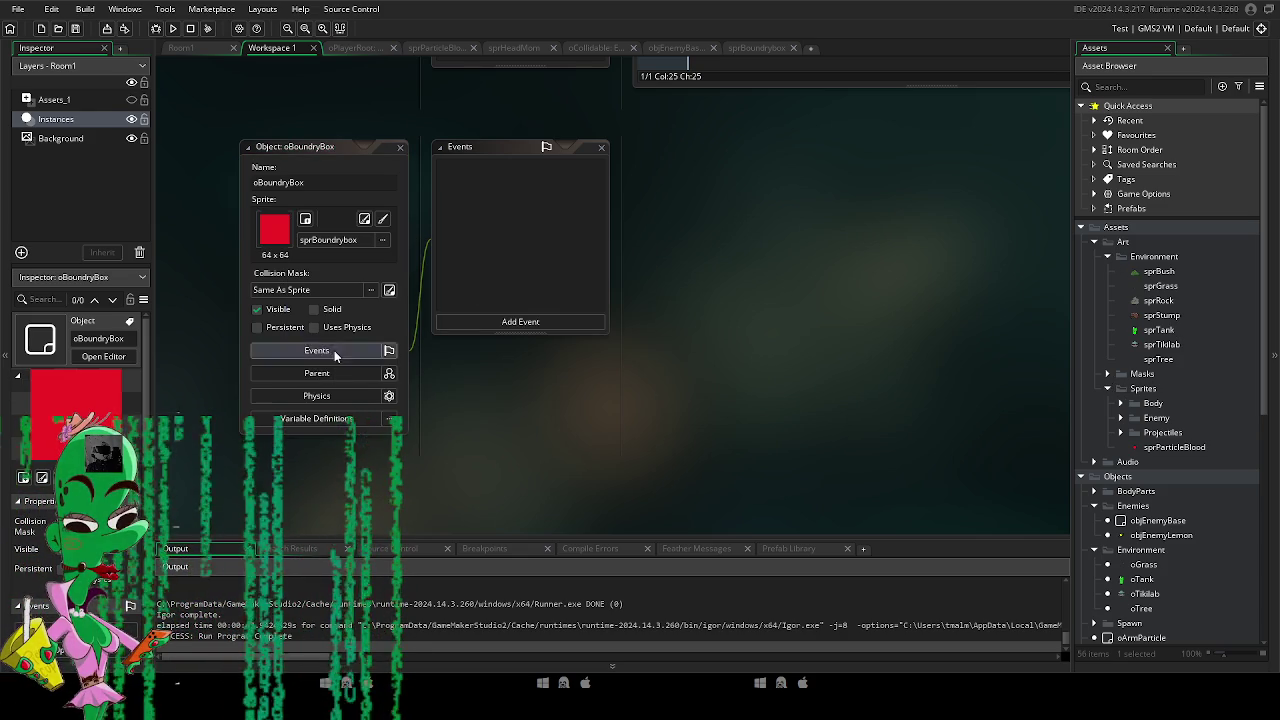
# Set oBoundryBox's parent object to oCollidable.
pyautogui.click(316, 373)
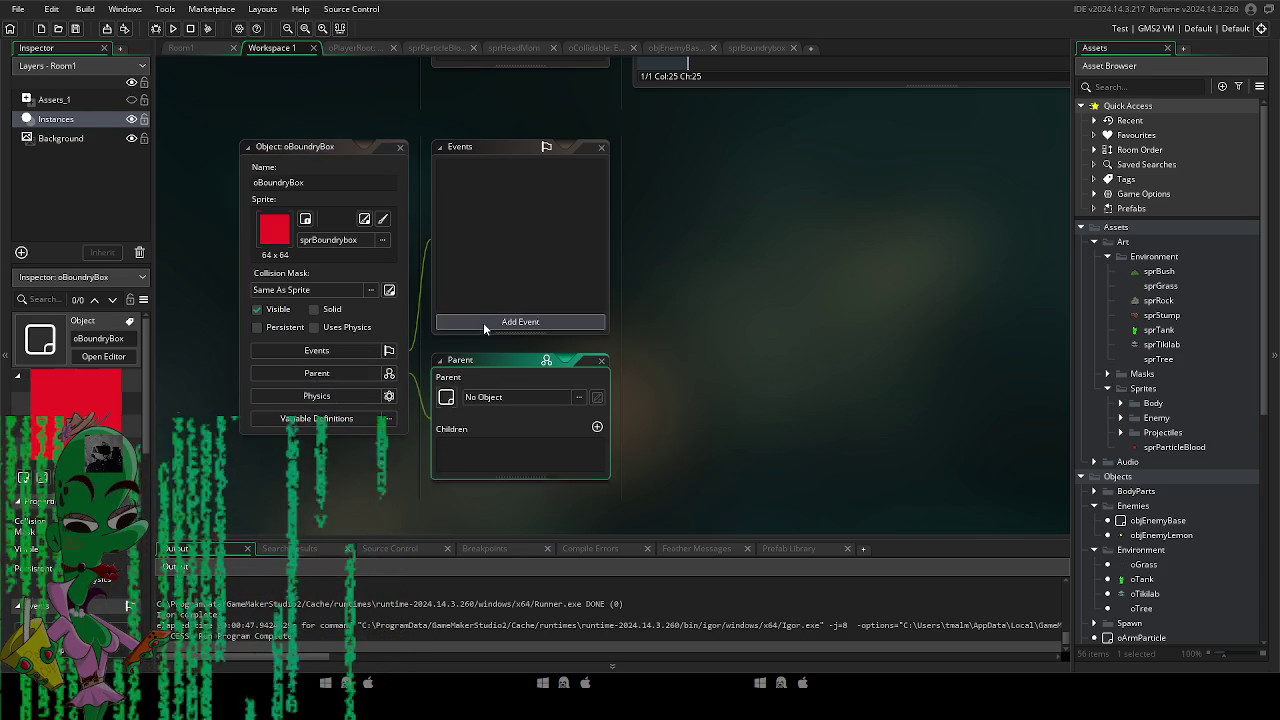
pyautogui.click(472, 398)
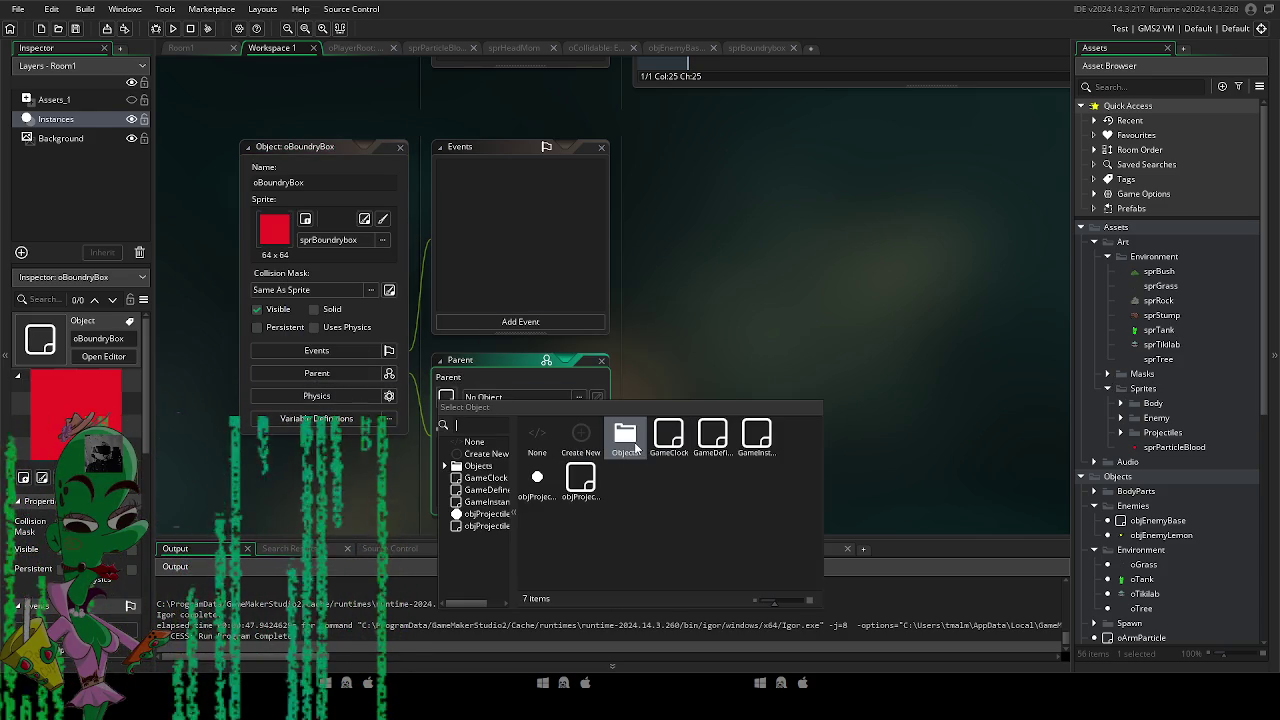
pyautogui.doubleClick(627, 437)
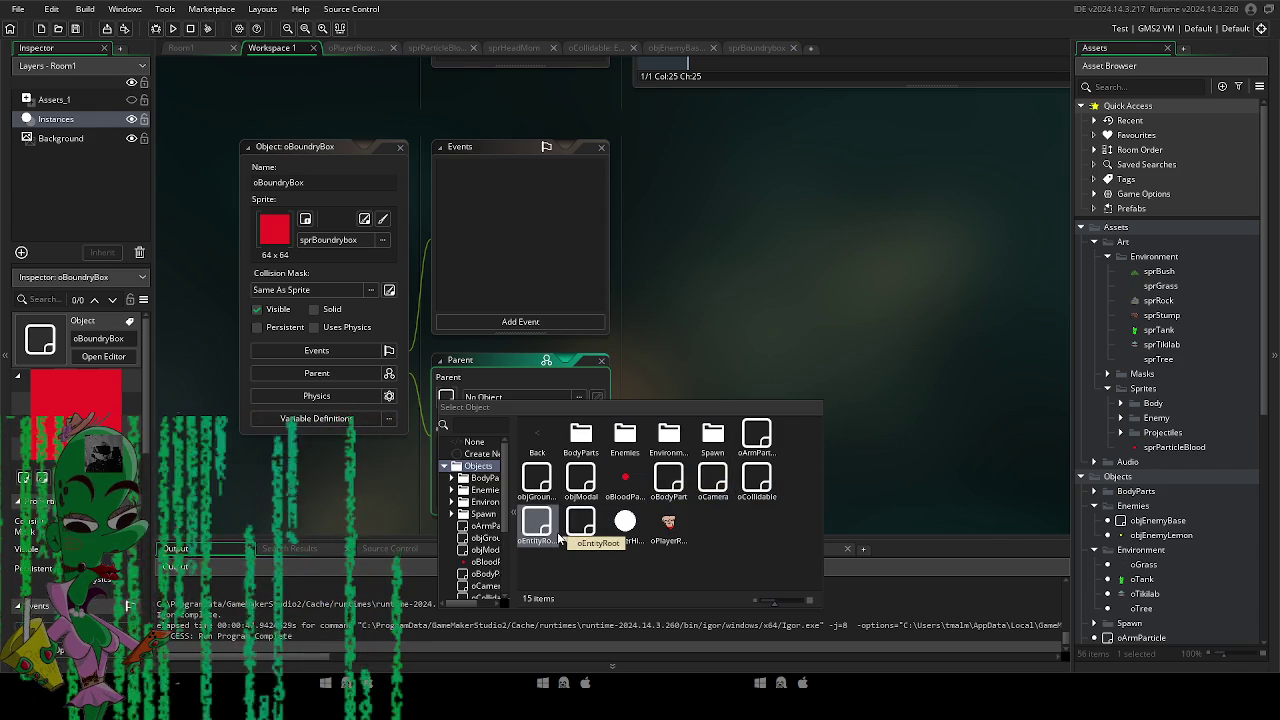
pyautogui.doubleClick(757, 480)
pyautogui.click(208, 46)
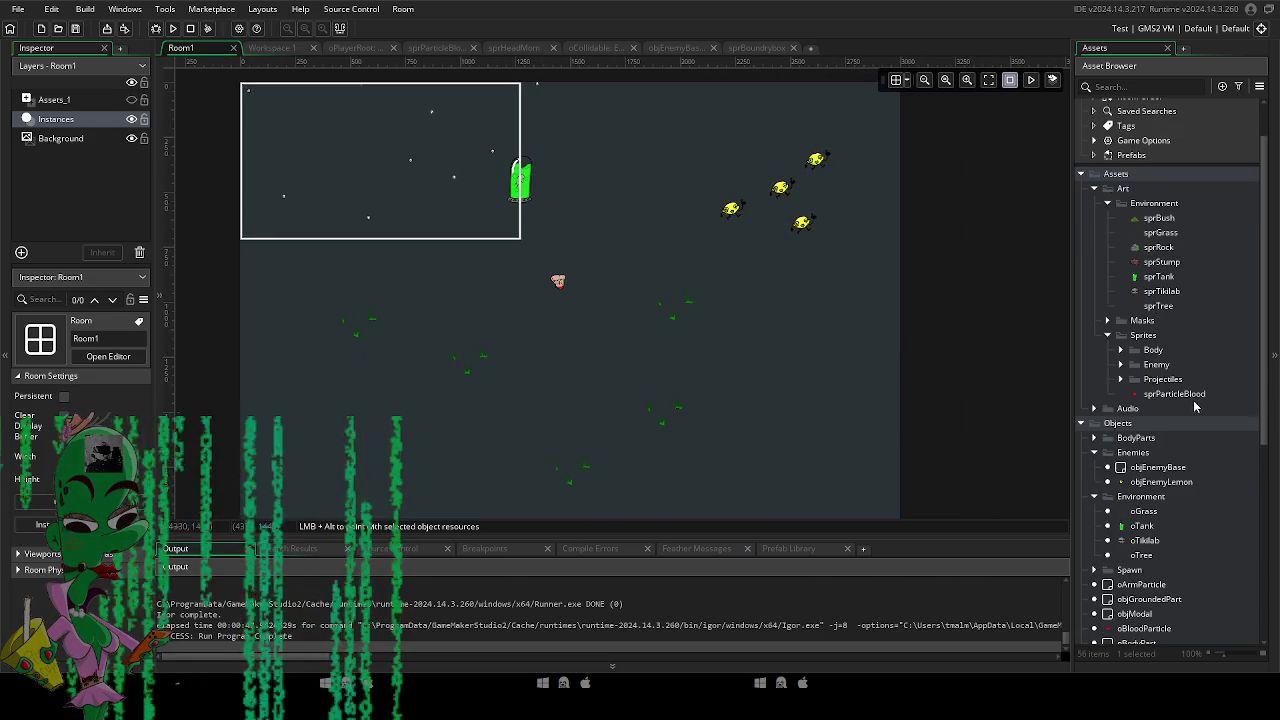
# Place an oTree instance inside the white-outlined area of Room1.
pyautogui.scroll(-3, 1150, 492)
pyautogui.click(1146, 488)
pyautogui.moveTo(1143, 501)
pyautogui.mouseDown()
pyautogui.moveTo(528, 257)
pyautogui.moveTo(395, 232)
pyautogui.mouseUp()
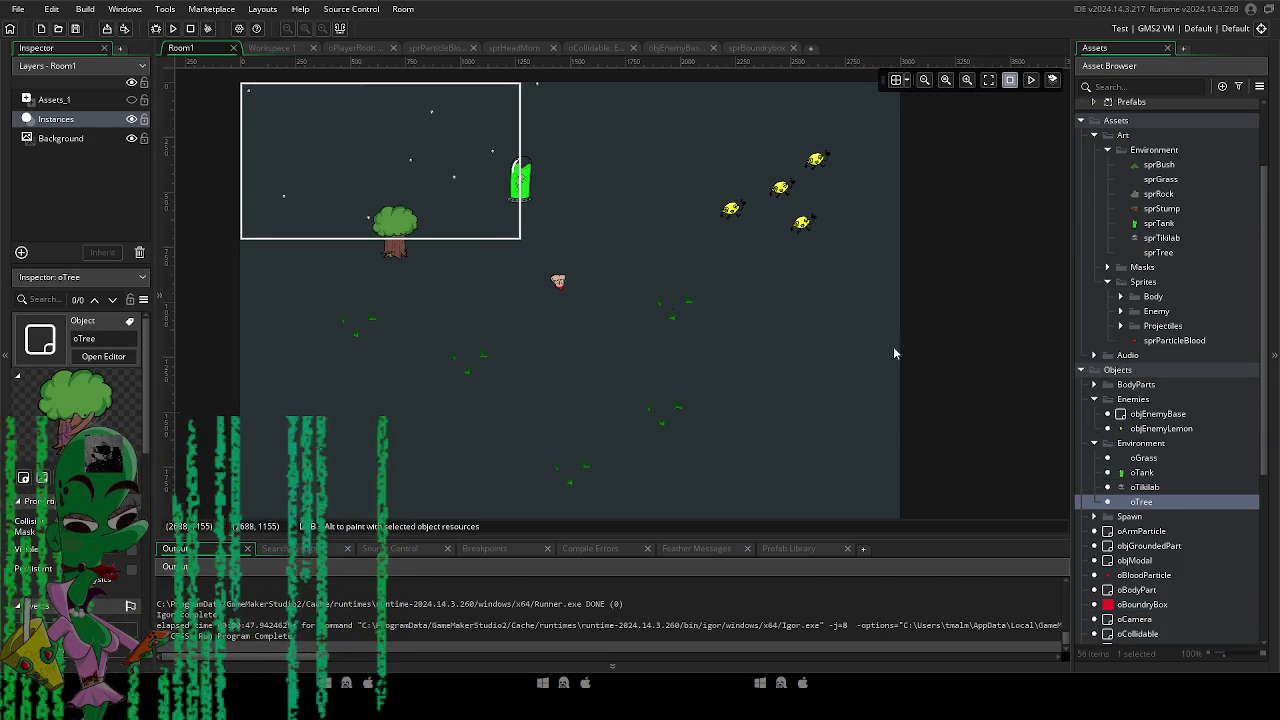
pyautogui.click(1145, 458)
pyautogui.click(413, 229)
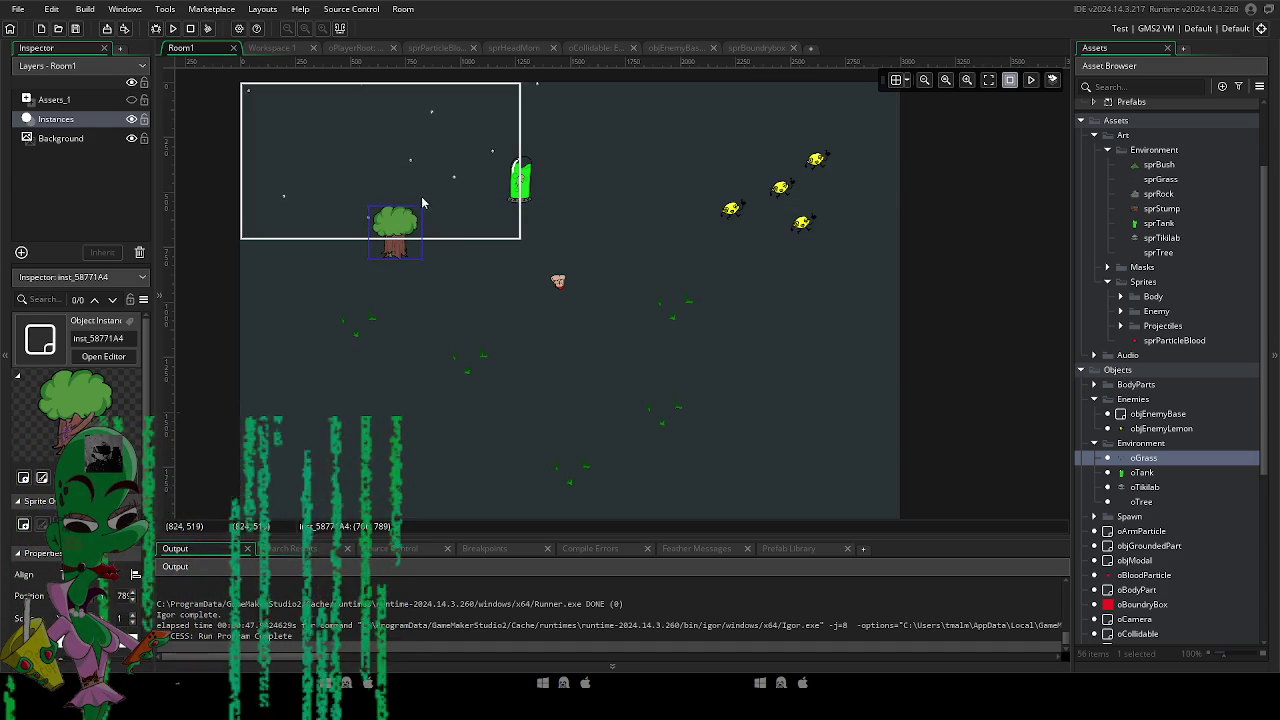
# Drop an oBoundryBox instance at the room's top-left corner.
pyautogui.scroll(2, 414, 194)
pyautogui.moveTo(414, 194); pyautogui.dragTo(562, 118)
pyautogui.scroll(-2, 562, 118)
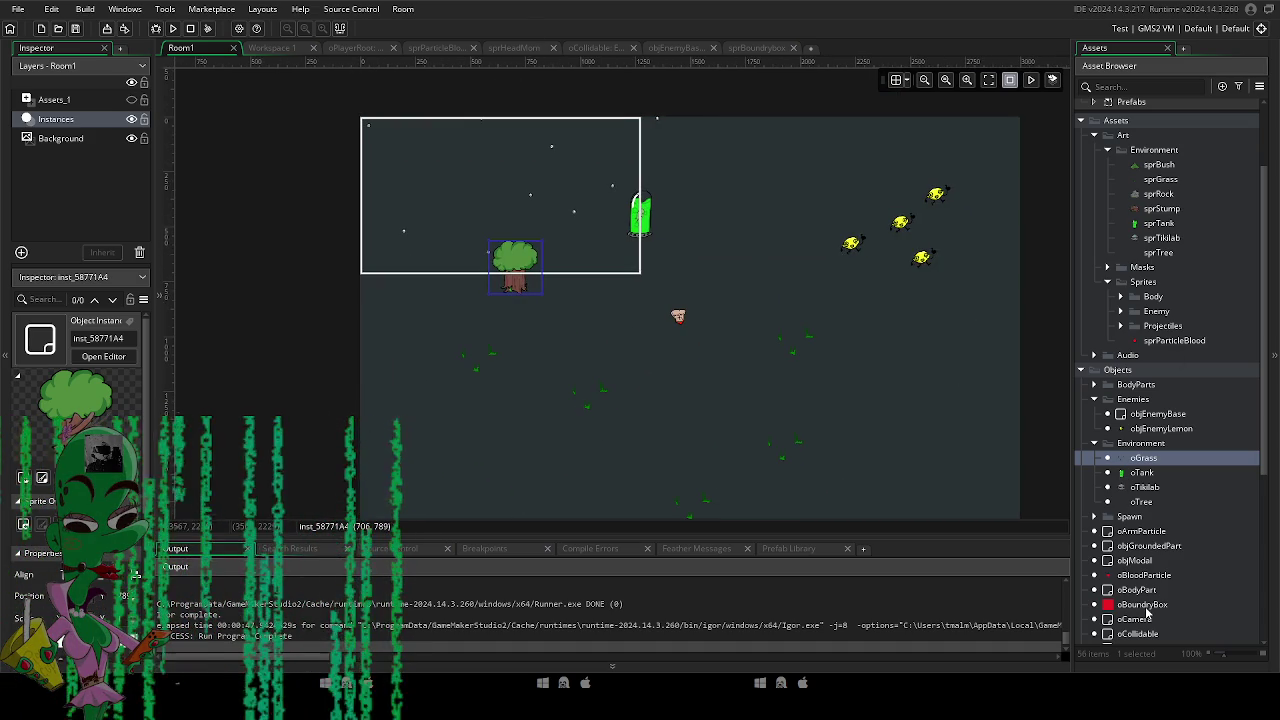
pyautogui.moveTo(1146, 607)
pyautogui.mouseDown()
pyautogui.moveTo(318, 119)
pyautogui.moveTo(352, 120)
pyautogui.mouseUp()
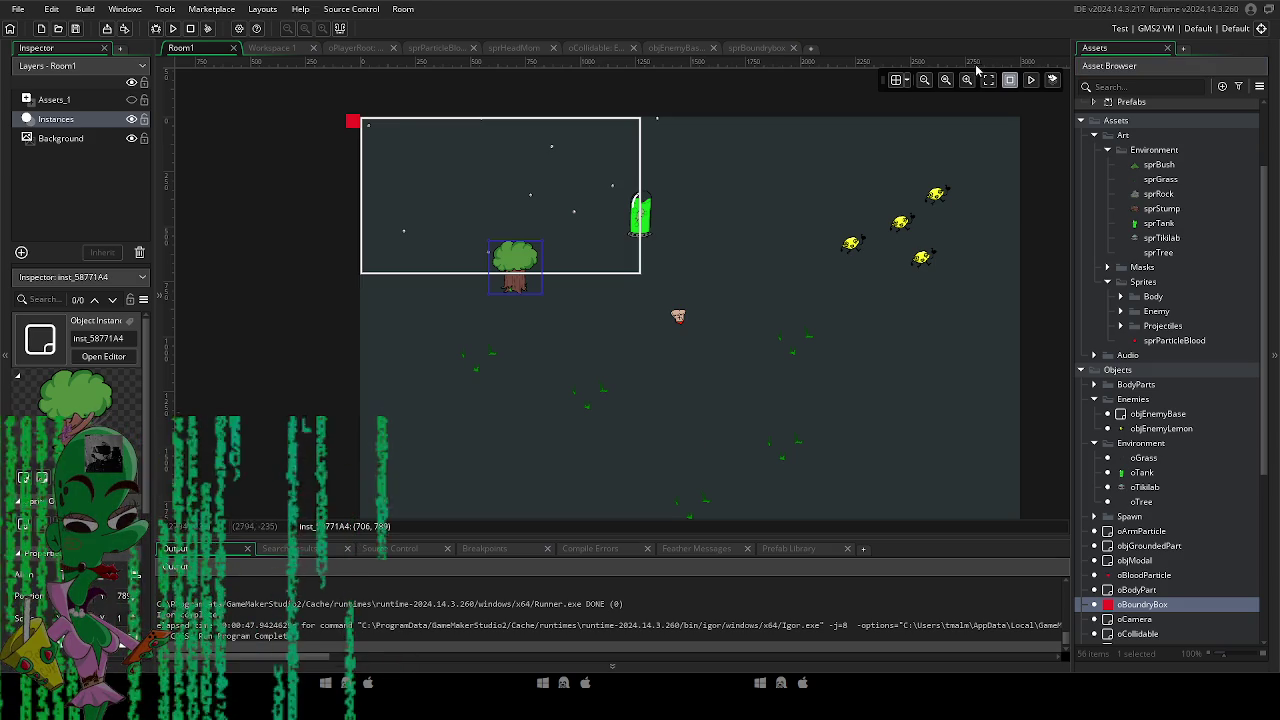
# Turn on the grid and stretch the boundary box into a wall down the room's left side.
pyautogui.click(896, 80)
pyautogui.hscroll(-3, 518, 142)
pyautogui.scroll(4, 518, 142)
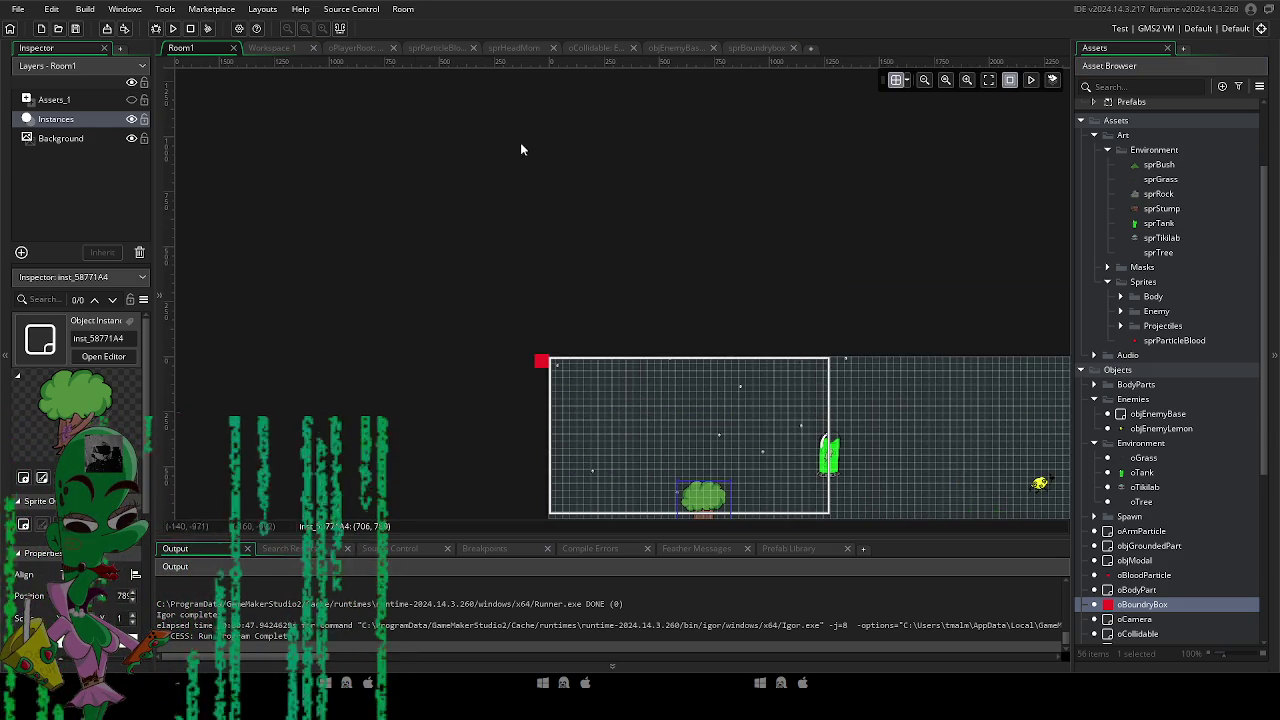
pyautogui.scroll(-1, 574, 291)
pyautogui.click(539, 300)
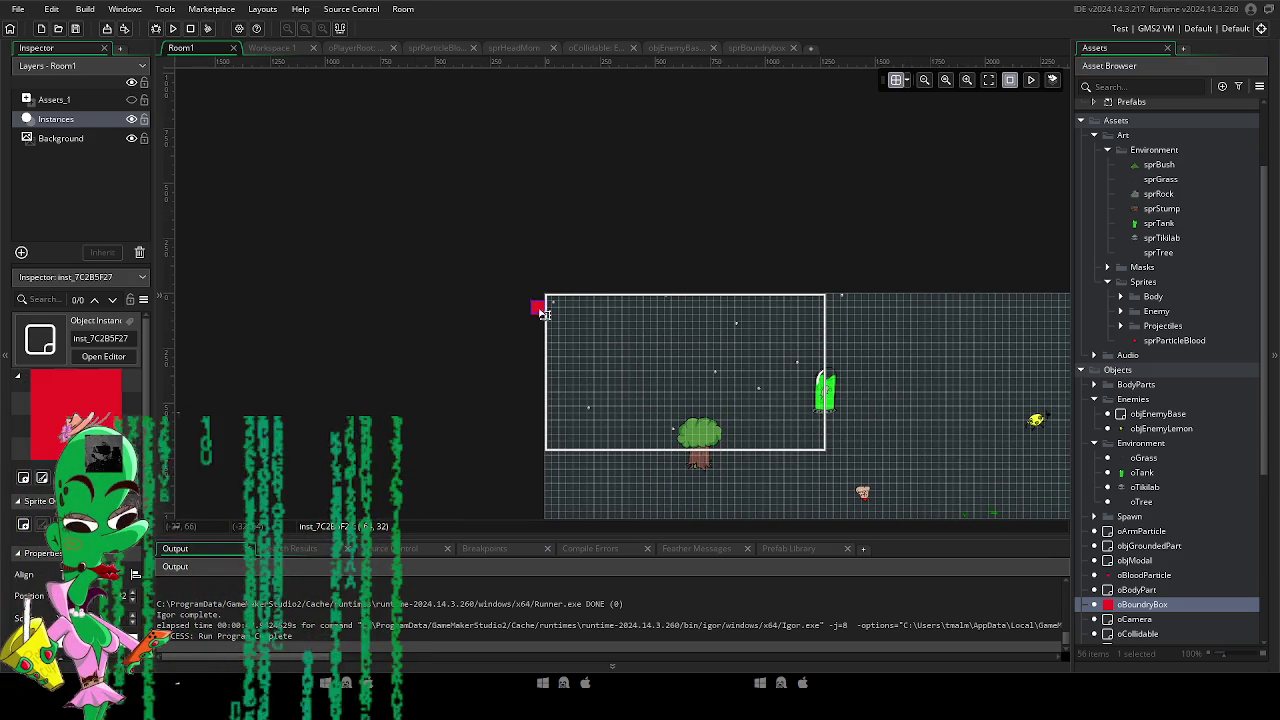
pyautogui.moveTo(545, 303); pyautogui.dragTo(541, 289)
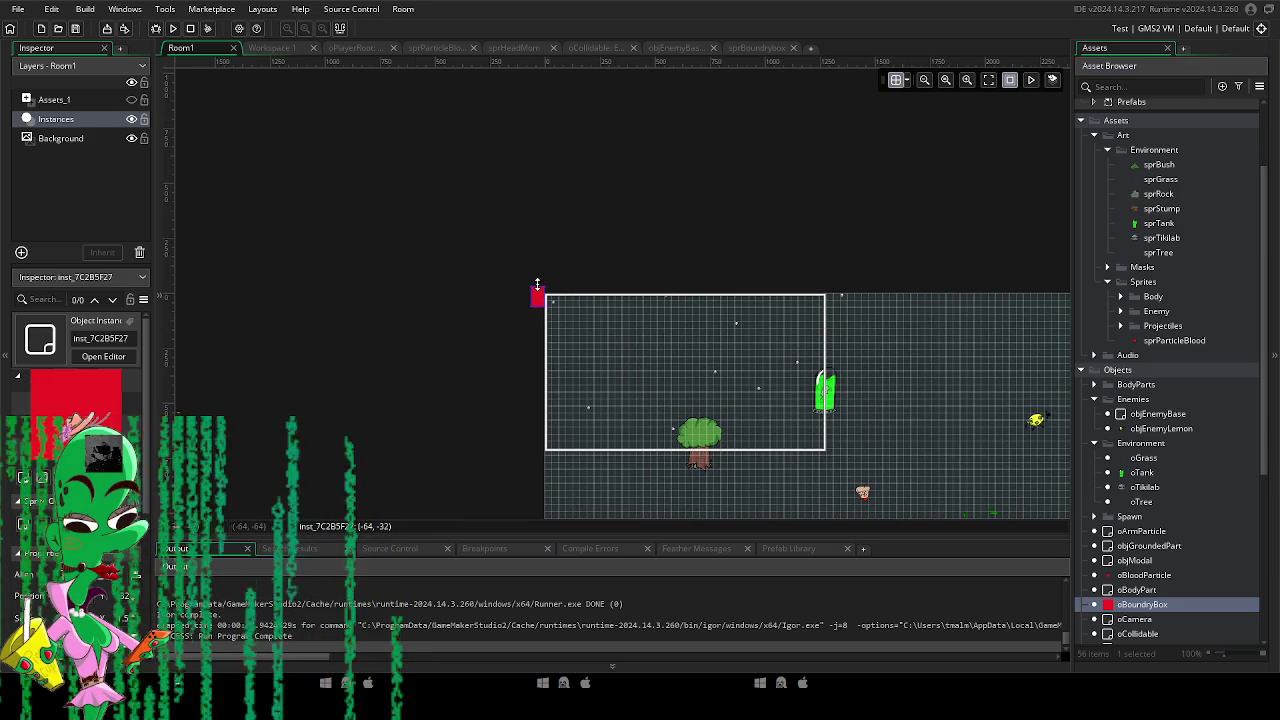
pyautogui.scroll(-3, 540, 305)
pyautogui.moveTo(505, 114); pyautogui.dragTo(505, 466)
pyautogui.scroll(-3, 520, 141)
pyautogui.scroll(-2, 520, 141)
pyautogui.moveTo(434, 163); pyautogui.dragTo(431, 468)
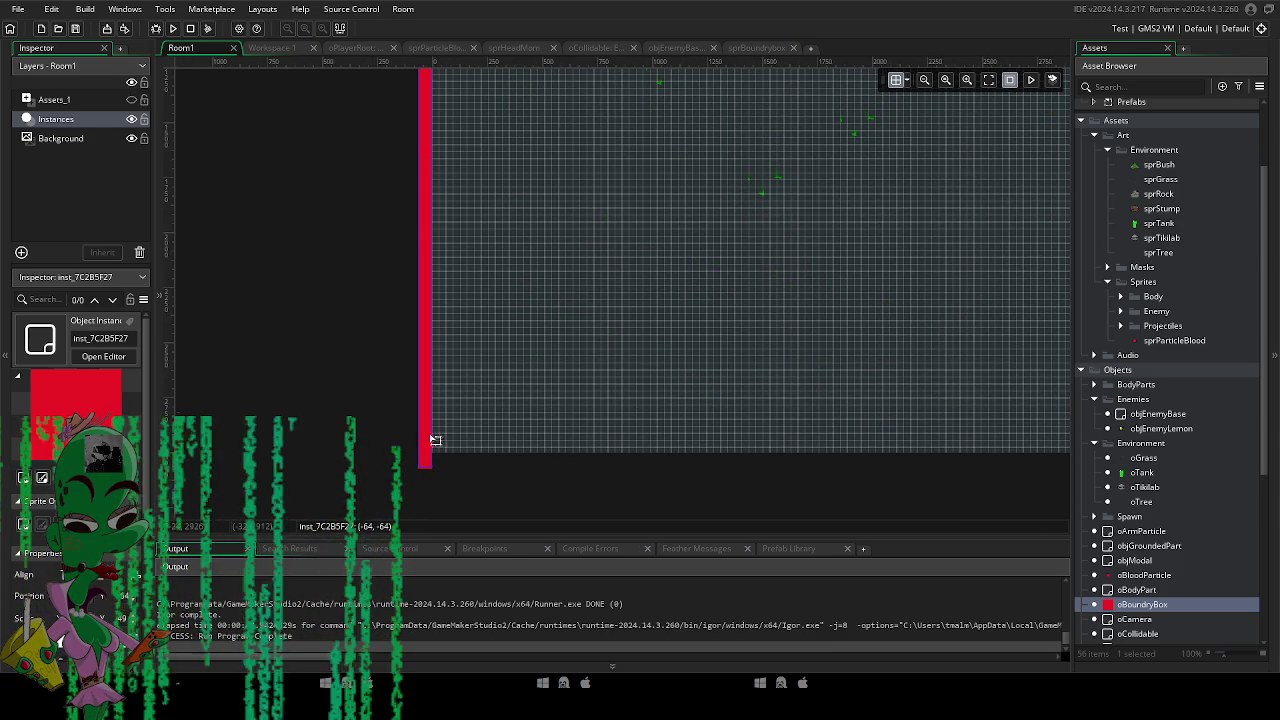
# Add another boundary box and stretch it rightward along the room's bottom edge.
pyautogui.moveTo(1125, 605)
pyautogui.mouseDown()
pyautogui.moveTo(443, 454)
pyautogui.moveTo(471, 476)
pyautogui.moveTo(434, 324)
pyautogui.moveTo(326, 368)
pyautogui.mouseUp()
pyautogui.scroll(-2, 326, 375)
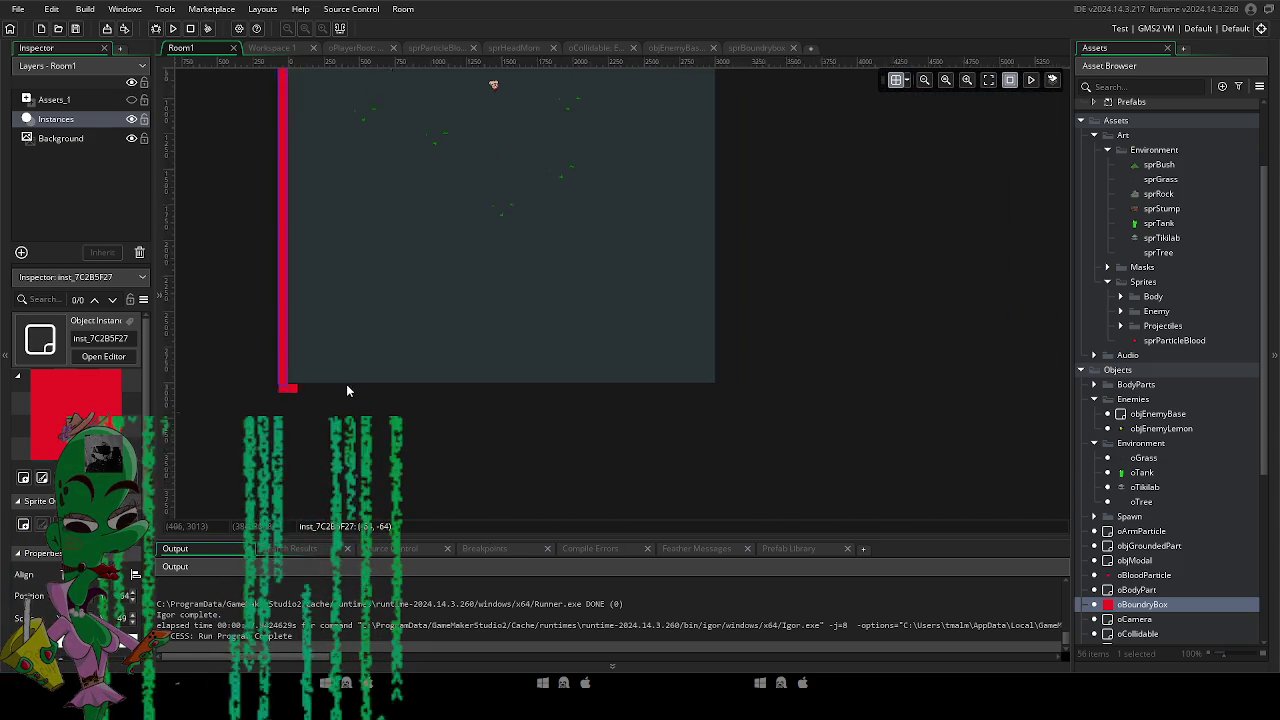
pyautogui.click(296, 390)
pyautogui.moveTo(300, 389)
pyautogui.mouseDown()
pyautogui.moveTo(574, 420)
pyautogui.moveTo(724, 420)
pyautogui.mouseUp()
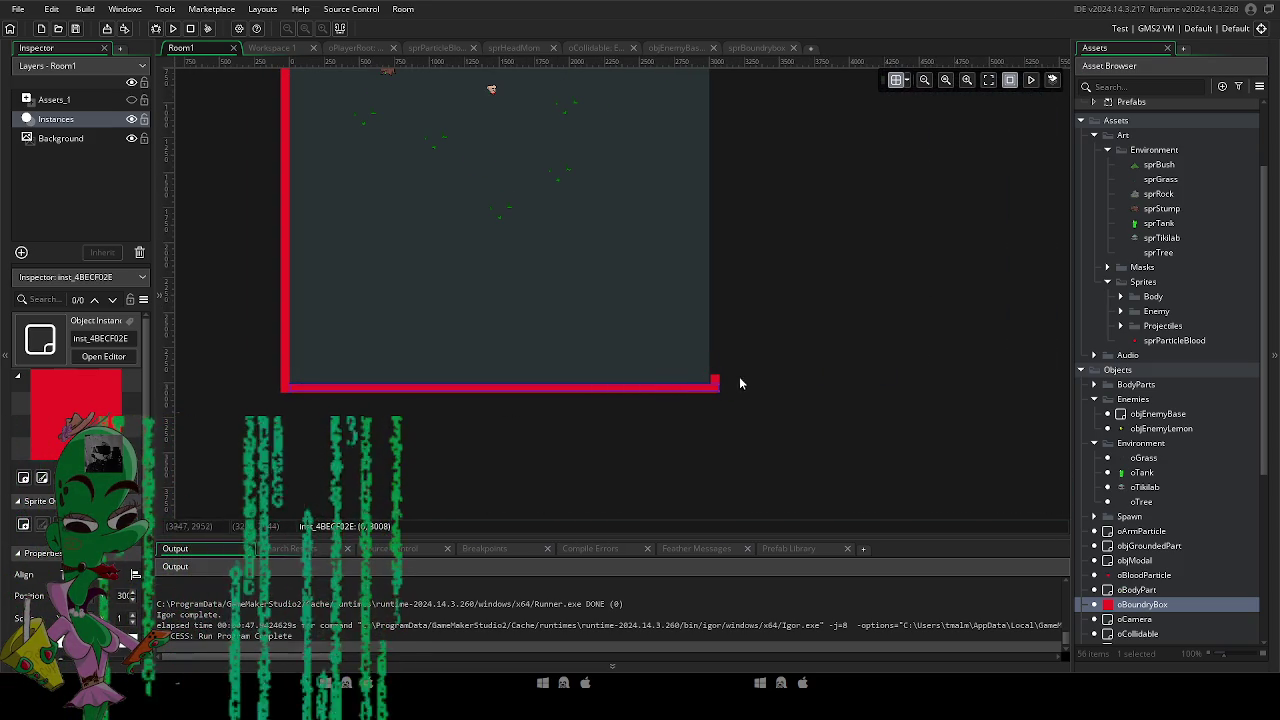
pyautogui.scroll(1, 754, 377)
pyautogui.scroll(1, 659, 467)
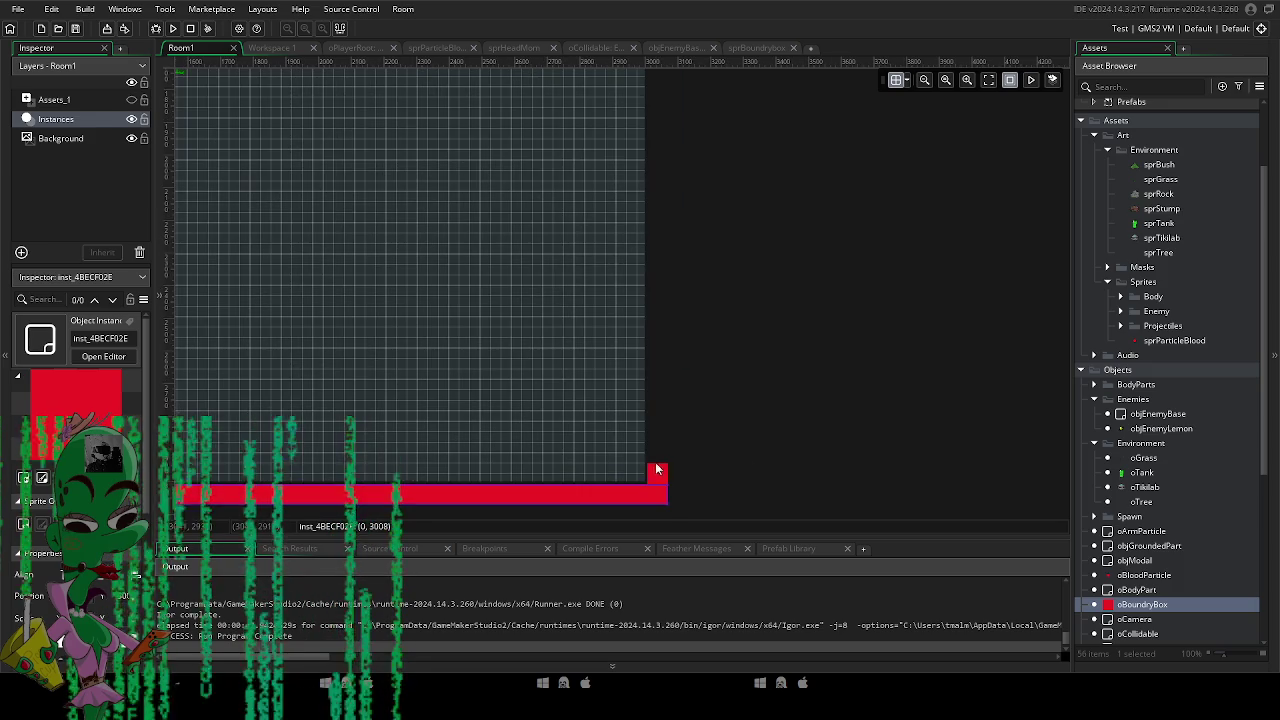
# Stretch the corner boundary piece into a wall up the room's right edge.
pyautogui.click(658, 465)
pyautogui.moveTo(658, 463); pyautogui.dragTo(694, 134)
pyautogui.scroll(5, 655, 457)
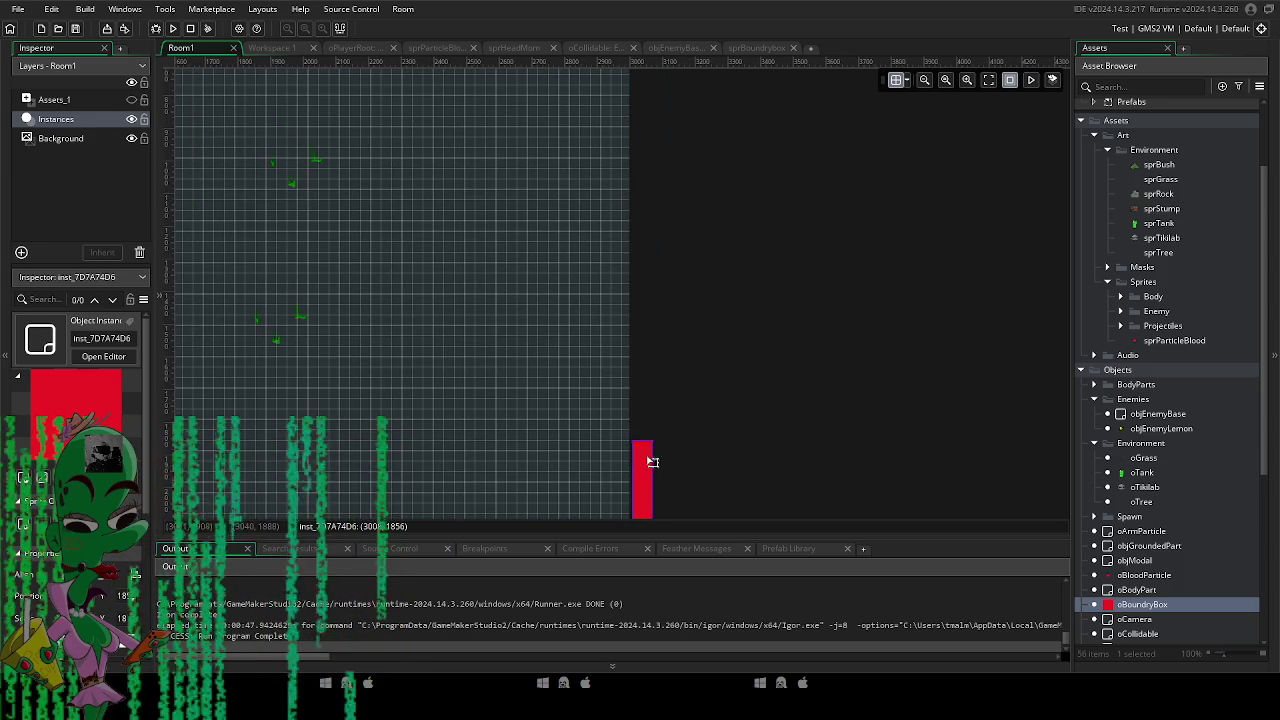
pyautogui.moveTo(639, 440); pyautogui.dragTo(640, 145)
pyautogui.scroll(4, 600, 300)
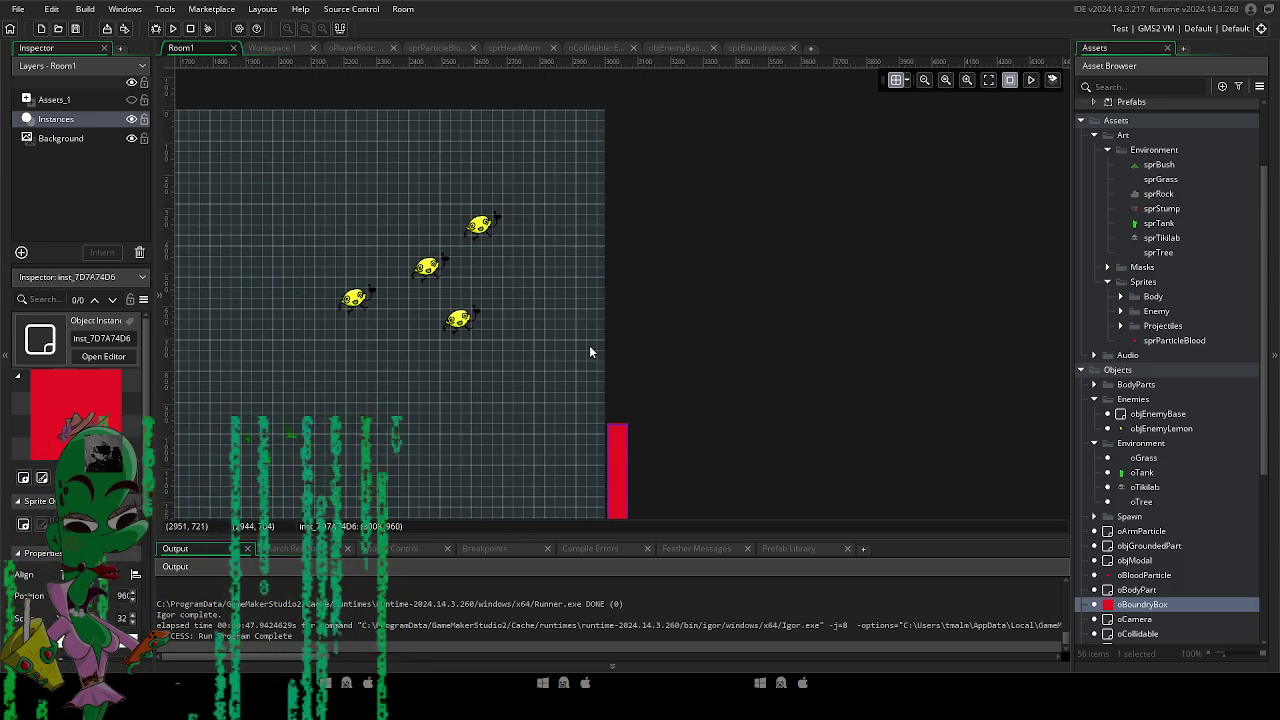
pyautogui.scroll(-1, 588, 346)
pyautogui.scroll(-2, 588, 346)
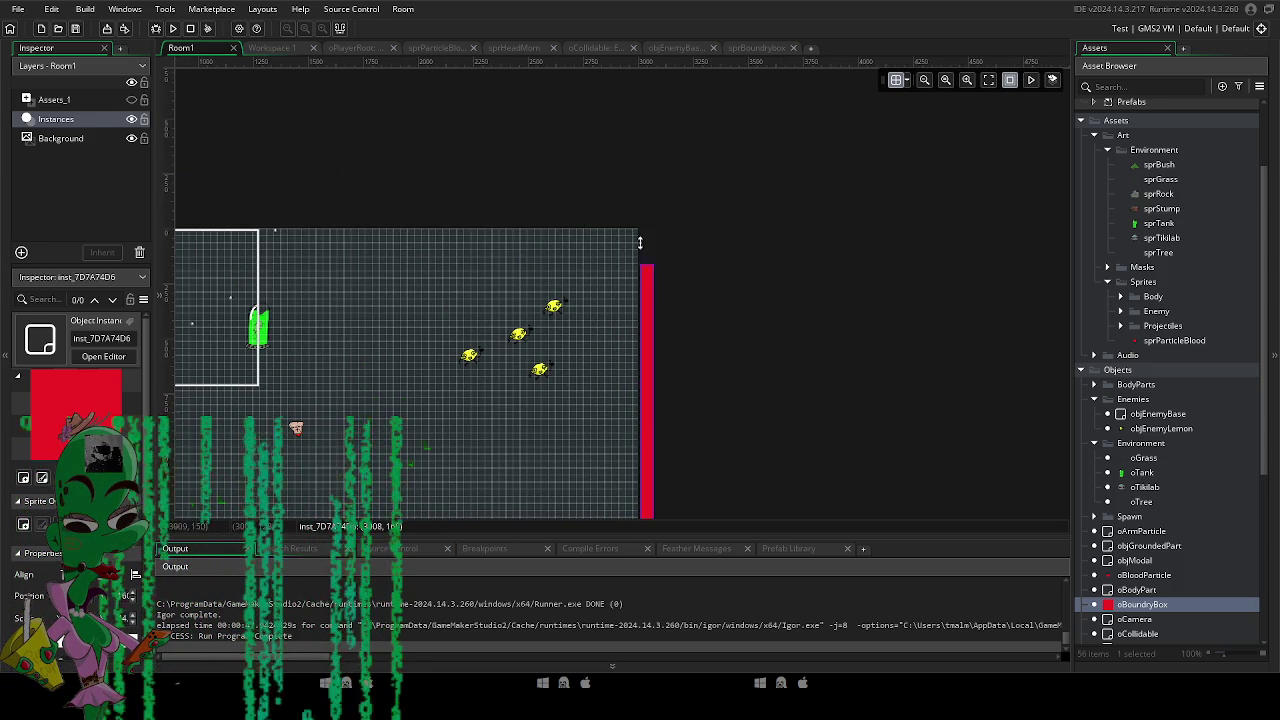
# Place a new boundary box at the top-right corner and stretch it left across the top.
pyautogui.moveTo(1127, 607); pyautogui.dragTo(623, 204)
pyautogui.moveTo(630, 248); pyautogui.dragTo(631, 249)
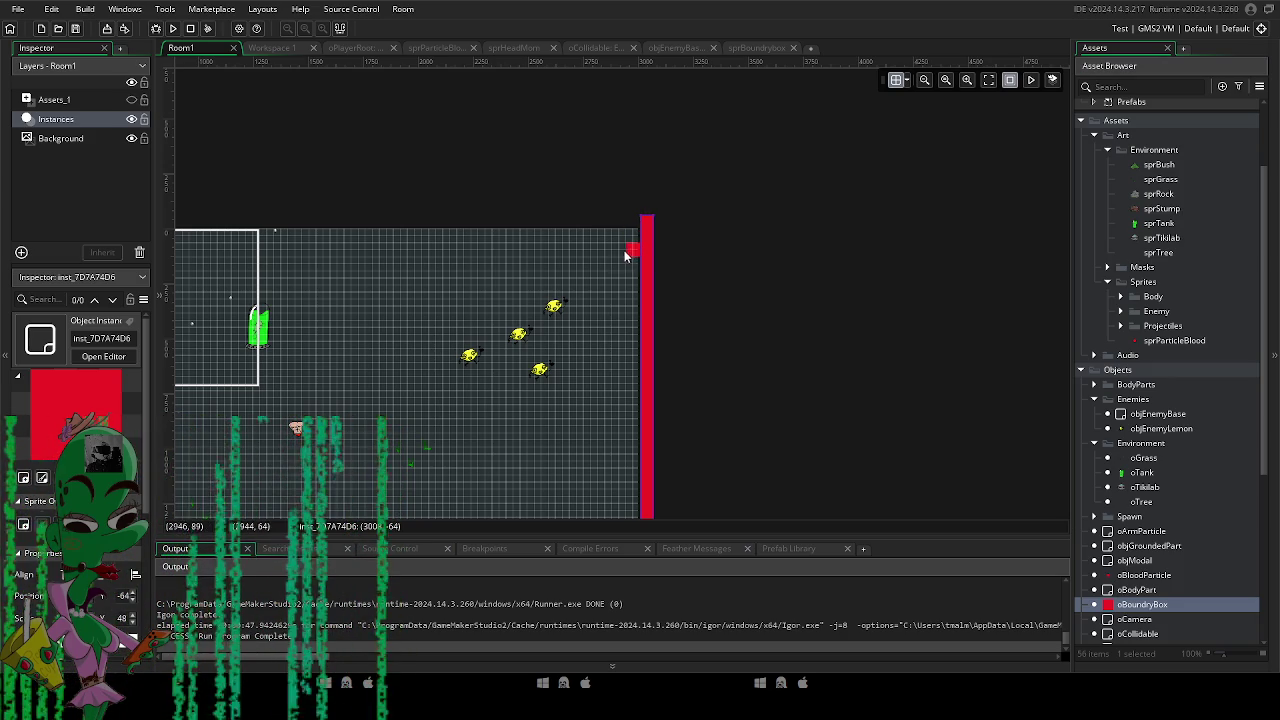
pyautogui.moveTo(495, 253); pyautogui.dragTo(320, 252)
pyautogui.moveTo(320, 252)
pyautogui.mouseDown()
pyautogui.moveTo(694, 189)
pyautogui.moveTo(738, 224)
pyautogui.moveTo(440, 215)
pyautogui.mouseUp()
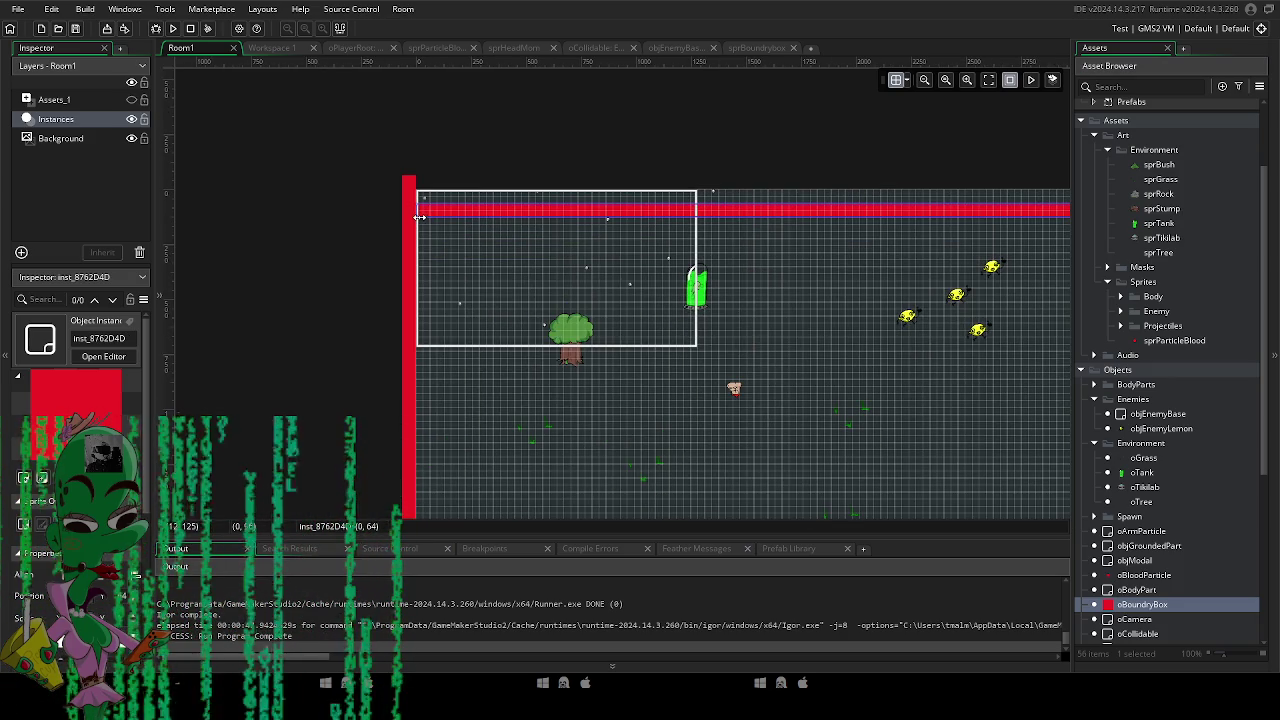
pyautogui.scroll(-1, 625, 268)
pyautogui.moveTo(818, 271)
pyautogui.mouseDown()
pyautogui.moveTo(625, 268)
pyautogui.moveTo(664, 218)
pyautogui.mouseUp()
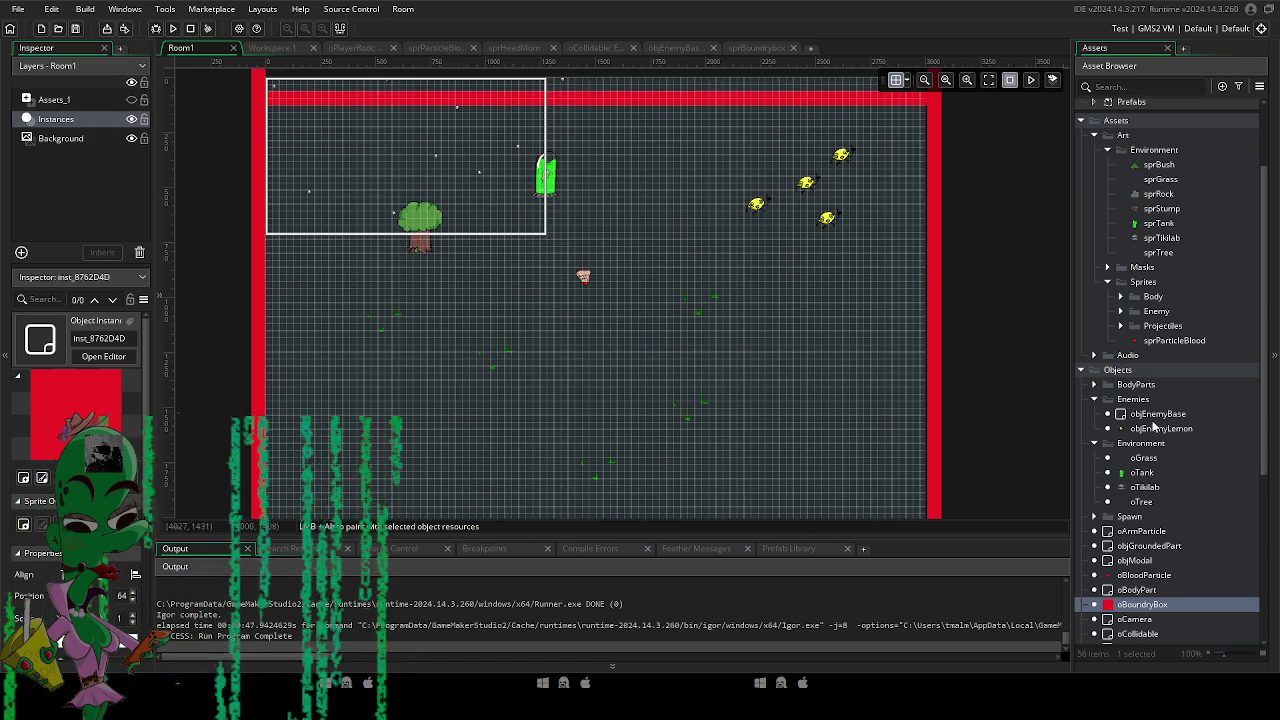
# Create a new object named oRock in the Environment folder.
pyautogui.rightClick(1153, 449)
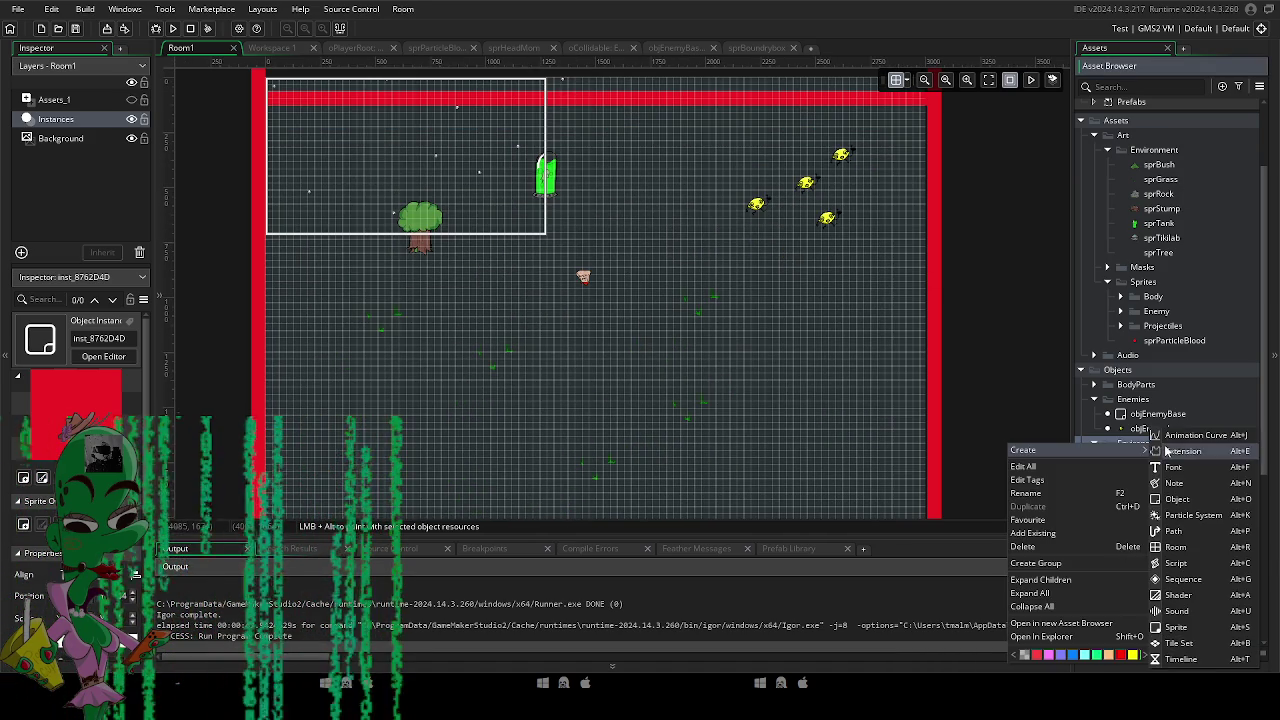
pyautogui.click(1110, 420)
pyautogui.click(1123, 447)
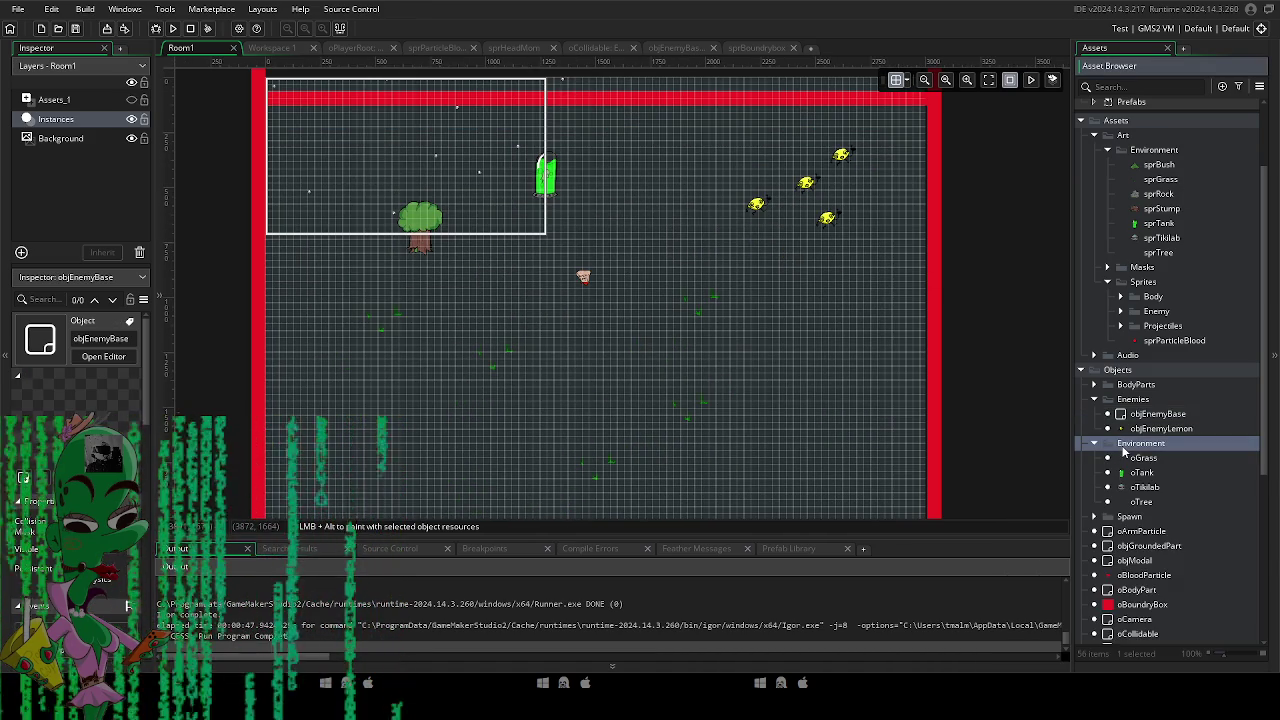
pyautogui.hotkey('alt', 'o')
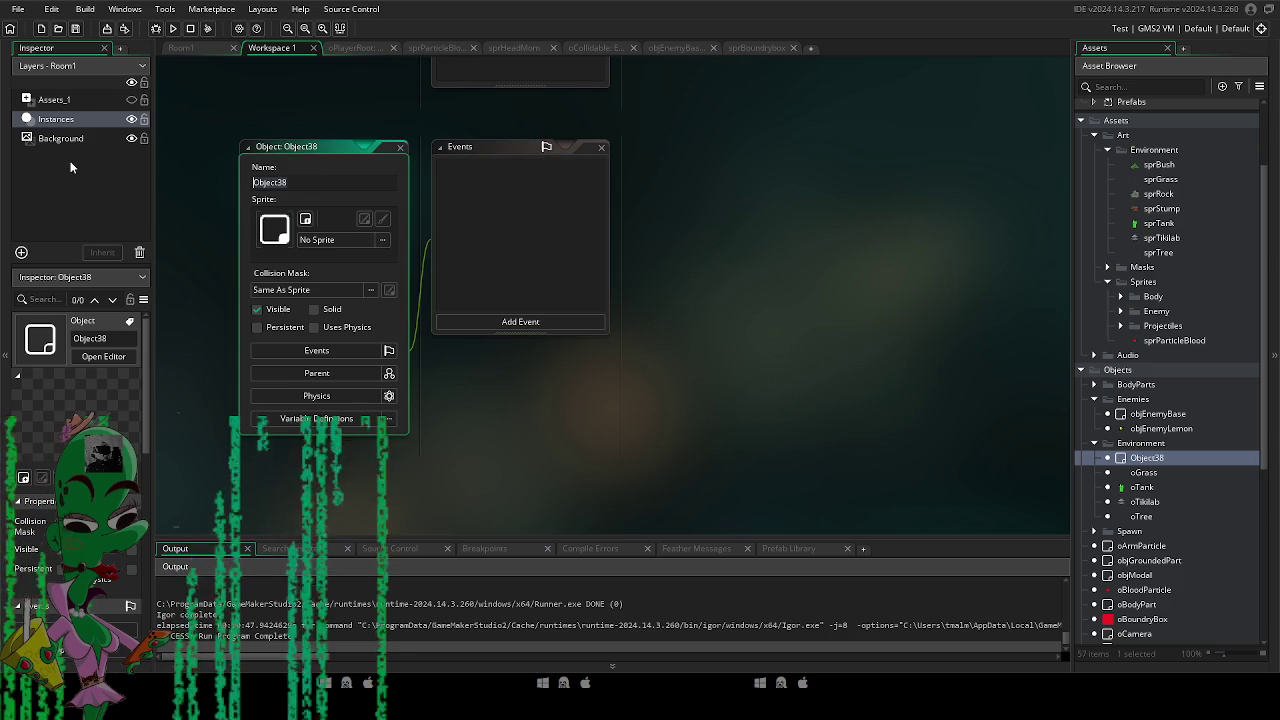
pyautogui.write('Rock')
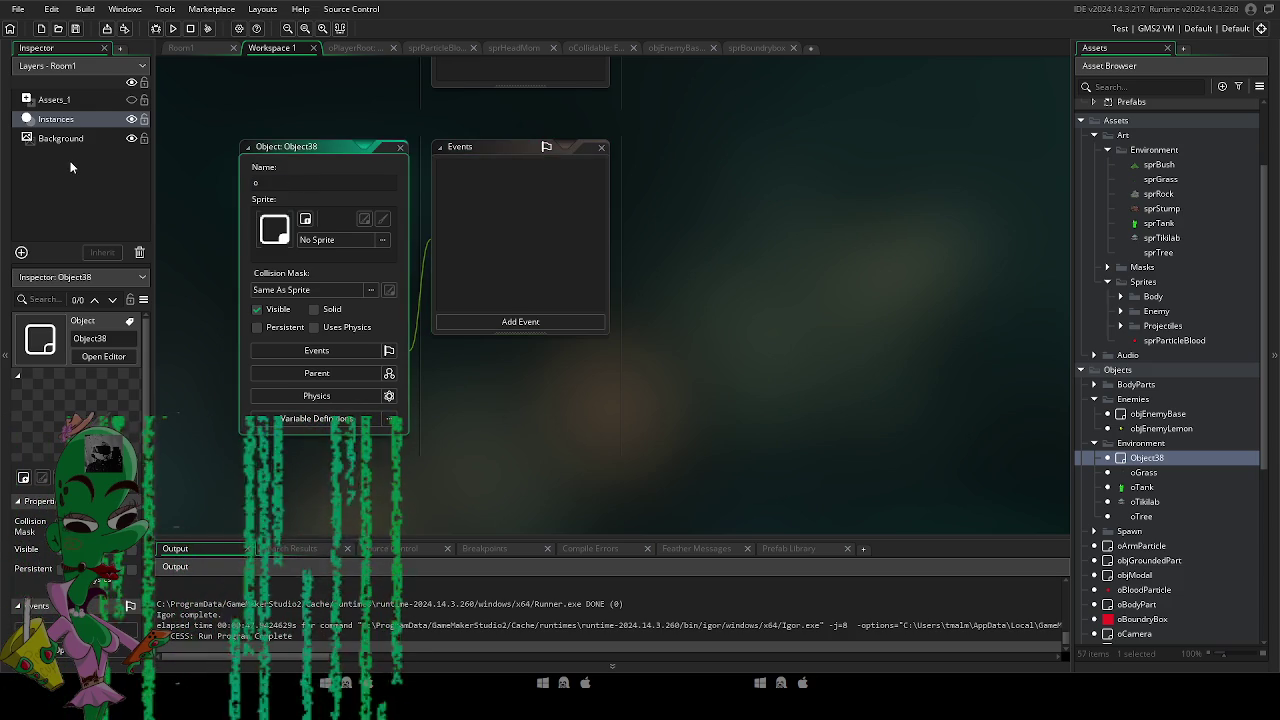
pyautogui.press('Return')
# Set oRock's sprite to sprRock from Assets > Art > Environment.
pyautogui.click(329, 239)
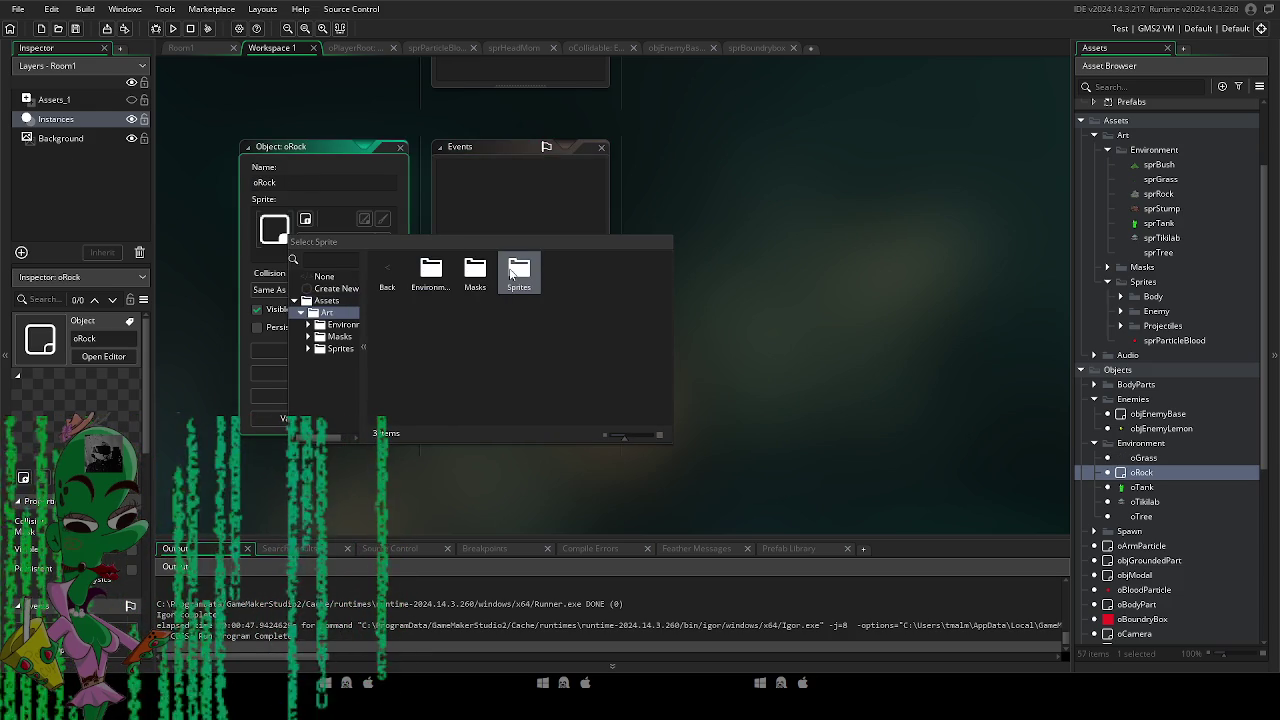
pyautogui.doubleClick(515, 267)
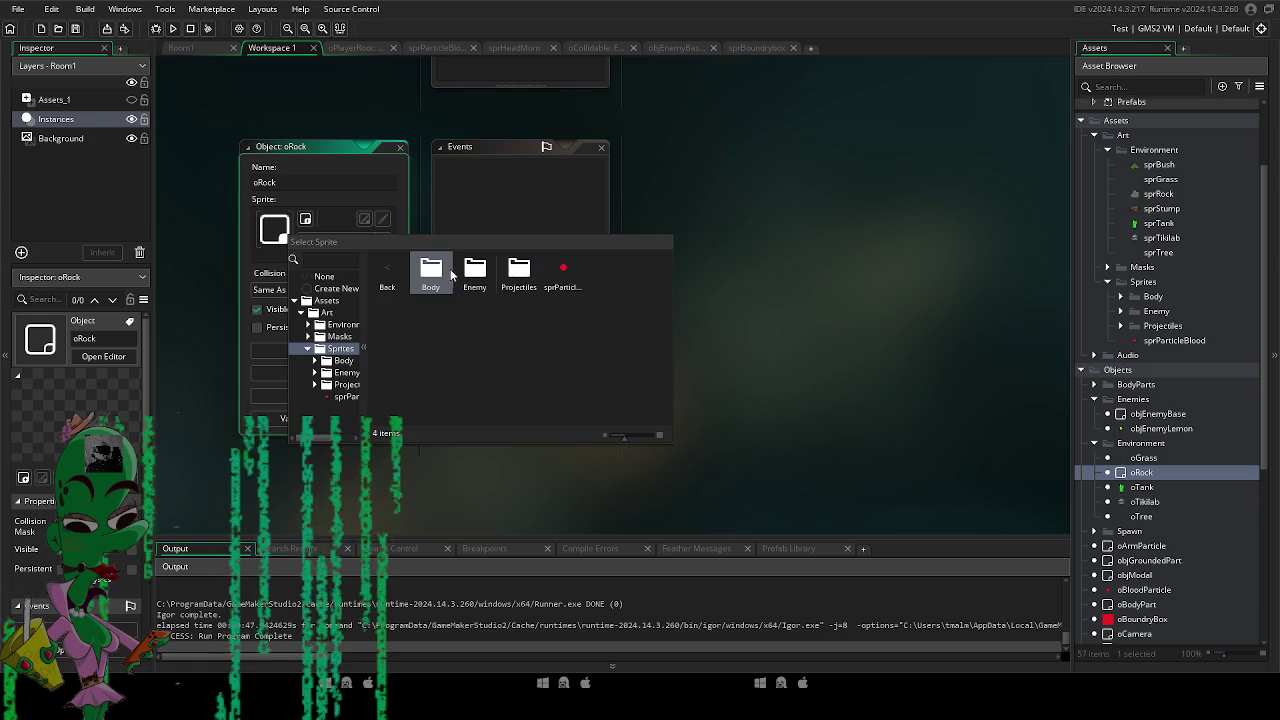
pyautogui.click(383, 268)
pyautogui.click(387, 270)
pyautogui.doubleClick(425, 272)
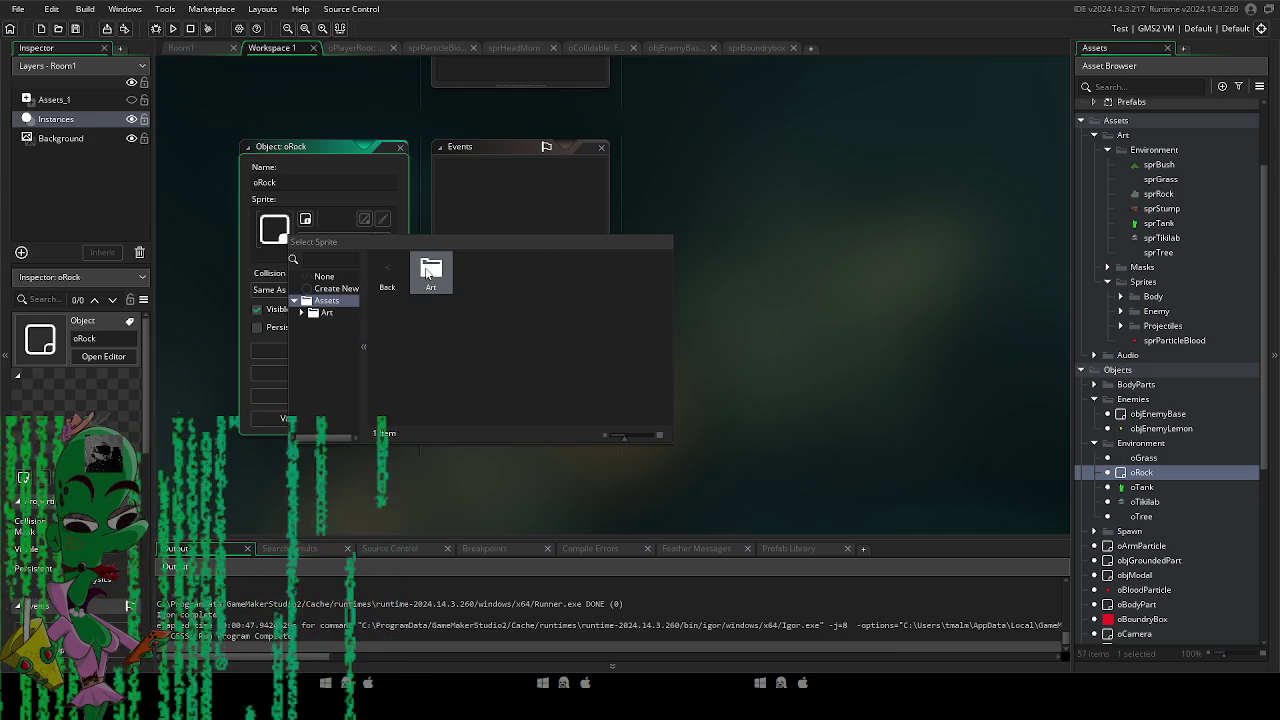
pyautogui.doubleClick(428, 272)
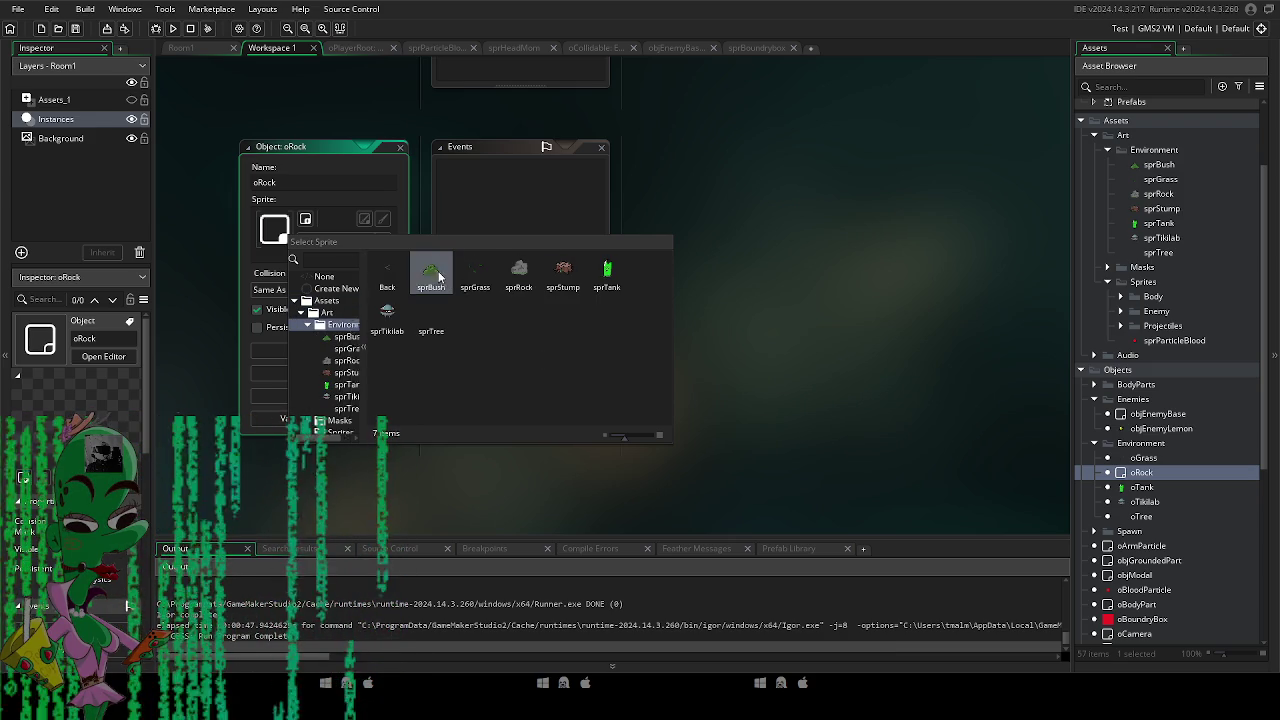
pyautogui.doubleClick(518, 270)
# Make oCollidable the parent object of oRock.
pyautogui.click(329, 373)
pyautogui.click(578, 397)
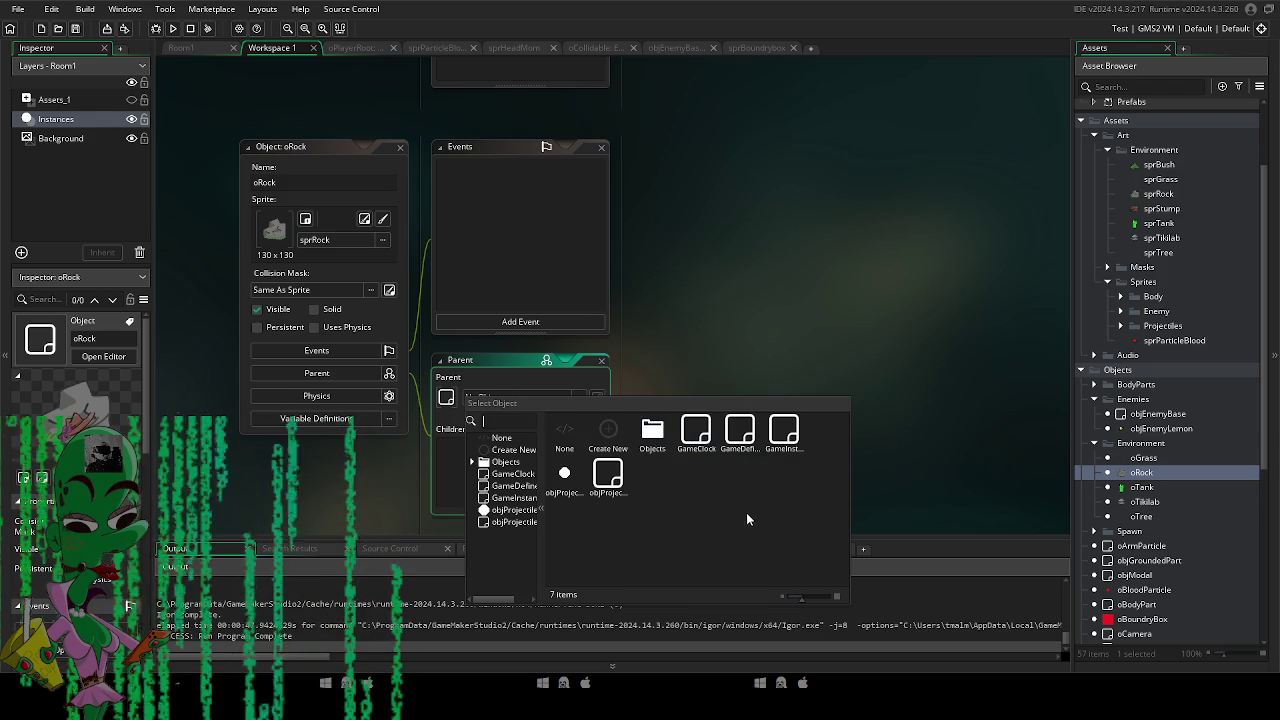
pyautogui.doubleClick(652, 432)
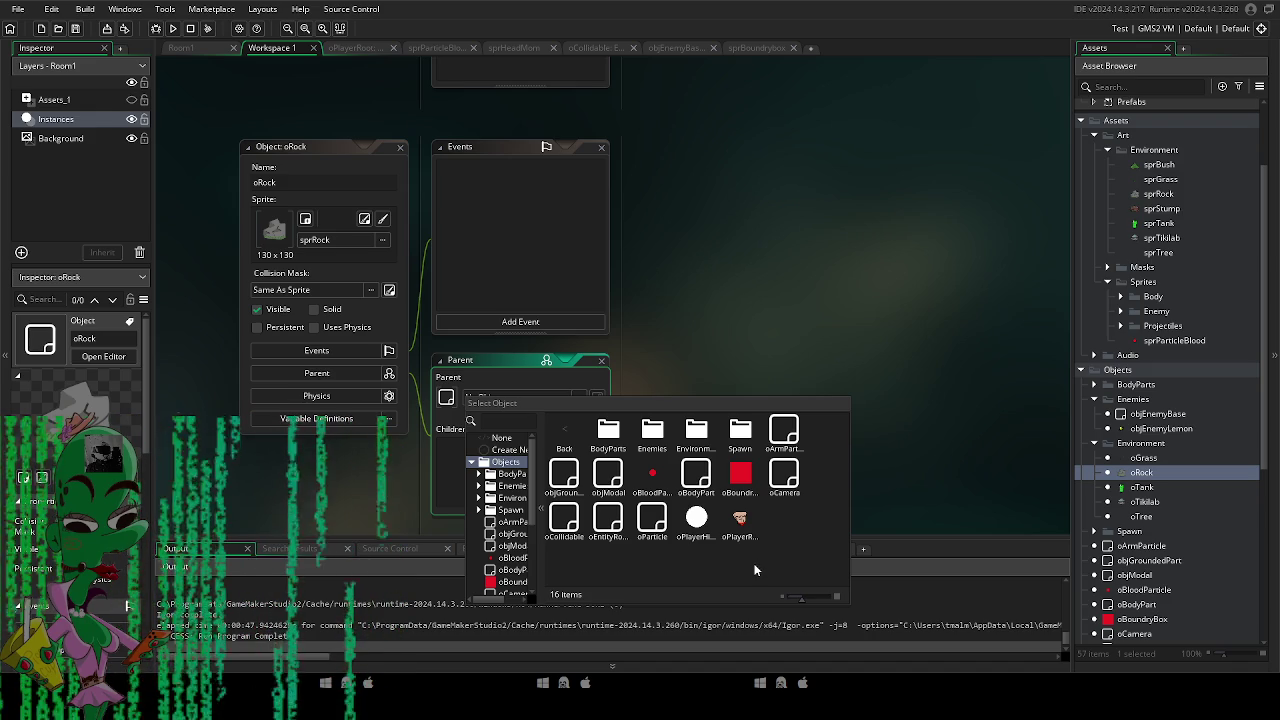
pyautogui.doubleClick(564, 517)
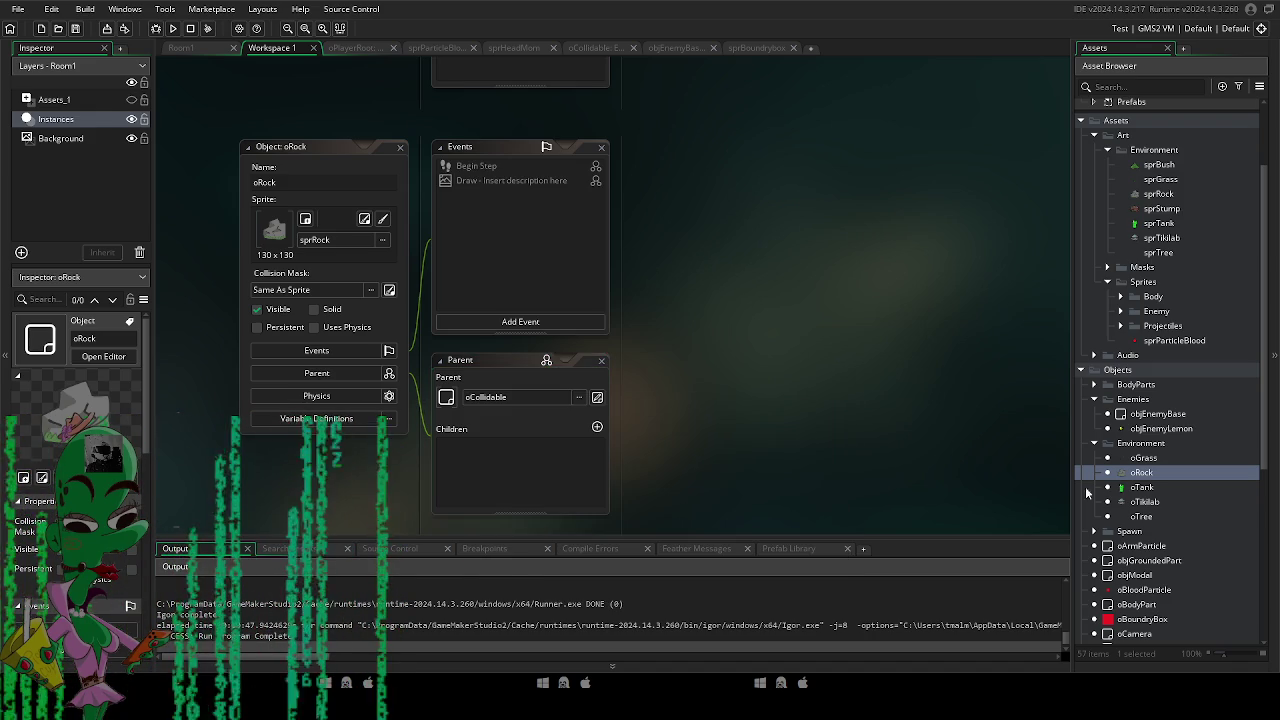
pyautogui.rightClick(1145, 476)
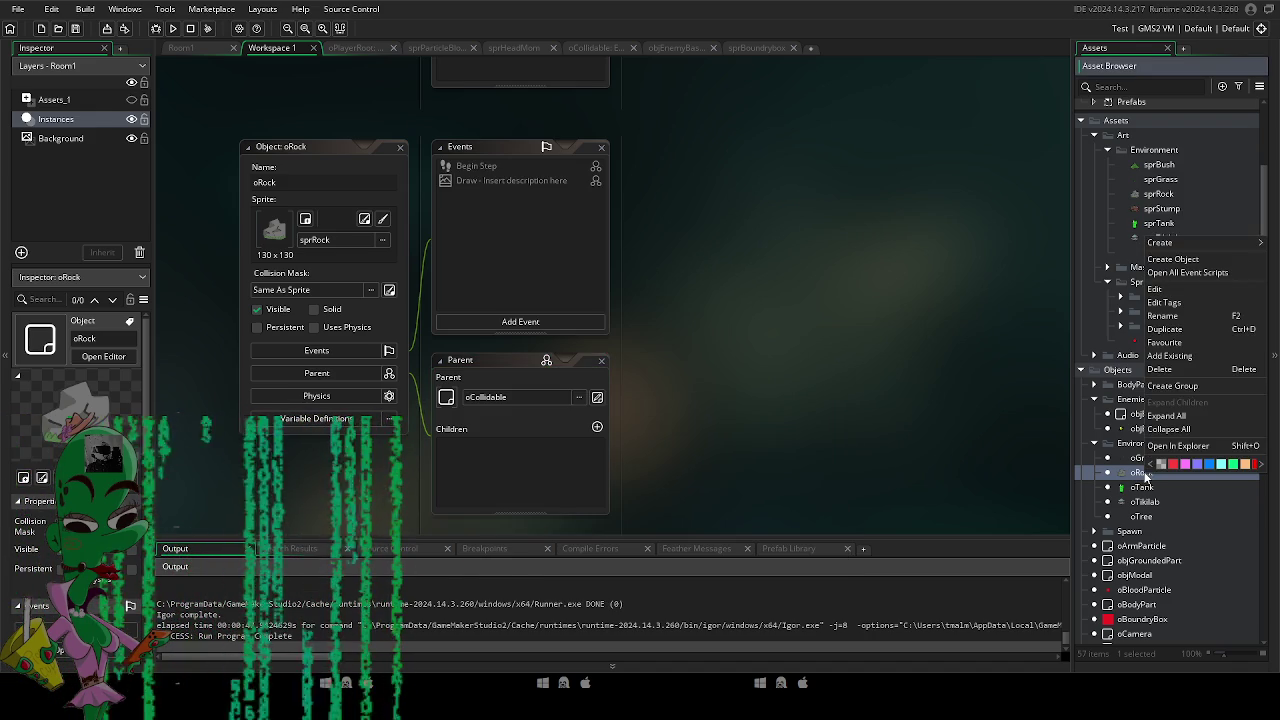
# Duplicate oRock and name the copy oStump.
pyautogui.hotkey('ctrl', 'd')
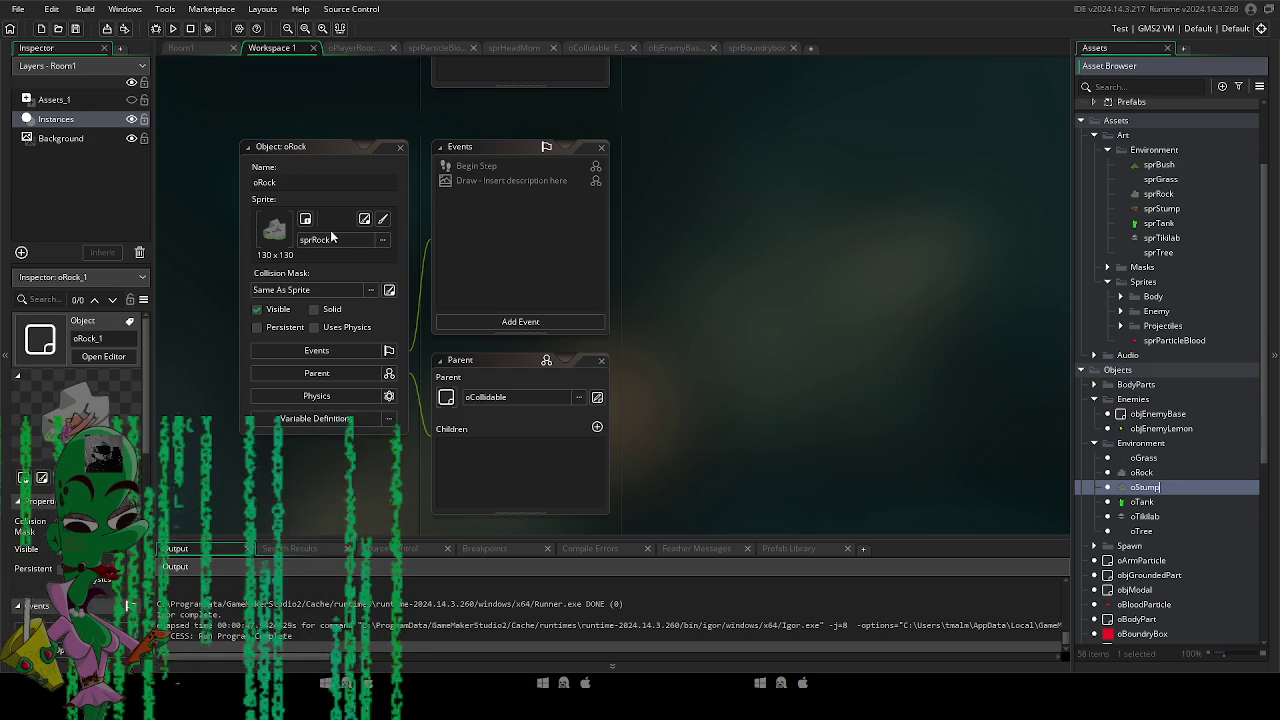
pyautogui.click(382, 240)
pyautogui.doubleClick(1145, 487)
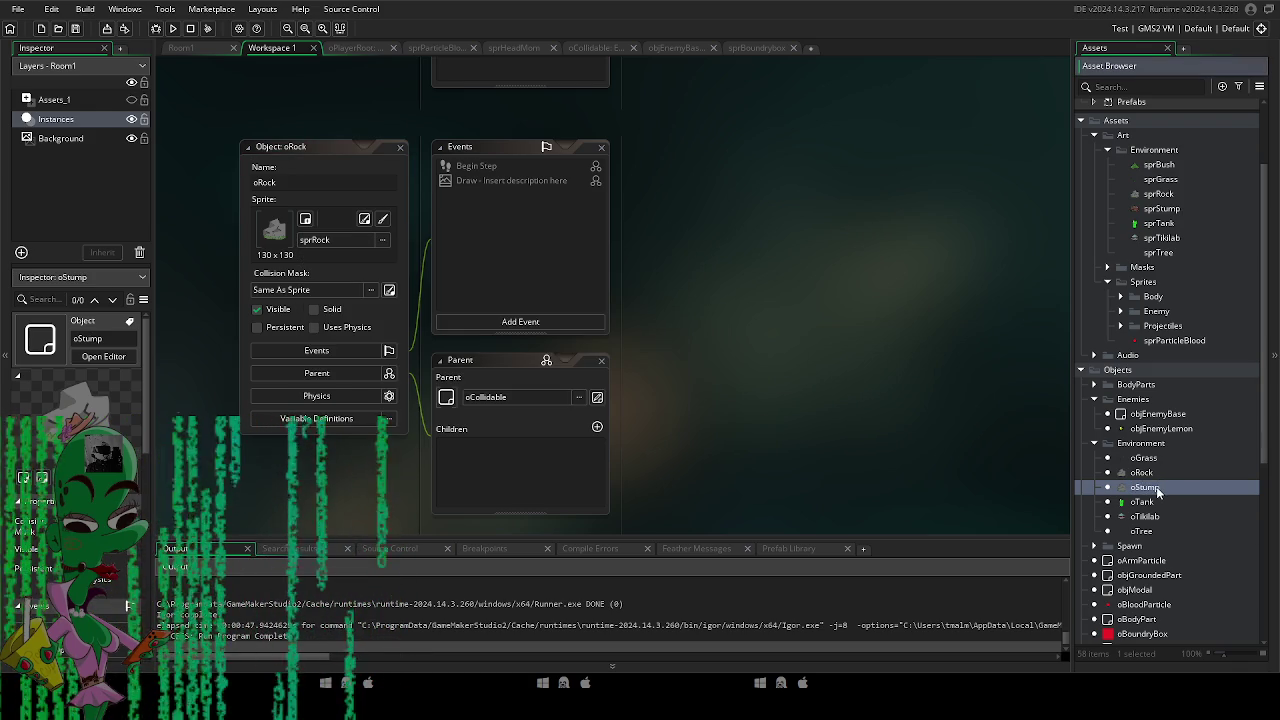
# Give oStump the sprStump sprite from Art > Environment, then duplicate oStump.
pyautogui.click(382, 200)
pyautogui.doubleClick(503, 232)
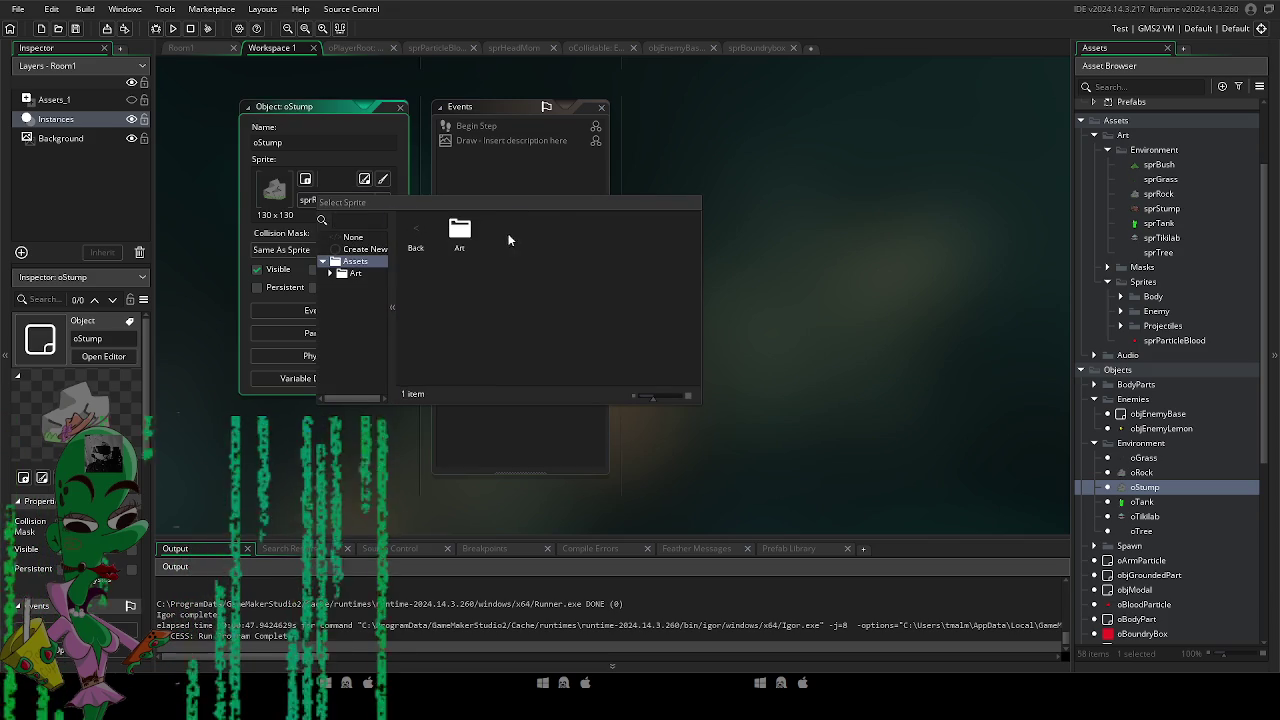
pyautogui.doubleClick(459, 232)
pyautogui.doubleClick(459, 232)
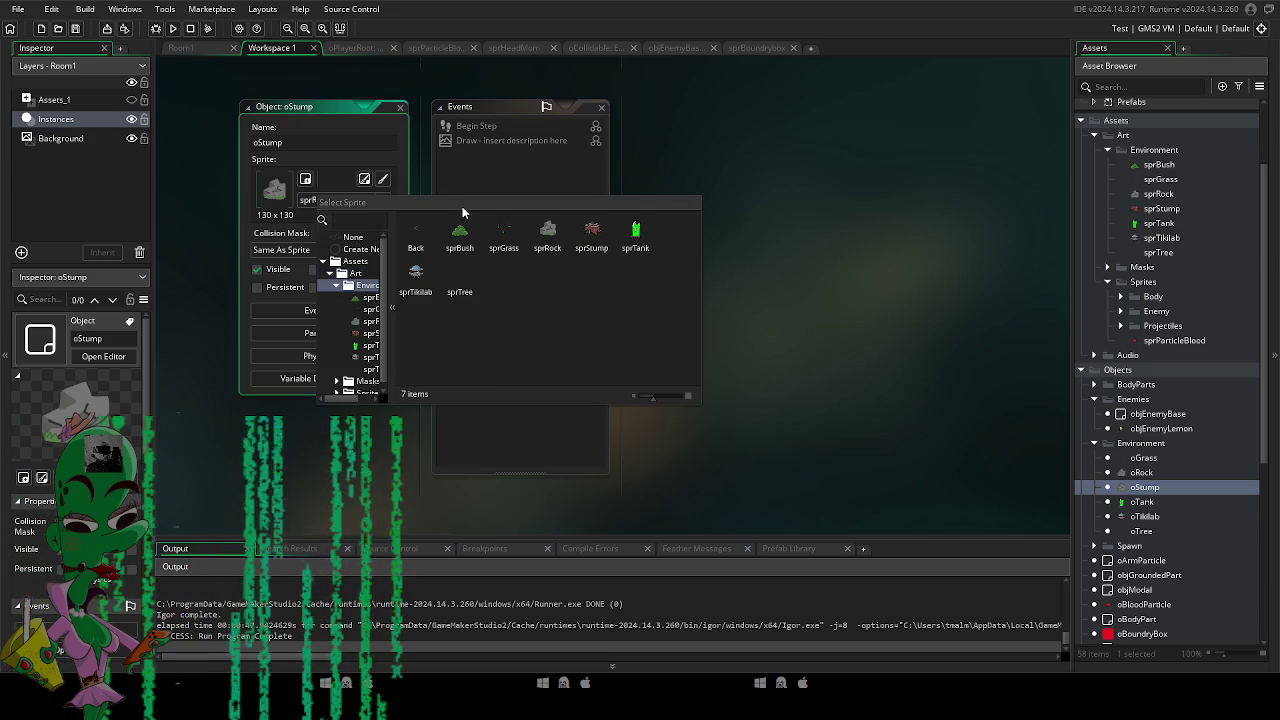
pyautogui.doubleClick(591, 232)
pyautogui.hotkey('ctrl', 'd')
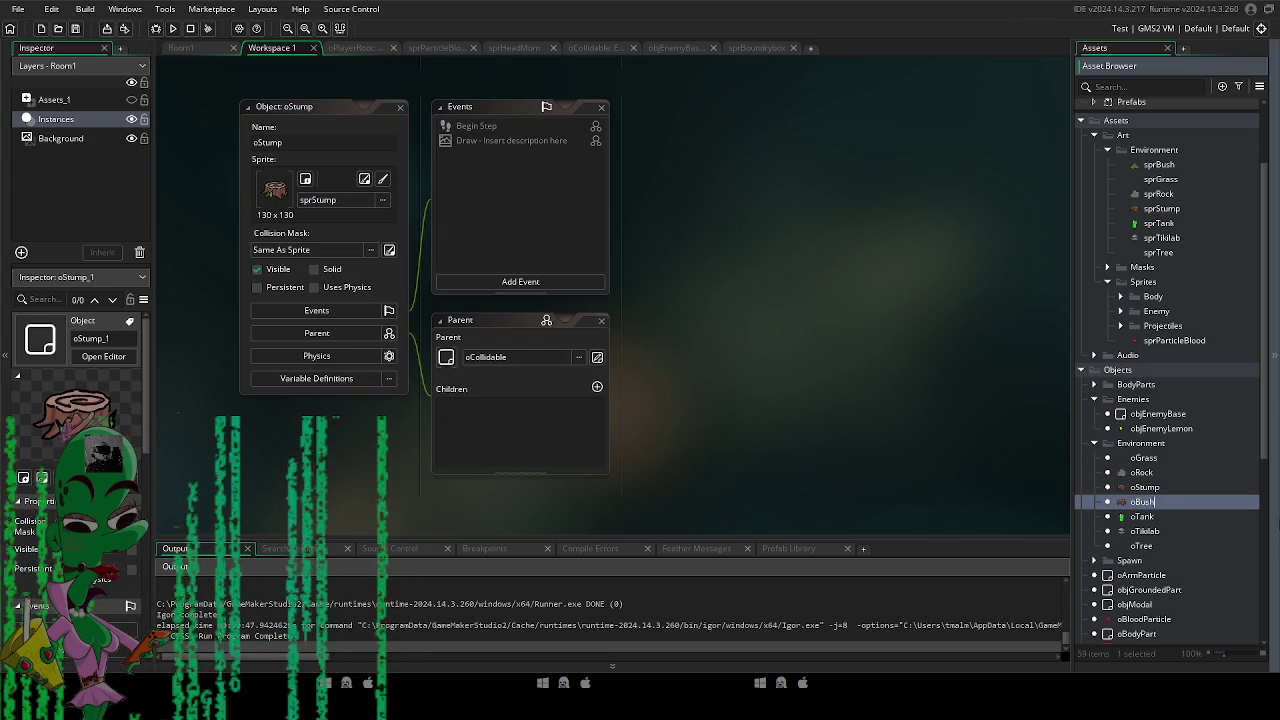
# Name the duplicate oBush and choose sprBush as the open object's sprite.
pyautogui.press('Return')
pyautogui.click(368, 203)
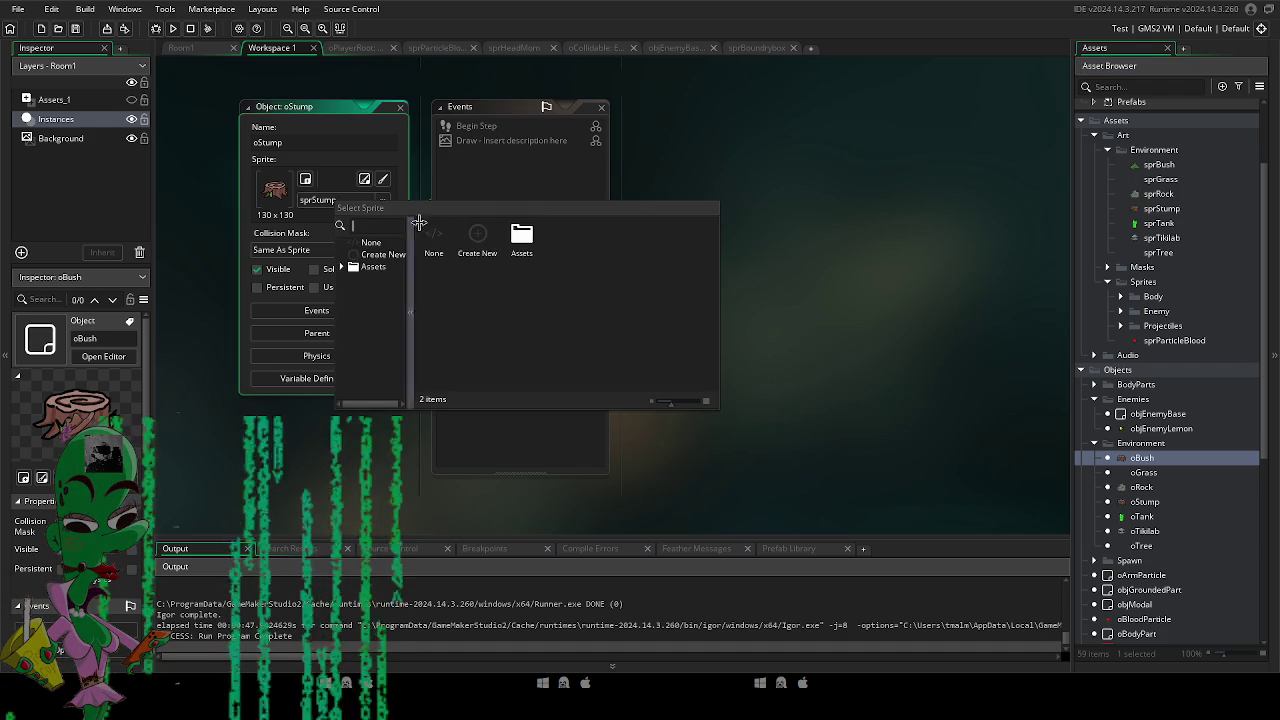
pyautogui.doubleClick(522, 237)
pyautogui.doubleClick(477, 237)
pyautogui.doubleClick(477, 237)
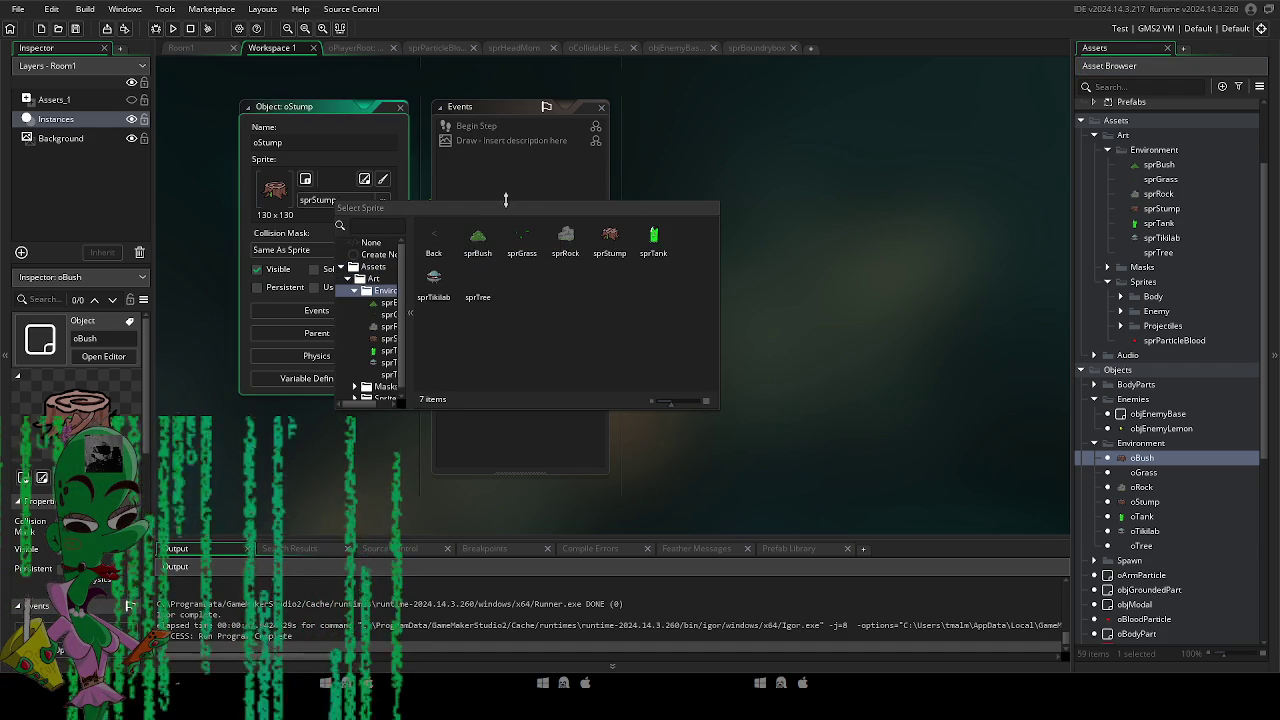
pyautogui.click(480, 250)
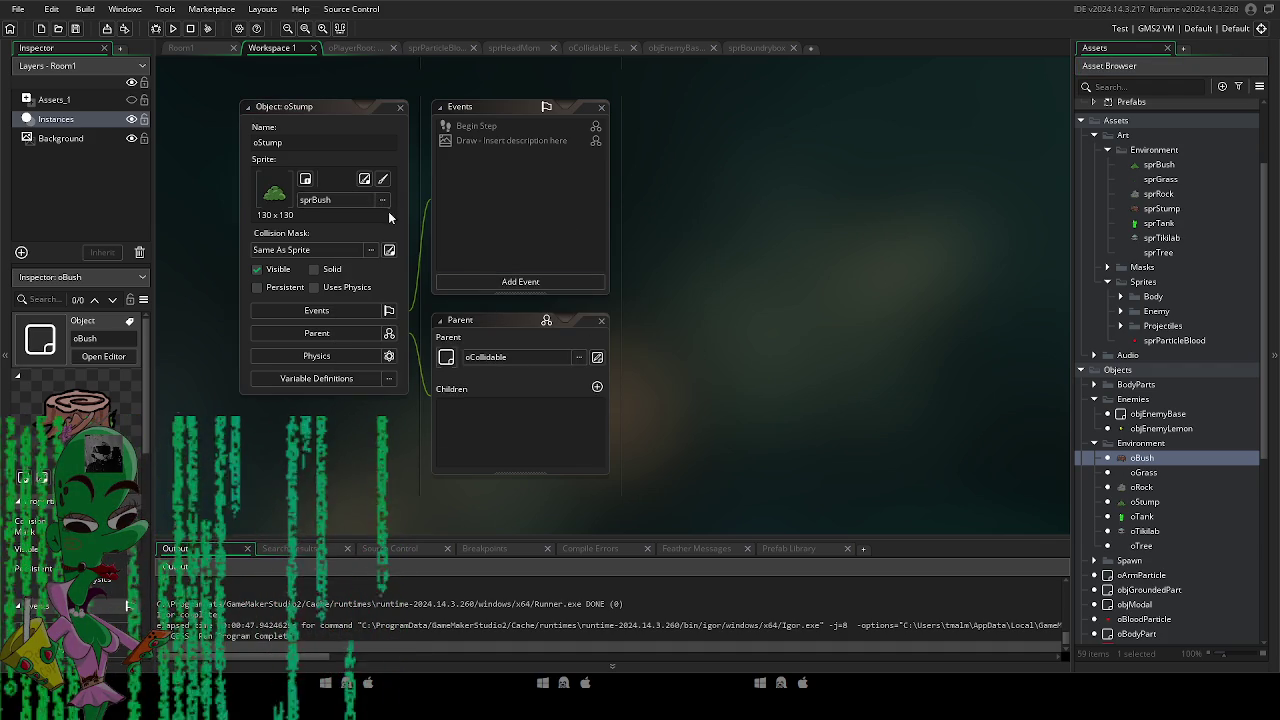
# Set oStump's sprite to sprStump from Assets > Art > Environment.
pyautogui.click(340, 200)
pyautogui.doubleClick(514, 237)
pyautogui.doubleClick(478, 241)
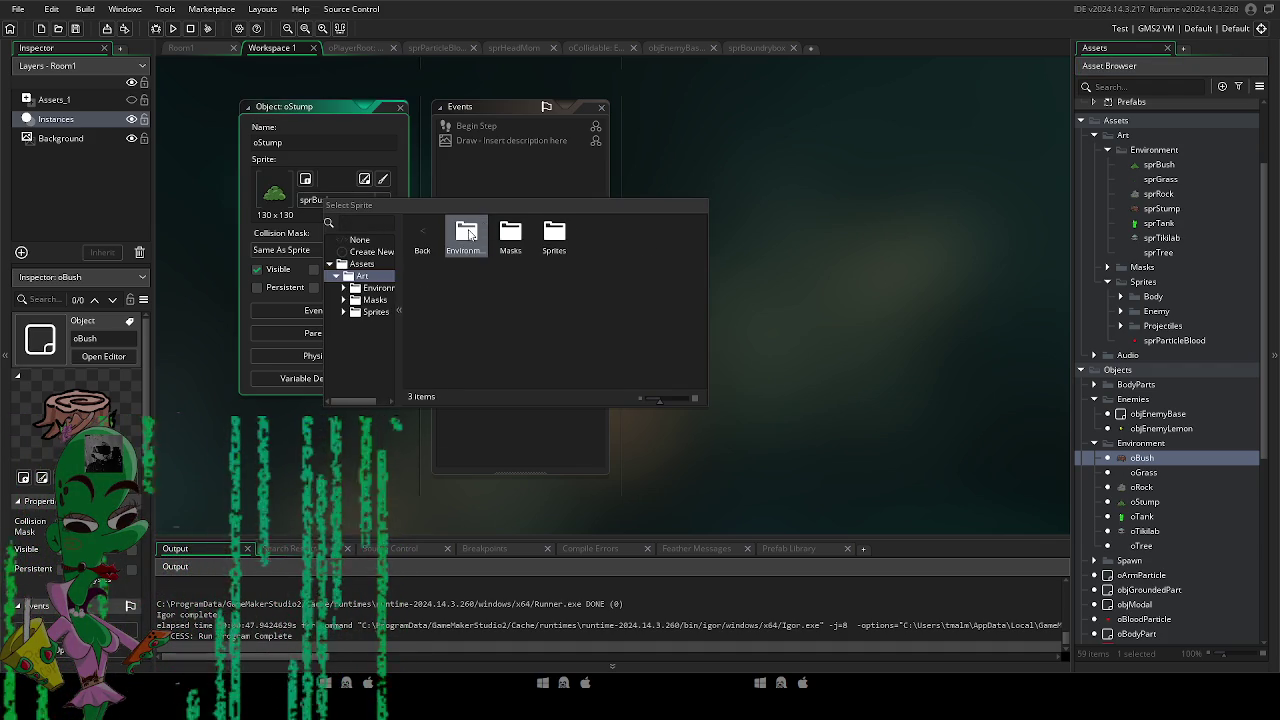
pyautogui.doubleClick(466, 237)
pyautogui.click(599, 237)
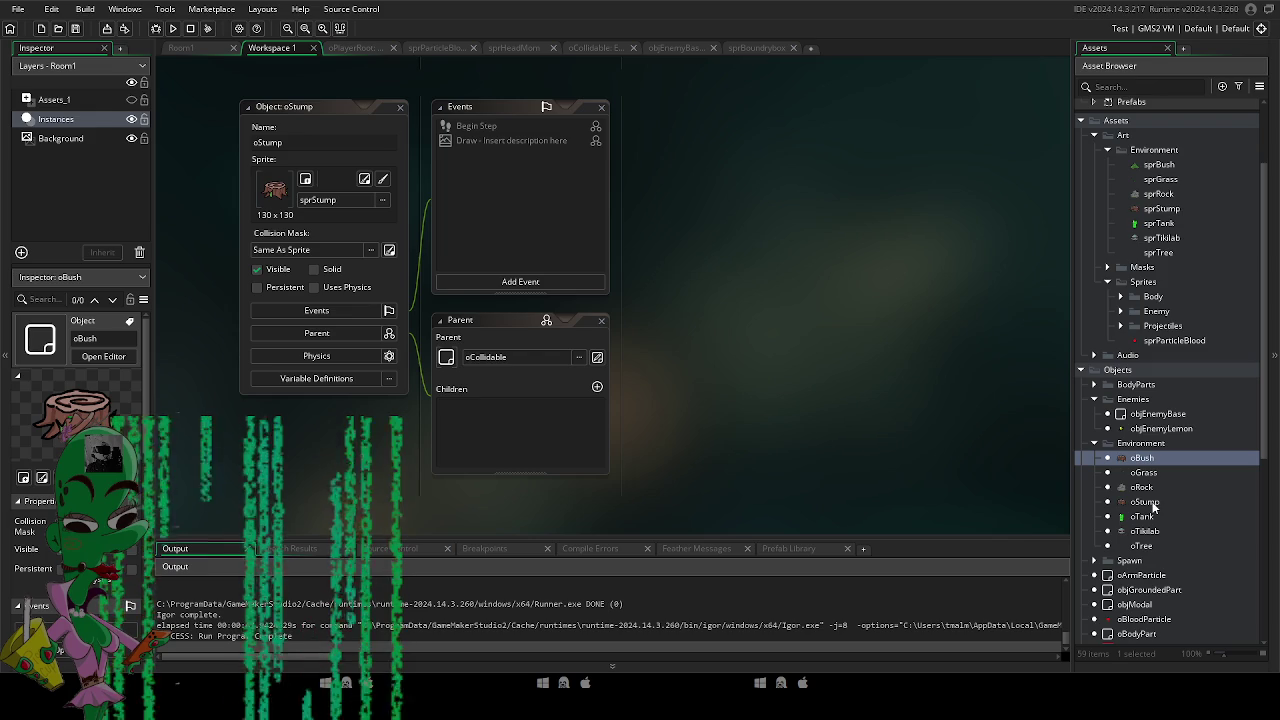
# Reopen oBush and assign it the sprBush sprite.
pyautogui.doubleClick(1142, 458)
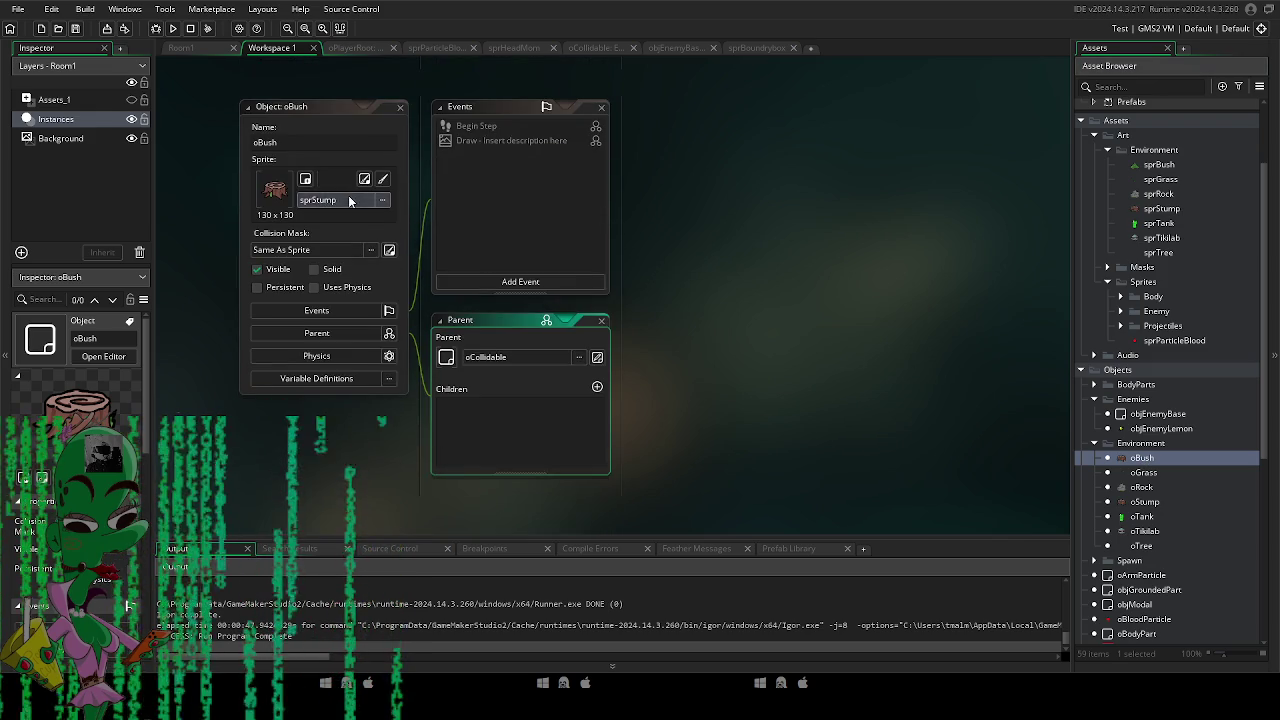
pyautogui.click(320, 200)
pyautogui.doubleClick(505, 238)
pyautogui.doubleClick(459, 237)
pyautogui.doubleClick(459, 237)
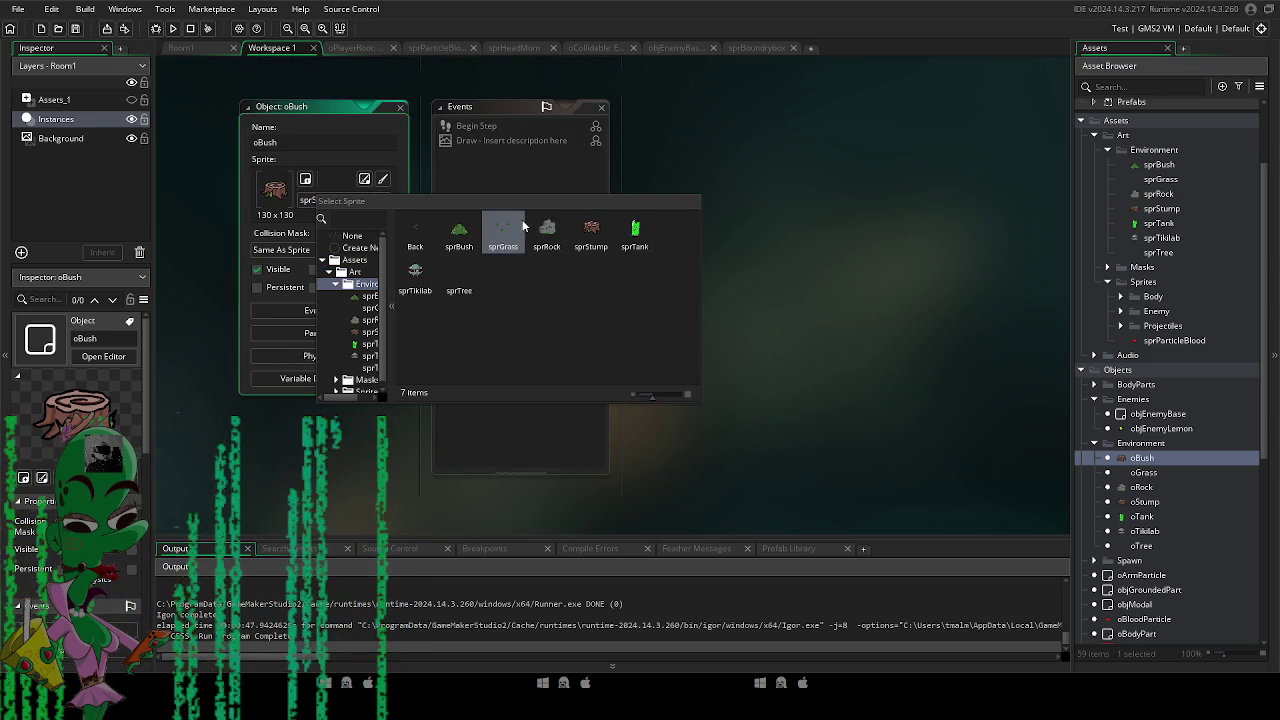
pyautogui.click(475, 226)
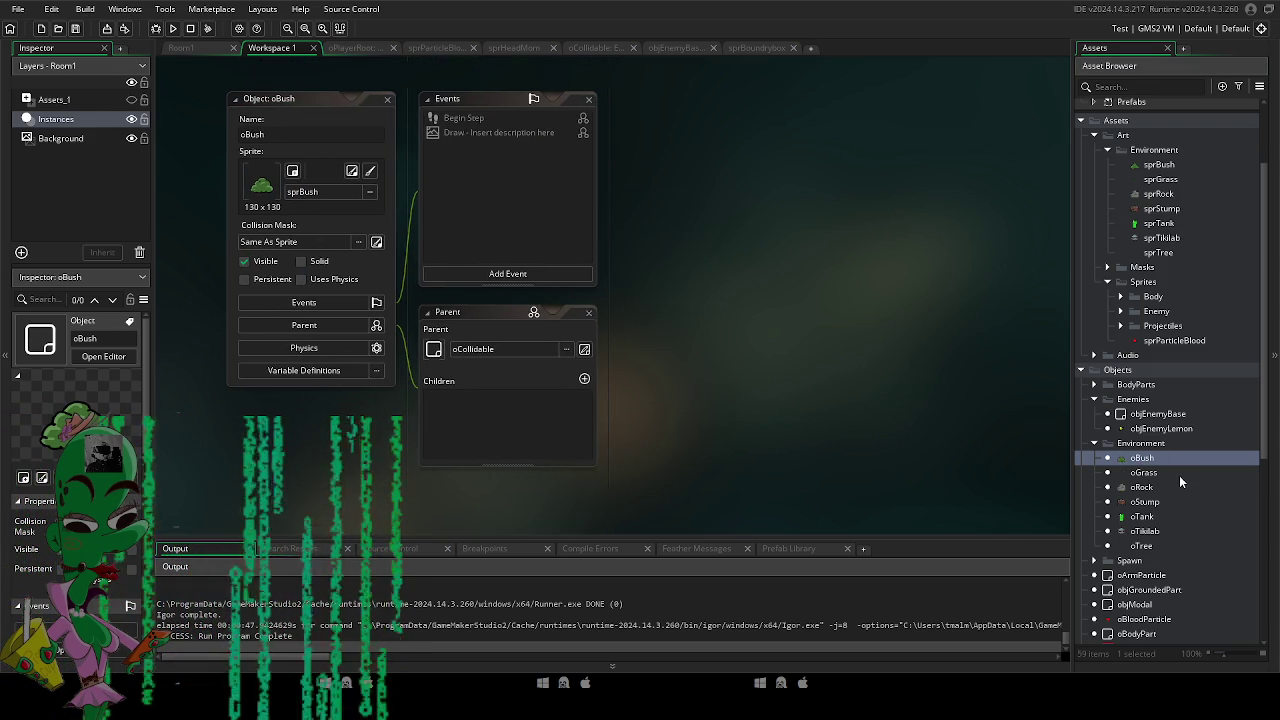
pyautogui.click(340, 48)
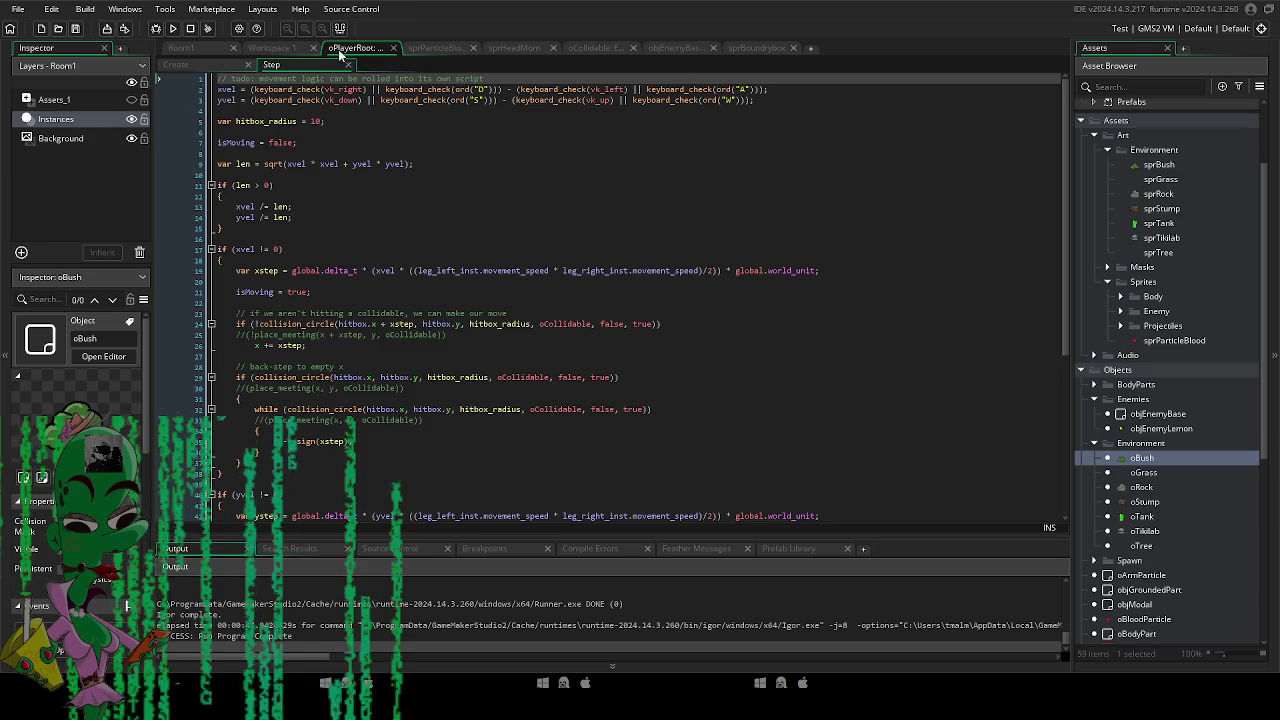
# Drag four grass tufts to new spots spread across Room1.
pyautogui.click(200, 48)
pyautogui.click(458, 246)
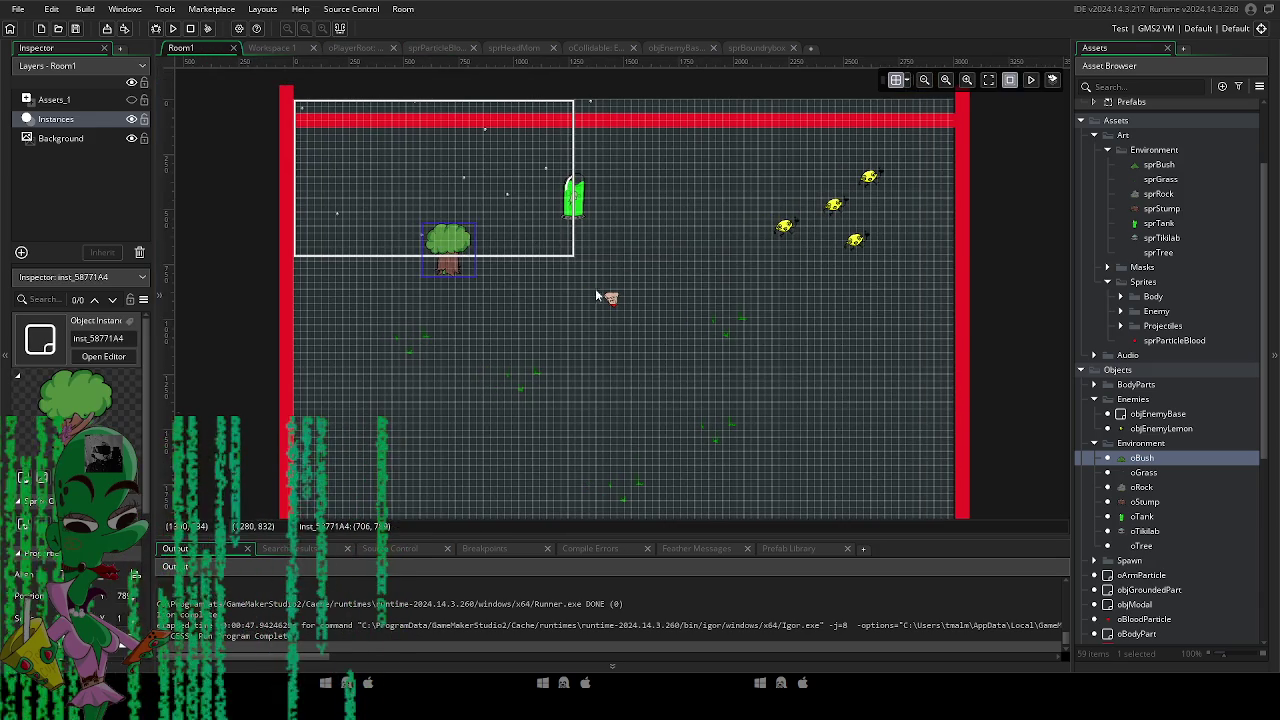
pyautogui.moveTo(717, 416); pyautogui.dragTo(522, 267)
pyautogui.scroll(-3, 541, 296)
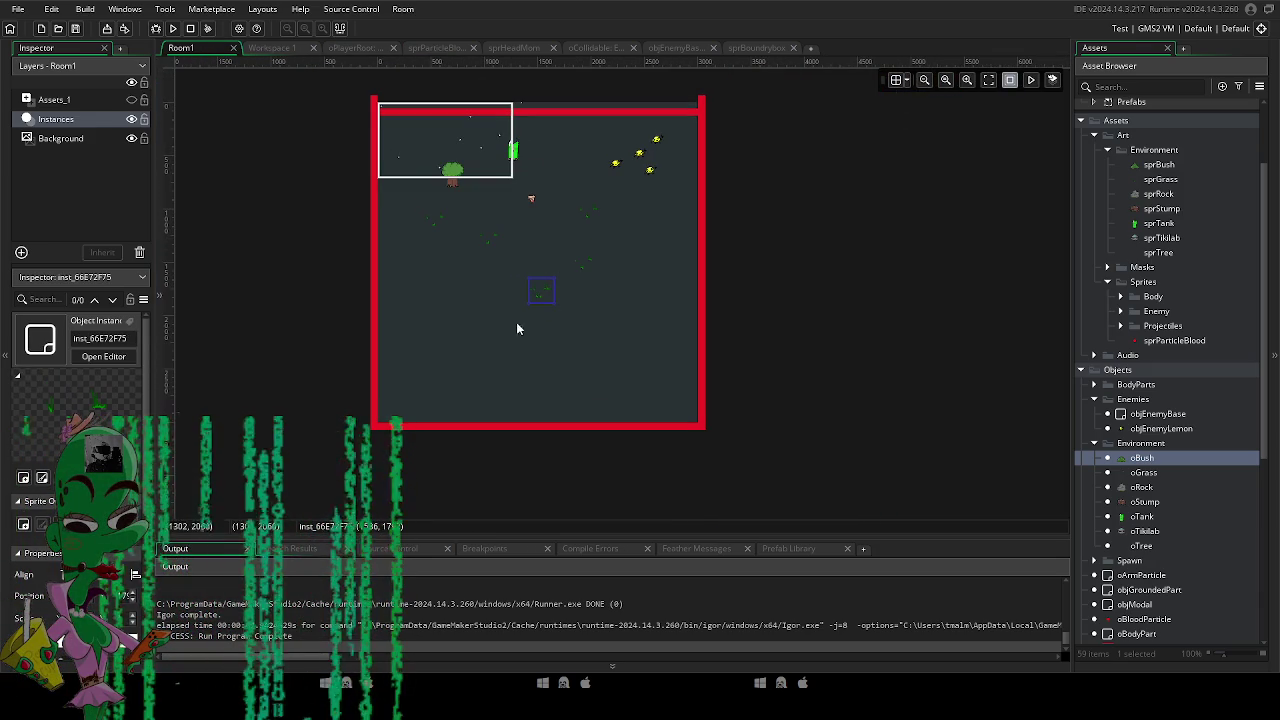
pyautogui.moveTo(545, 297)
pyautogui.mouseDown()
pyautogui.moveTo(457, 326)
pyautogui.moveTo(466, 340)
pyautogui.moveTo(673, 357)
pyautogui.moveTo(500, 358)
pyautogui.moveTo(527, 392)
pyautogui.moveTo(606, 371)
pyautogui.mouseUp()
pyautogui.moveTo(537, 203); pyautogui.dragTo(527, 319)
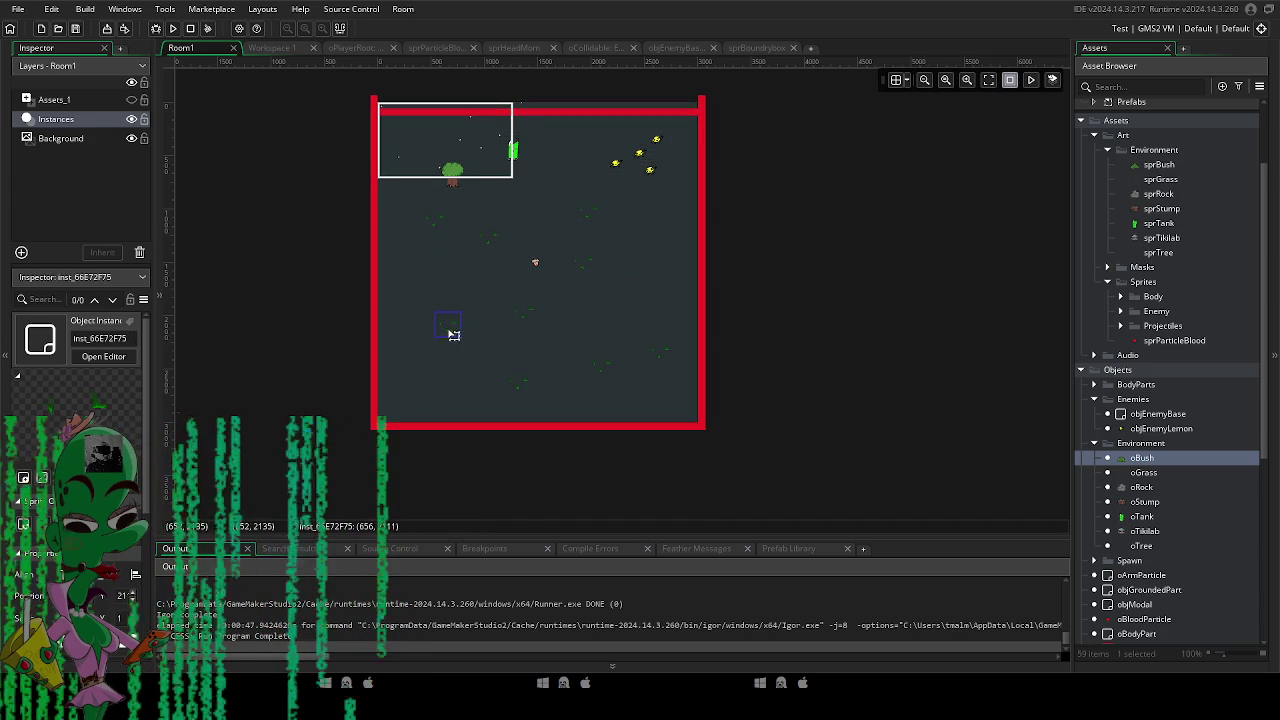
pyautogui.moveTo(453, 336); pyautogui.dragTo(440, 350)
pyautogui.moveTo(594, 214); pyautogui.dragTo(626, 219)
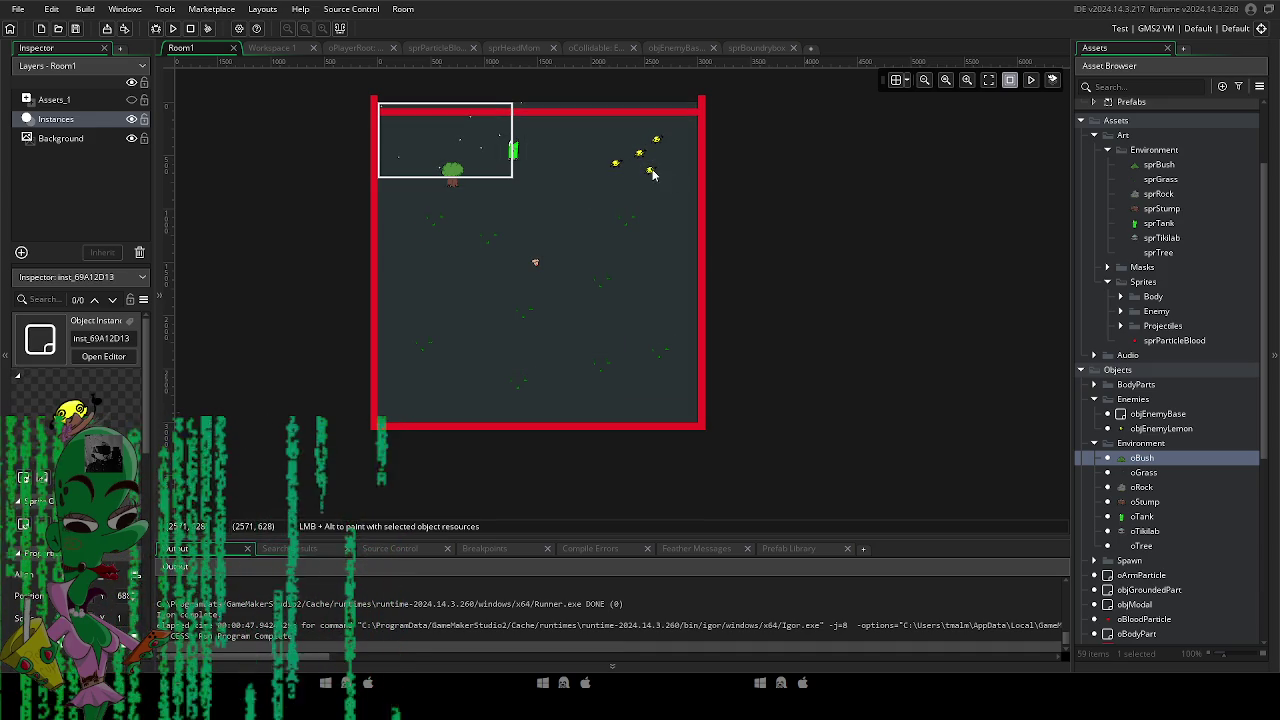
# Drag the three lemon enemies toward the room's centre, then try enlarging a tree.
pyautogui.moveTo(604, 142)
pyautogui.mouseDown()
pyautogui.moveTo(662, 182)
pyautogui.moveTo(618, 160)
pyautogui.moveTo(552, 208)
pyautogui.mouseUp()
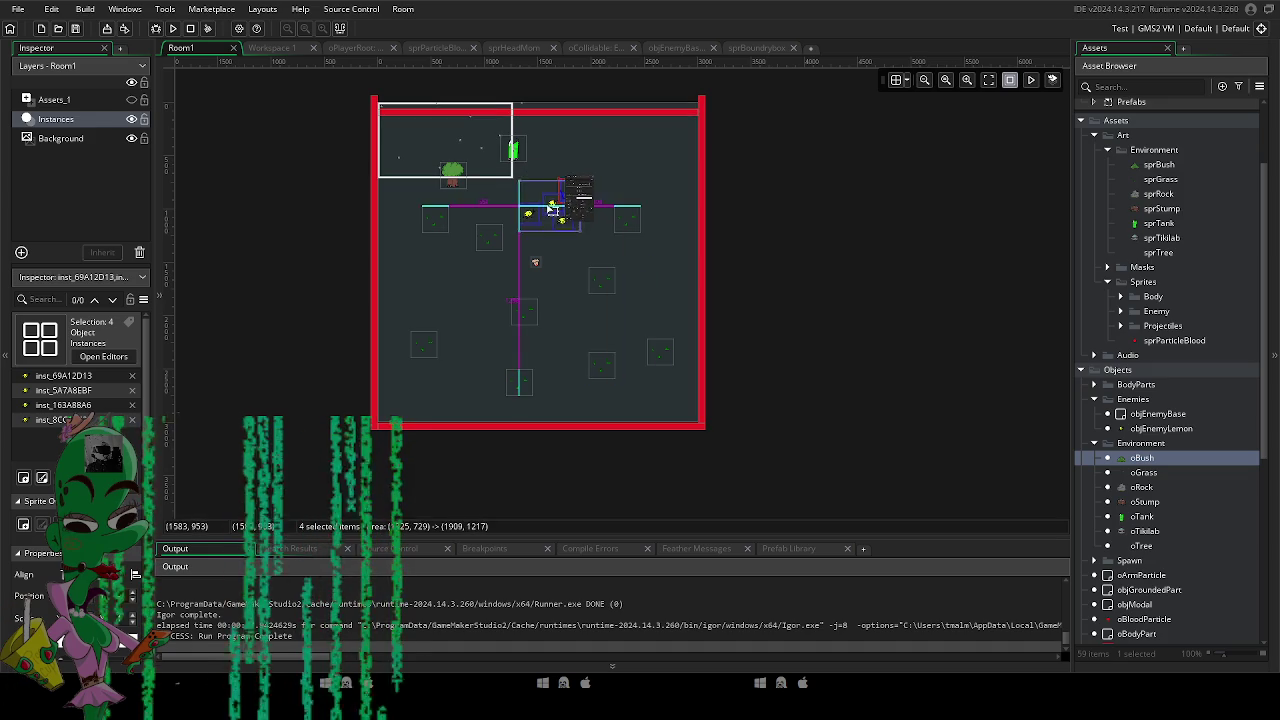
pyautogui.scroll(4, 537, 235)
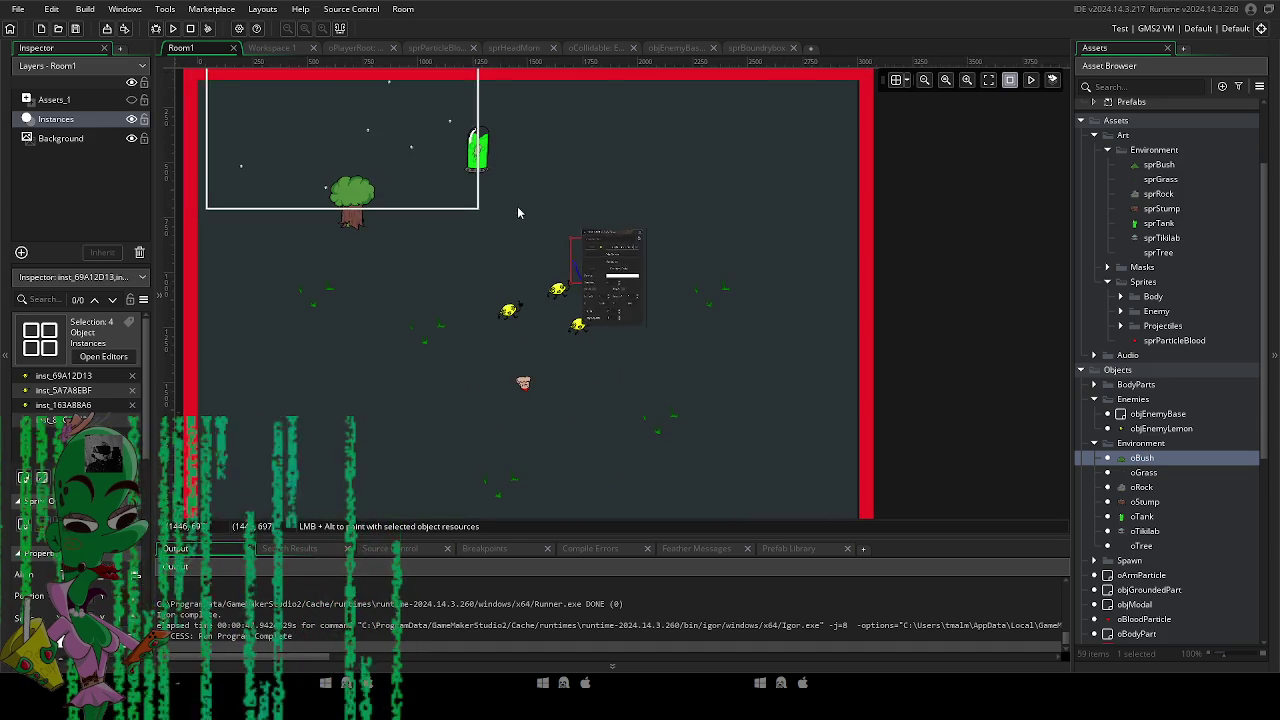
pyautogui.click(372, 215)
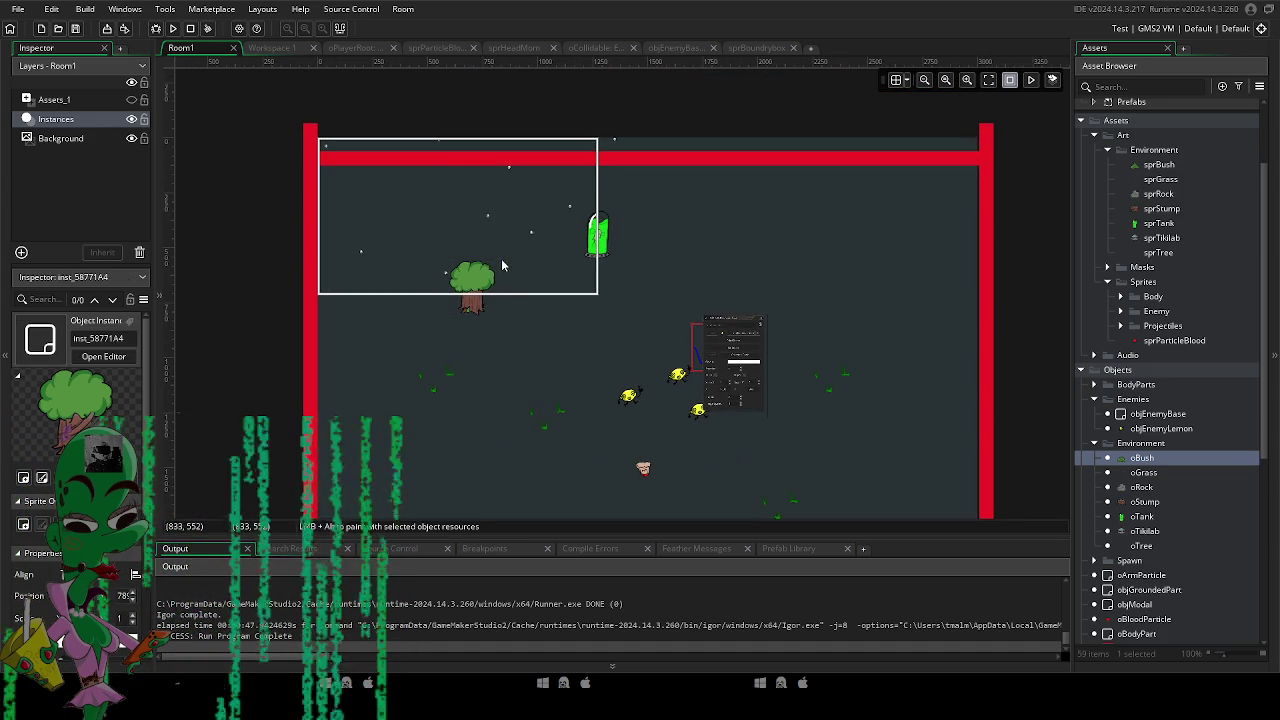
pyautogui.moveTo(500, 262)
pyautogui.mouseDown()
pyautogui.moveTo(537, 224)
pyautogui.moveTo(515, 251)
pyautogui.moveTo(373, 140)
pyautogui.moveTo(456, 171)
pyautogui.moveTo(445, 171)
pyautogui.moveTo(509, 173)
pyautogui.moveTo(339, 251)
pyautogui.moveTo(702, 193)
pyautogui.moveTo(664, 174)
pyautogui.moveTo(588, 170)
pyautogui.moveTo(608, 168)
pyautogui.moveTo(731, 194)
pyautogui.moveTo(698, 201)
pyautogui.moveTo(804, 187)
pyautogui.moveTo(901, 210)
pyautogui.moveTo(853, 234)
pyautogui.moveTo(339, 354)
pyautogui.moveTo(352, 360)
pyautogui.mouseUp()
# Undo the tree resize and Alt-drag tree copies along the top and right walls.
pyautogui.hotkey('ctrl', 'z')
pyautogui.scroll(-3, 388, 185)
pyautogui.moveTo(357, 199)
pyautogui.mouseDown()
pyautogui.moveTo(922, 238)
pyautogui.moveTo(973, 226)
pyautogui.mouseUp()
pyautogui.scroll(3, 779, 357)
pyautogui.hscroll(2, 779, 357)
pyautogui.moveTo(815, 440)
pyautogui.mouseDown()
pyautogui.moveTo(790, 270)
pyautogui.moveTo(820, 300)
pyautogui.moveTo(808, 300)
pyautogui.mouseUp()
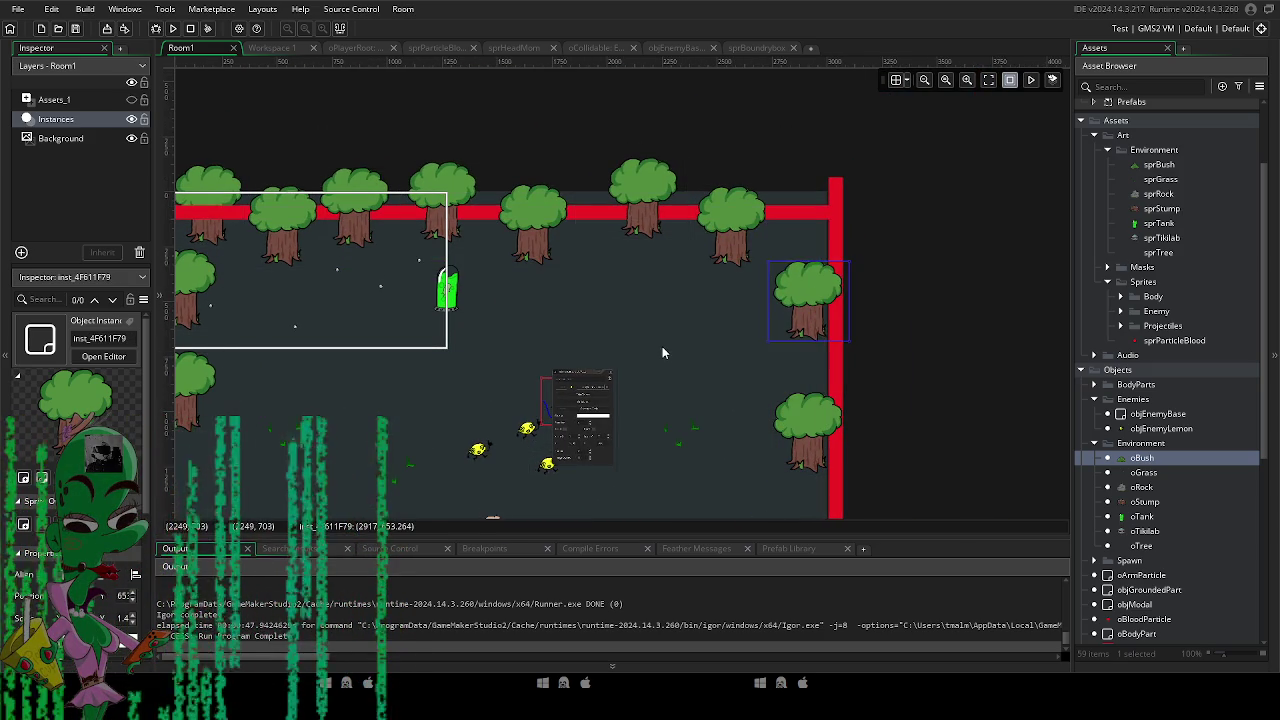
pyautogui.click(662, 348)
pyautogui.scroll(-3, 708, 212)
pyautogui.hscroll(-3, 708, 212)
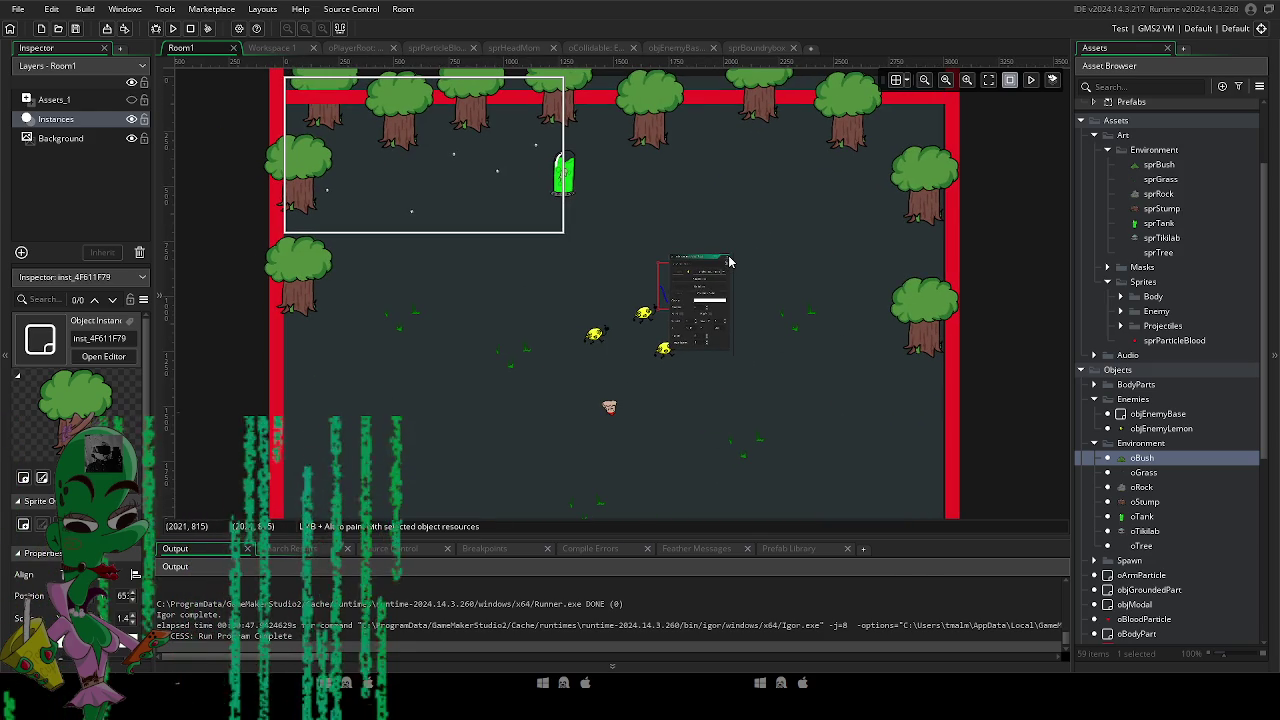
# Place two oStump instances side by side in the upper part of the room.
pyautogui.click(1157, 503)
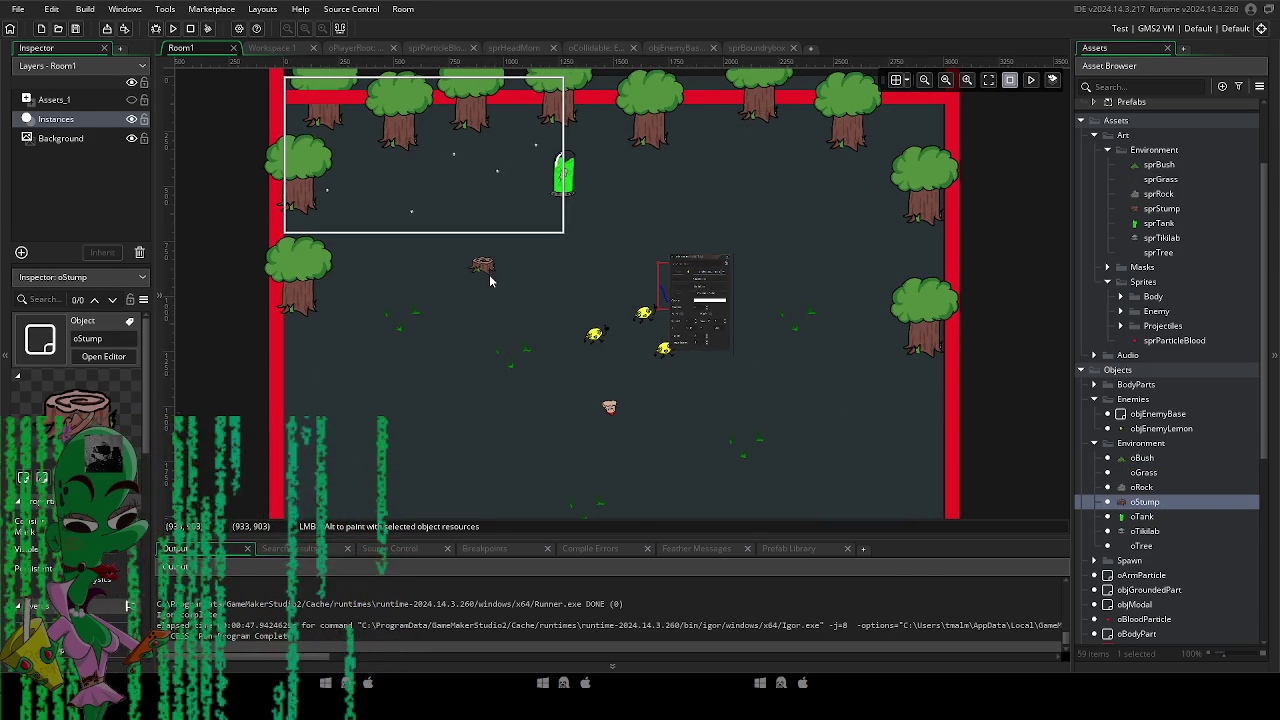
pyautogui.moveTo(484, 264); pyautogui.dragTo(458, 366)
pyautogui.scroll(-5, 458, 366)
pyautogui.hscroll(-1, 458, 366)
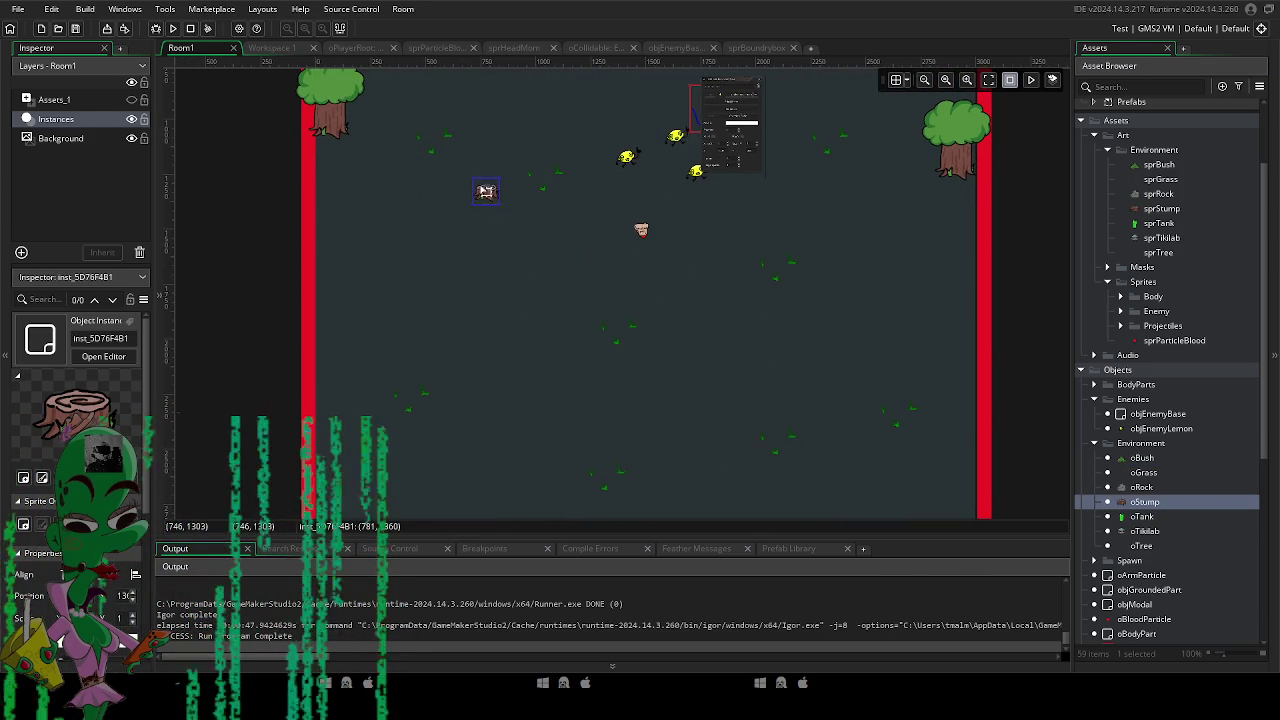
pyautogui.moveTo(486, 191); pyautogui.dragTo(458, 229)
pyautogui.hotkey('ctrl', 'v')
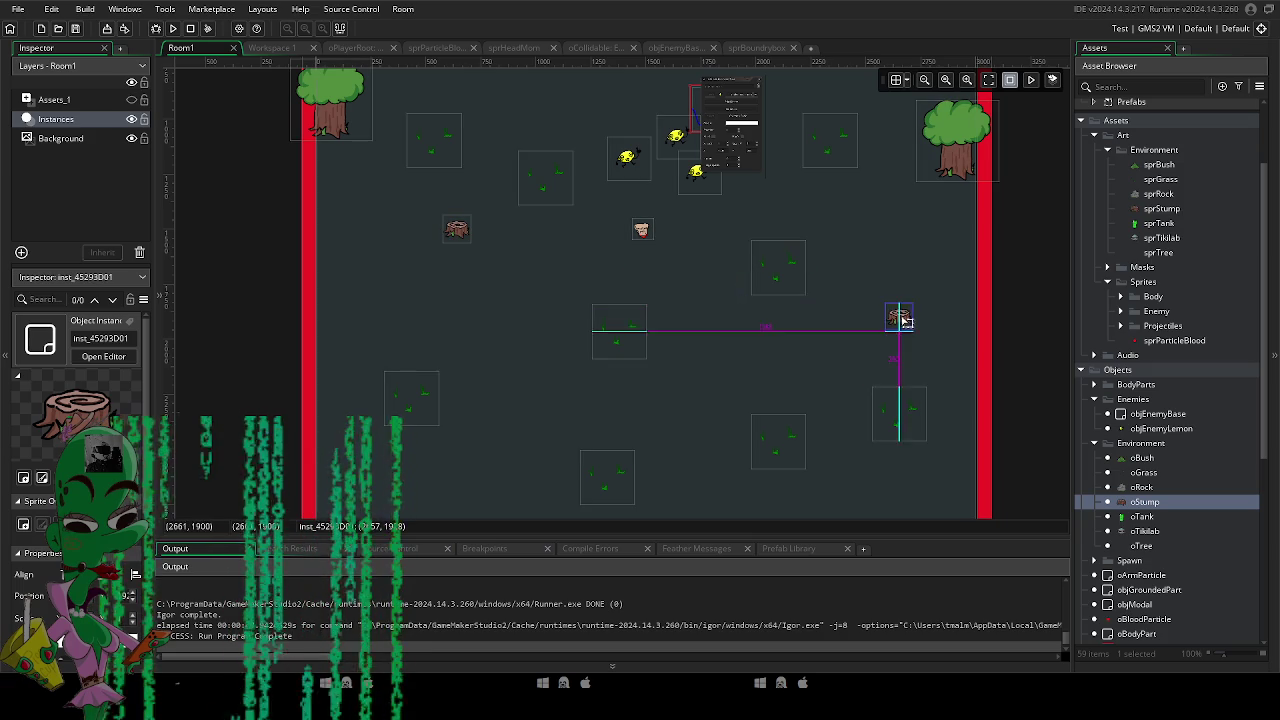
pyautogui.hscroll(1, 766, 358)
# Paint several oBush instances on the right side and near the bottom wall.
pyautogui.click(1143, 517)
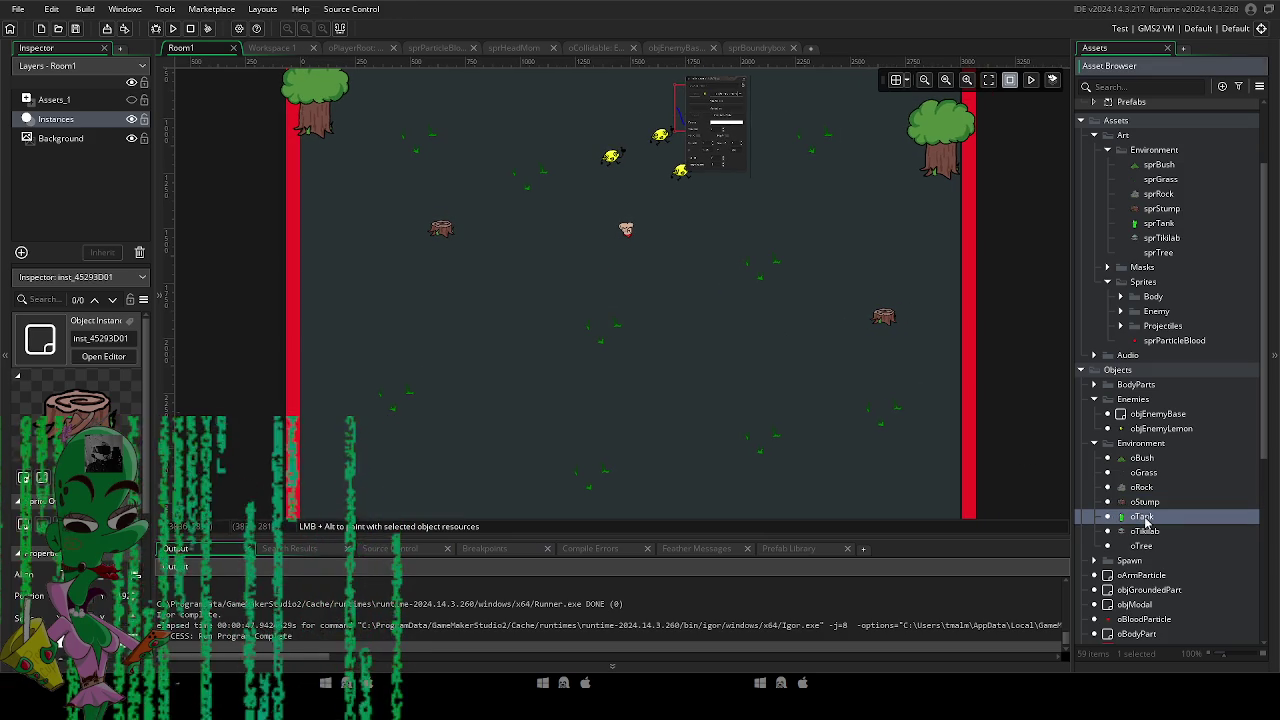
pyautogui.click(1142, 458)
pyautogui.moveTo(830, 226)
pyautogui.mouseDown()
pyautogui.moveTo(765, 296)
pyautogui.moveTo(717, 292)
pyautogui.mouseUp()
pyautogui.scroll(3, 743, 340)
pyautogui.moveTo(709, 338)
pyautogui.mouseDown()
pyautogui.moveTo(690, 347)
pyautogui.moveTo(674, 440)
pyautogui.moveTo(843, 253)
pyautogui.moveTo(386, 383)
pyautogui.moveTo(677, 188)
pyautogui.moveTo(600, 222)
pyautogui.moveTo(641, 240)
pyautogui.moveTo(620, 236)
pyautogui.mouseUp()
pyautogui.keyDown('alt'); pyautogui.click(695, 342); pyautogui.keyUp('alt')
pyautogui.keyDown('alt'); pyautogui.click(863, 291); pyautogui.keyUp('alt')
pyautogui.hscroll(10, 772, 284)
pyautogui.moveTo(457, 357)
pyautogui.mouseDown()
pyautogui.moveTo(771, 371)
pyautogui.moveTo(714, 371)
pyautogui.moveTo(712, 395)
pyautogui.moveTo(697, 400)
pyautogui.moveTo(728, 407)
pyautogui.mouseUp()
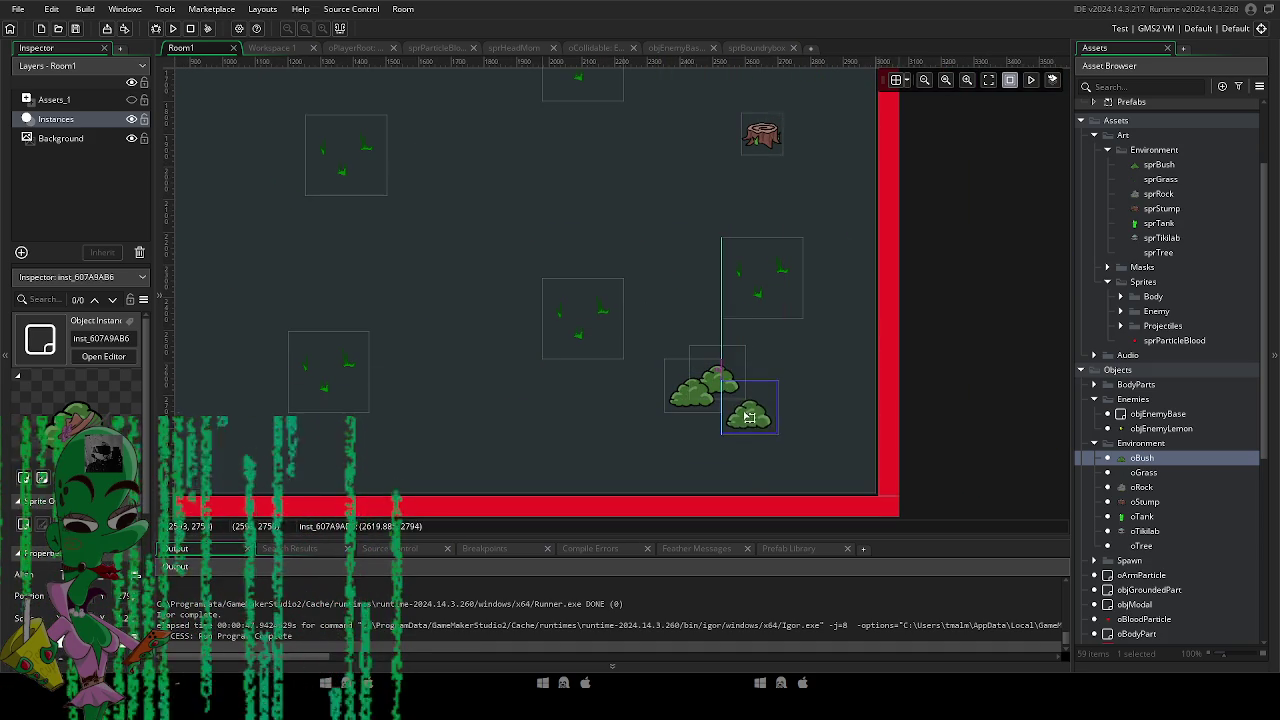
pyautogui.scroll(-6, 795, 362)
pyautogui.scroll(-1, 740, 320)
# Add tree copies down the right wall and along the bottom wall, nudging two bushes.
pyautogui.moveTo(747, 279); pyautogui.dragTo(747, 382)
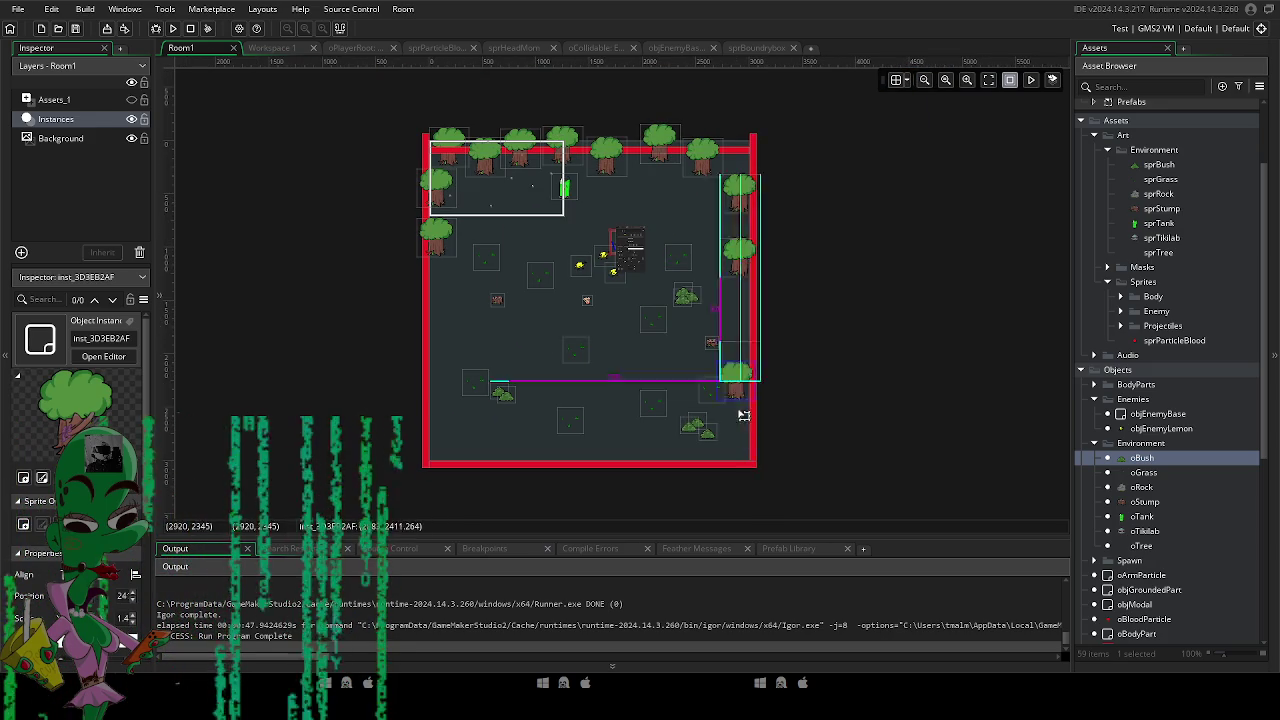
pyautogui.moveTo(746, 471); pyautogui.dragTo(645, 470)
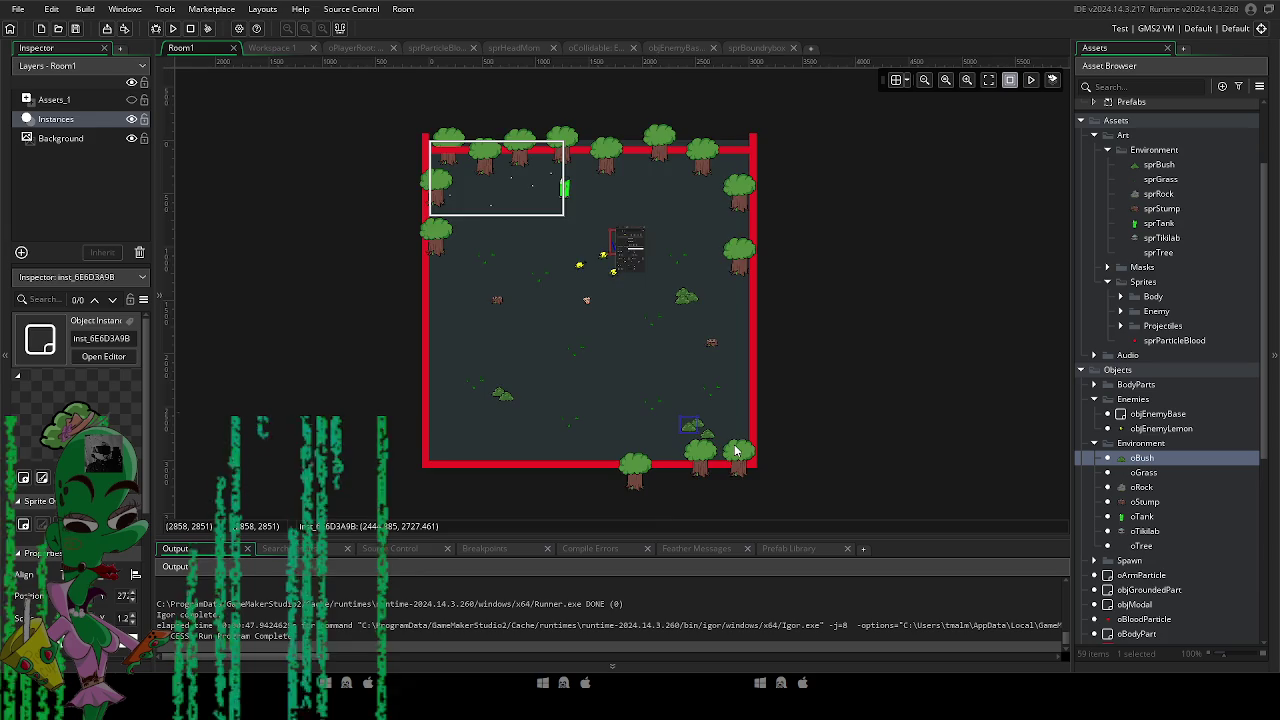
pyautogui.scroll(3, 735, 452)
pyautogui.keyDown('ctrl'); pyautogui.click(672, 404); pyautogui.keyUp('ctrl')
pyautogui.moveTo(648, 385); pyautogui.dragTo(633, 361)
pyautogui.moveTo(734, 374); pyautogui.dragTo(891, 304)
pyautogui.moveTo(652, 428)
pyautogui.mouseDown()
pyautogui.moveTo(703, 418)
pyautogui.moveTo(491, 423)
pyautogui.moveTo(543, 391)
pyautogui.moveTo(686, 400)
pyautogui.moveTo(600, 392)
pyautogui.moveTo(600, 368)
pyautogui.moveTo(461, 391)
pyautogui.moveTo(357, 390)
pyautogui.mouseUp()
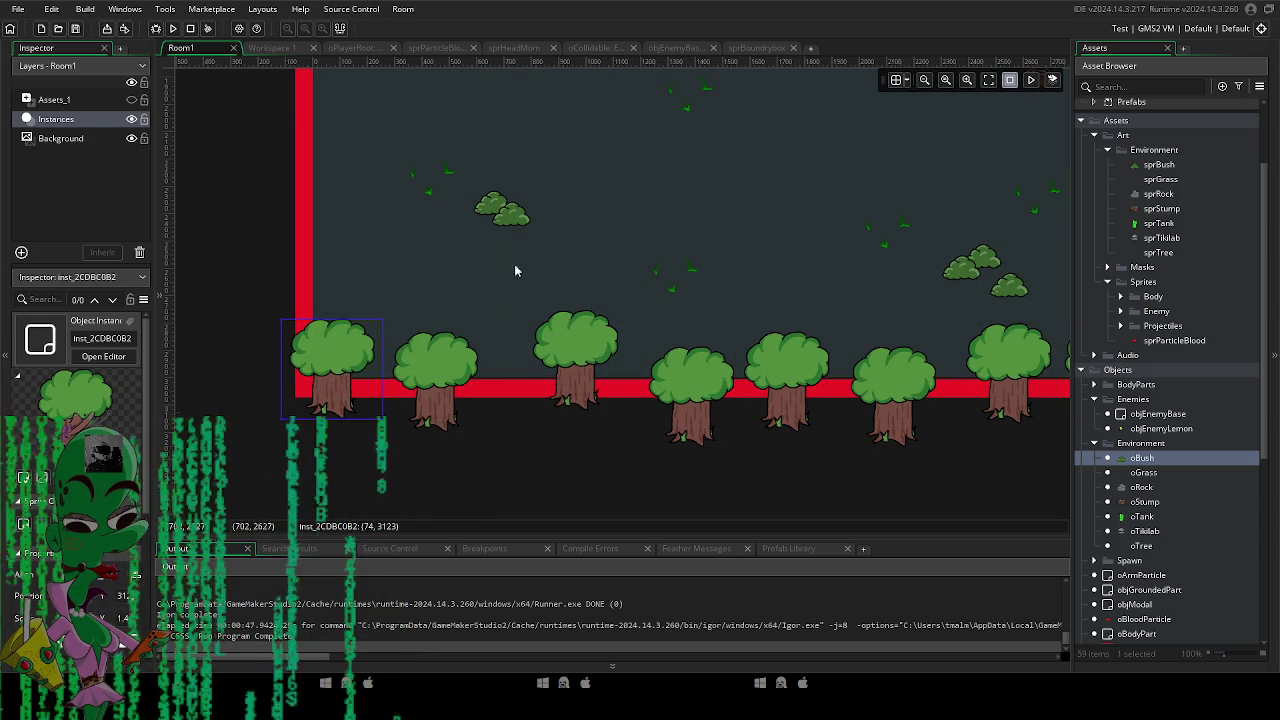
pyautogui.scroll(-5, 580, 334)
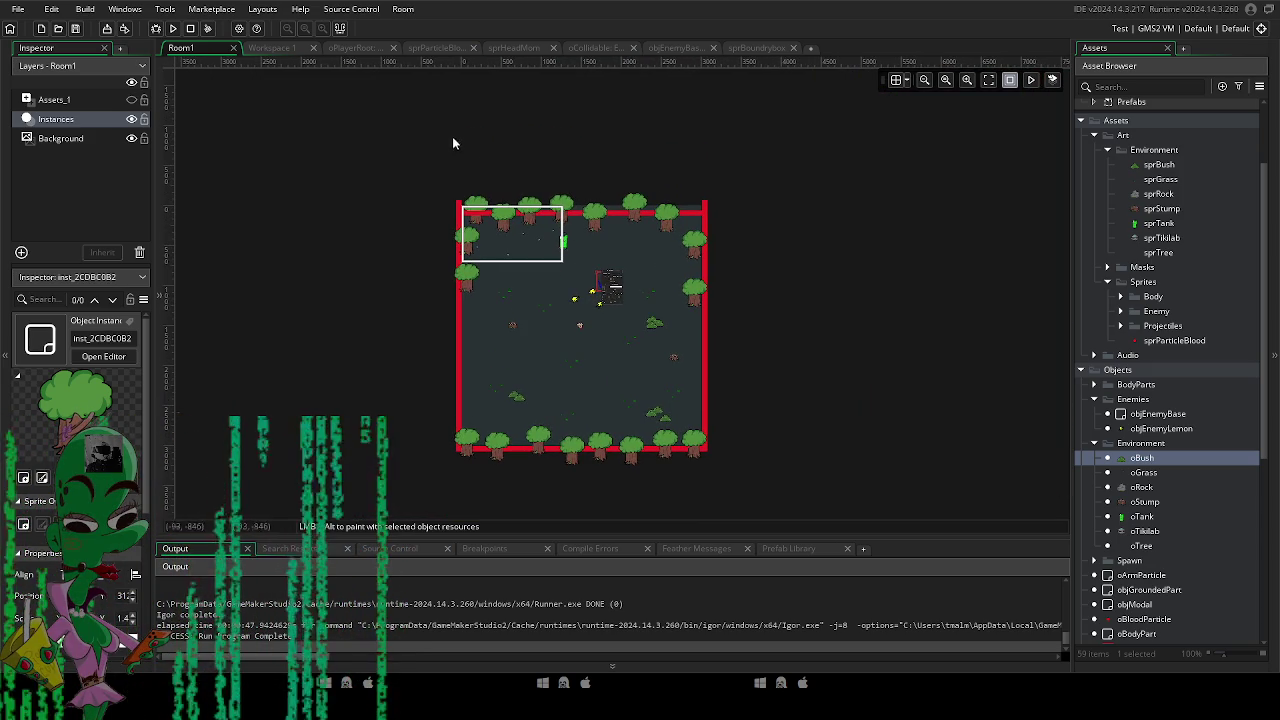
# Playtest the room, walking the player left, up and right onto the tank, then quit.
pyautogui.click(173, 29)
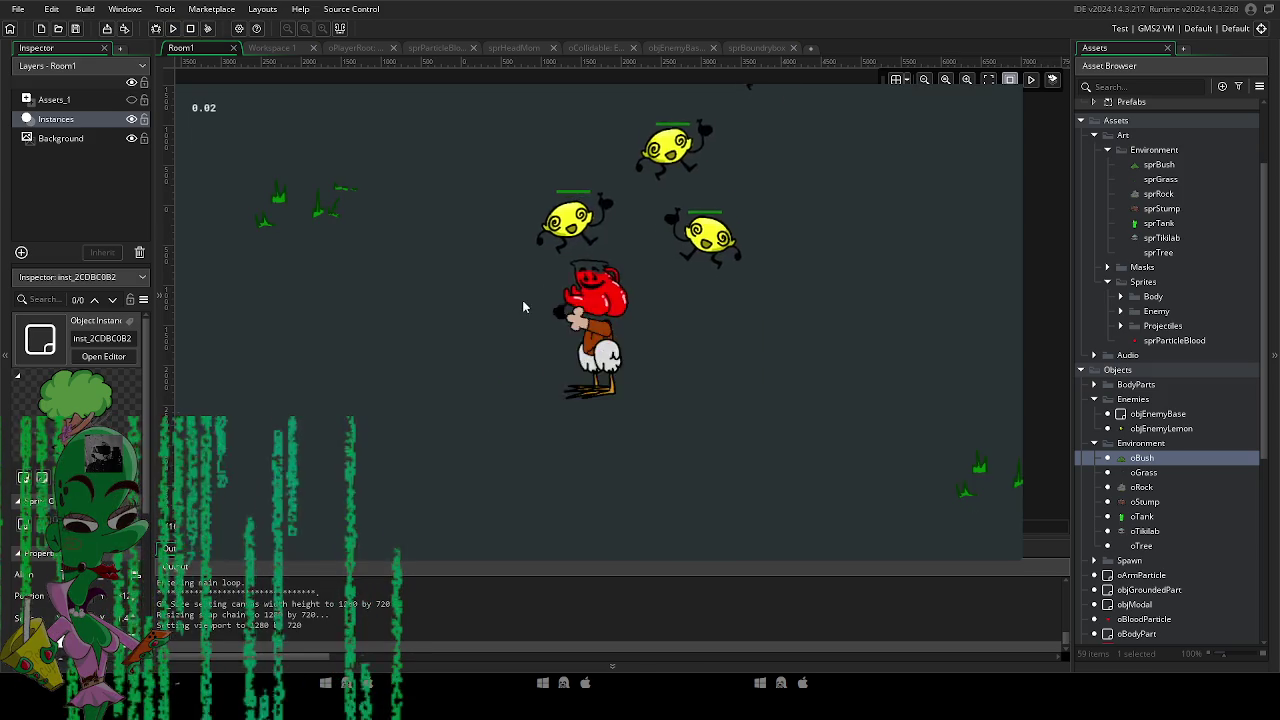
pyautogui.press('a')
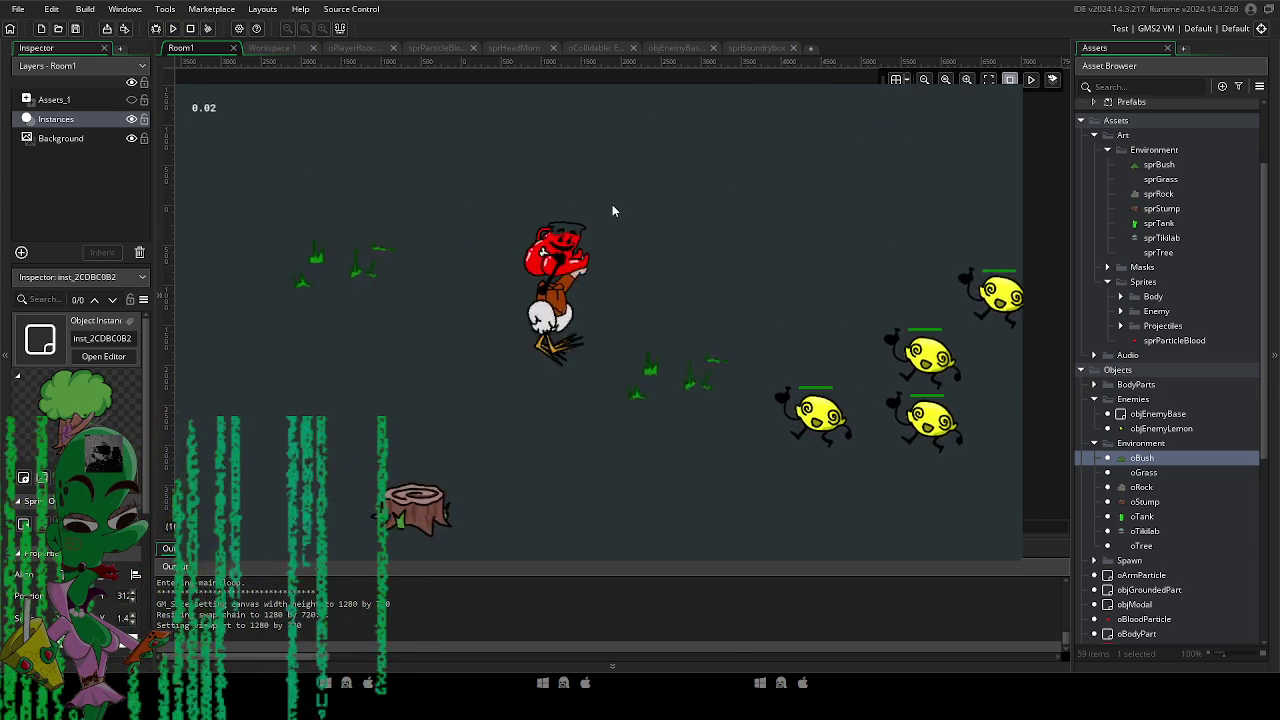
pyautogui.press('space')
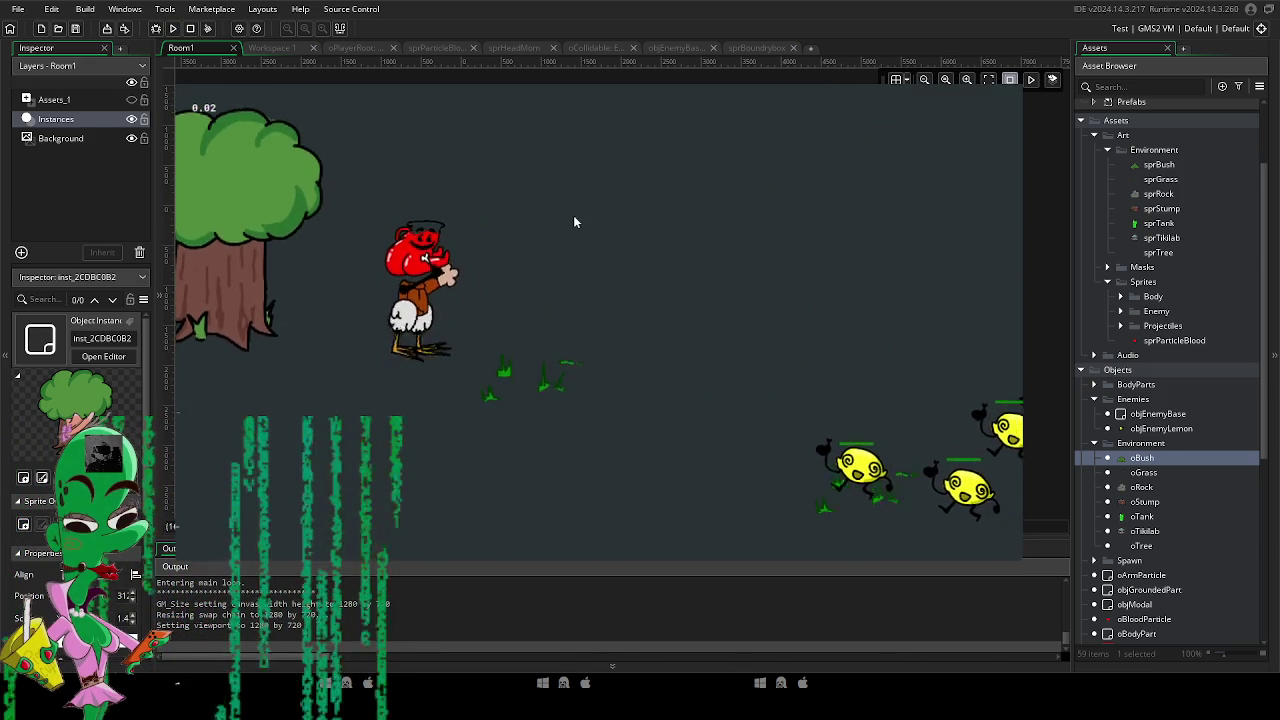
pyautogui.press('d')
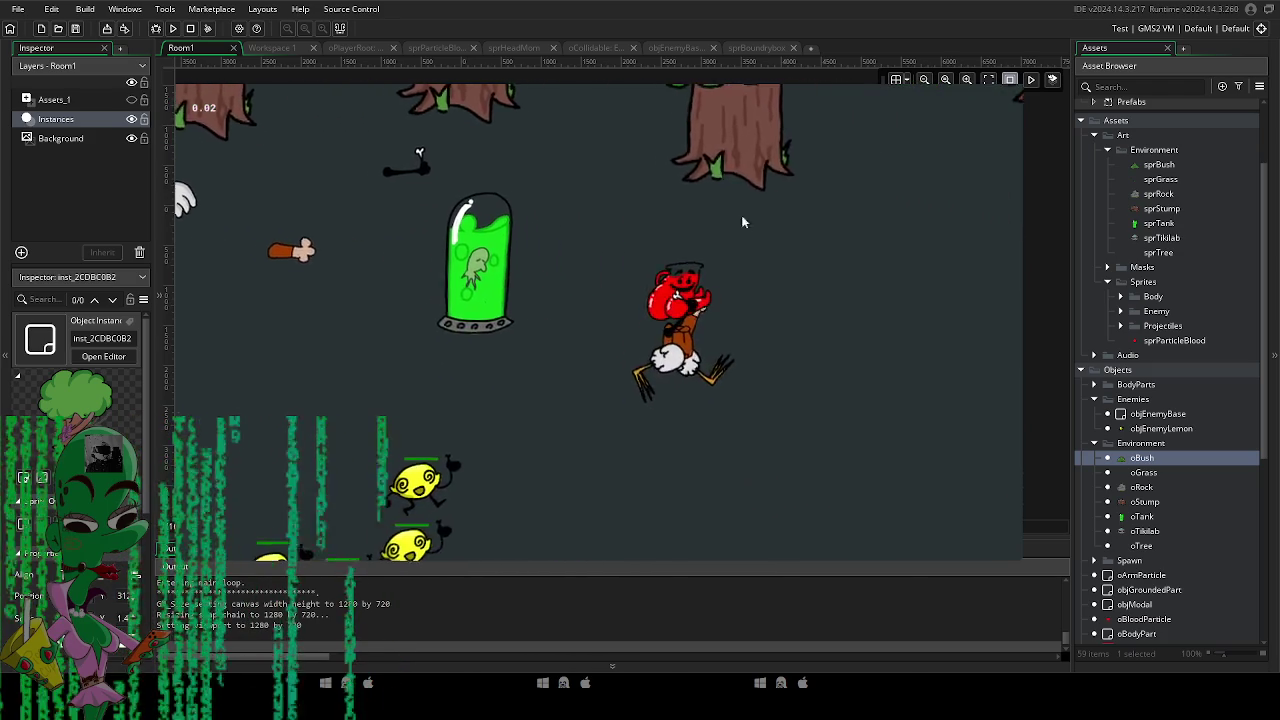
pyautogui.press('Escape')
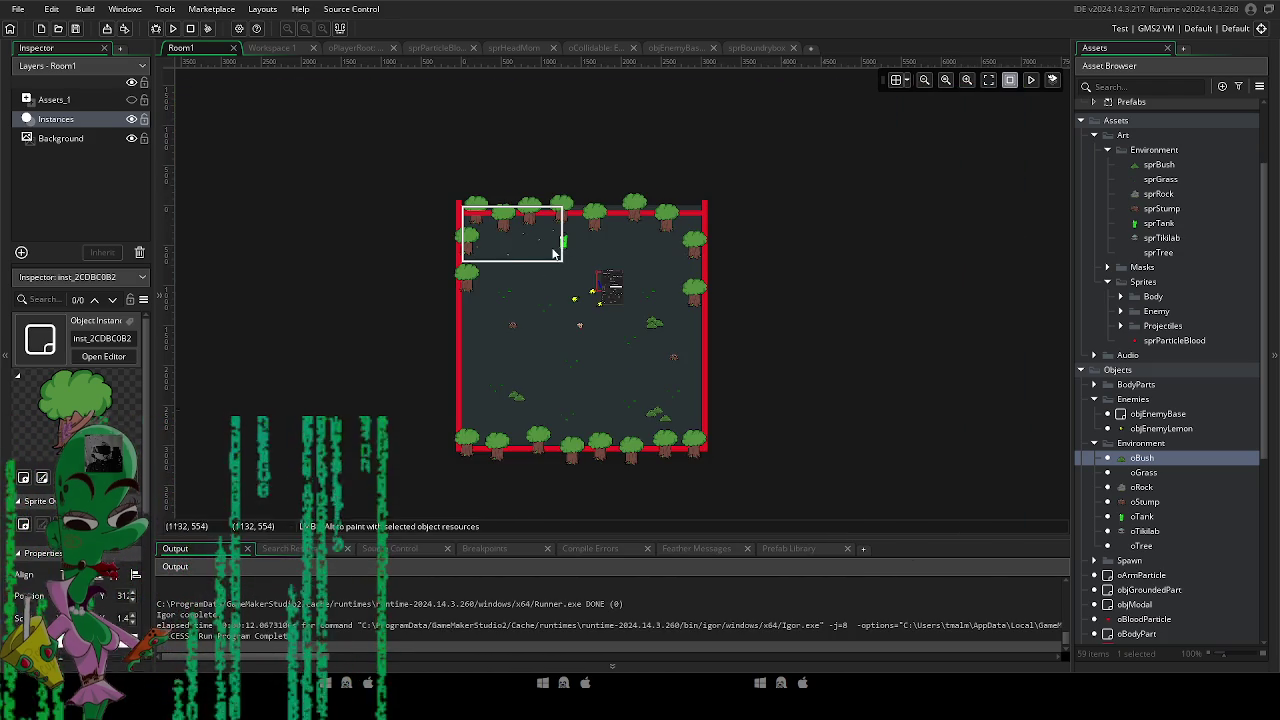
# Move three small instance markers from the top-left corner down into the room, then open oBoundryBox.
pyautogui.scroll(5, 554, 253)
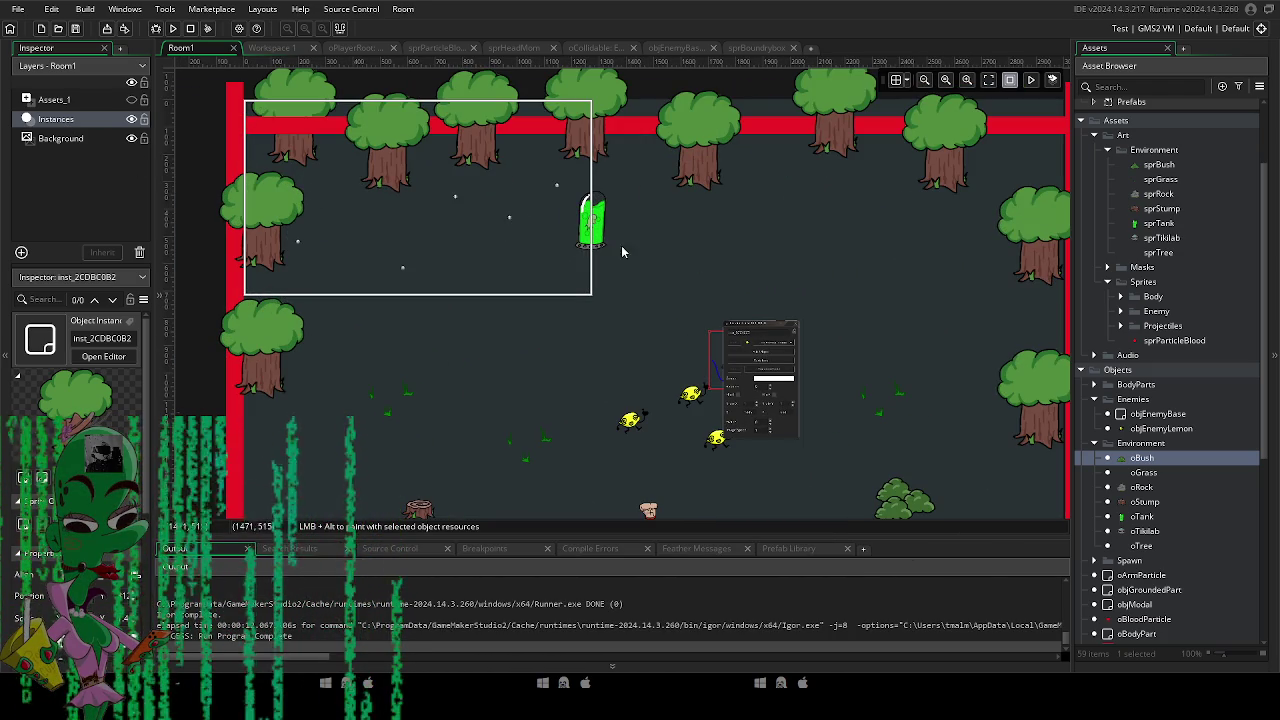
pyautogui.click(798, 322)
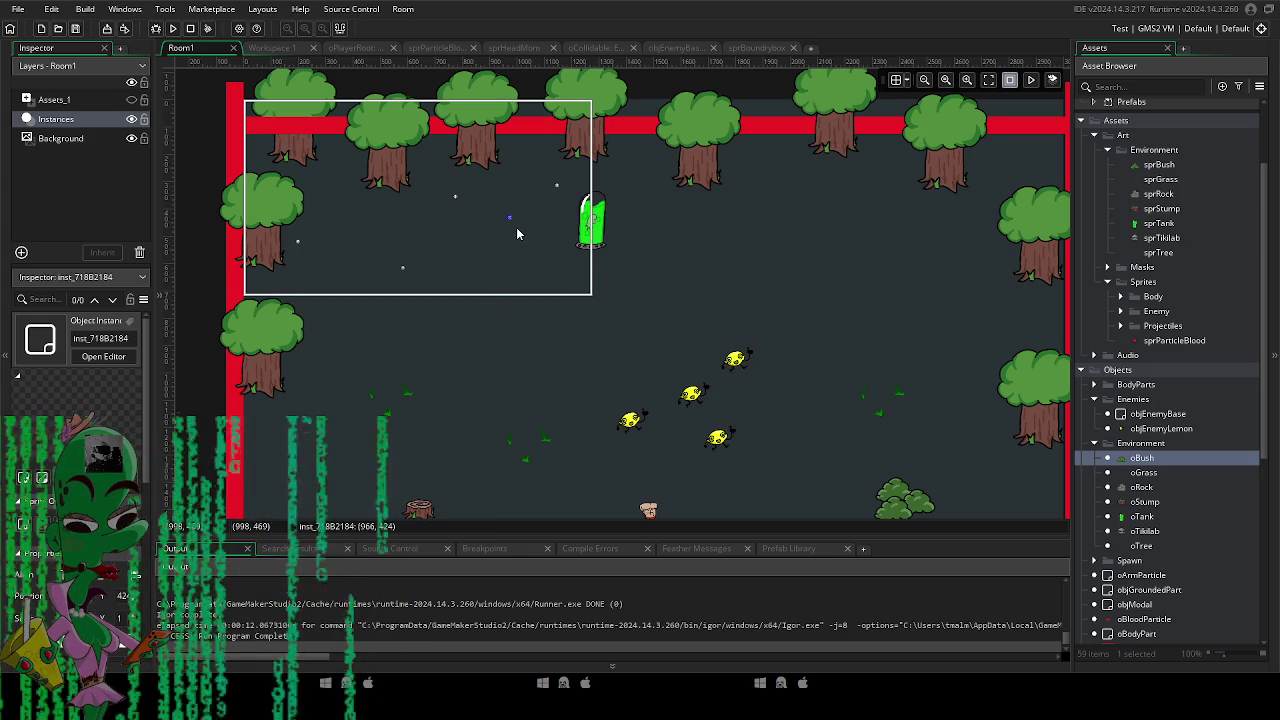
pyautogui.scroll(2, 517, 233)
pyautogui.moveTo(508, 215); pyautogui.dragTo(669, 482)
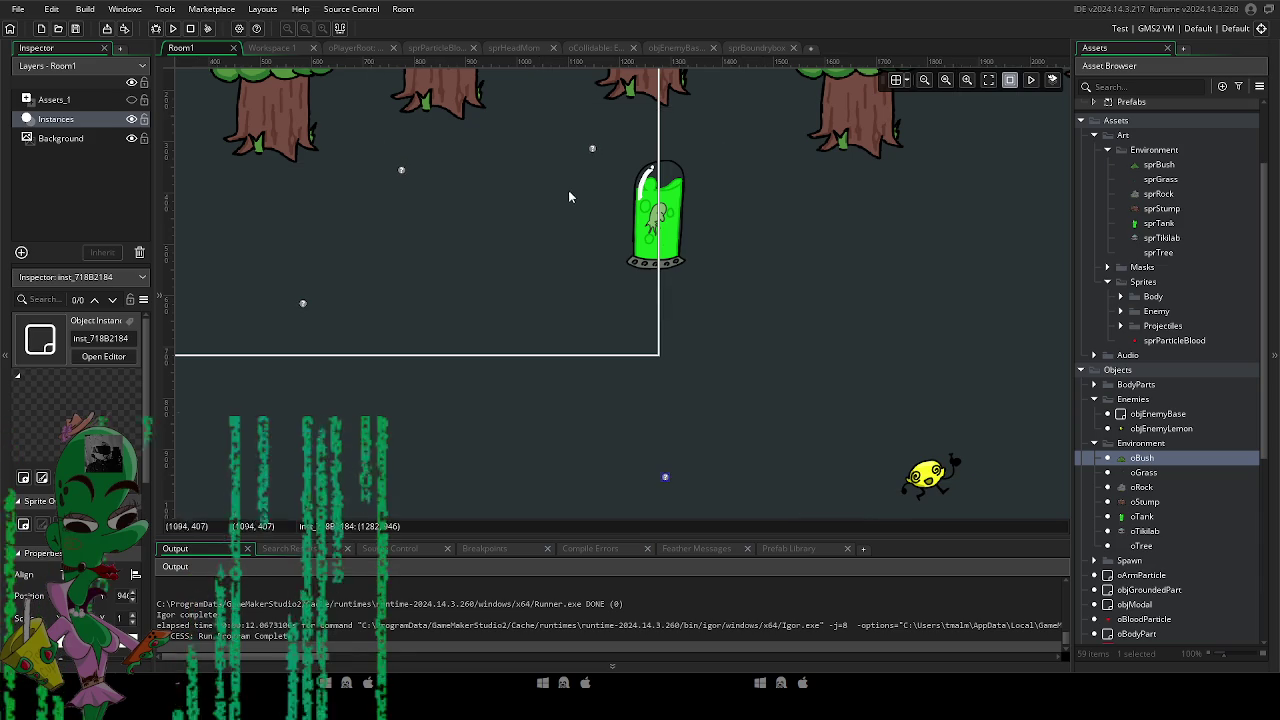
pyautogui.moveTo(591, 152); pyautogui.dragTo(572, 497)
pyautogui.moveTo(403, 170)
pyautogui.mouseDown()
pyautogui.moveTo(622, 449)
pyautogui.moveTo(797, 420)
pyautogui.mouseUp()
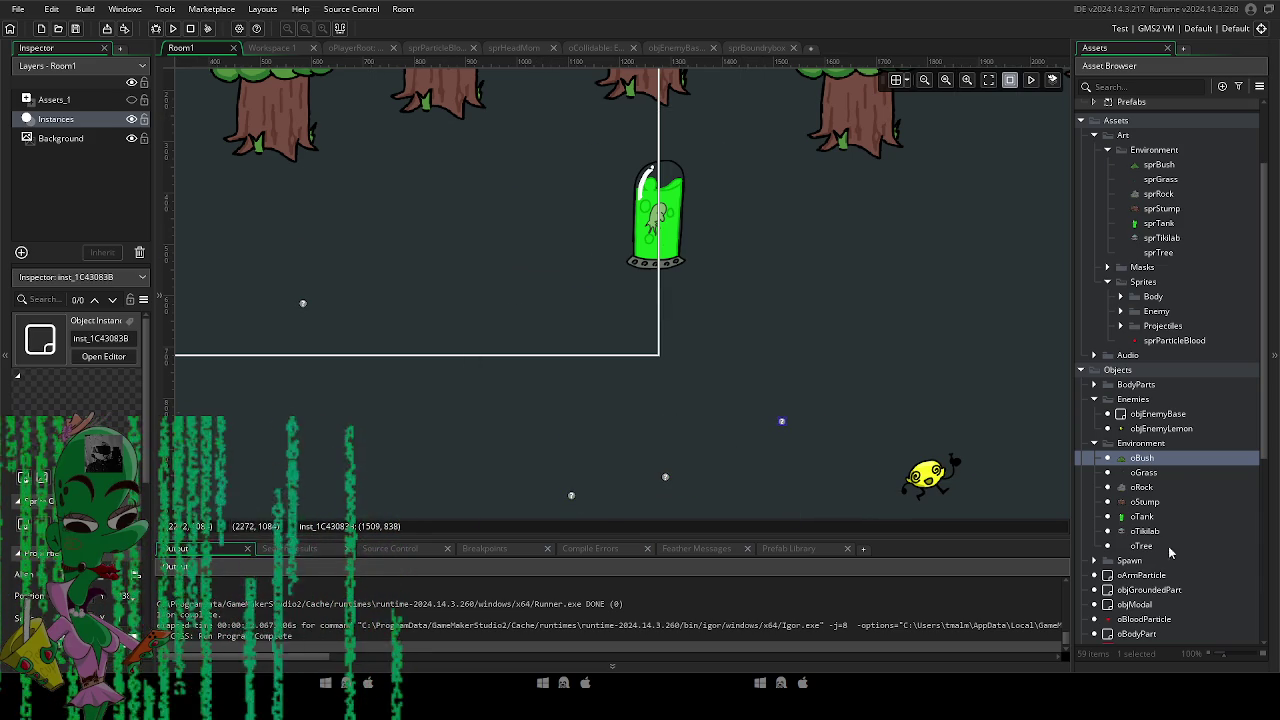
pyautogui.scroll(-2, 1157, 641)
pyautogui.doubleClick(1142, 591)
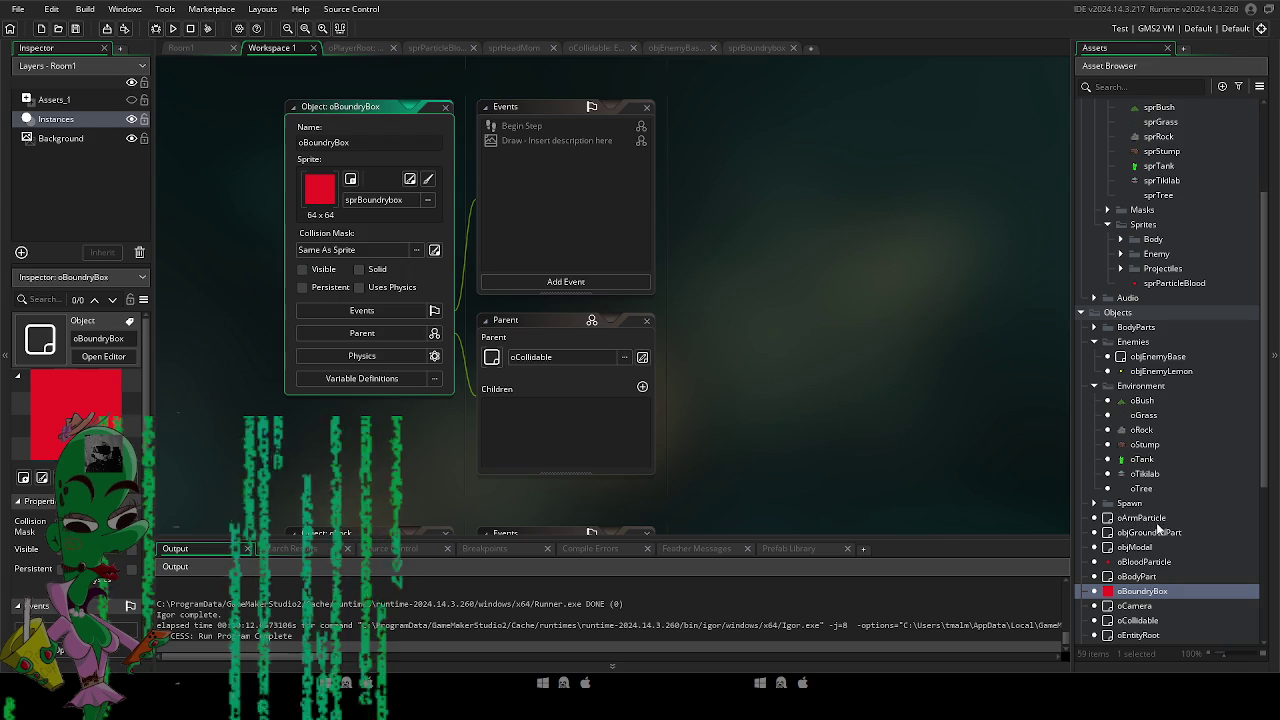
# Set oGrass's parent to No Object and launch the game.
pyautogui.doubleClick(1145, 416)
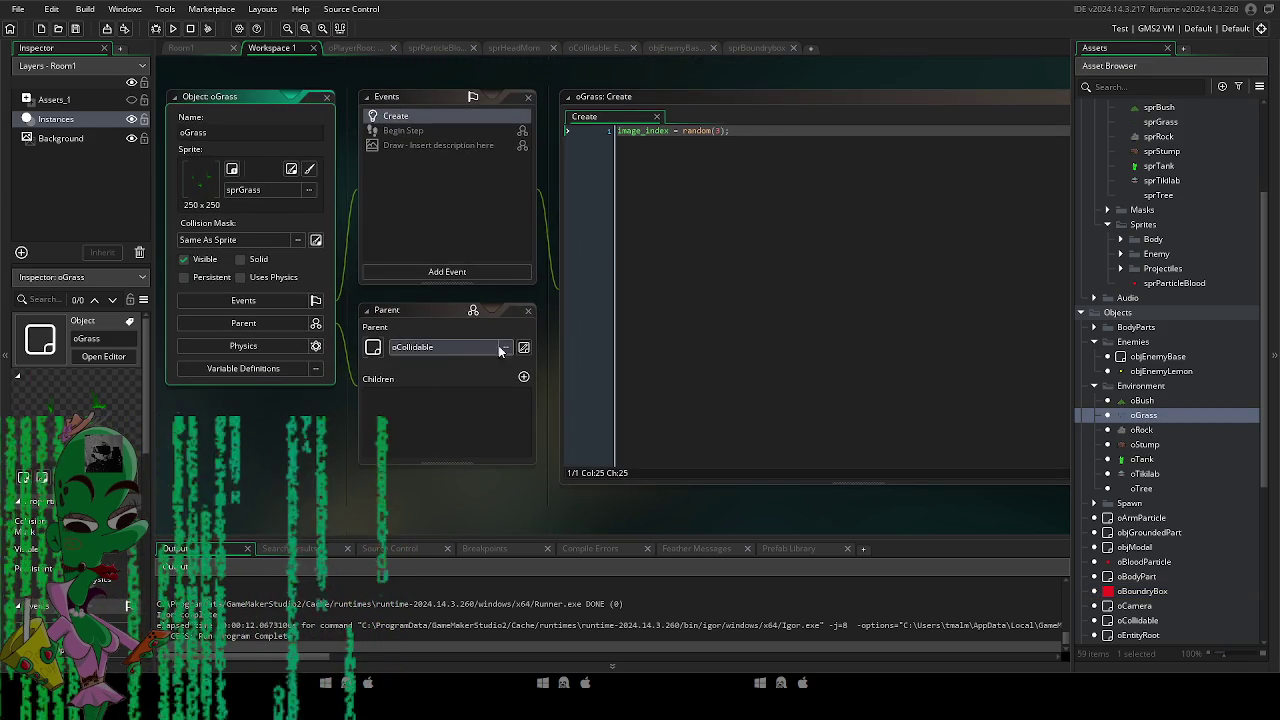
pyautogui.click(485, 347)
pyautogui.click(546, 384)
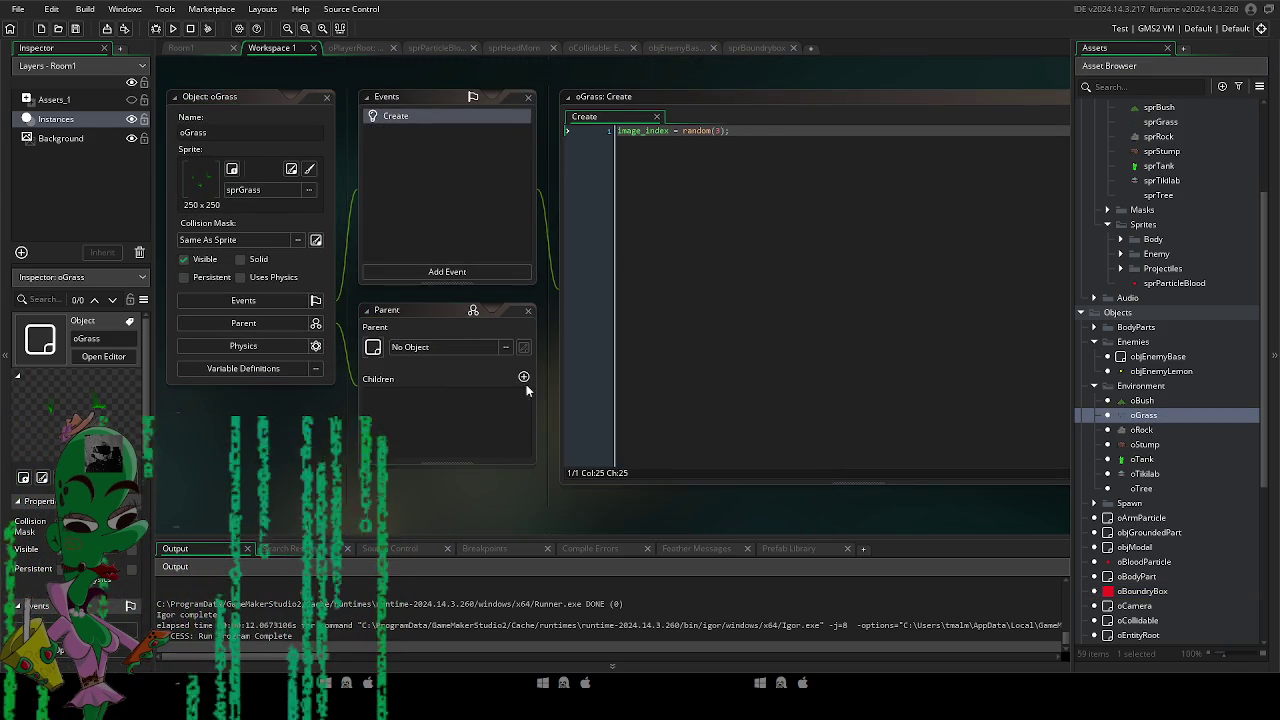
pyautogui.click(173, 29)
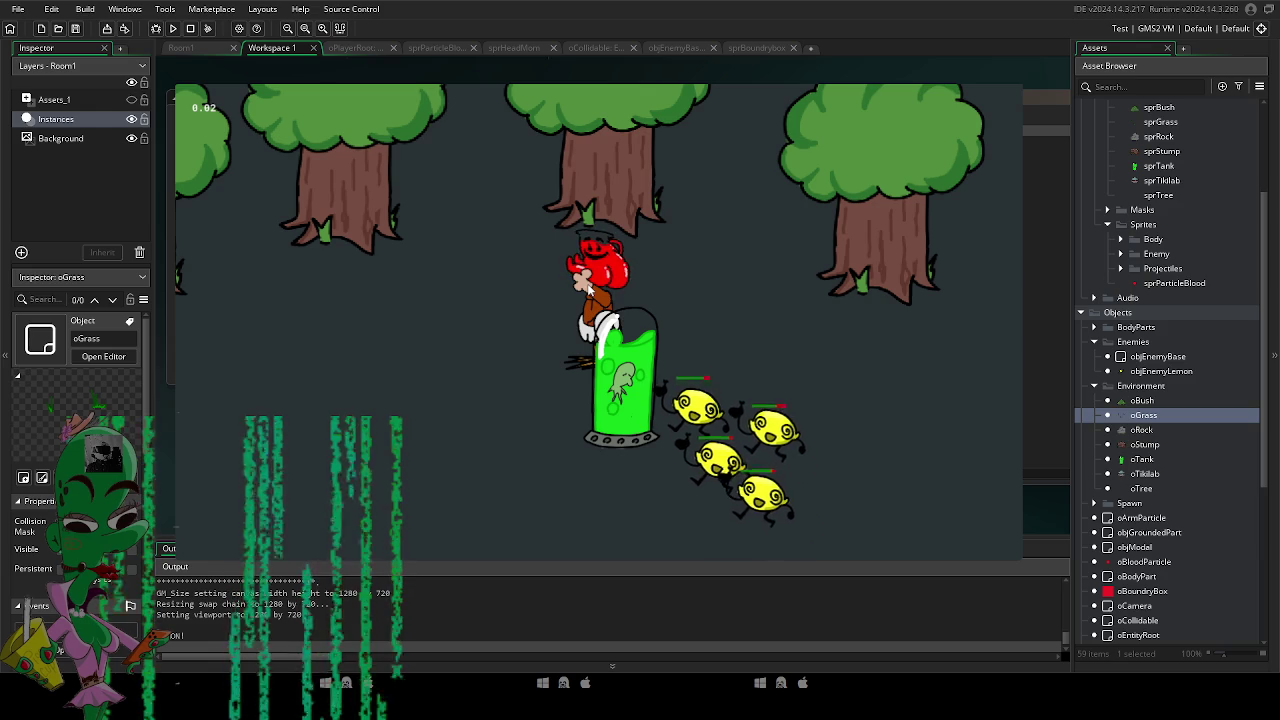
pyautogui.click(758, 290)
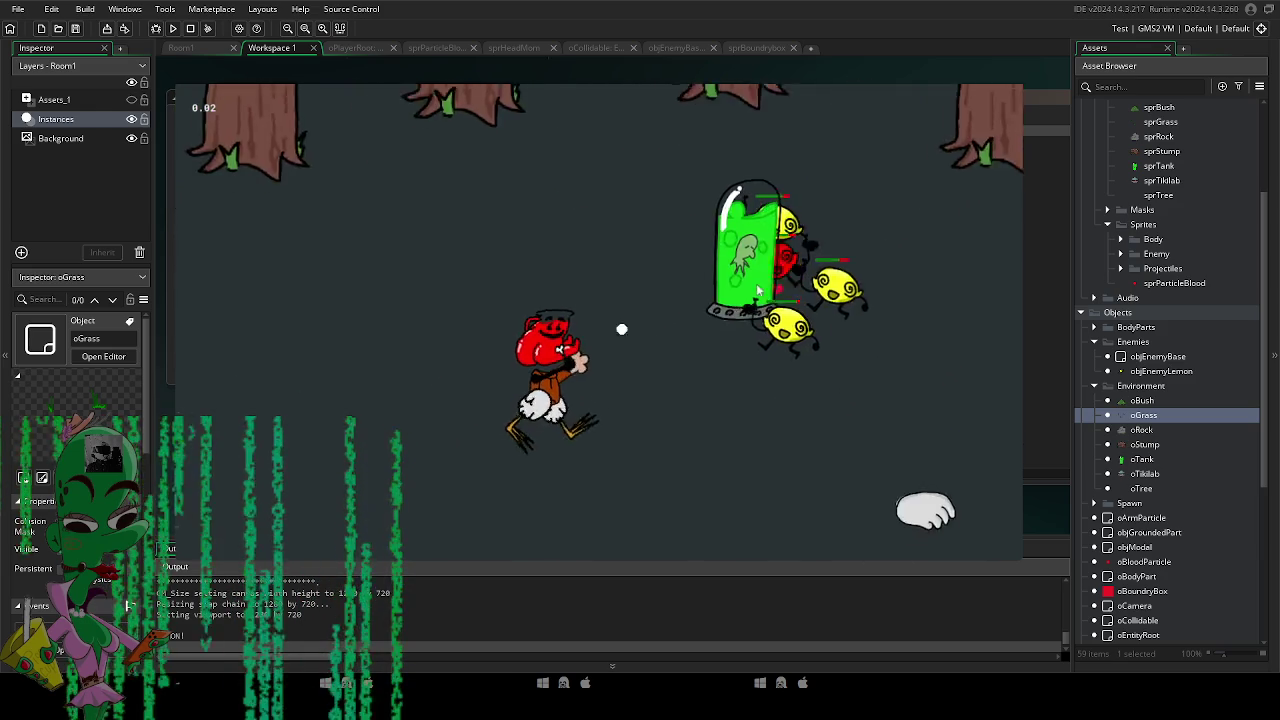
pyautogui.click(848, 290)
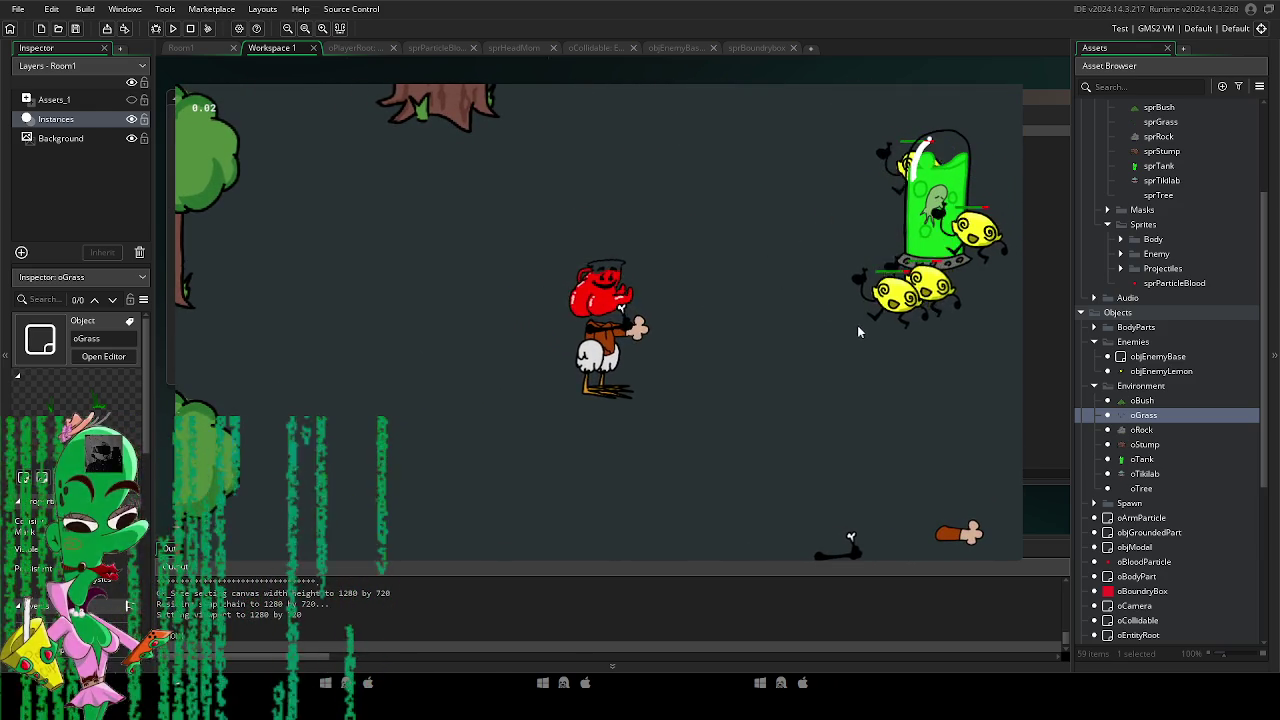
pyautogui.click(857, 325)
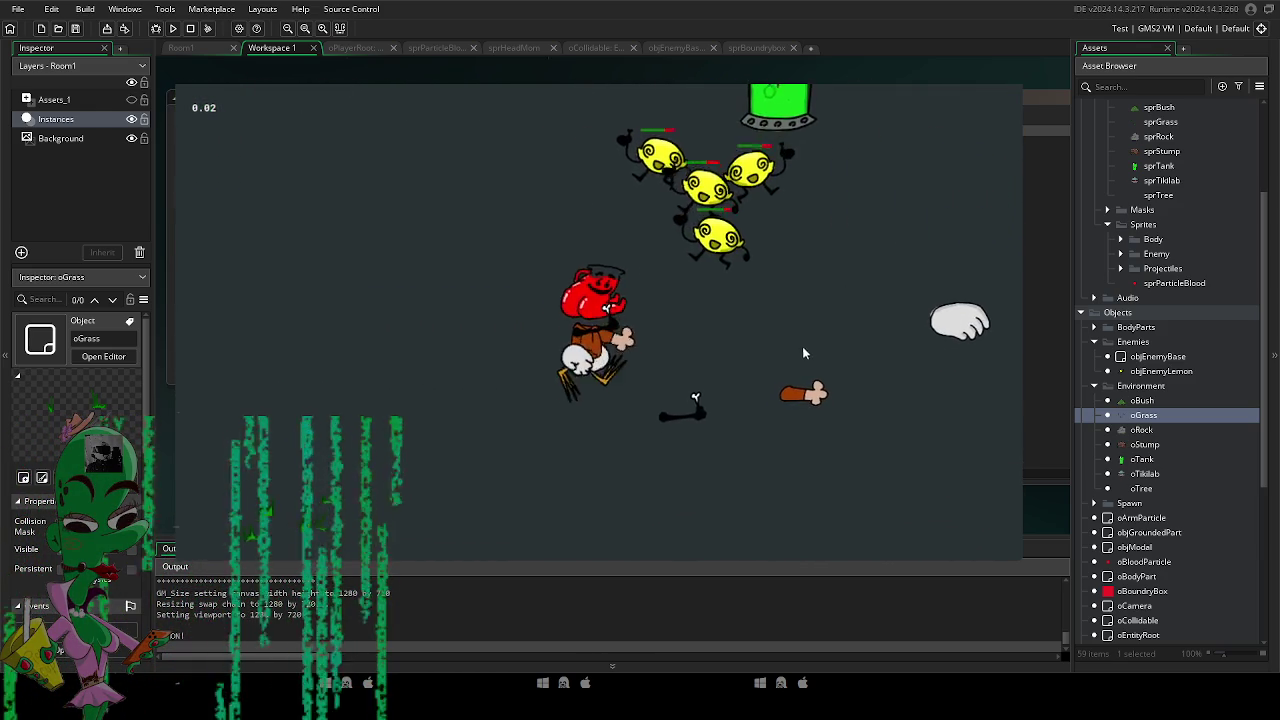
pyautogui.click(802, 347)
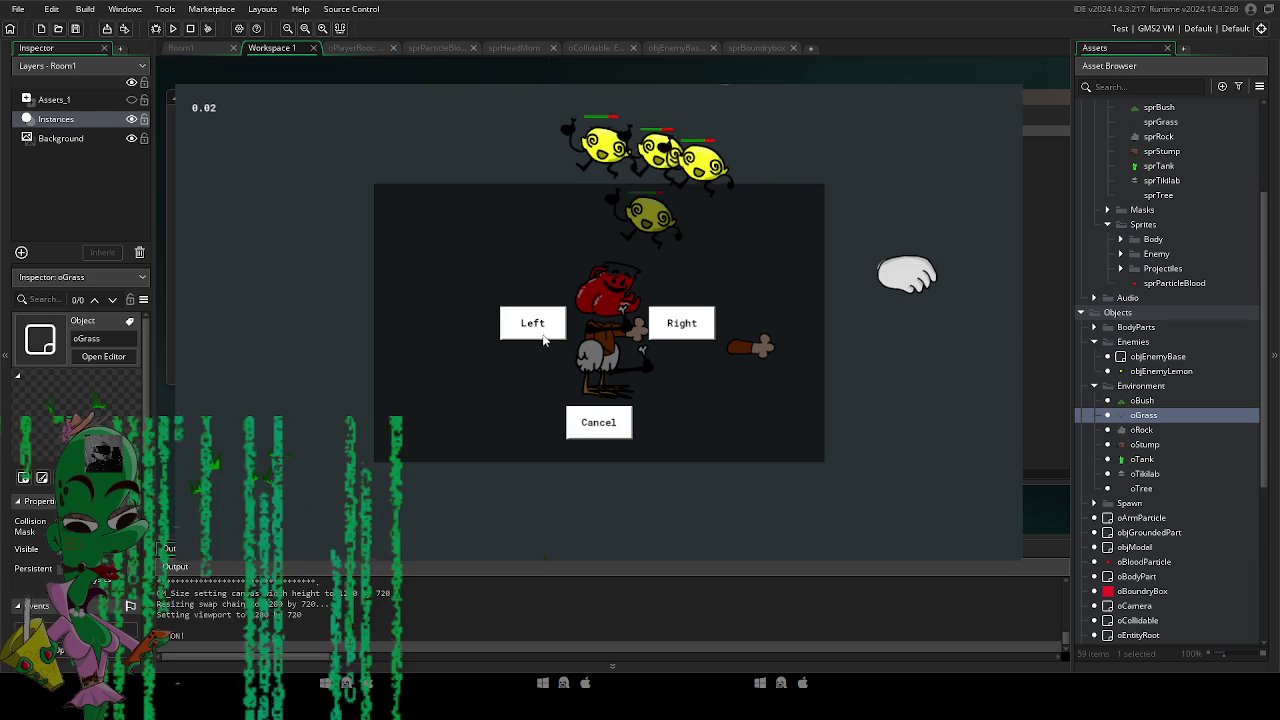
pyautogui.click(628, 418)
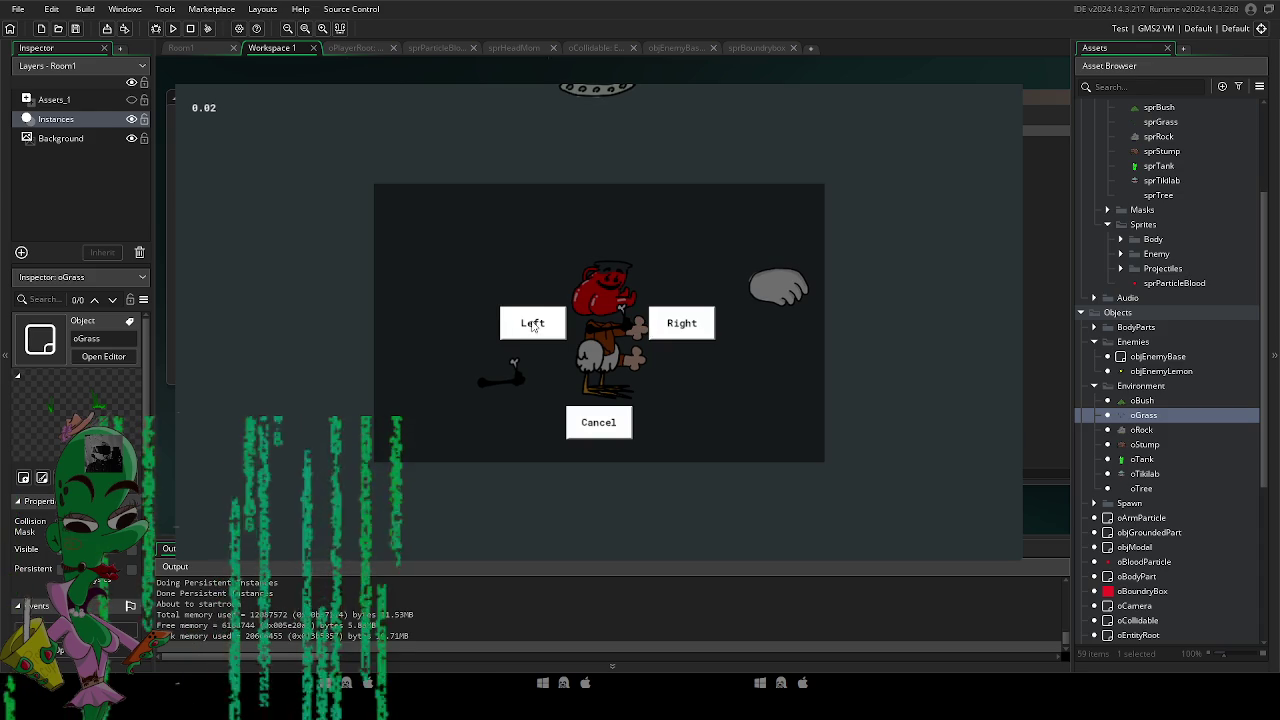
pyautogui.click(599, 424)
pyautogui.press('Escape')
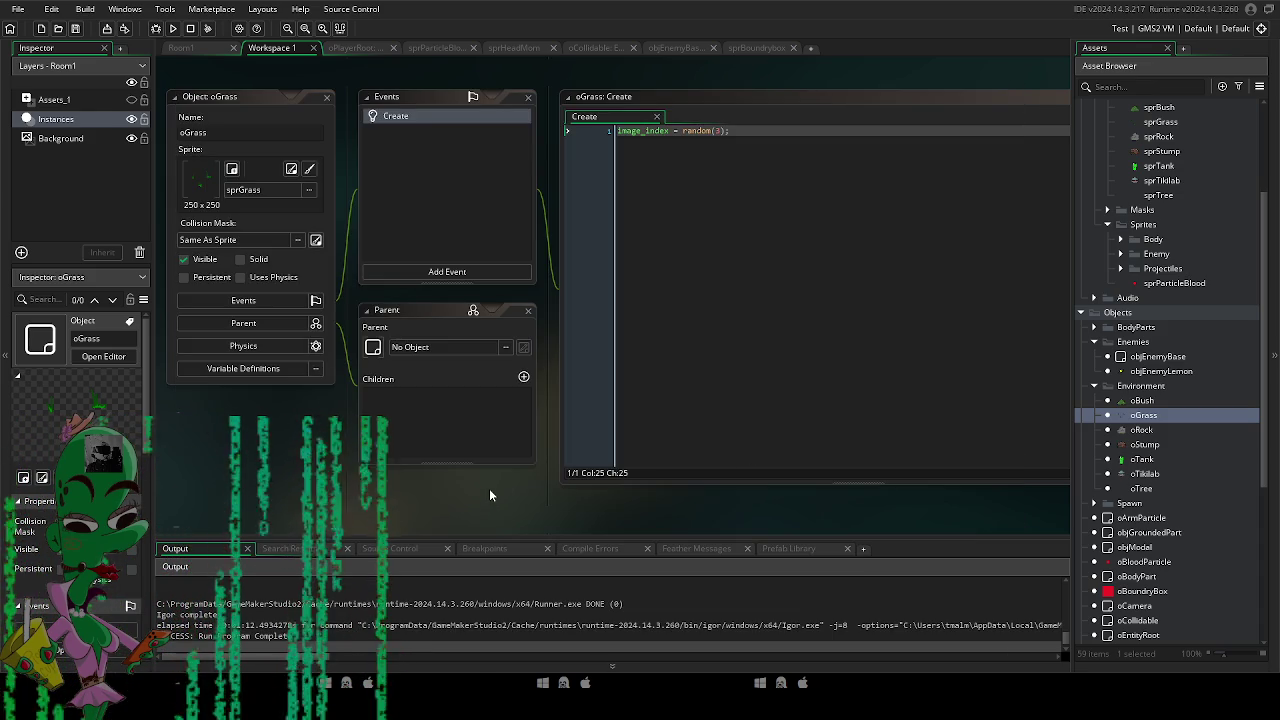
# Return to Room1, zoom out to review the scattered grass, and run the game again.
pyautogui.click(210, 52)
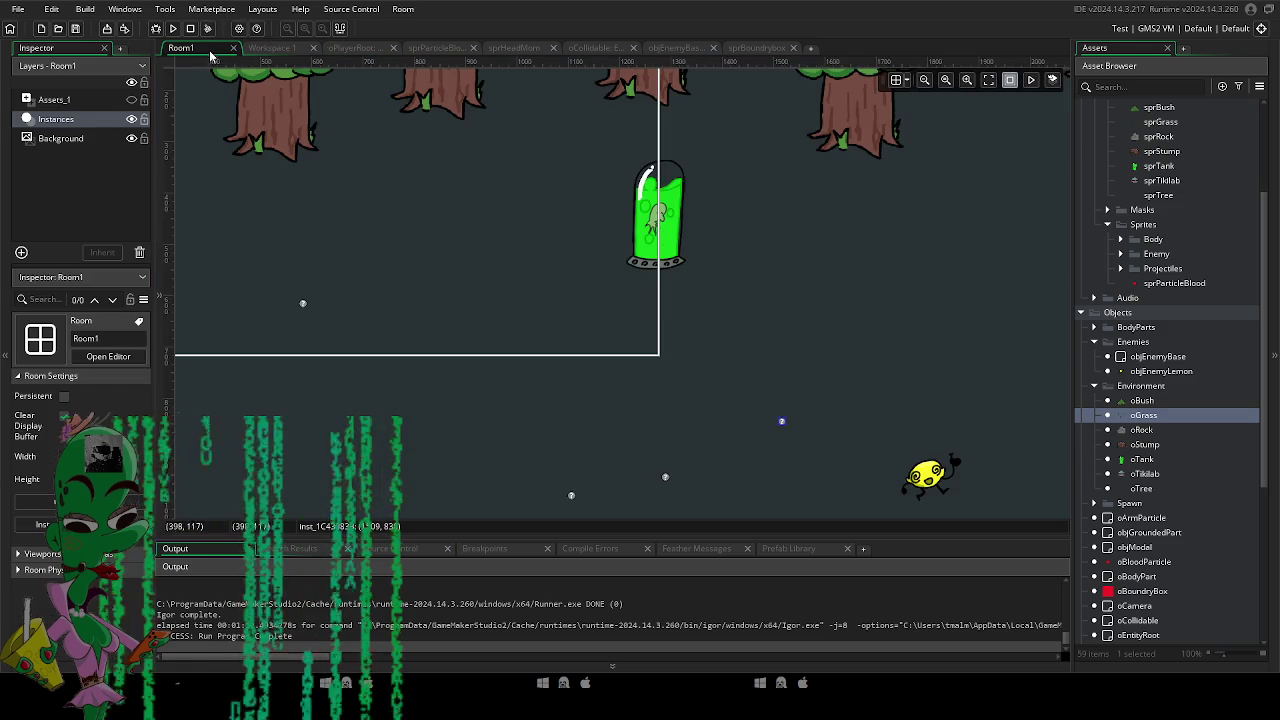
pyautogui.scroll(-6, 504, 309)
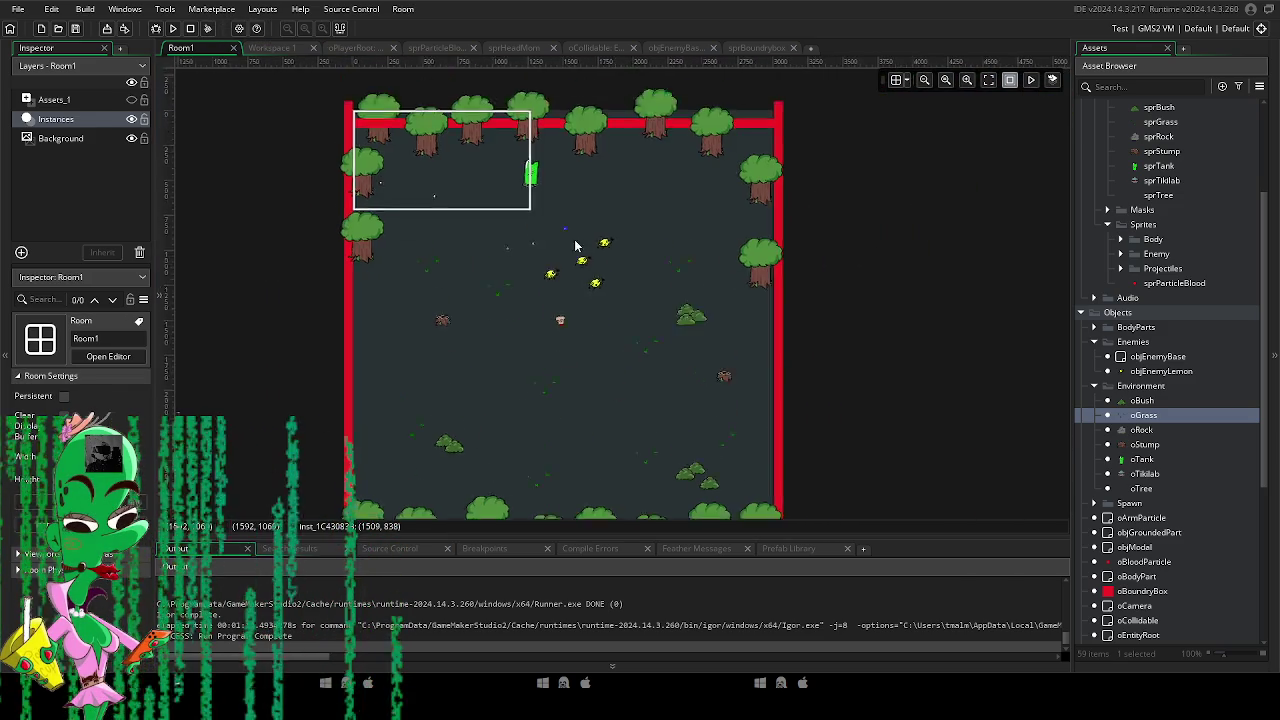
pyautogui.scroll(2, 586, 337)
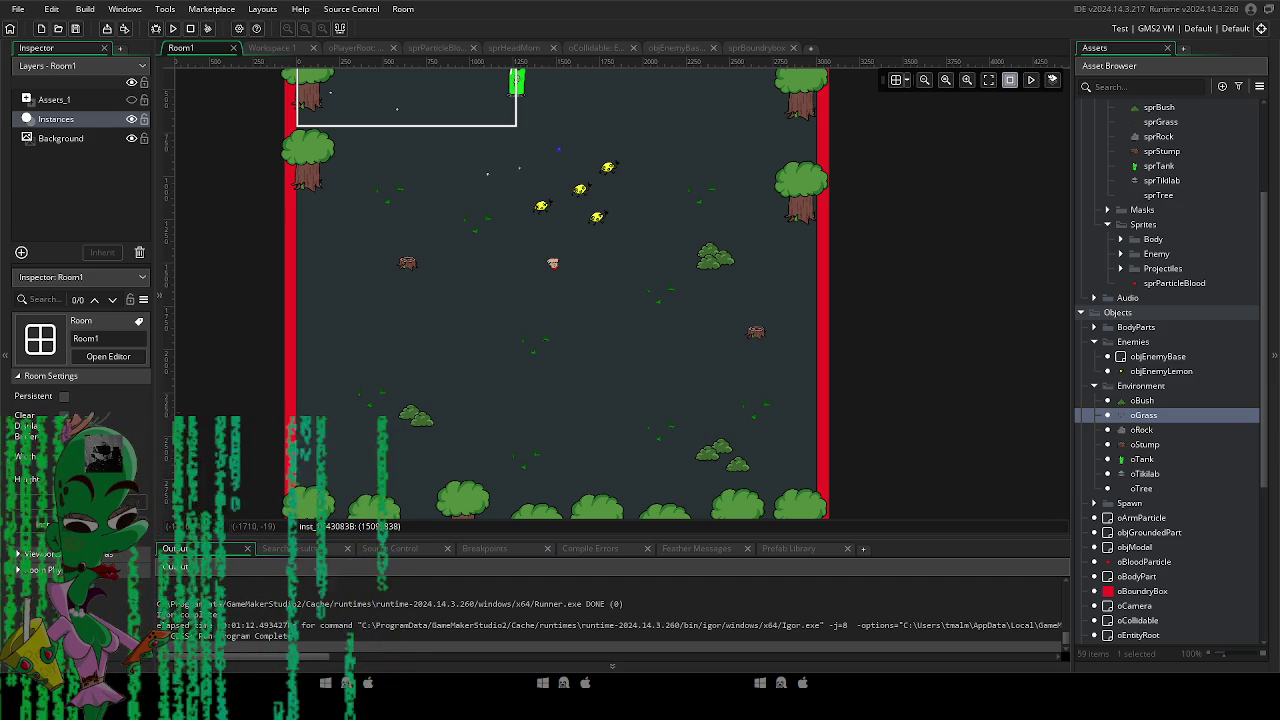
pyautogui.scroll(1, 551, 365)
pyautogui.hscroll(-1, 551, 365)
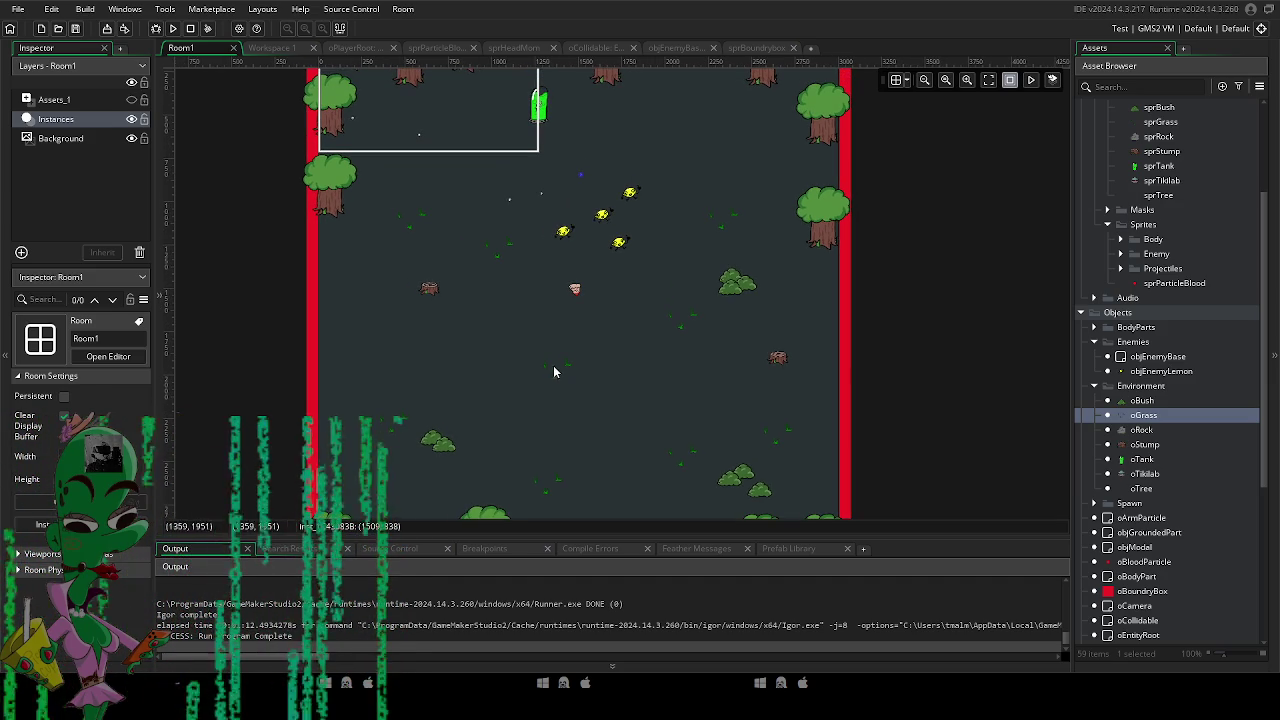
pyautogui.click(173, 29)
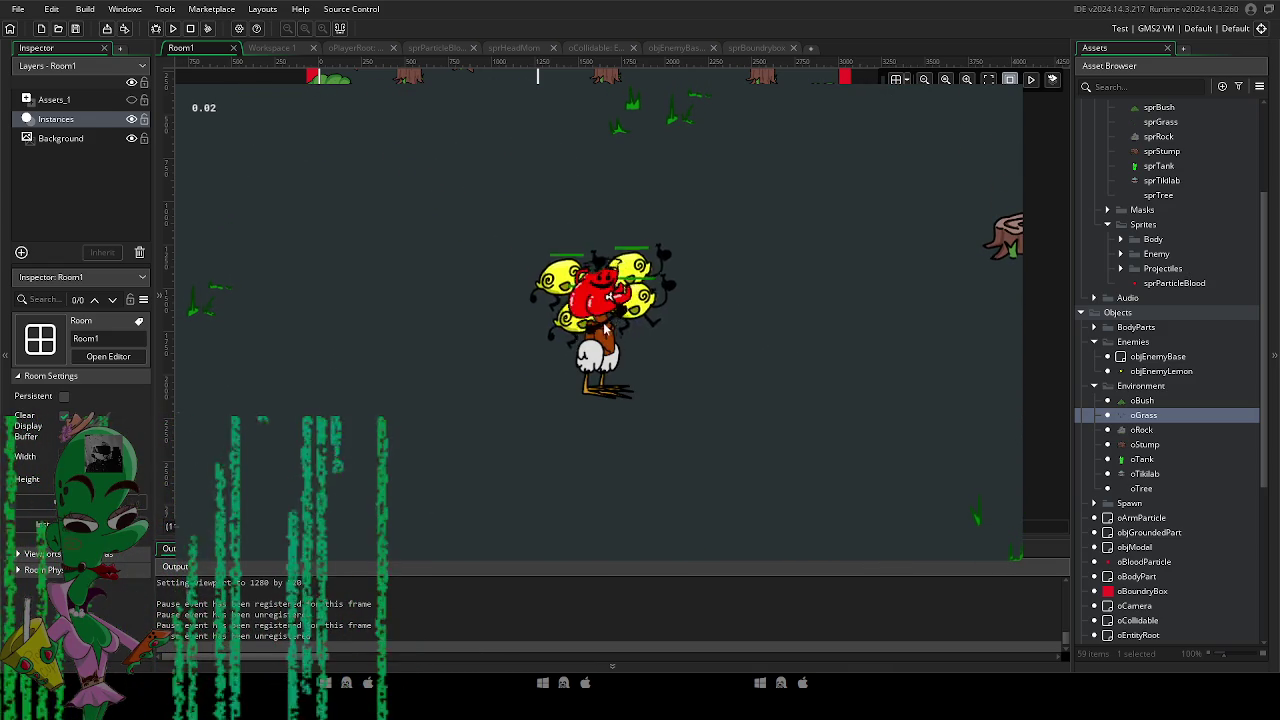
# Stop the playtest with Escape after the lemons swarm the player.
pyautogui.press('Escape')
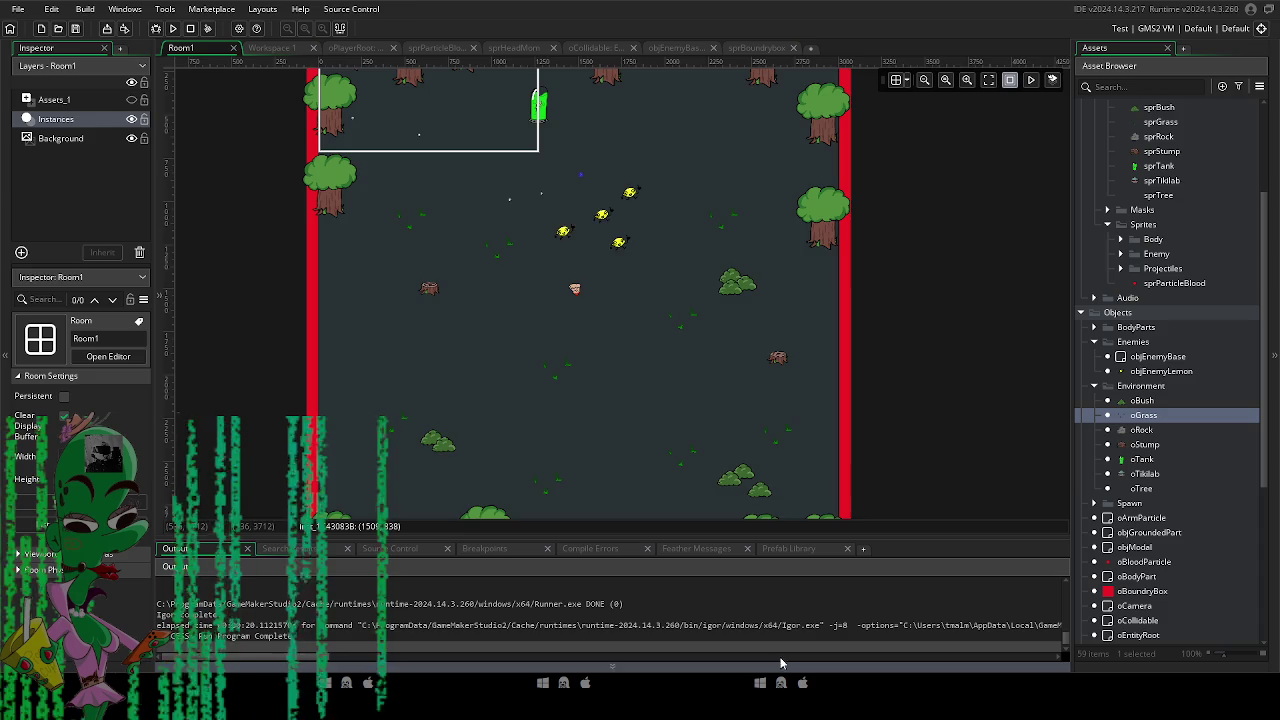
pyautogui.scroll(-3, 525, 288)
pyautogui.keyDown('ctrl'); pyautogui.scroll(-1, 539, 331); pyautogui.keyUp('ctrl')
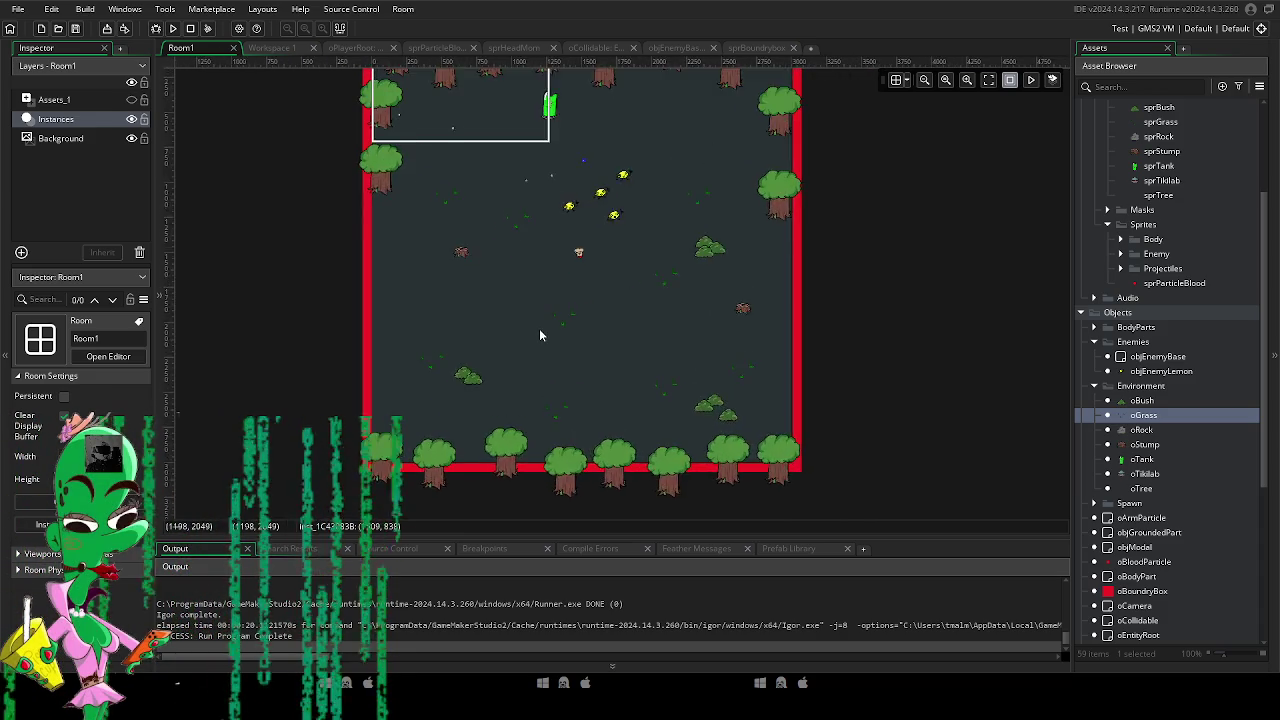
pyautogui.moveTo(539, 330); pyautogui.dragTo(560, 403)
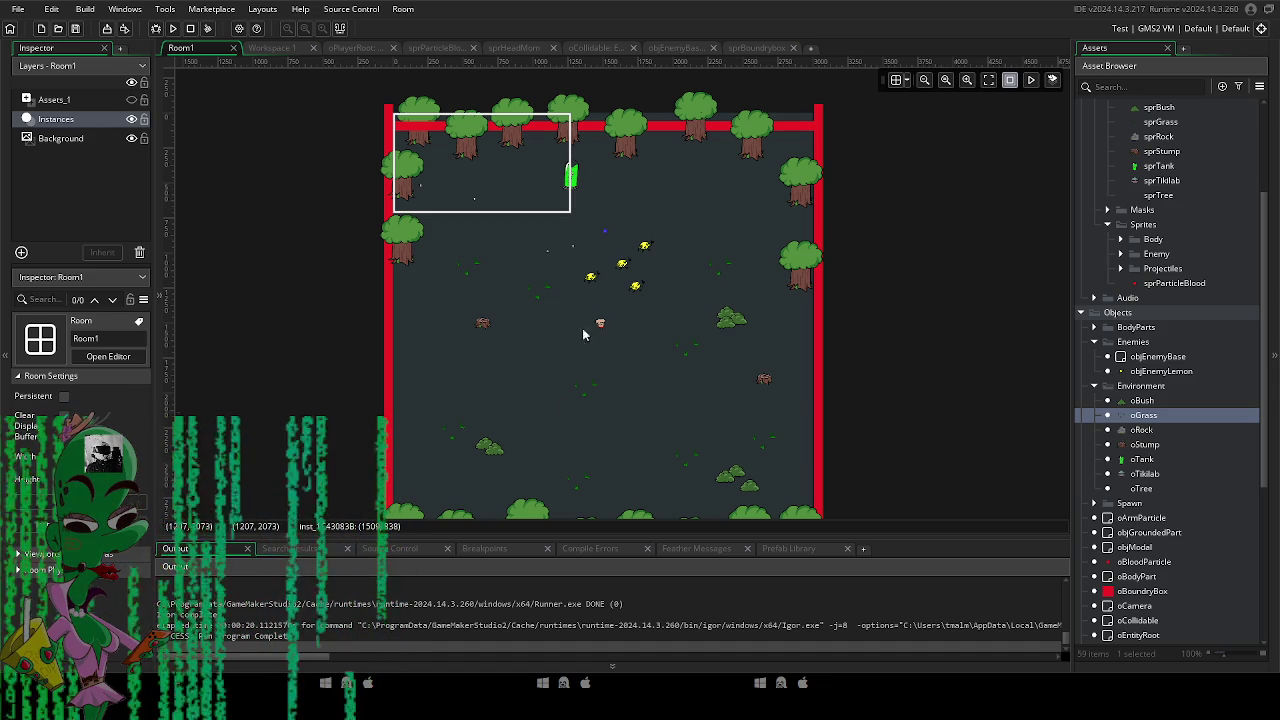
pyautogui.click(716, 277)
pyautogui.scroll(-3, 738, 293)
pyautogui.scroll(4, 749, 357)
pyautogui.click(661, 291)
pyautogui.moveTo(661, 291)
pyautogui.mouseDown()
pyautogui.moveTo(560, 186)
pyautogui.moveTo(529, 186)
pyautogui.mouseUp()
pyautogui.hscroll(-3, 551, 274)
pyautogui.hscroll(-3, 551, 274)
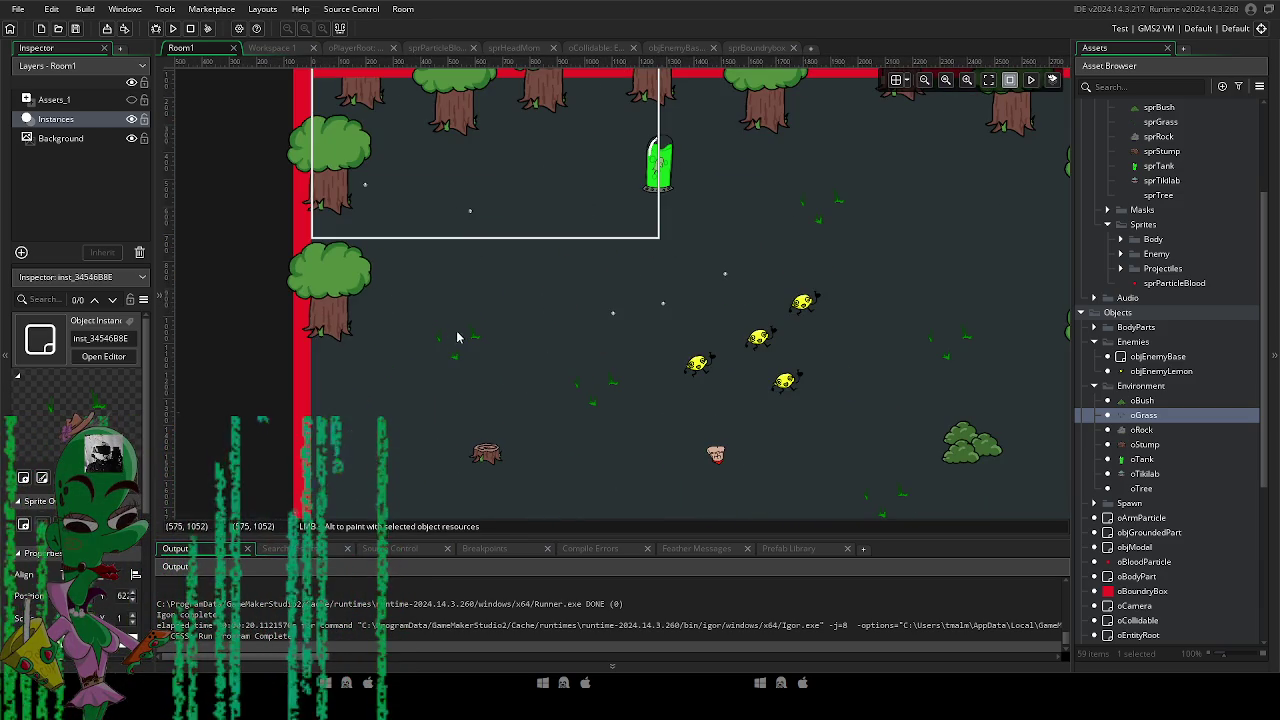
pyautogui.scroll(-1, 542, 322)
pyautogui.click(541, 321)
pyautogui.scroll(-3, 541, 321)
pyautogui.hscroll(1, 541, 321)
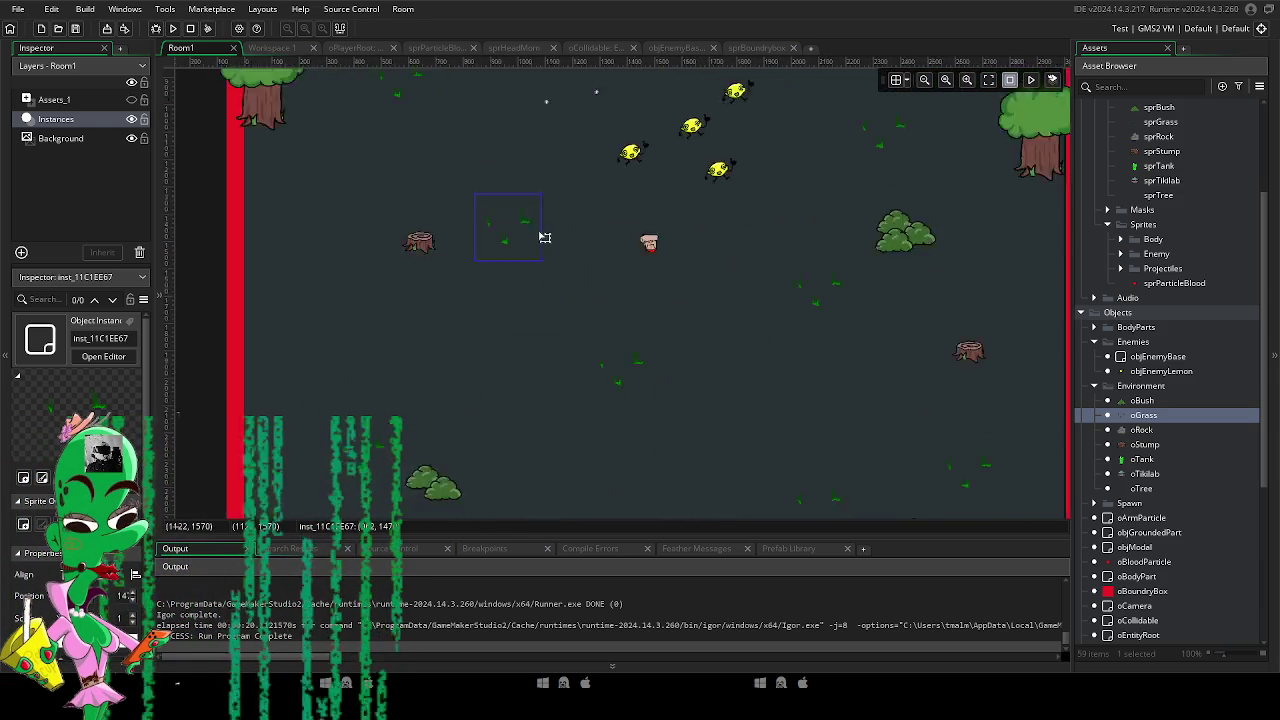
pyautogui.scroll(-8, 494, 388)
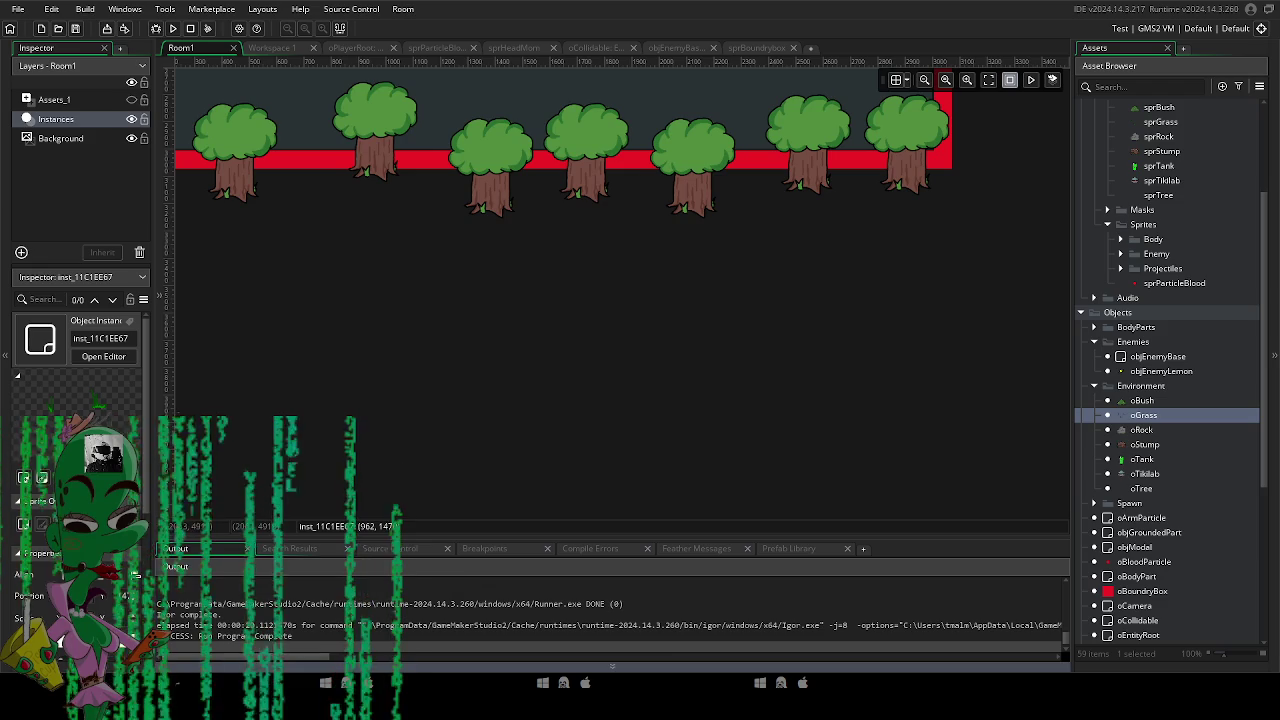
pyautogui.scroll(6, 560, 450)
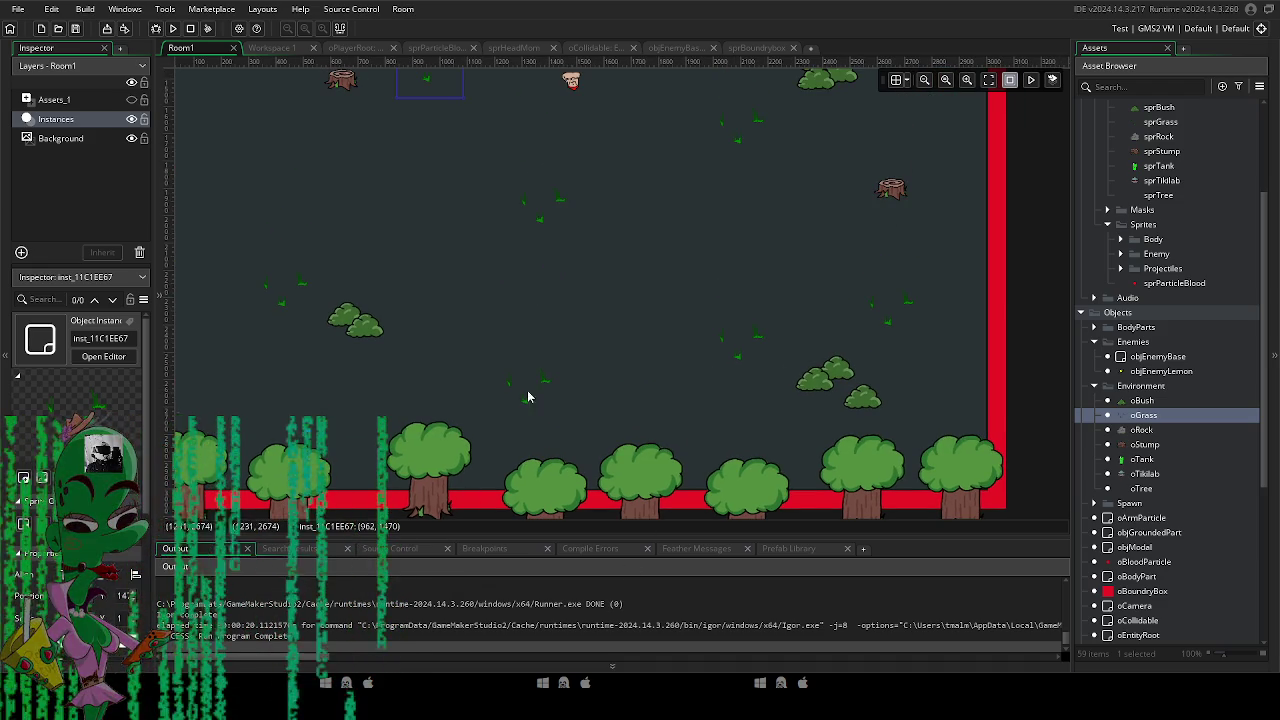
pyautogui.scroll(3, 603, 457)
pyautogui.hscroll(-1, 603, 457)
pyautogui.scroll(-1, 607, 391)
pyautogui.scroll(1, 628, 405)
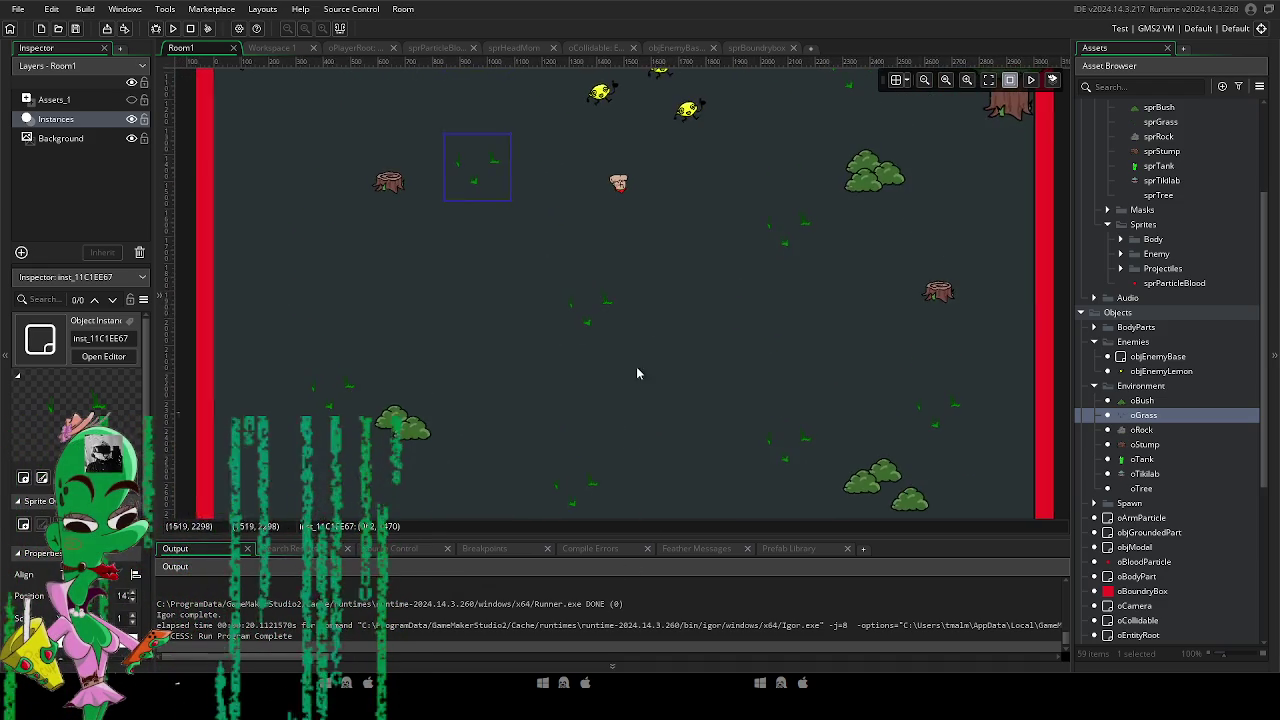
pyautogui.scroll(-1, 628, 405)
pyautogui.scroll(2, 640, 309)
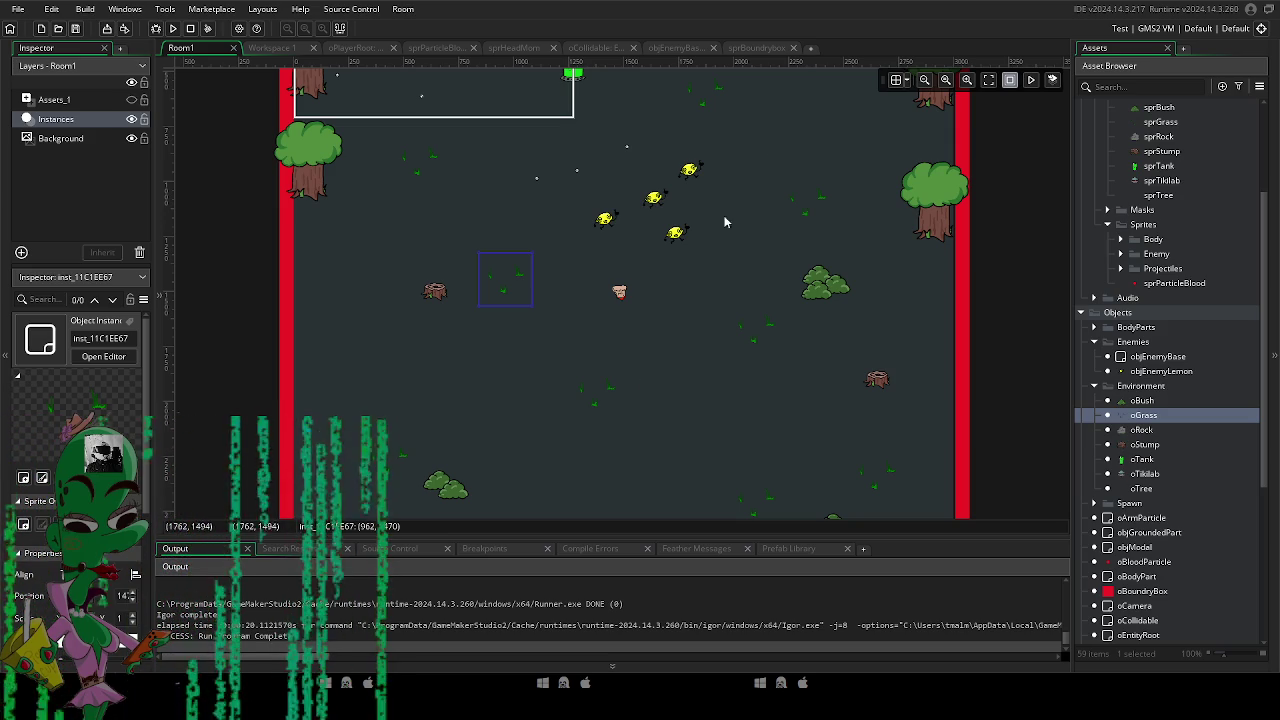
# Reposition the two stumps and slide the top-right tree down the right wall.
pyautogui.moveTo(463, 383)
pyautogui.mouseDown()
pyautogui.moveTo(446, 346)
pyautogui.moveTo(538, 356)
pyautogui.moveTo(840, 203)
pyautogui.moveTo(748, 109)
pyautogui.mouseUp()
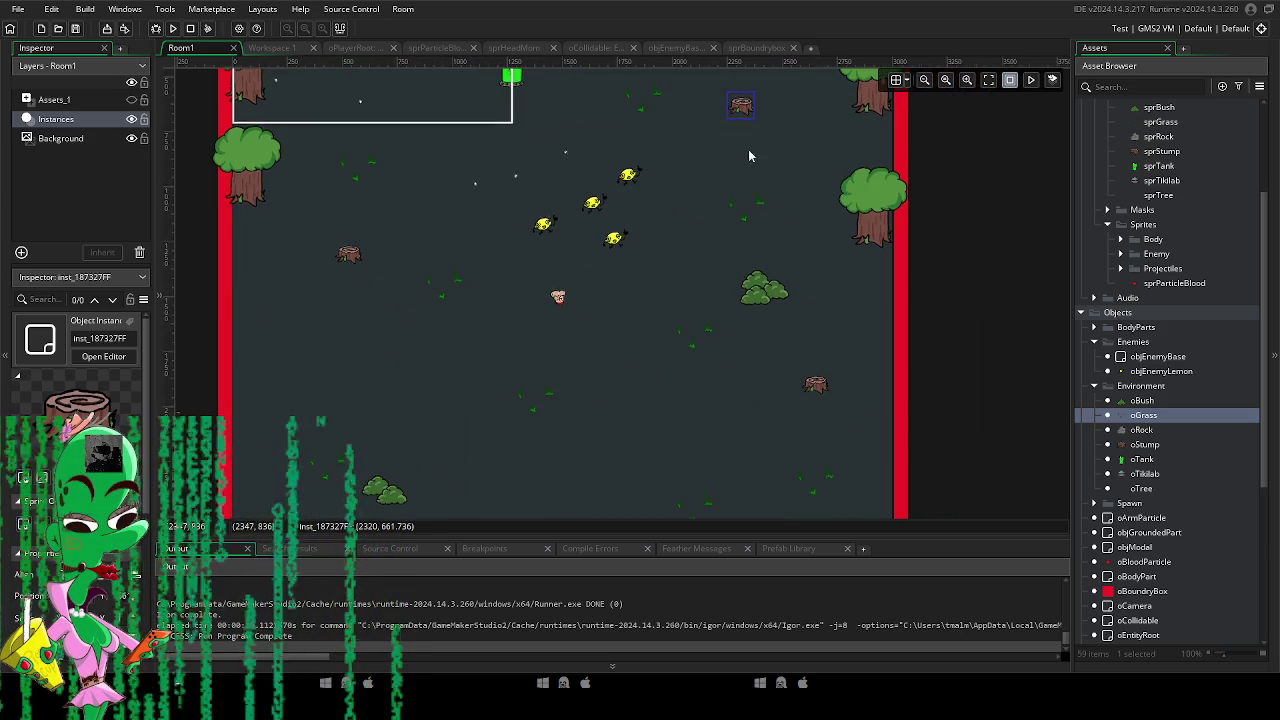
pyautogui.moveTo(814, 380)
pyautogui.mouseDown()
pyautogui.moveTo(737, 429)
pyautogui.moveTo(740, 258)
pyautogui.mouseUp()
pyautogui.scroll(2, 740, 258)
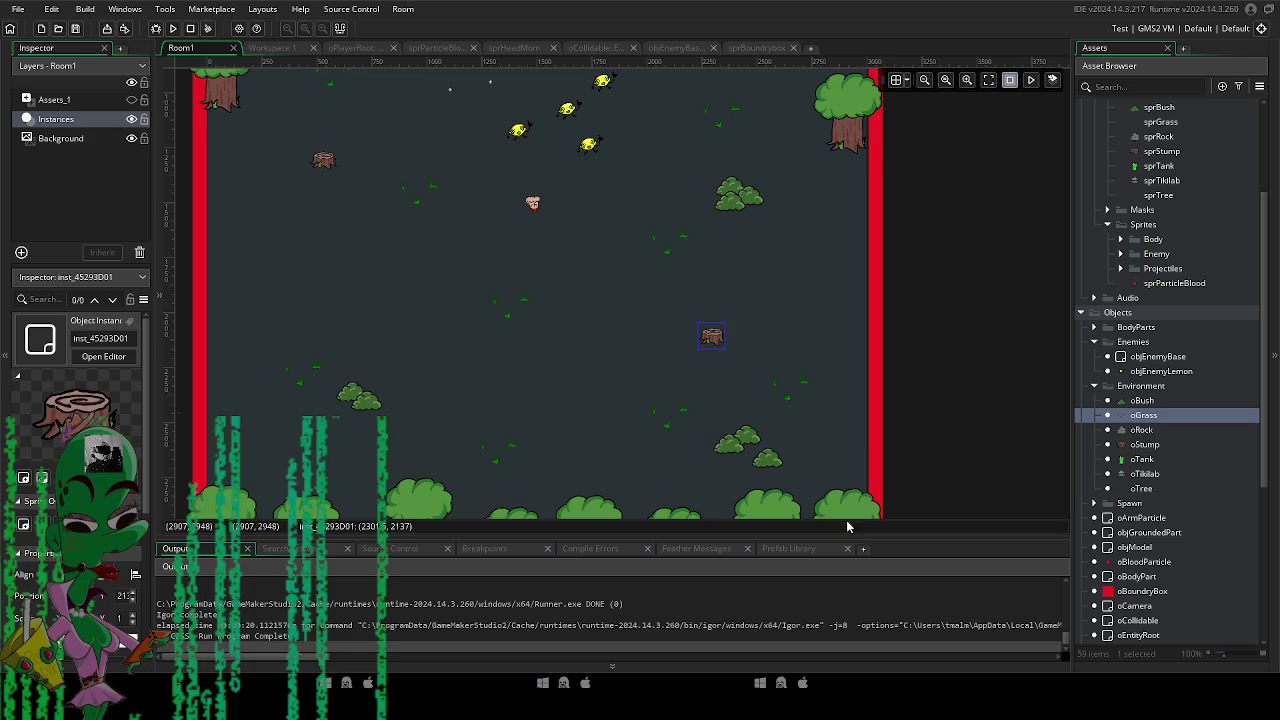
pyautogui.click(858, 140)
pyautogui.moveTo(861, 153)
pyautogui.mouseDown()
pyautogui.moveTo(864, 340)
pyautogui.moveTo(875, 299)
pyautogui.mouseUp()
pyautogui.moveTo(882, 285)
pyautogui.mouseDown()
pyautogui.moveTo(880, 251)
pyautogui.moveTo(857, 335)
pyautogui.moveTo(874, 415)
pyautogui.moveTo(874, 385)
pyautogui.moveTo(884, 400)
pyautogui.moveTo(872, 462)
pyautogui.mouseUp()
# Duplicate a right-wall tree into the empty top-right corner.
pyautogui.scroll(-2, 810, 416)
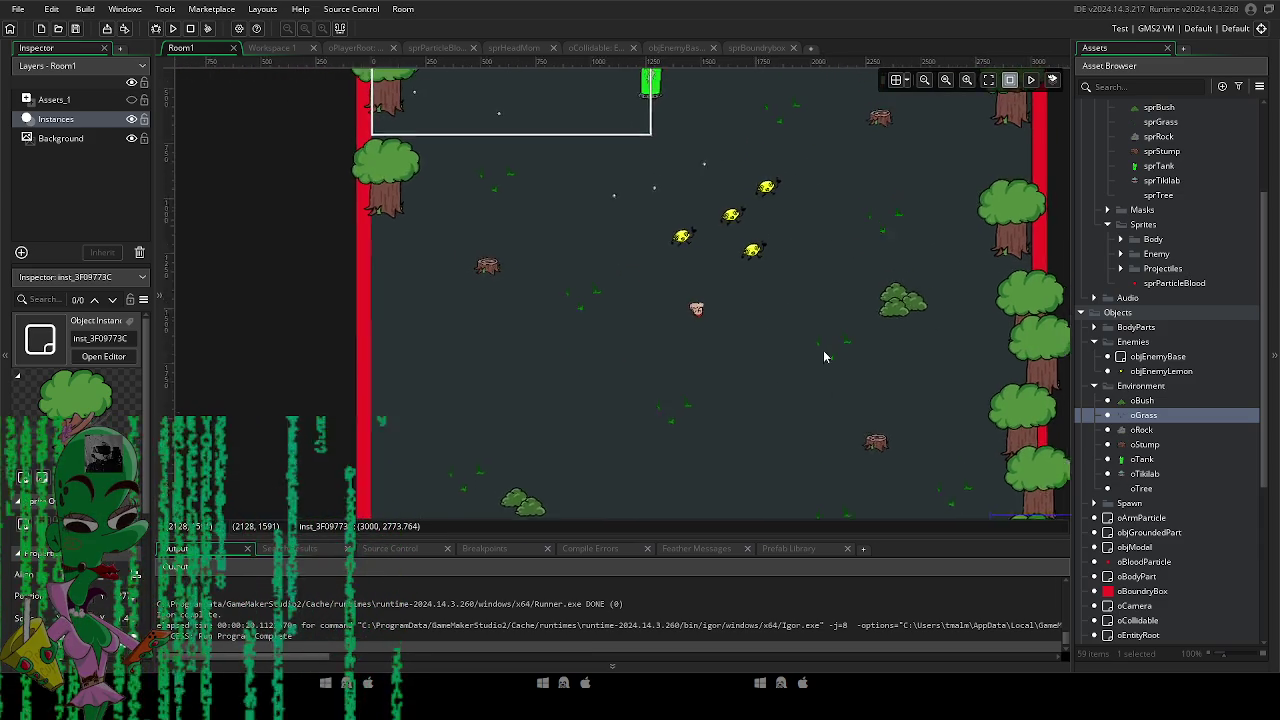
pyautogui.scroll(3, 840, 331)
pyautogui.click(886, 314)
pyautogui.scroll(1, 910, 240)
pyautogui.moveTo(892, 290)
pyautogui.mouseDown()
pyautogui.moveTo(893, 105)
pyautogui.moveTo(897, 210)
pyautogui.moveTo(885, 145)
pyautogui.mouseUp()
pyautogui.moveTo(886, 193)
pyautogui.mouseDown()
pyautogui.moveTo(902, 240)
pyautogui.moveTo(893, 175)
pyautogui.mouseUp()
pyautogui.moveTo(833, 247); pyautogui.dragTo(891, 208)
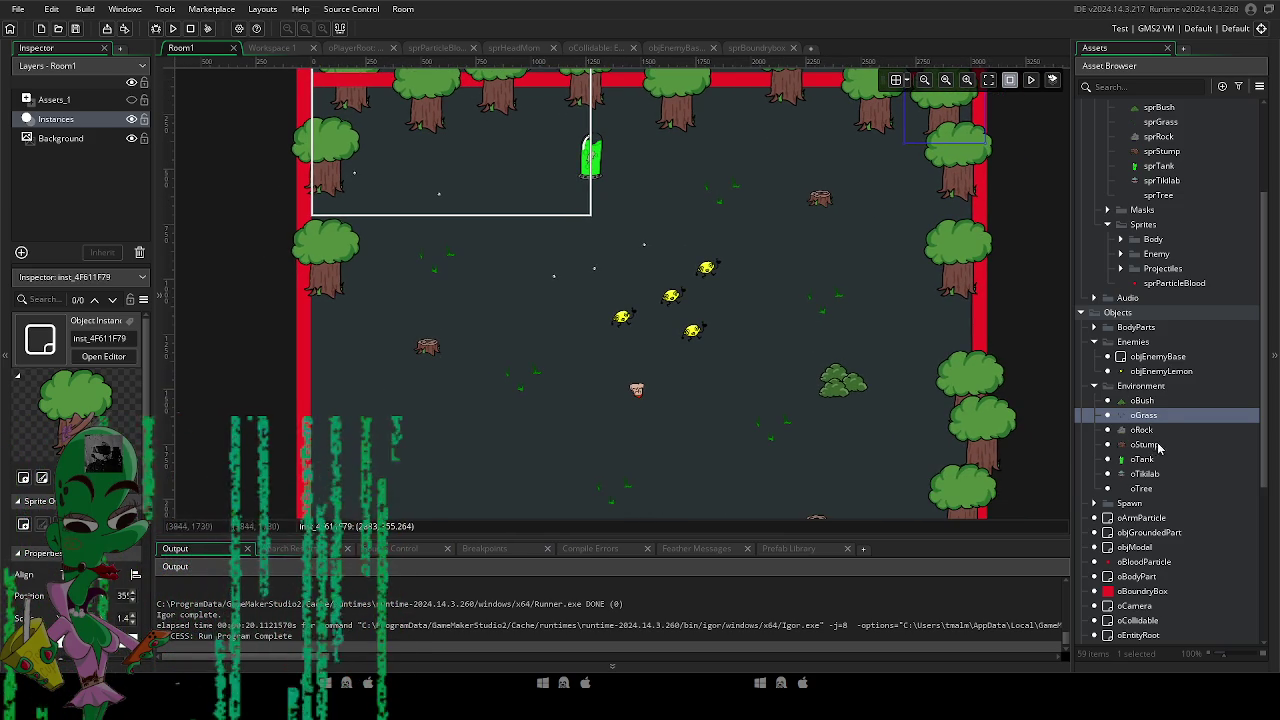
pyautogui.scroll(-3, 1155, 495)
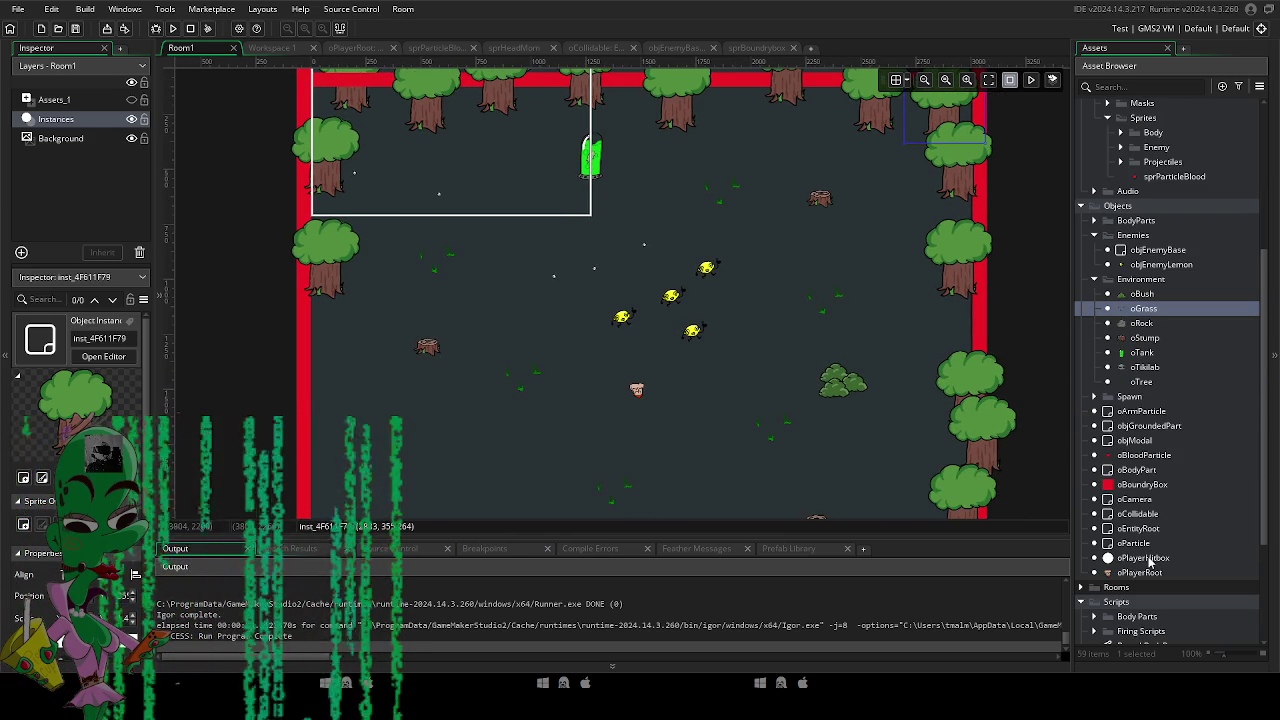
pyautogui.scroll(-5, 571, 342)
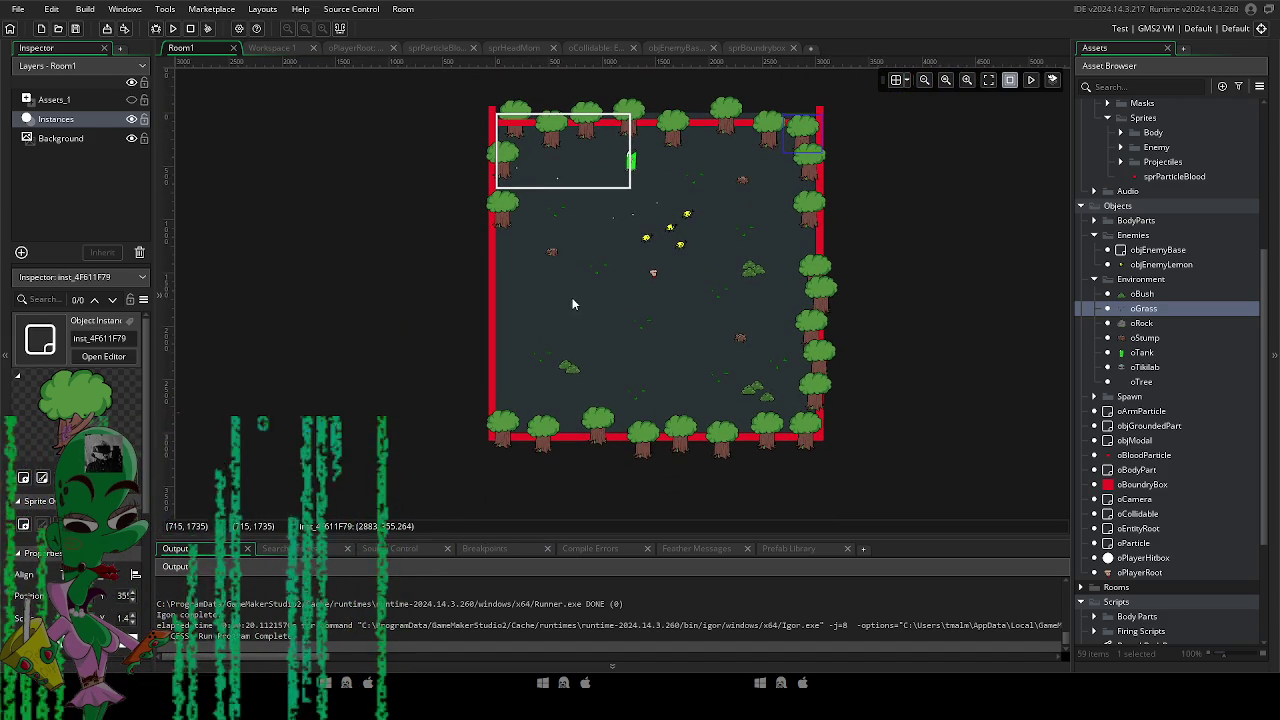
# Even out the wall trees, moving the corner tree to the left wall.
pyautogui.moveTo(816, 143)
pyautogui.mouseDown()
pyautogui.moveTo(486, 277)
pyautogui.moveTo(500, 251)
pyautogui.moveTo(490, 237)
pyautogui.moveTo(506, 306)
pyautogui.moveTo(490, 348)
pyautogui.moveTo(471, 357)
pyautogui.moveTo(493, 390)
pyautogui.mouseUp()
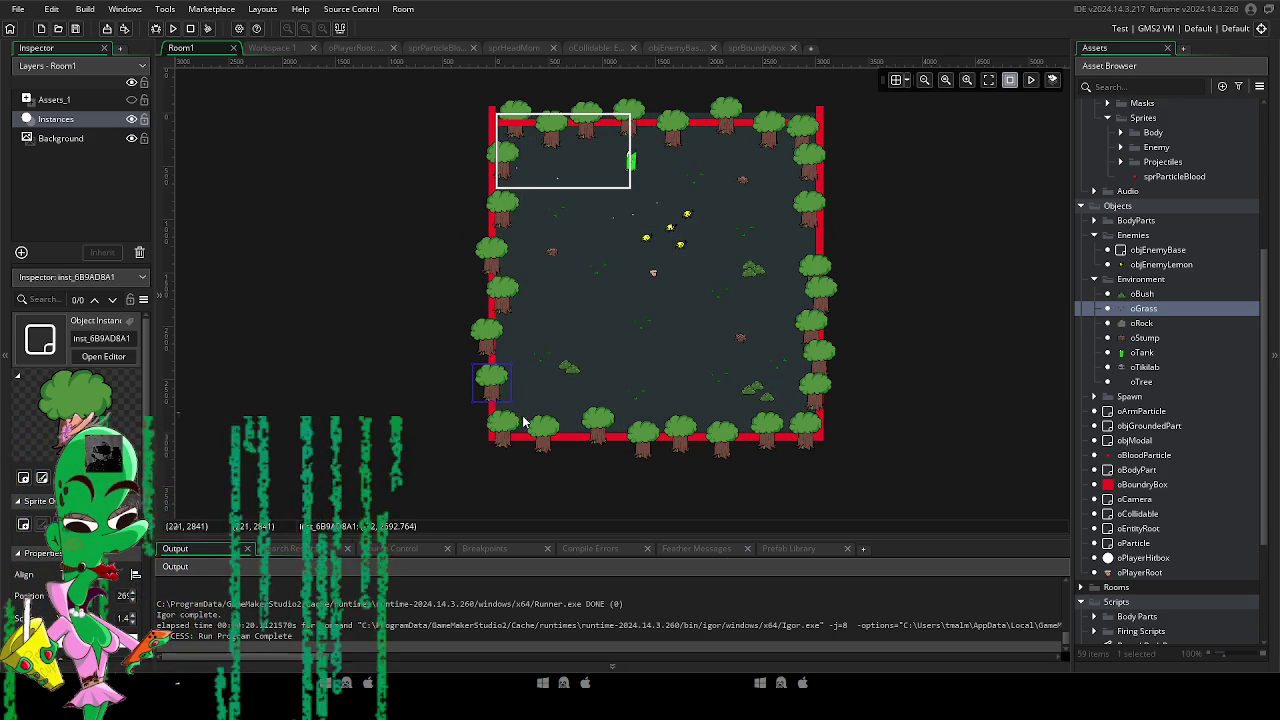
pyautogui.scroll(3, 534, 374)
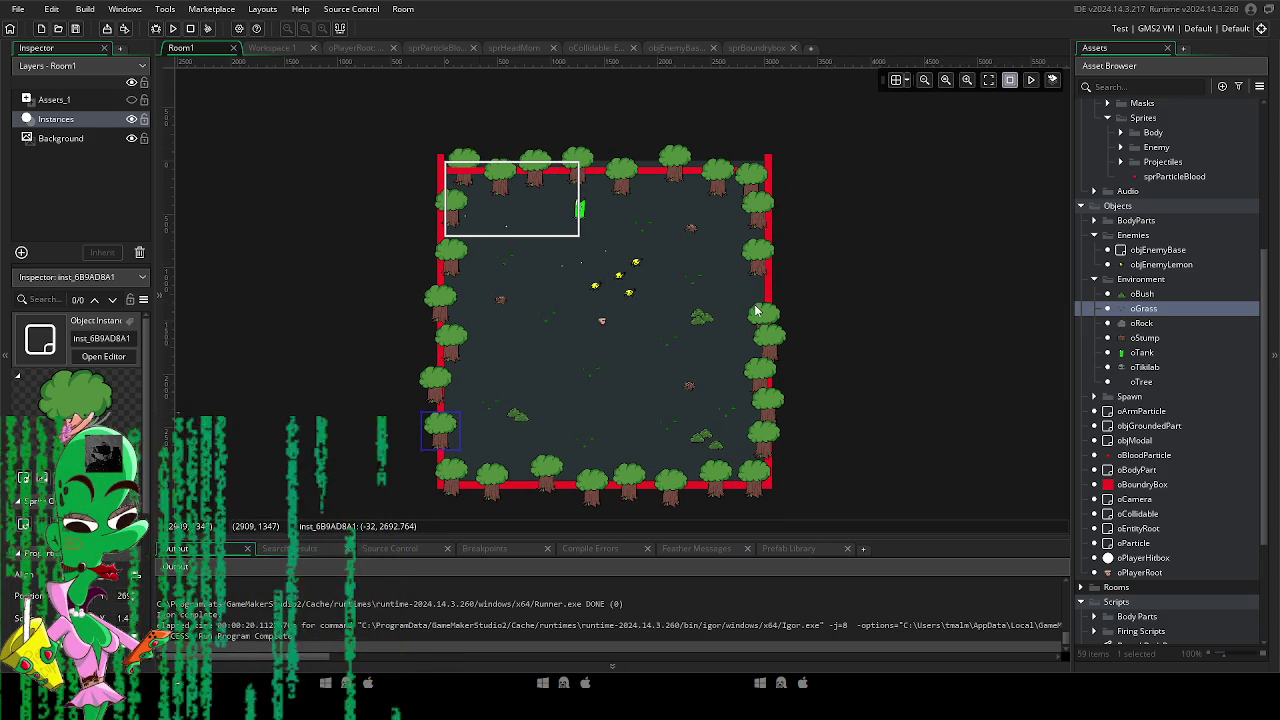
pyautogui.moveTo(757, 312); pyautogui.dragTo(765, 298)
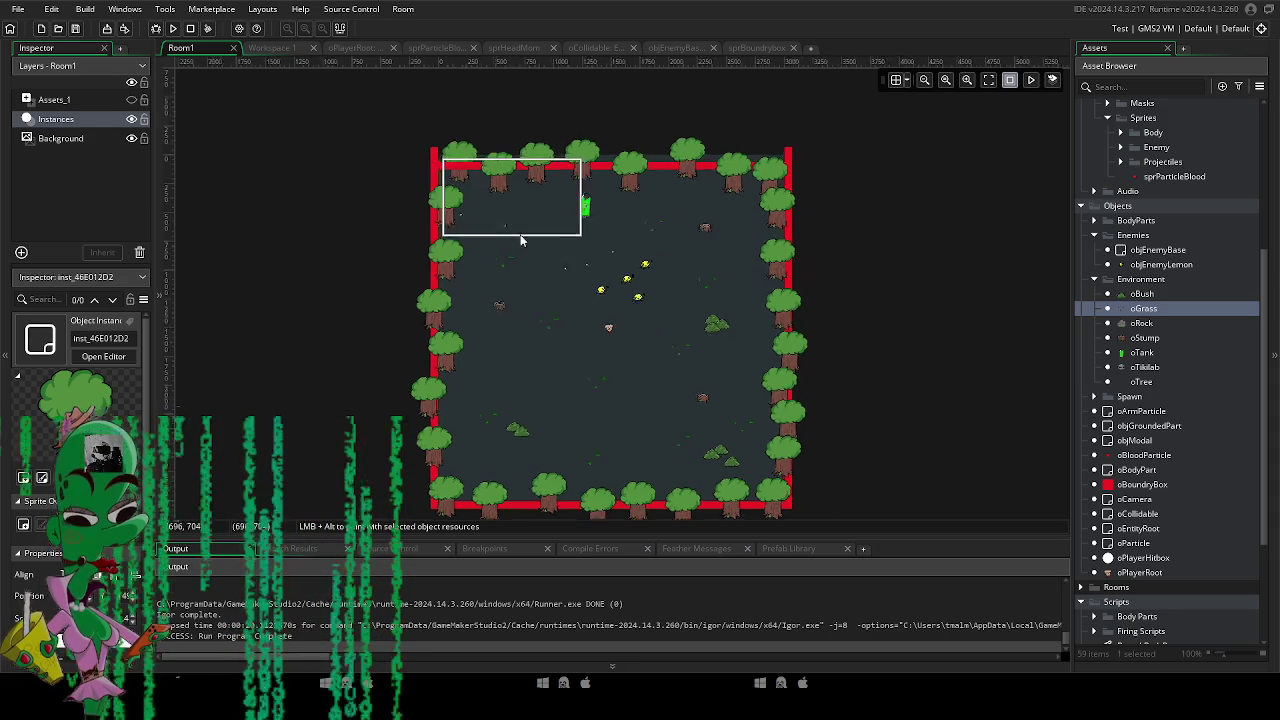
pyautogui.scroll(2, 520, 240)
pyautogui.moveTo(370, 195); pyautogui.dragTo(380, 212)
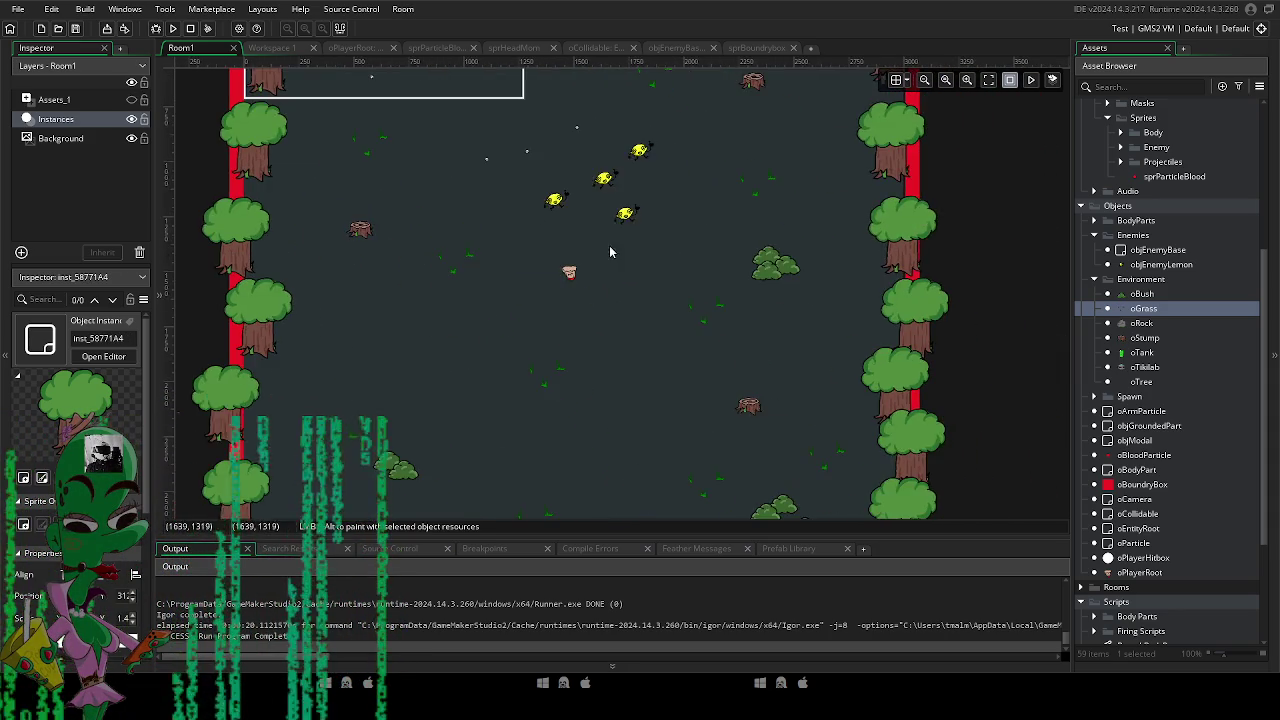
pyautogui.scroll(-3, 610, 286)
pyautogui.scroll(2, 612, 307)
pyautogui.scroll(-1, 614, 318)
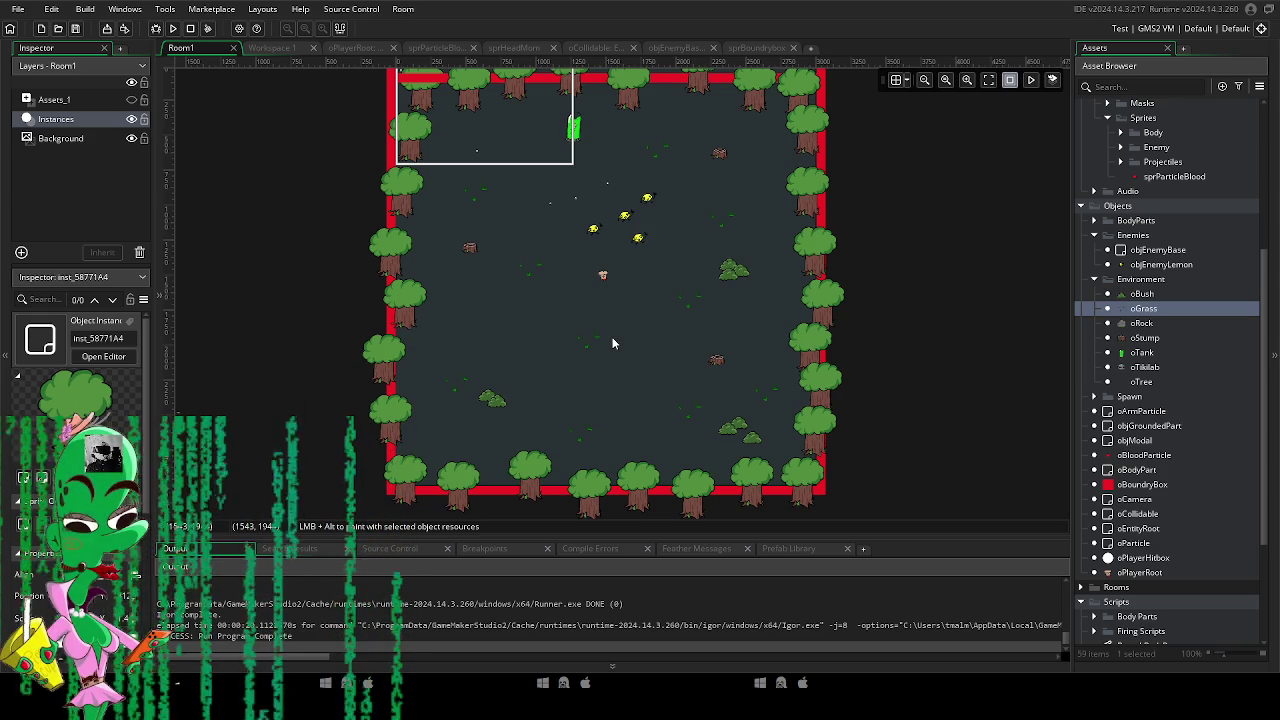
pyautogui.scroll(1, 590, 456)
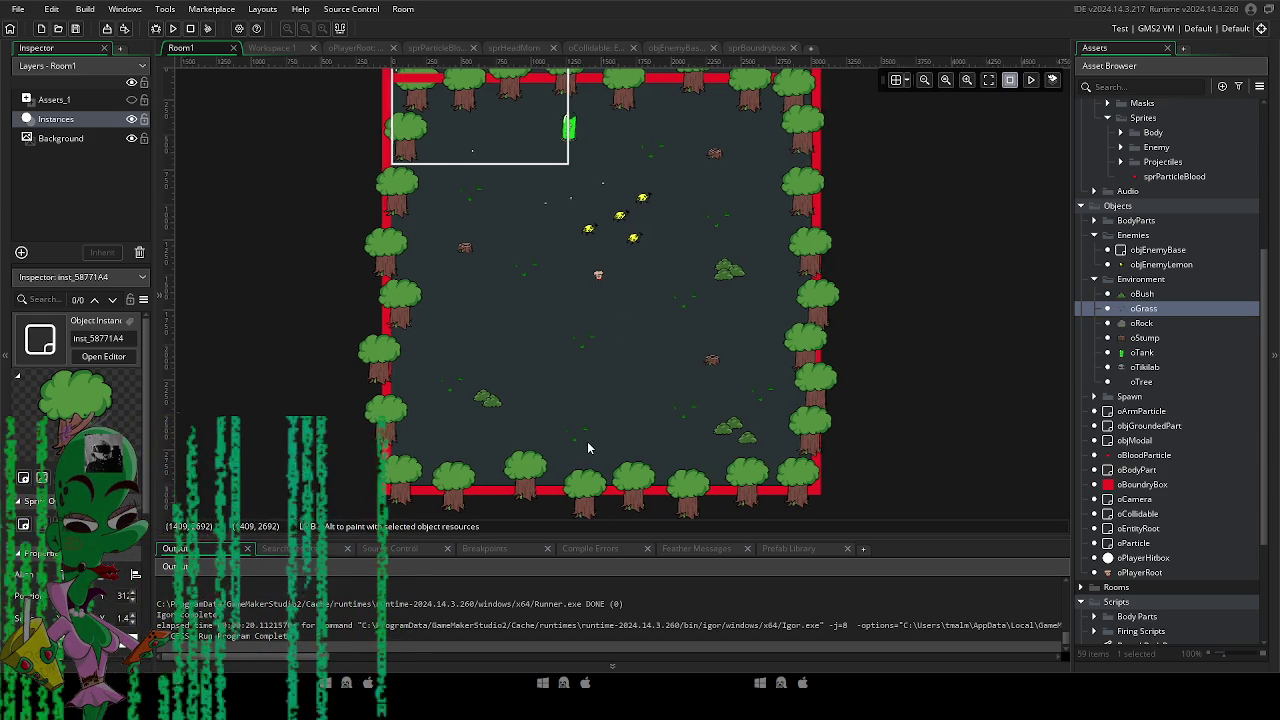
pyautogui.scroll(-1, 590, 456)
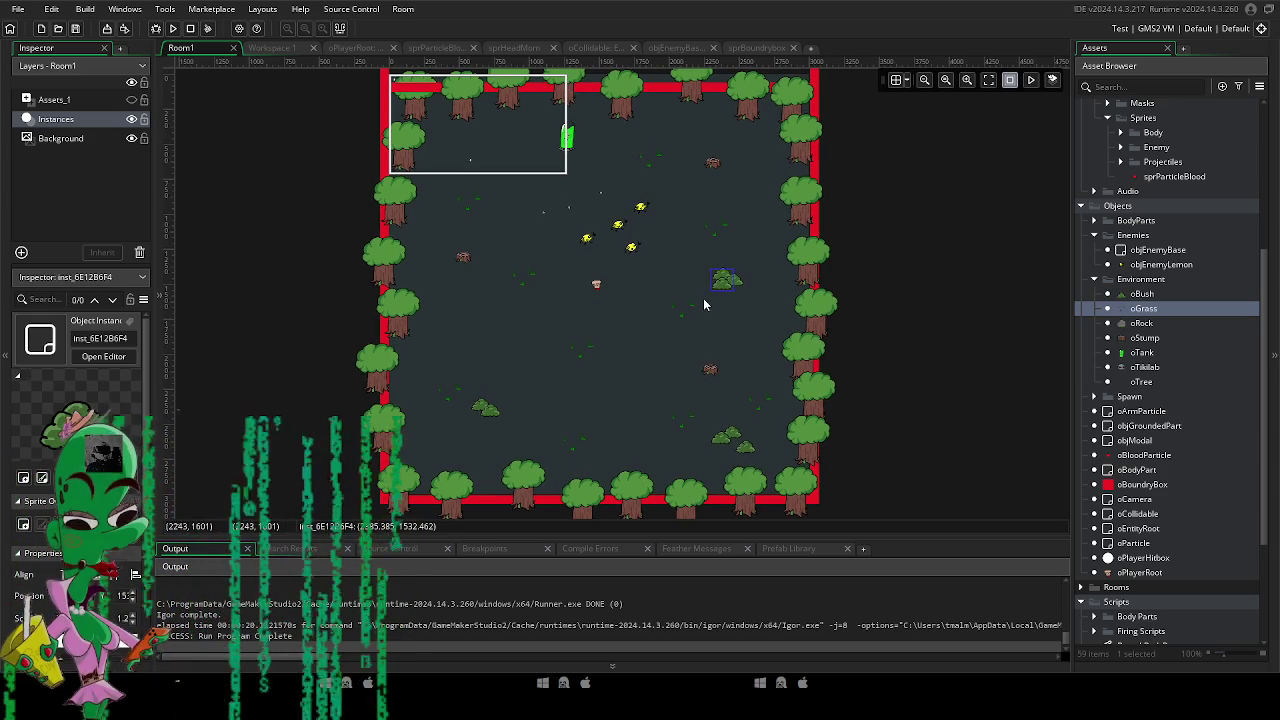
# Reposition a bush and a top-row tree, and move the green tank near the bottom wall.
pyautogui.moveTo(720, 288); pyautogui.dragTo(527, 200)
pyautogui.moveTo(571, 137)
pyautogui.mouseDown()
pyautogui.moveTo(583, 154)
pyautogui.moveTo(672, 180)
pyautogui.moveTo(689, 152)
pyautogui.moveTo(724, 150)
pyautogui.mouseUp()
pyautogui.scroll(3, 726, 149)
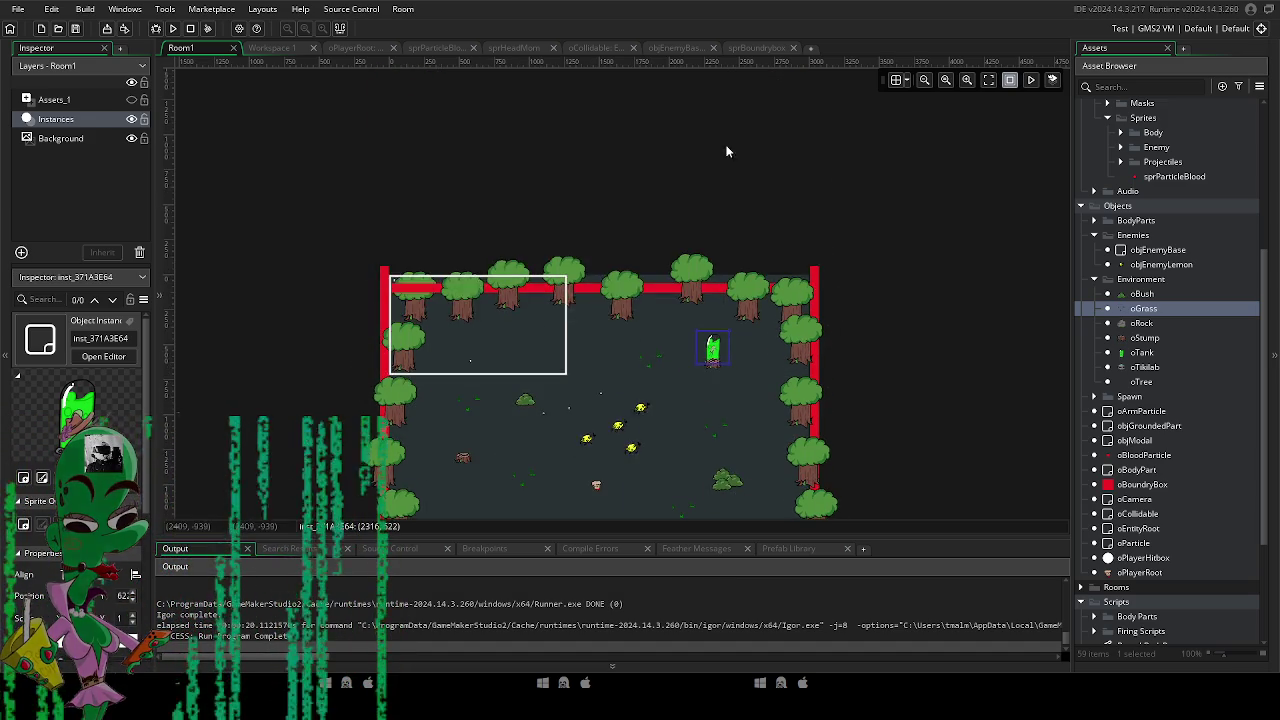
pyautogui.scroll(-3, 700, 175)
pyautogui.keyDown('ctrl'); pyautogui.scroll(1, 680, 187); pyautogui.keyUp('ctrl')
pyautogui.keyDown('ctrl'); pyautogui.scroll(1, 680, 187); pyautogui.keyUp('ctrl')
pyautogui.moveTo(563, 151); pyautogui.dragTo(645, 123)
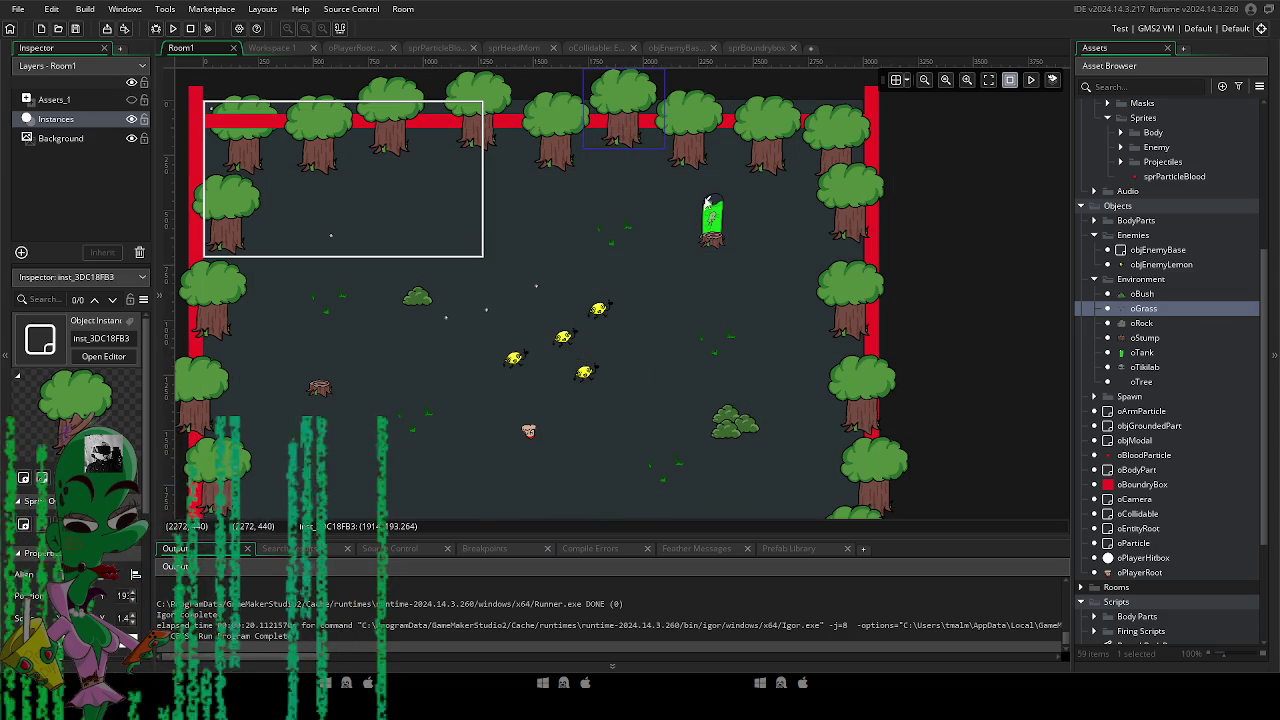
pyautogui.moveTo(711, 214); pyautogui.dragTo(775, 231)
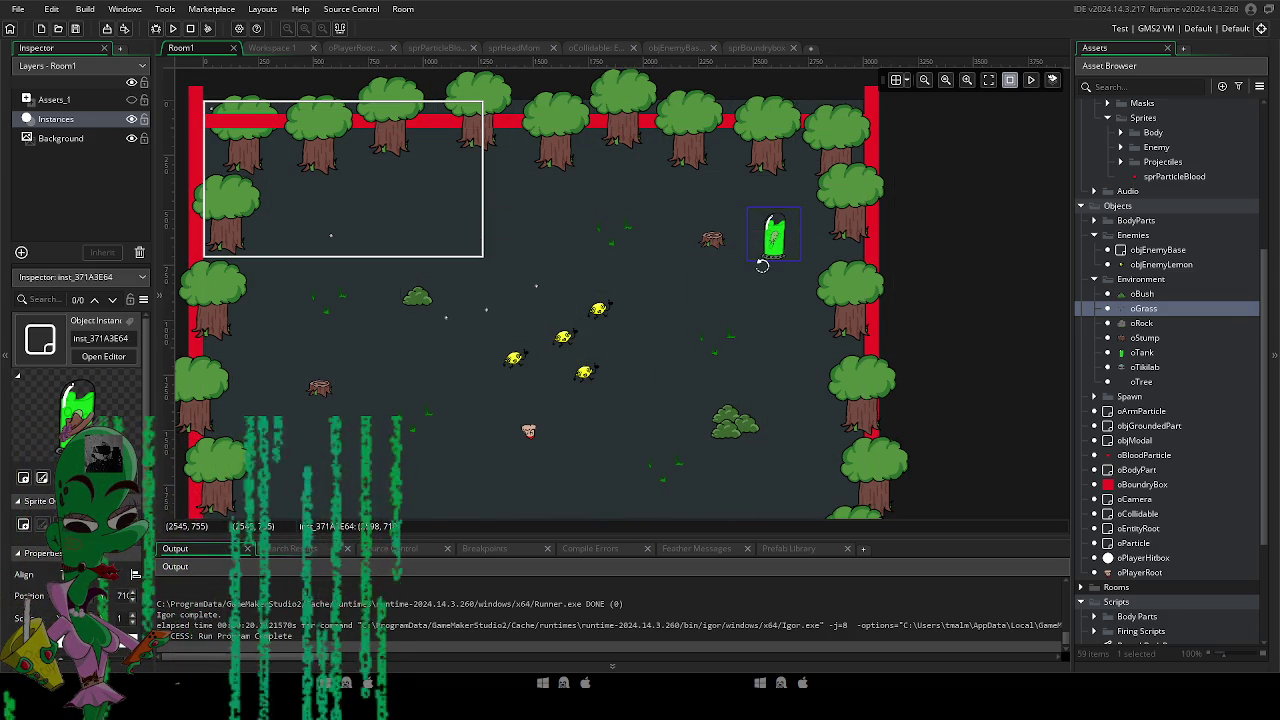
pyautogui.moveTo(791, 277)
pyautogui.mouseDown()
pyautogui.moveTo(680, 168)
pyautogui.moveTo(751, 334)
pyautogui.moveTo(775, 262)
pyautogui.moveTo(716, 322)
pyautogui.moveTo(752, 208)
pyautogui.moveTo(765, 220)
pyautogui.moveTo(675, 217)
pyautogui.moveTo(735, 243)
pyautogui.moveTo(769, 372)
pyautogui.moveTo(762, 463)
pyautogui.mouseUp()
pyautogui.moveTo(749, 419)
pyautogui.mouseDown()
pyautogui.moveTo(687, 133)
pyautogui.moveTo(688, 182)
pyautogui.moveTo(386, 312)
pyautogui.moveTo(642, 256)
pyautogui.moveTo(448, 362)
pyautogui.mouseUp()
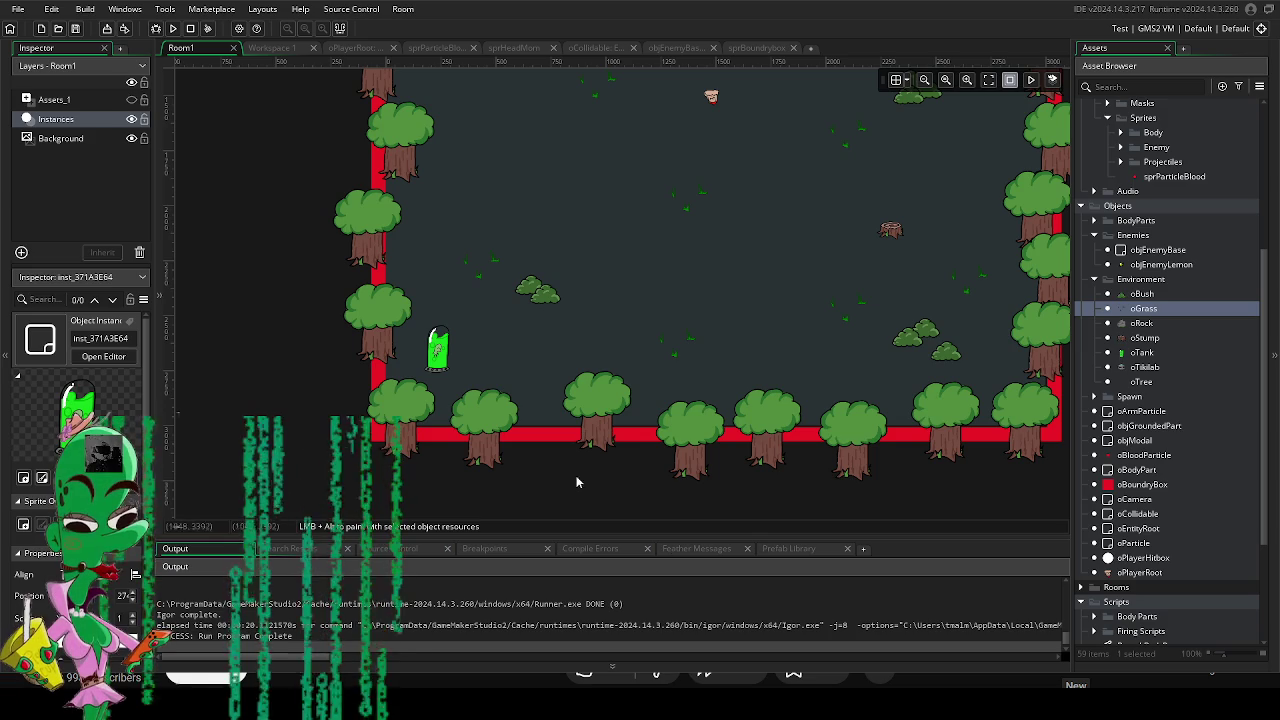
# Scroll up on the YouTube stream page to bring the Tiki Labs logo drawing into view.
pyautogui.scroll(5, 459, 318)
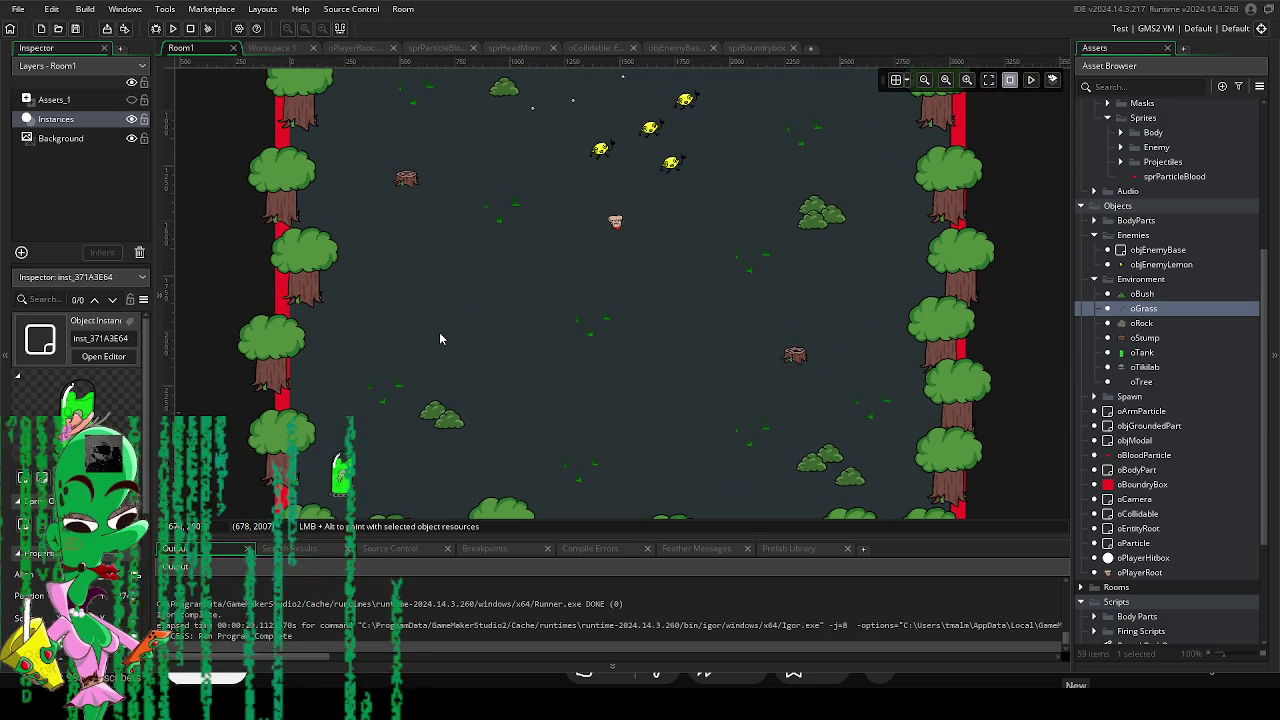
pyautogui.moveTo(524, 408)
pyautogui.mouseDown()
pyautogui.moveTo(511, 452)
pyautogui.moveTo(516, 426)
pyautogui.mouseUp()
pyautogui.scroll(-3, 520, 426)
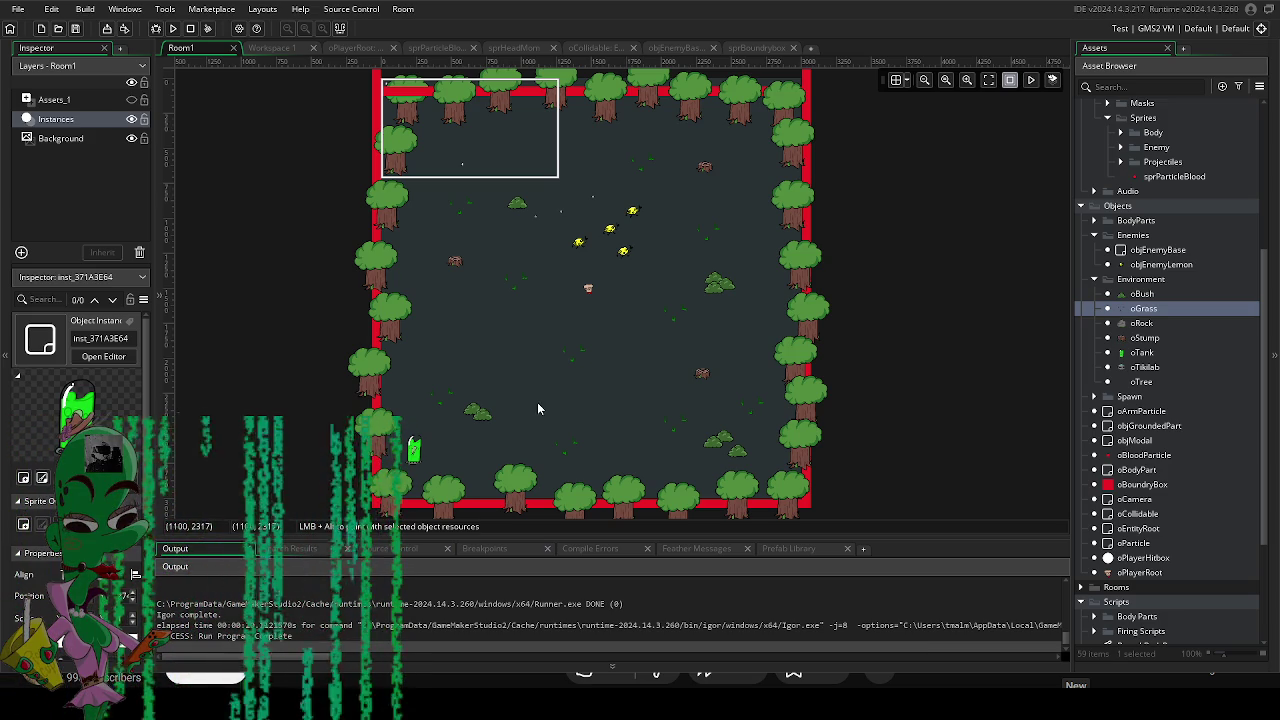
pyautogui.scroll(2, 554, 392)
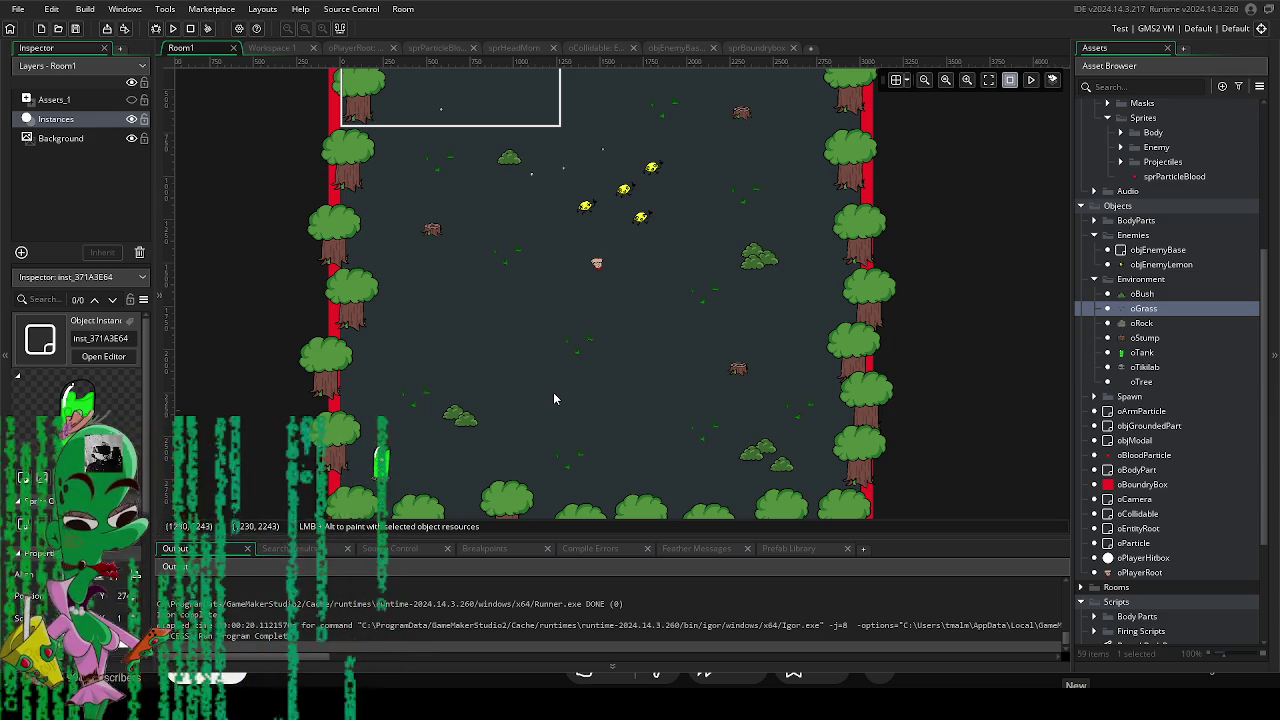
pyautogui.moveTo(554, 374); pyautogui.dragTo(541, 431)
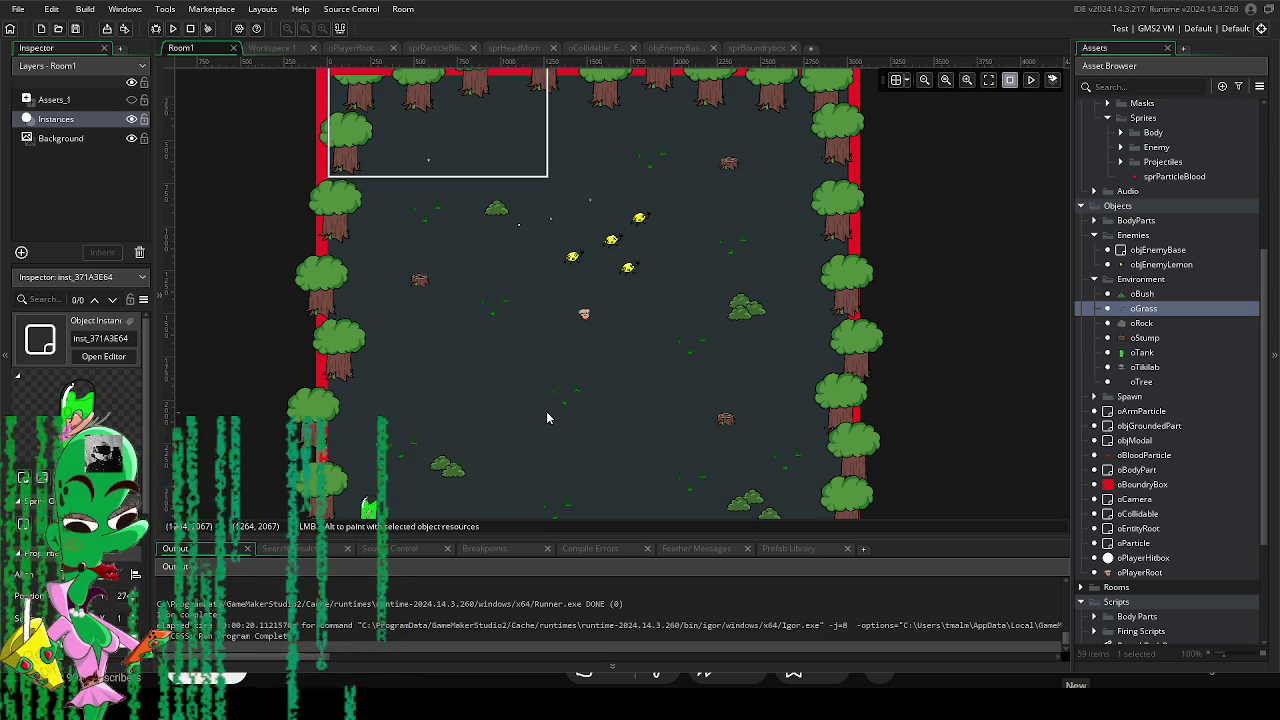
pyautogui.scroll(-3, 568, 408)
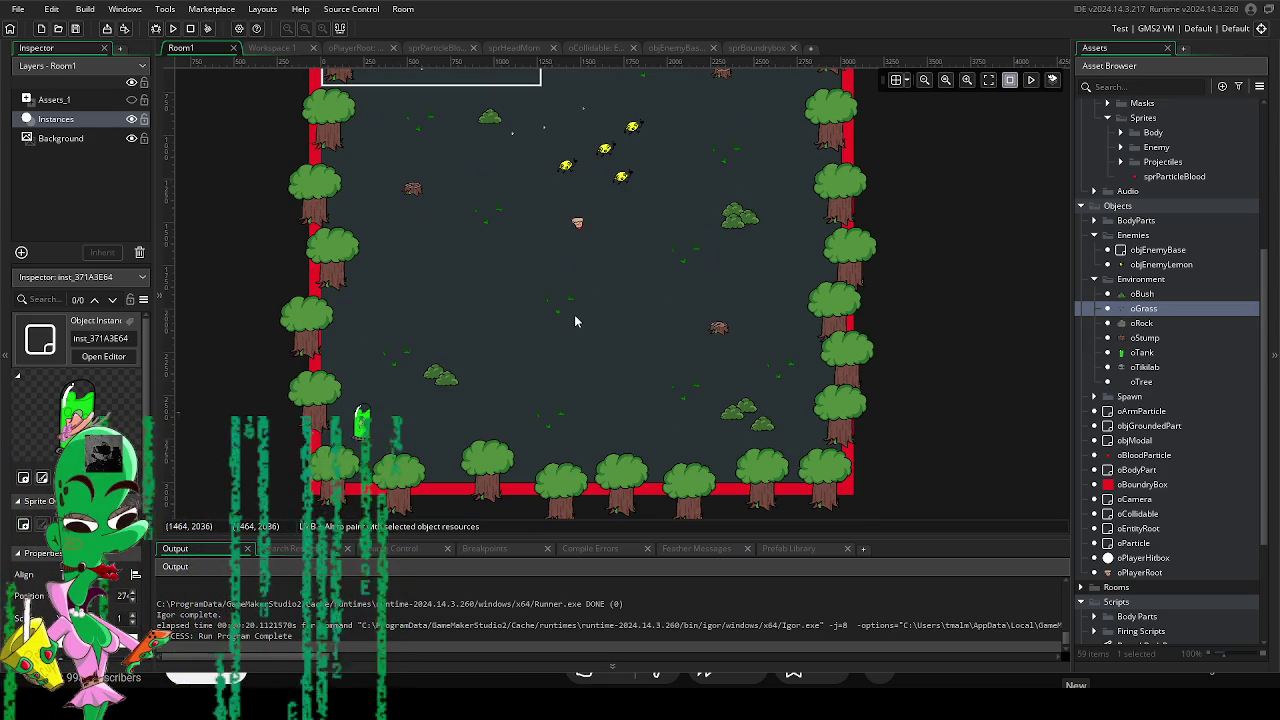
pyautogui.moveTo(575, 321); pyautogui.dragTo(568, 341)
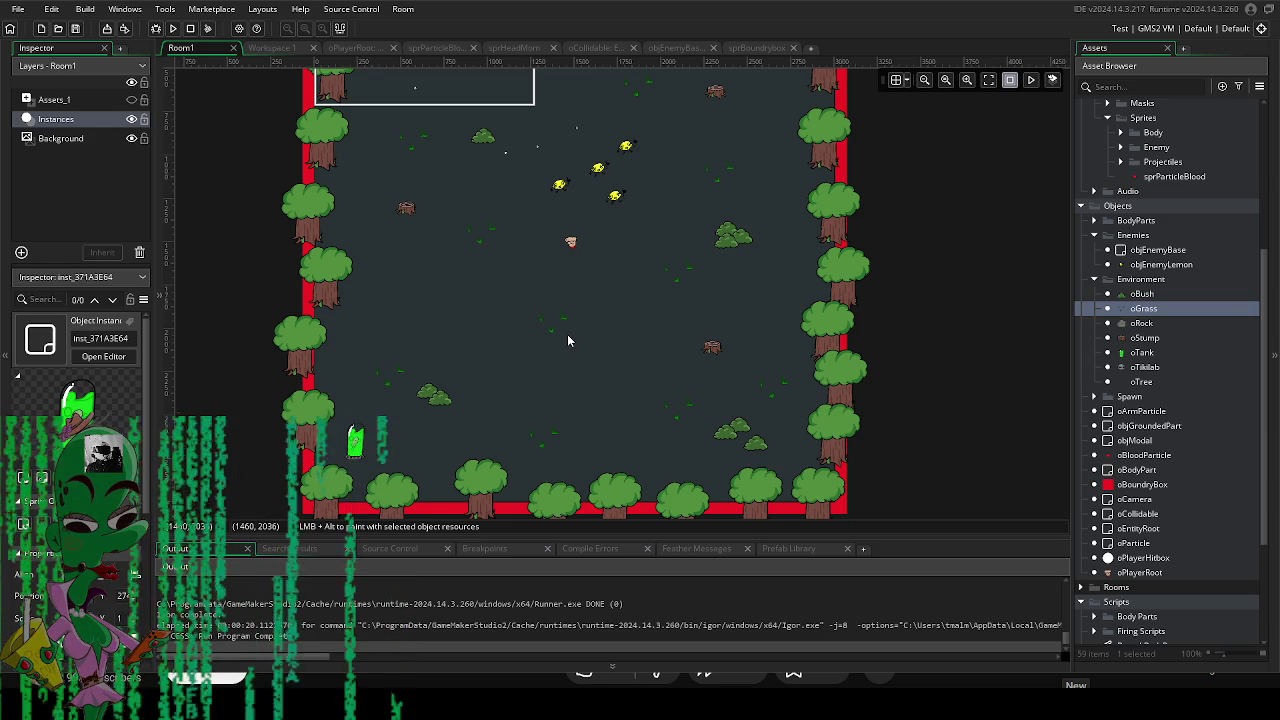
pyautogui.moveTo(567, 341); pyautogui.dragTo(538, 421)
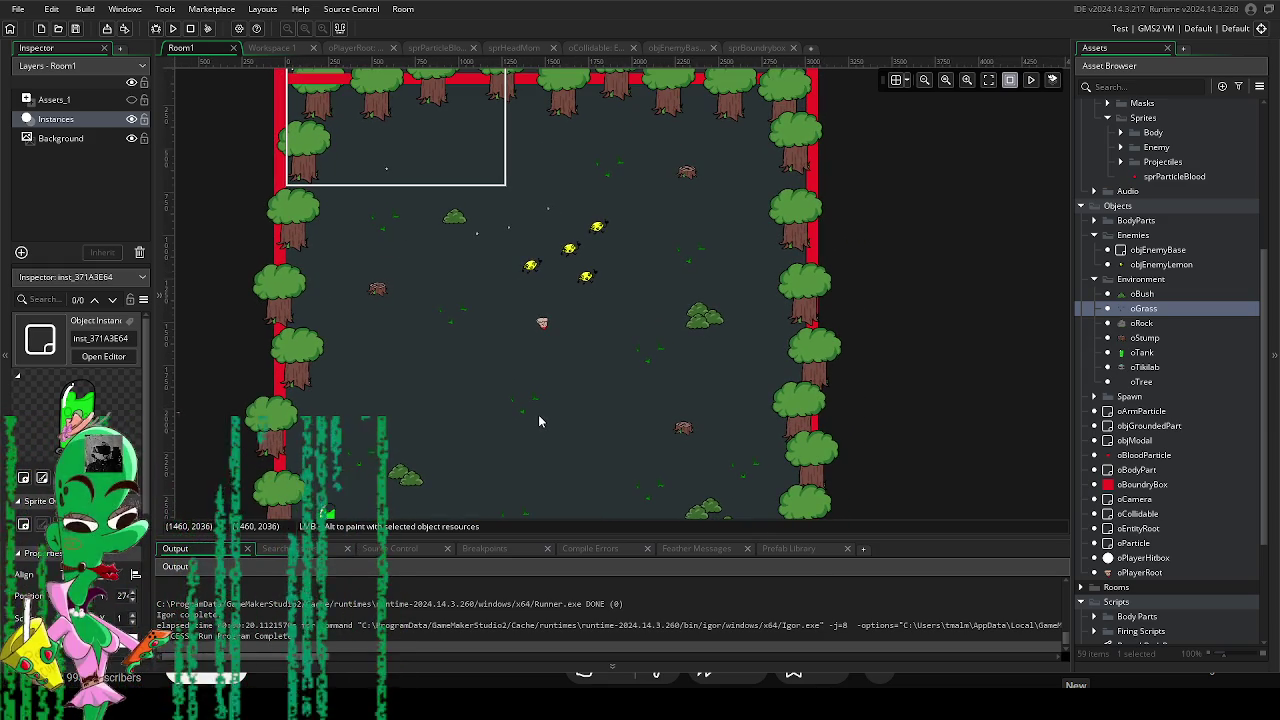